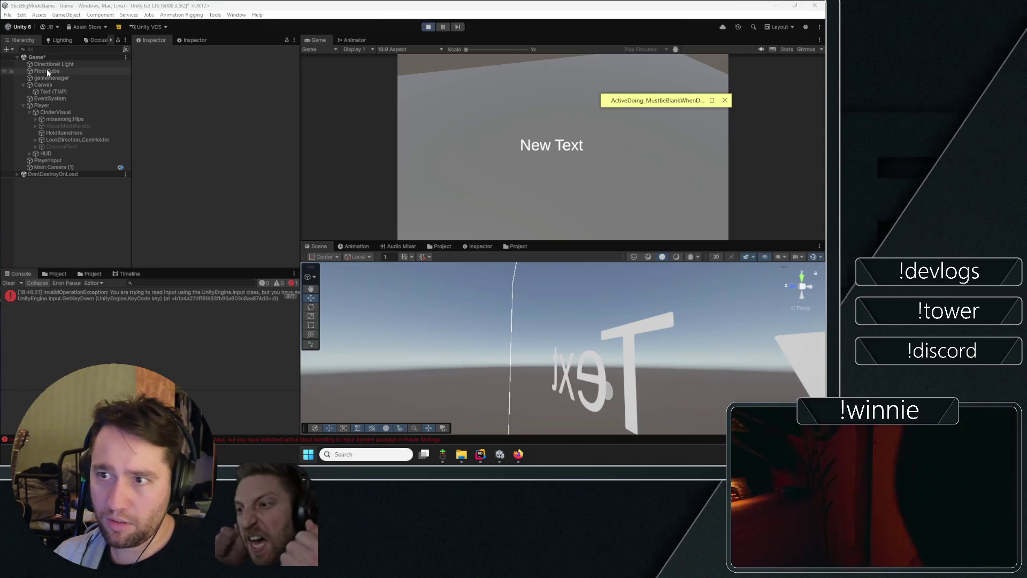
- Stop Play mode and check FloorCube's Layer options, including Add Layer
{"action": "left_click", "coordinate": [47, 71]}
{"action": "left_click", "coordinate": [265, 62]}
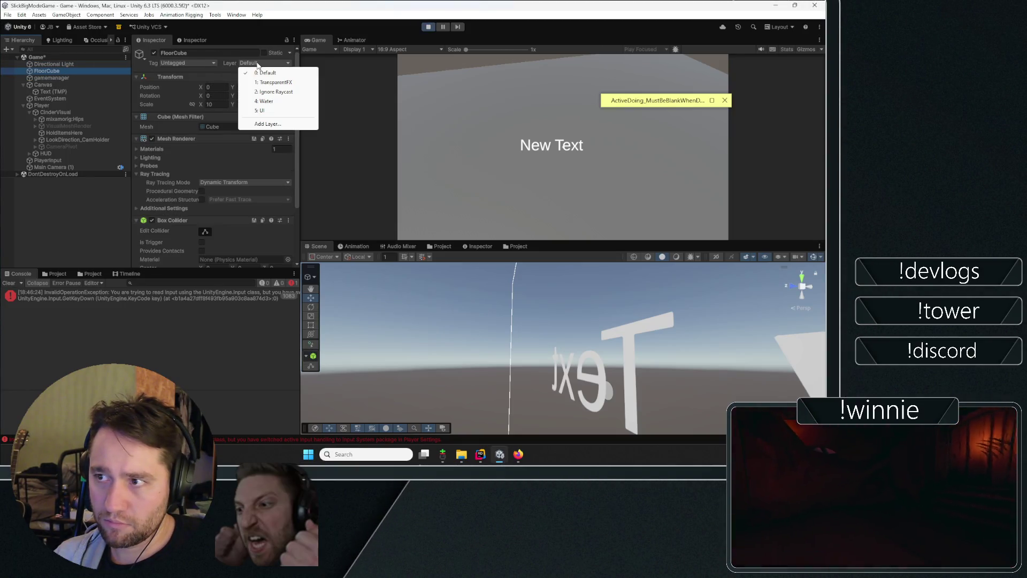
{"action": "left_click", "coordinate": [275, 128]}
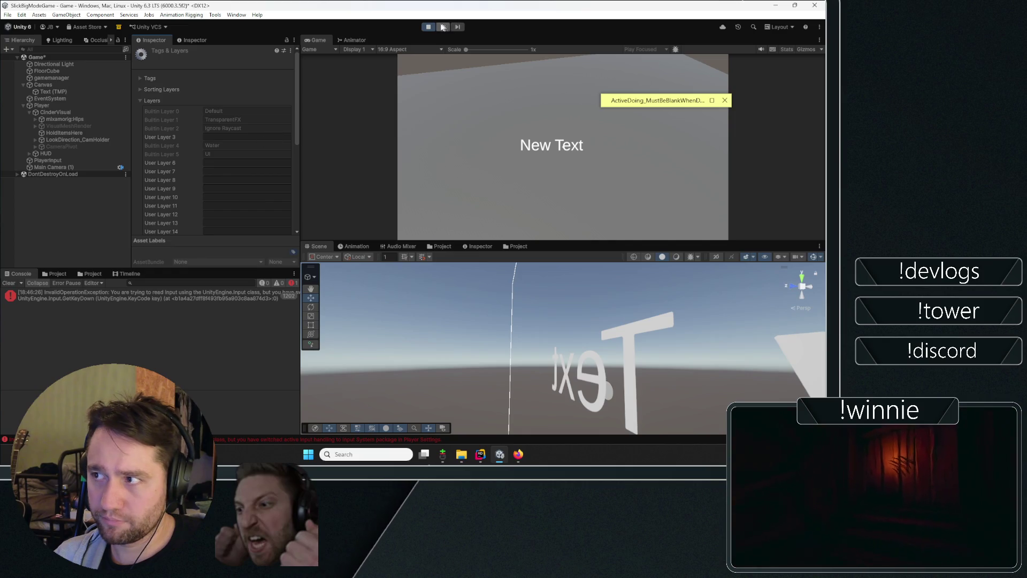
{"action": "left_click", "coordinate": [442, 27]}
{"action": "left_click", "coordinate": [110, 64]}
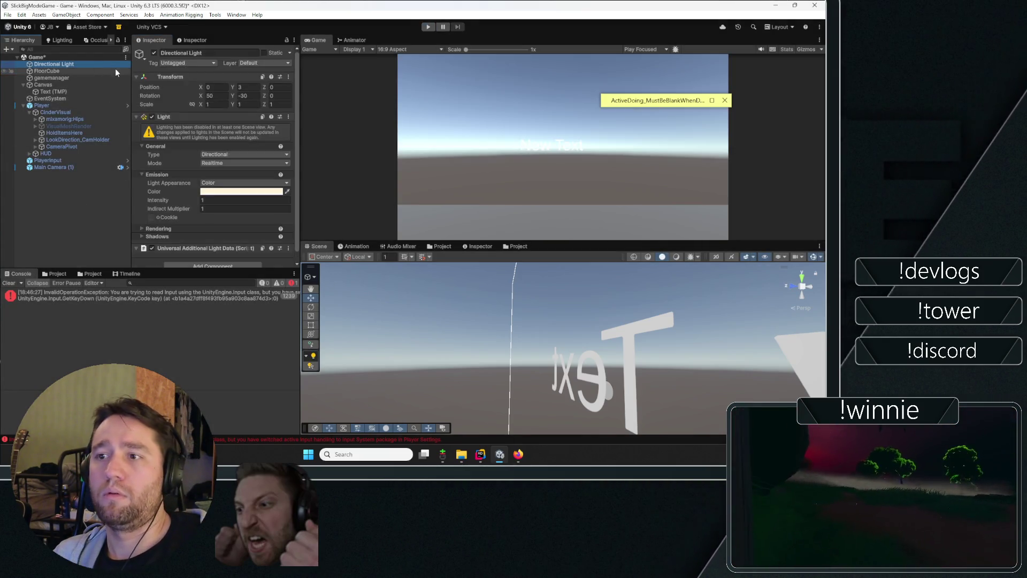
{"action": "left_click", "coordinate": [103, 71]}
{"action": "left_click", "coordinate": [258, 63]}
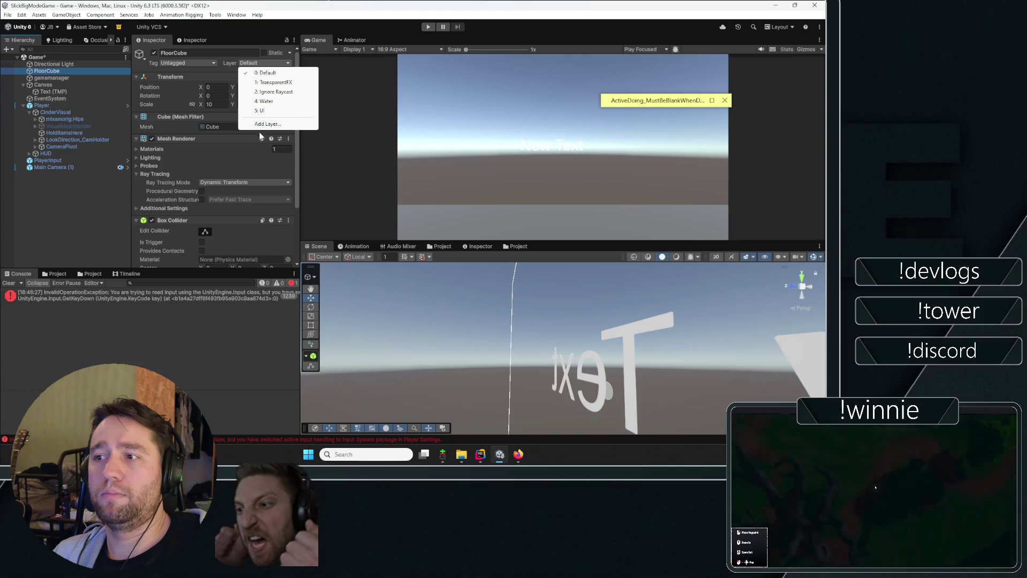
{"action": "left_click", "coordinate": [265, 127]}
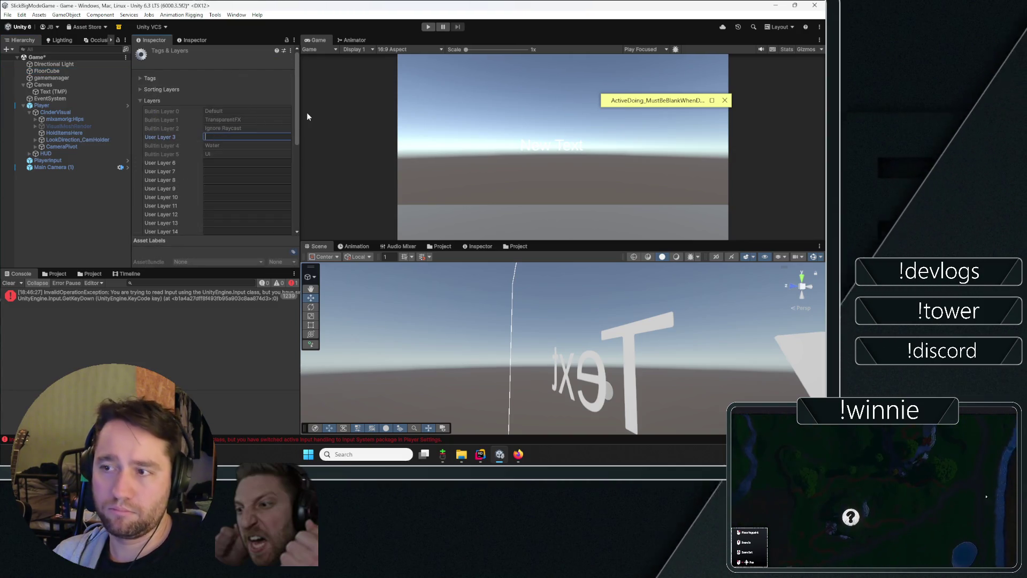
- Switch the Scene panel to the Project tab and go back to the Assets folder
{"action": "key", "text": "alt+Tab"}
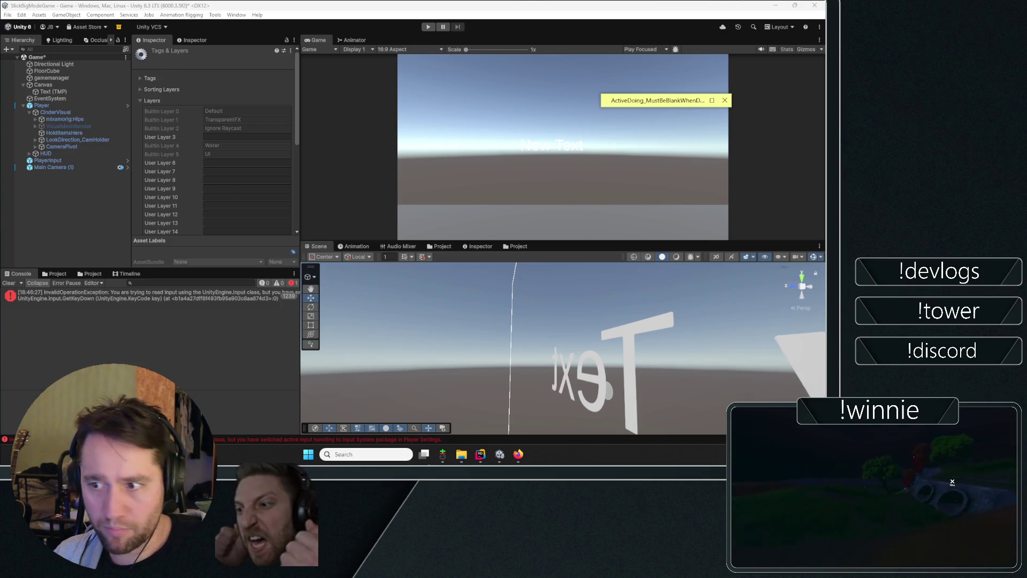
{"action": "left_click", "coordinate": [433, 247]}
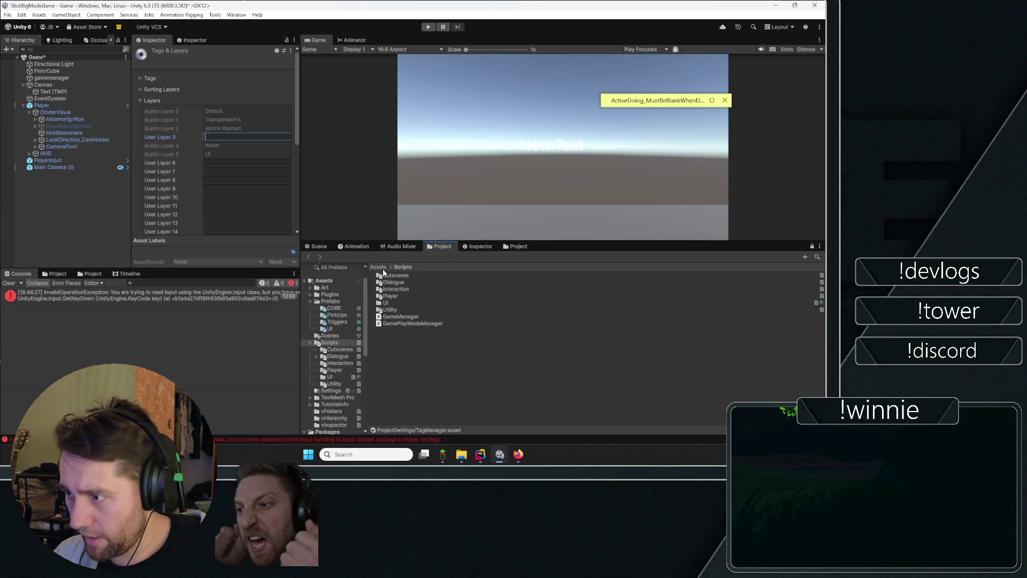
{"action": "left_click", "coordinate": [387, 392]}
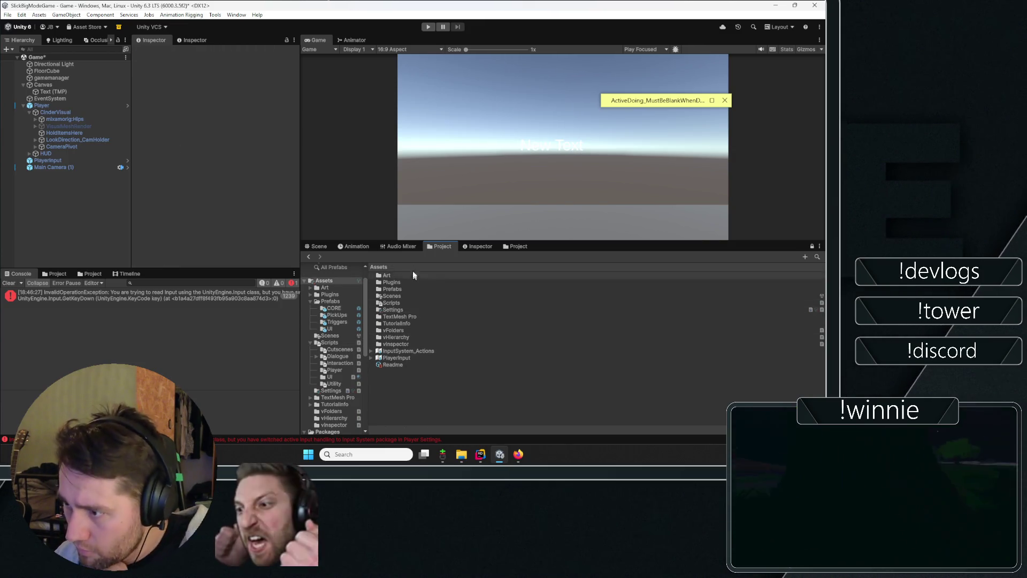
{"action": "key", "text": "alt+Tab"}
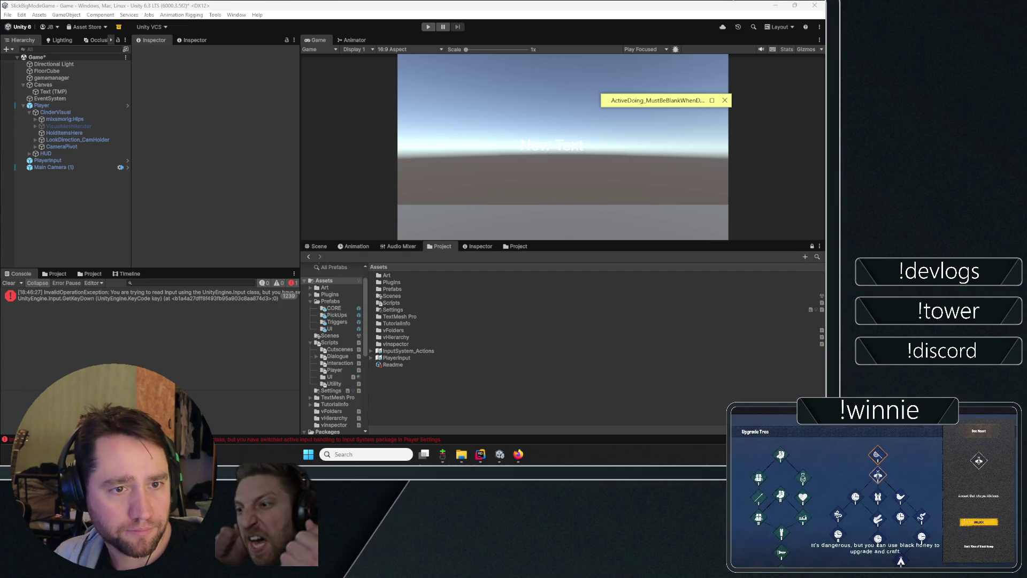
- Review the Player and FloorCube components in the Inspector
{"action": "left_click", "coordinate": [59, 106]}
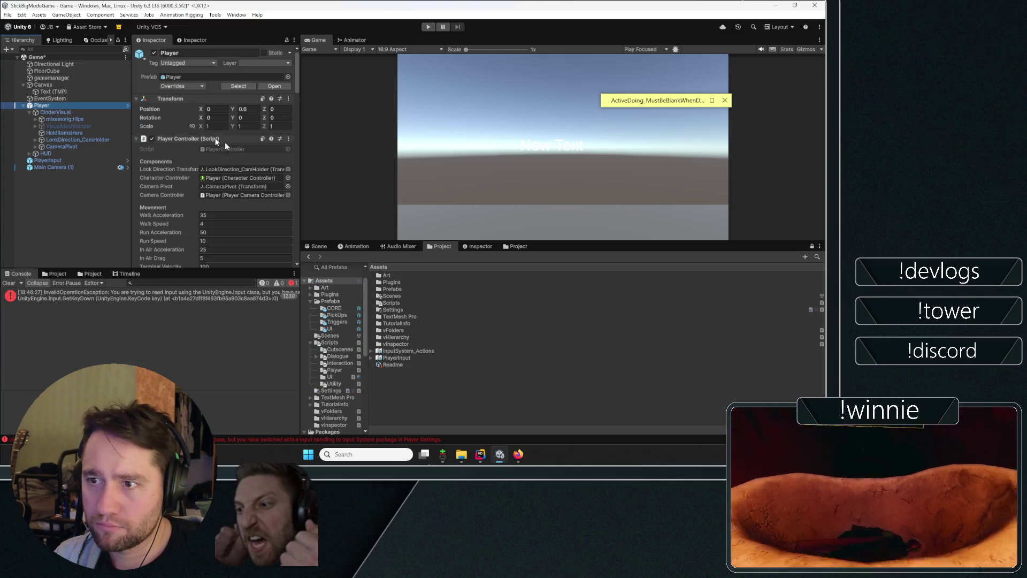
{"action": "scroll", "coordinate": [173, 120], "scroll_direction": "down", "scroll_amount": 10}
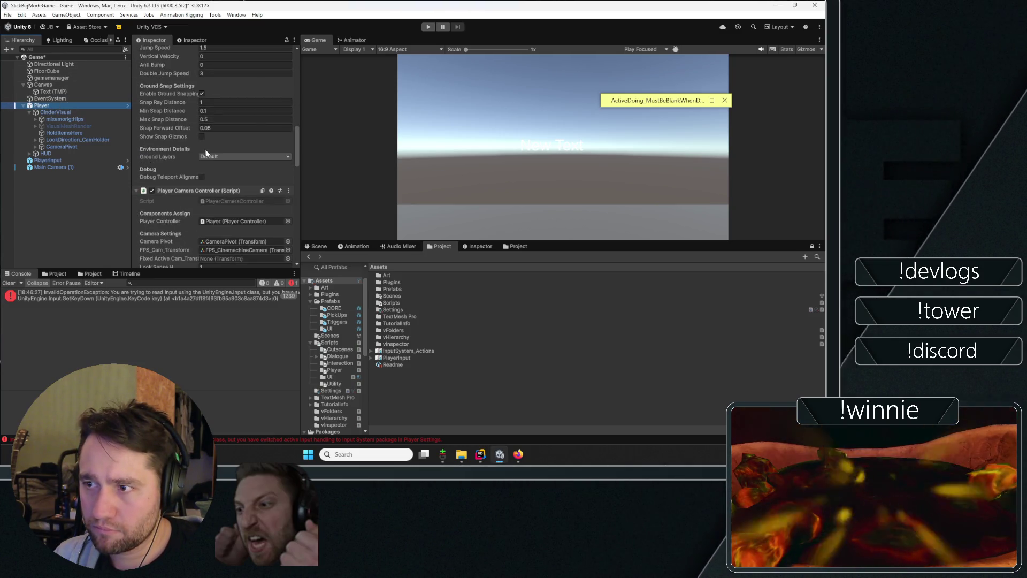
{"action": "left_click", "coordinate": [79, 201]}
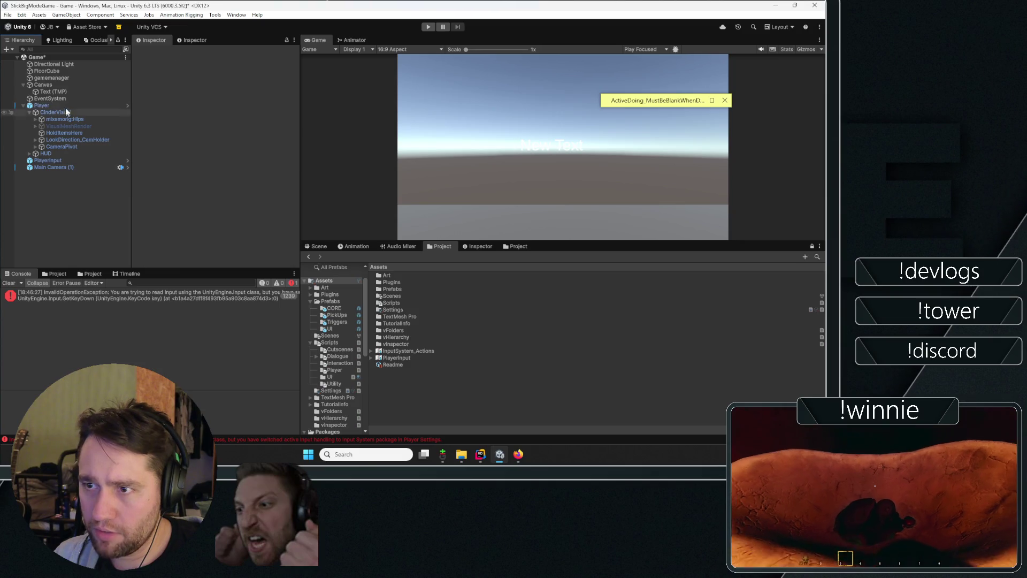
{"action": "left_click", "coordinate": [54, 71]}
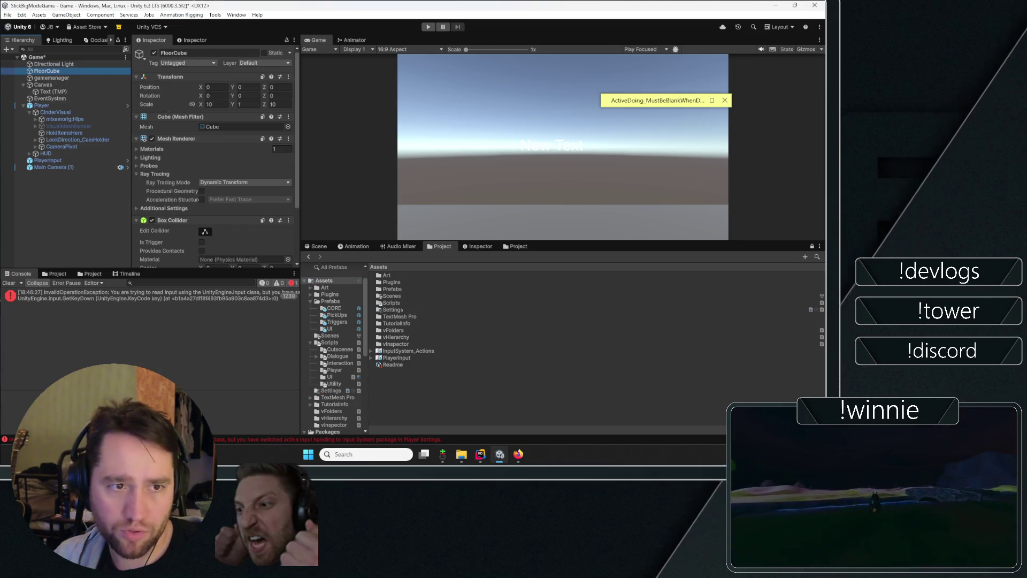
{"action": "left_click", "coordinate": [46, 242]}
- Show the full details of the console's legacy Input InvalidOperationException
{"action": "right_click", "coordinate": [62, 295]}
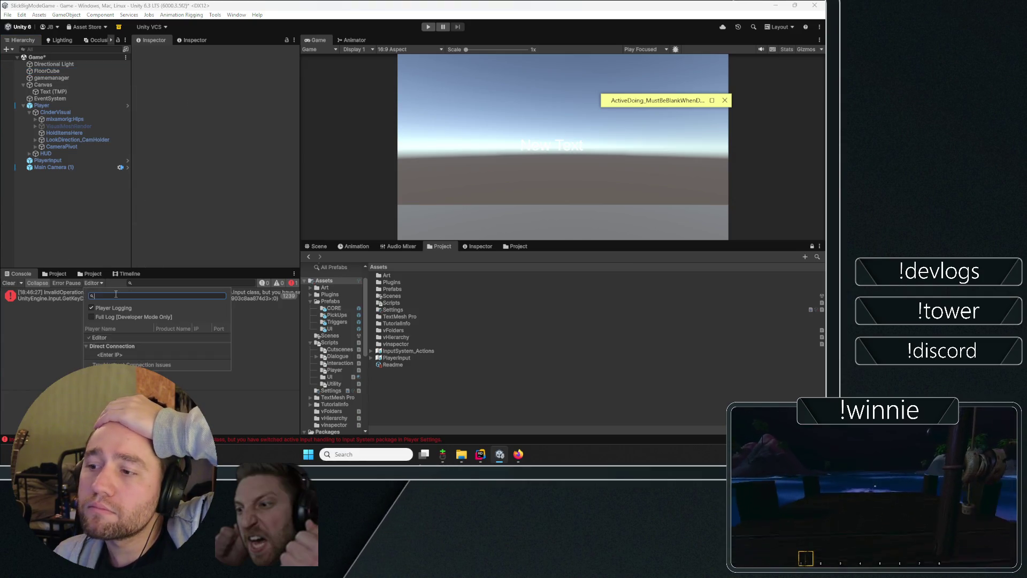
{"action": "left_click", "coordinate": [59, 298]}
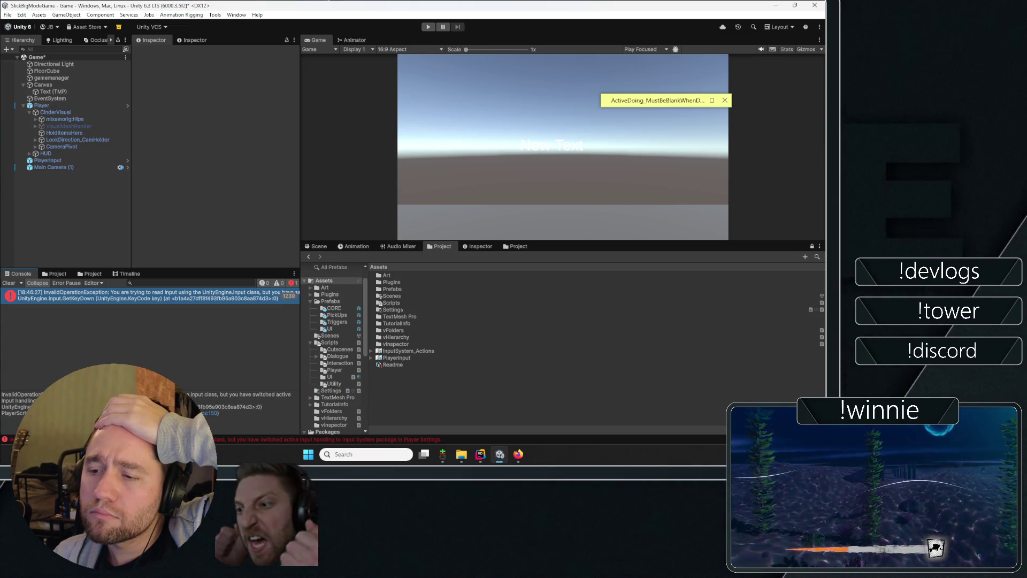
{"action": "left_click", "coordinate": [8, 15]}
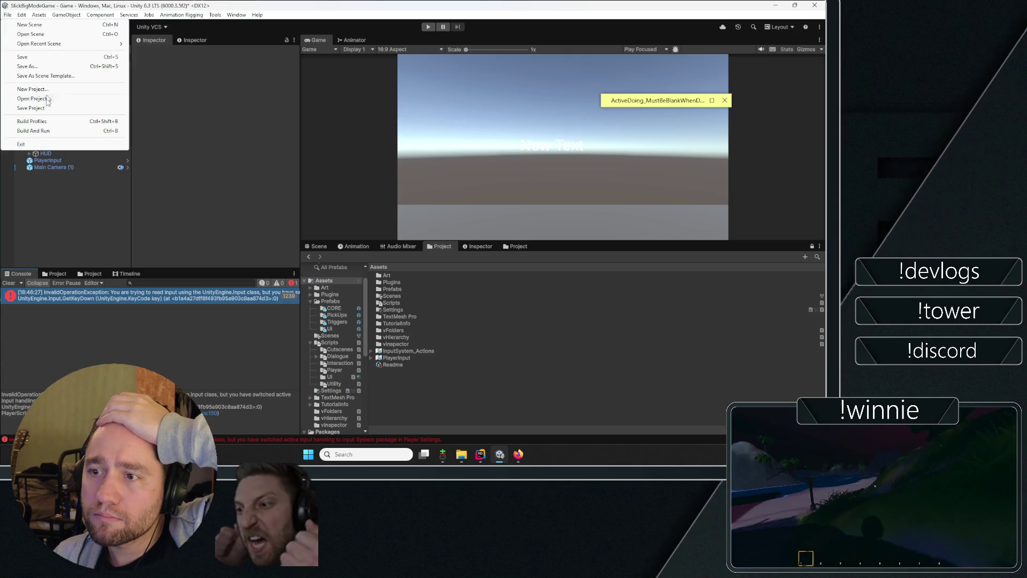
{"action": "left_click", "coordinate": [32, 121]}
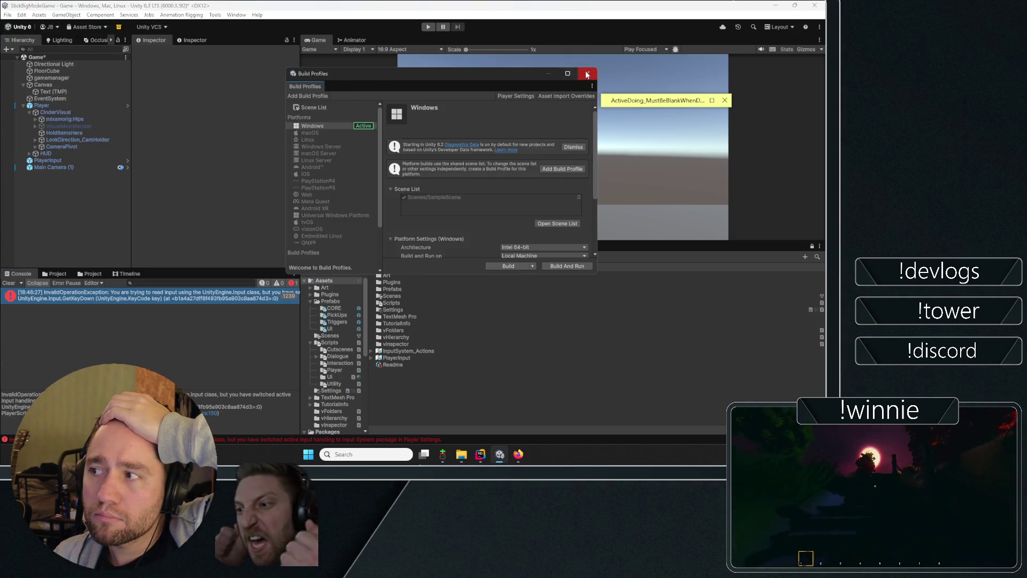
{"action": "left_click", "coordinate": [587, 74]}
{"action": "left_click", "coordinate": [22, 14]}
{"action": "left_click", "coordinate": [51, 275]}
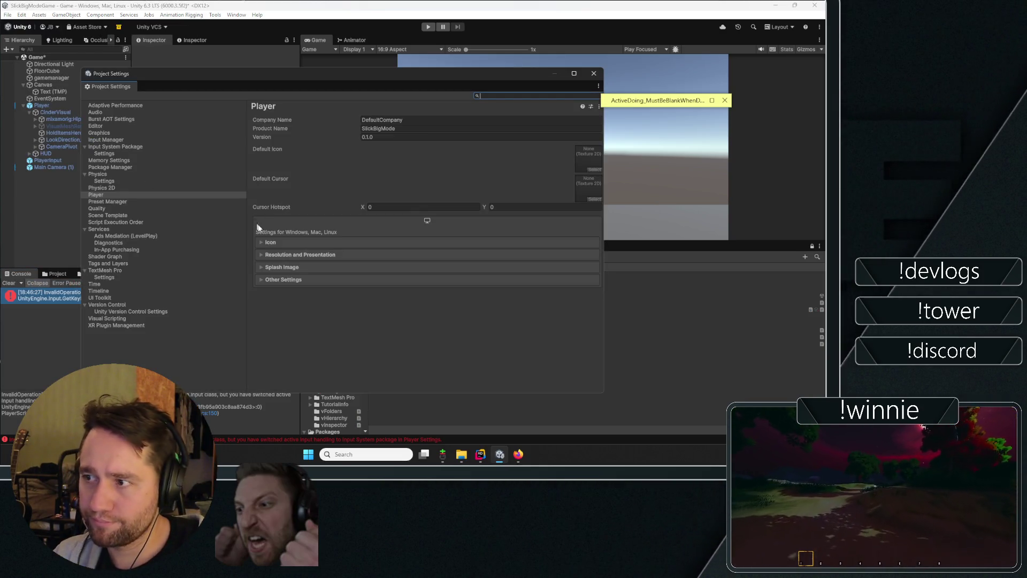
{"action": "left_click", "coordinate": [101, 139]}
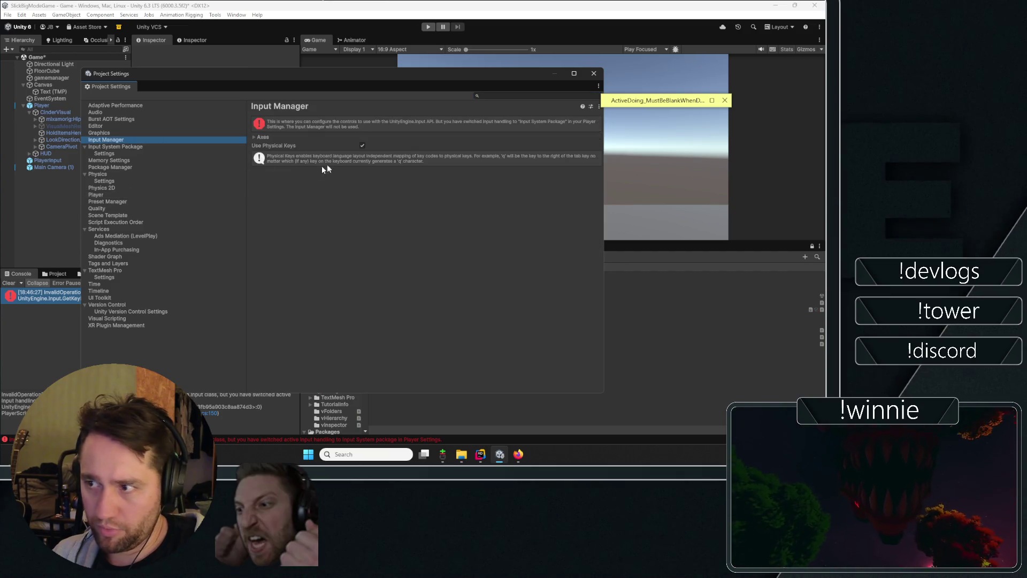
{"action": "left_click", "coordinate": [104, 146]}
{"action": "left_click", "coordinate": [110, 154]}
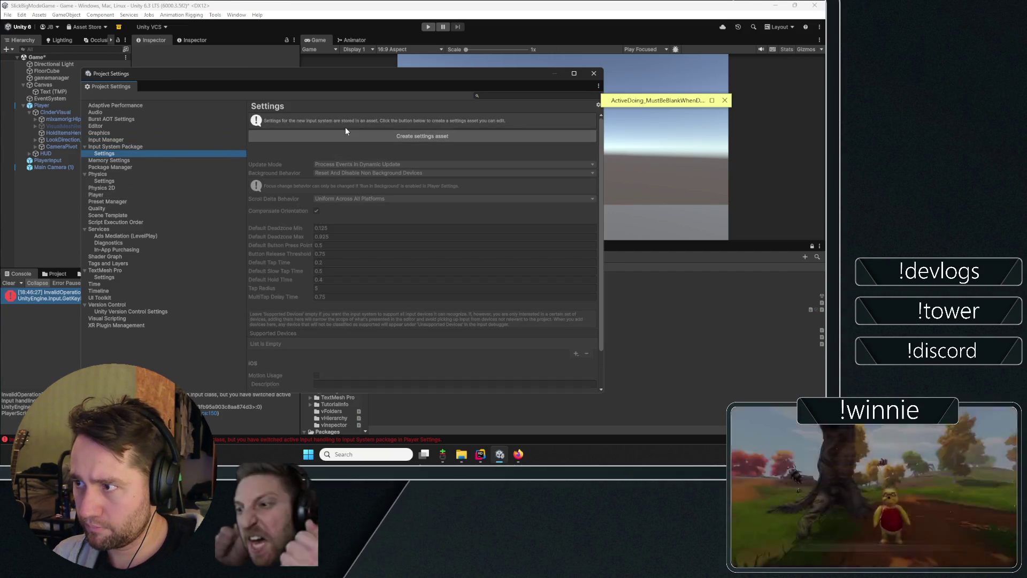
{"action": "left_click", "coordinate": [594, 73]}
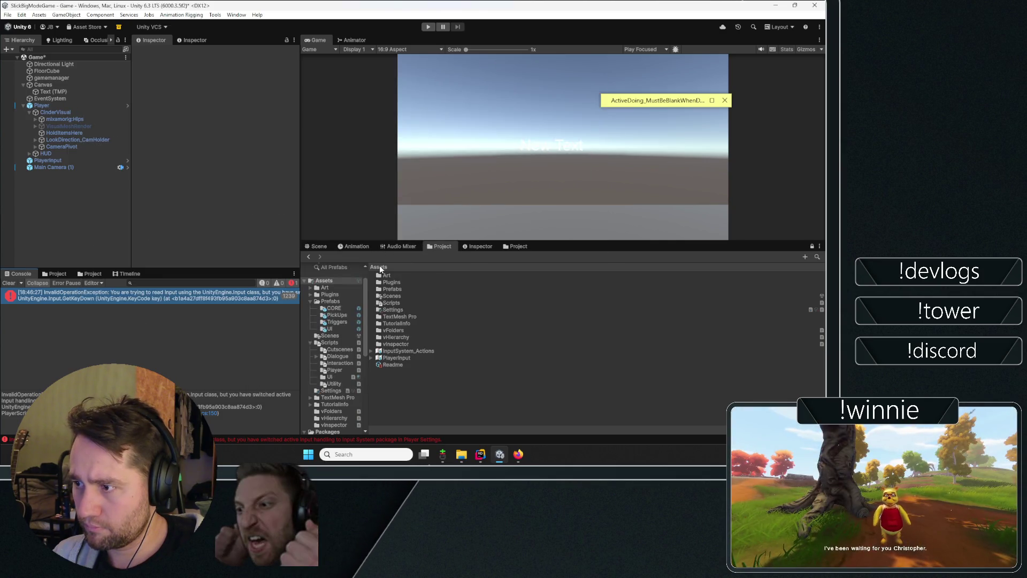
- Inspect the InputSystem_Actions asset and the actions reference on the PlayerInput object
{"action": "left_click", "coordinate": [397, 358]}
{"action": "key", "text": "Up"}
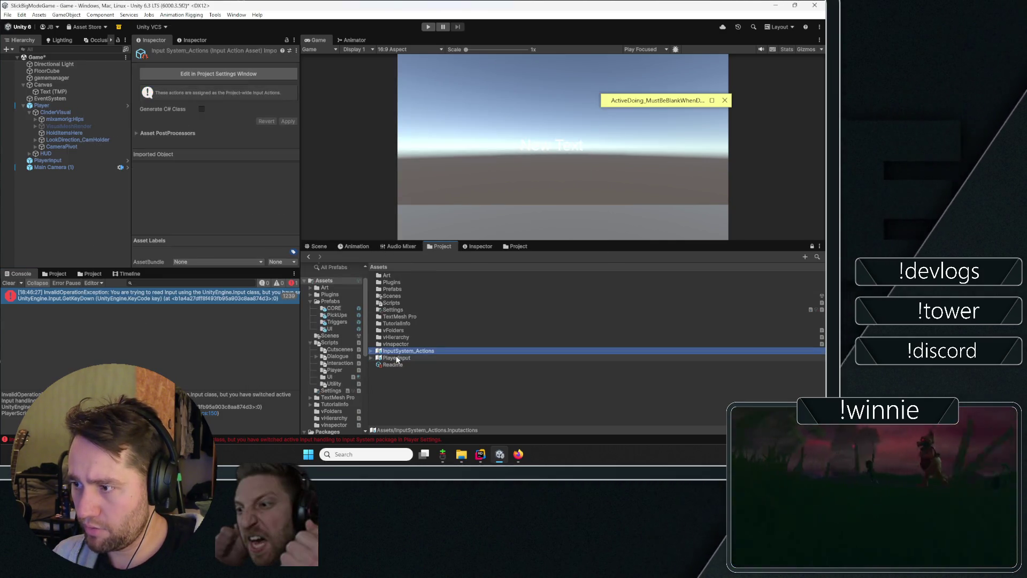
{"action": "left_click", "coordinate": [397, 358]}
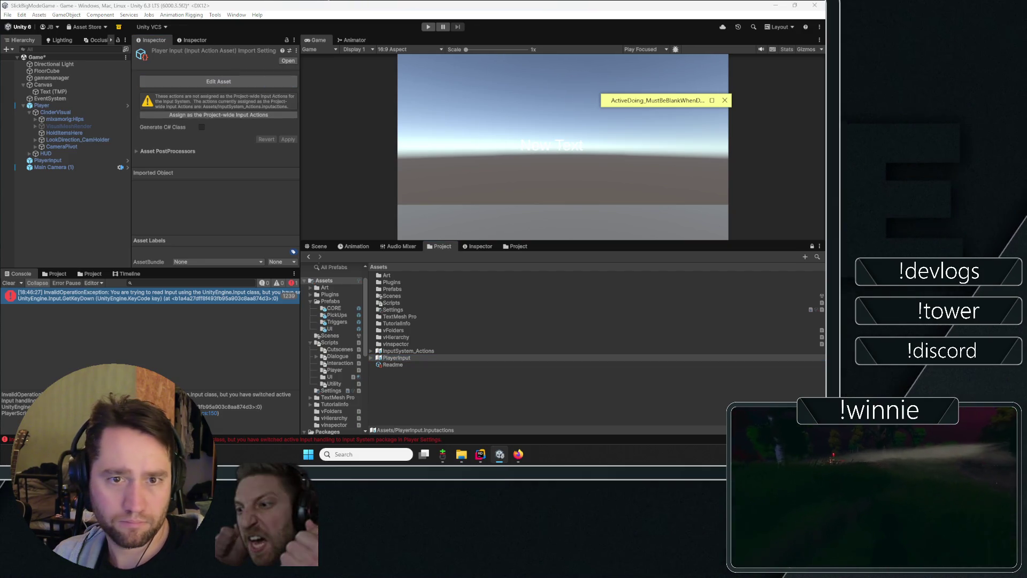
{"action": "left_click", "coordinate": [72, 107]}
{"action": "left_click", "coordinate": [52, 161]}
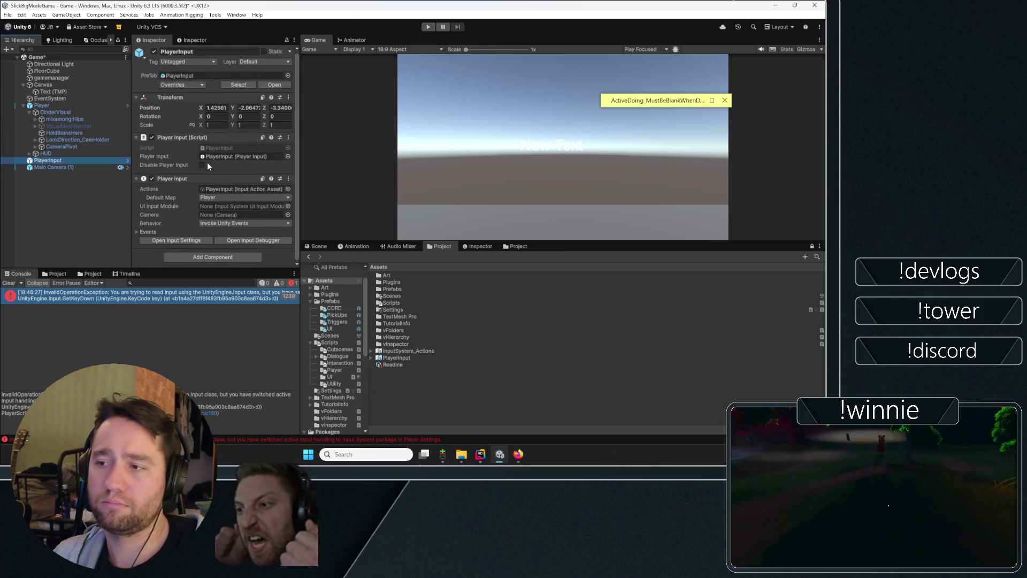
{"action": "left_click", "coordinate": [226, 189]}
- Expand the Player events and view the SwapSides function list without changing it
{"action": "scroll", "coordinate": [166, 185], "scroll_direction": "down", "scroll_amount": 5}
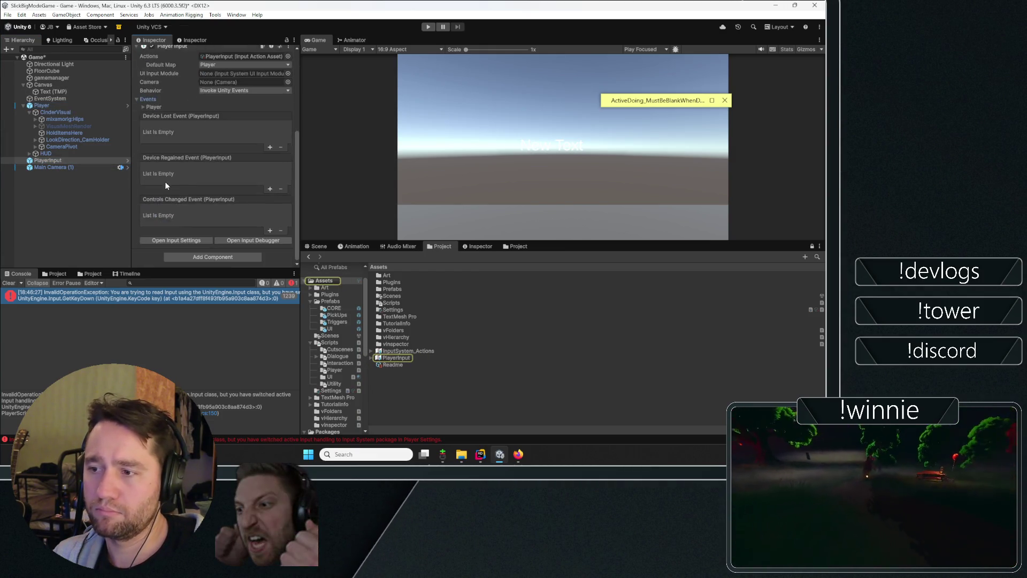
{"action": "left_click", "coordinate": [150, 108]}
{"action": "scroll", "coordinate": [203, 139], "scroll_direction": "down", "scroll_amount": 10}
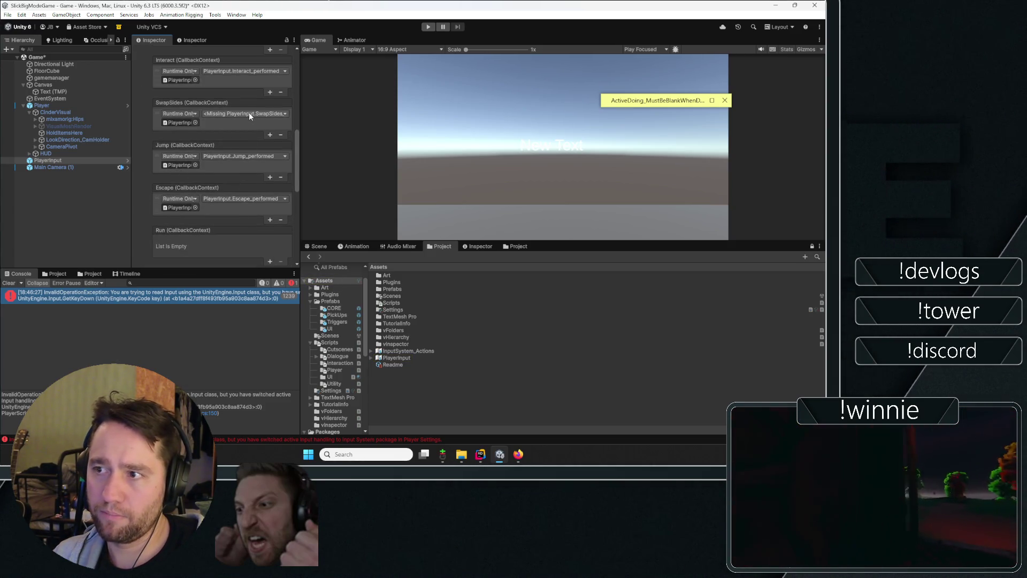
{"action": "left_click", "coordinate": [249, 114]}
{"action": "mouse_move", "coordinate": [253, 167]}
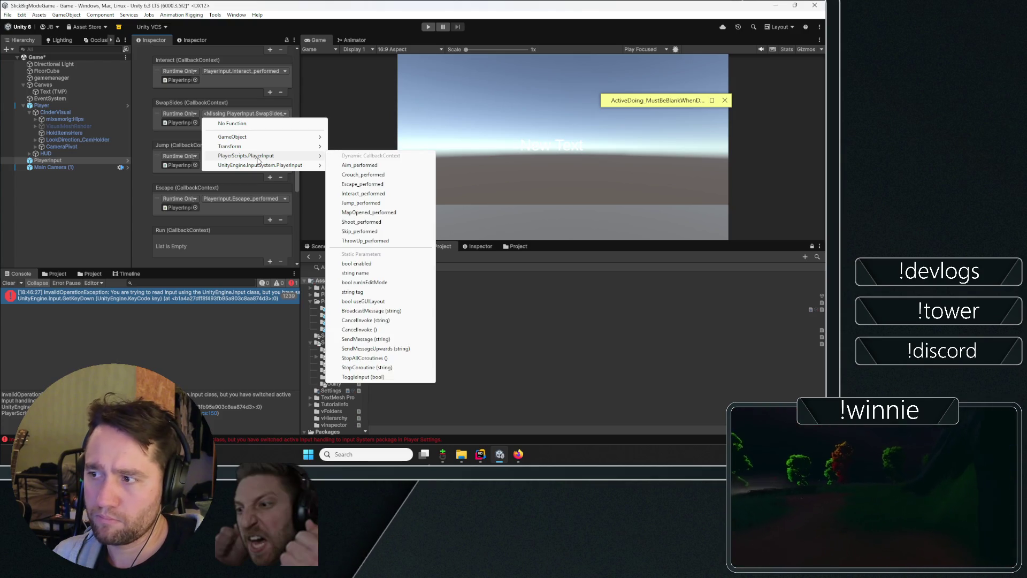
{"action": "left_click", "coordinate": [80, 140]}
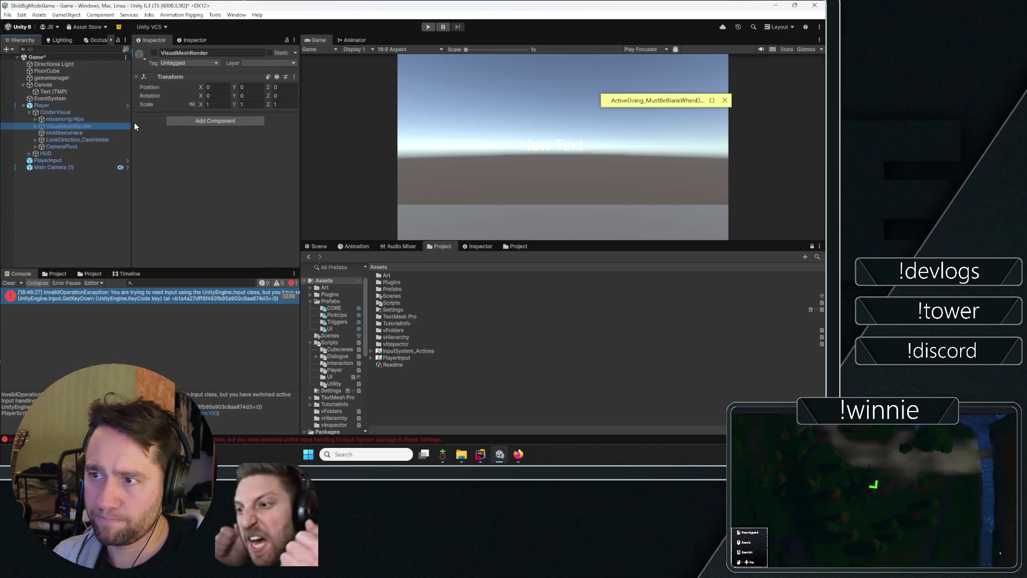
- Reselect PlayerInput and view, then dismiss, its Player Input component options
{"action": "left_click", "coordinate": [70, 112]}
{"action": "left_click", "coordinate": [66, 161]}
{"action": "left_click", "coordinate": [62, 154]}
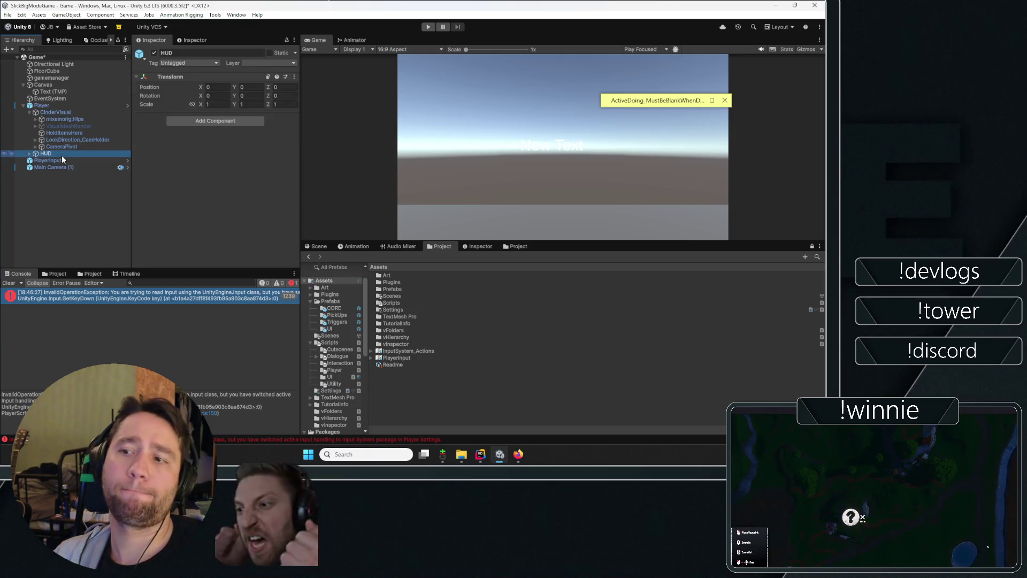
{"action": "key", "text": "Down"}
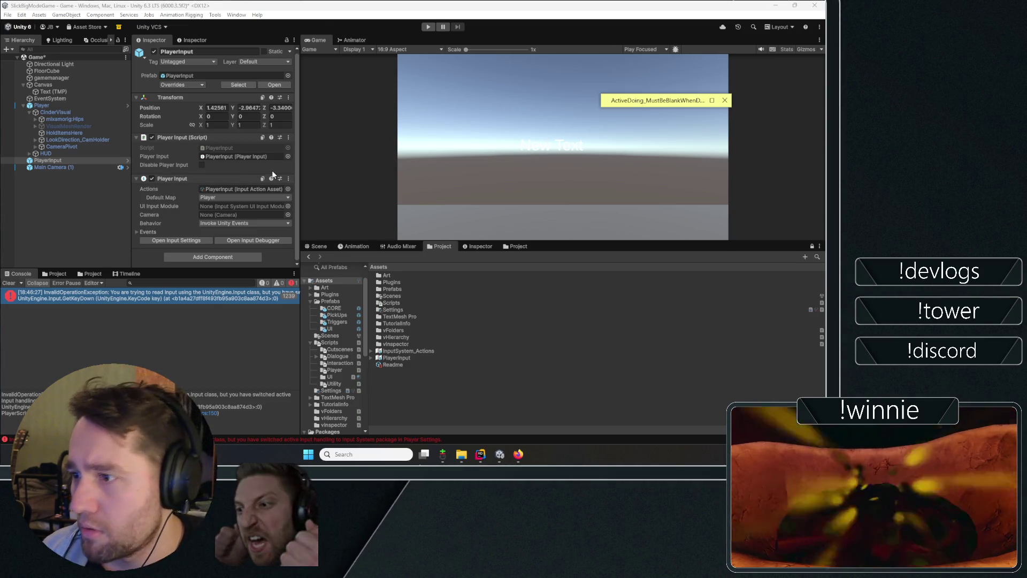
{"action": "left_click", "coordinate": [288, 178]}
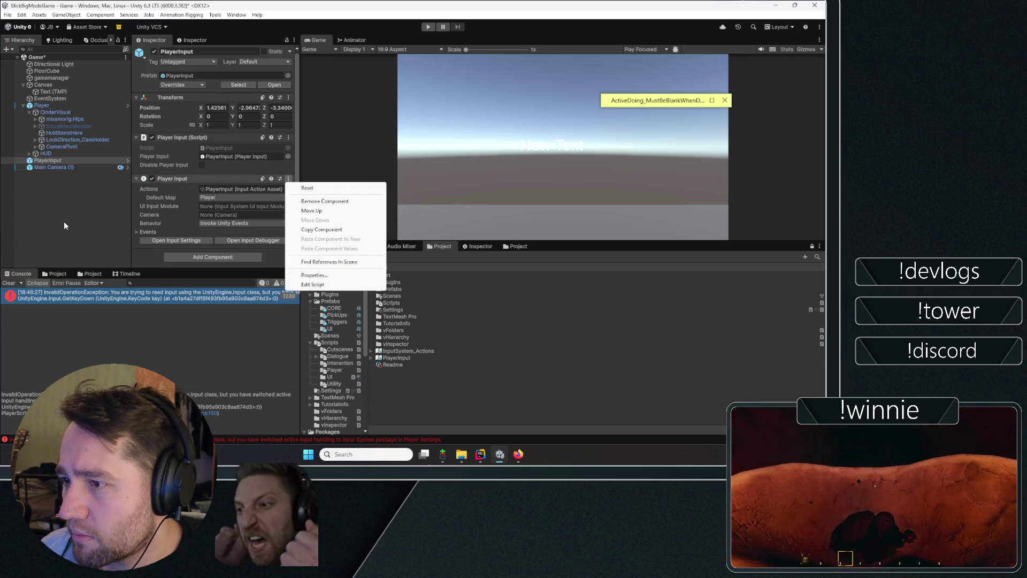
{"action": "left_click", "coordinate": [64, 225]}
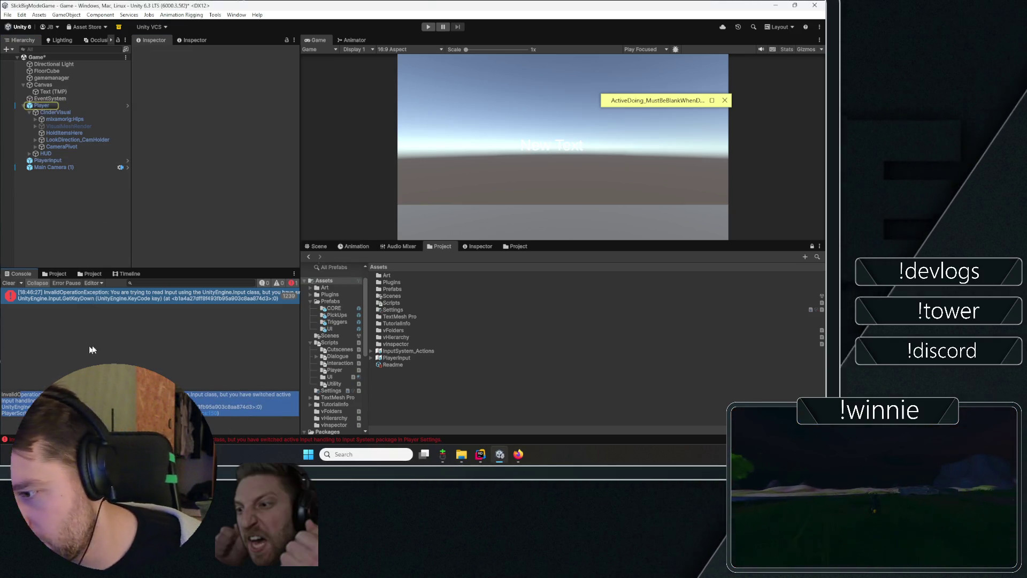
- Open the PlayerController.cs line behind the input error in Rider, then return to Unity
{"action": "double_click", "coordinate": [107, 295]}
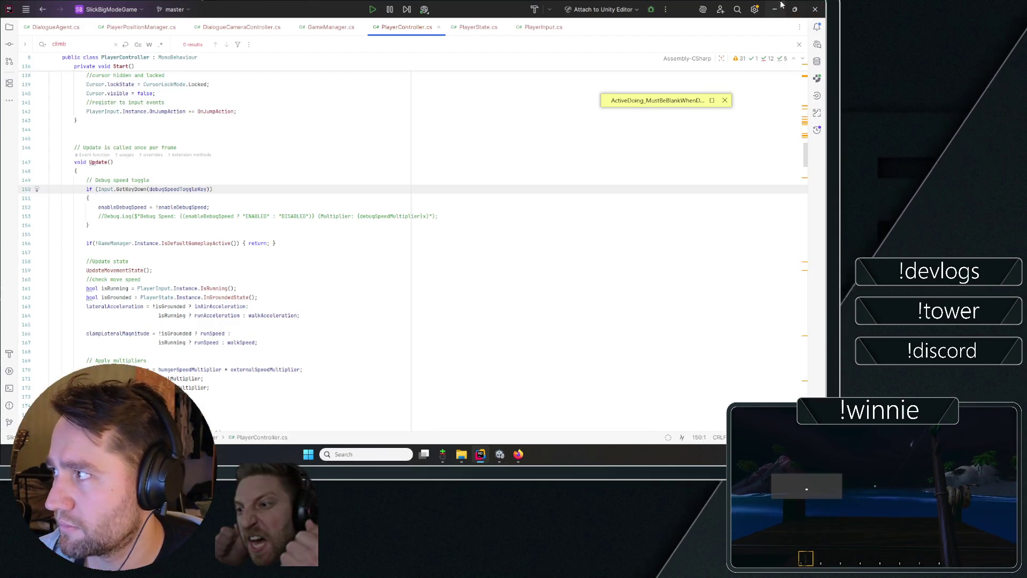
{"action": "left_click", "coordinate": [815, 6]}
{"action": "left_click", "coordinate": [23, 15]}
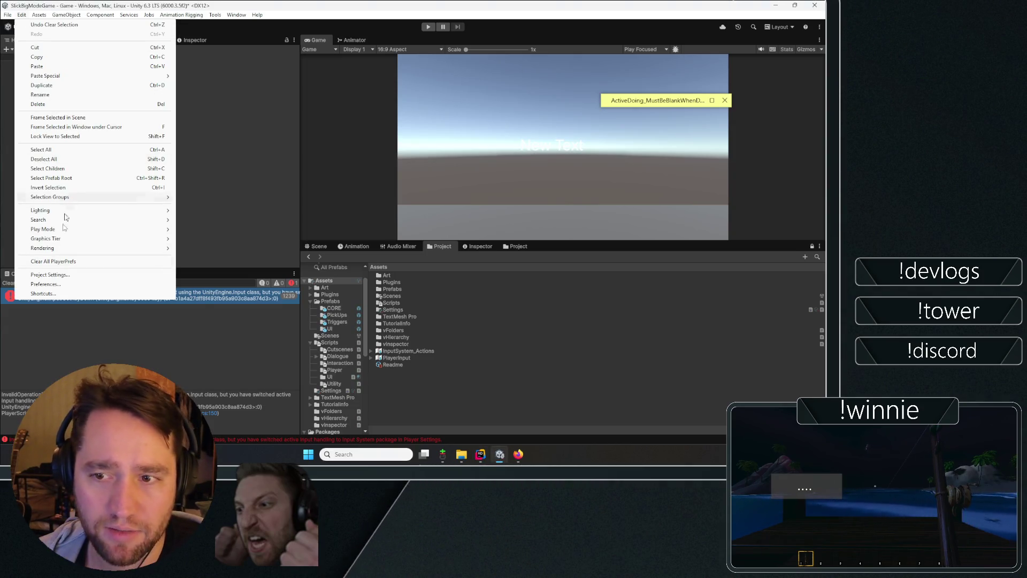
- Open Project Settings and toggle the Input Manager's Axes list
{"action": "left_click", "coordinate": [58, 275]}
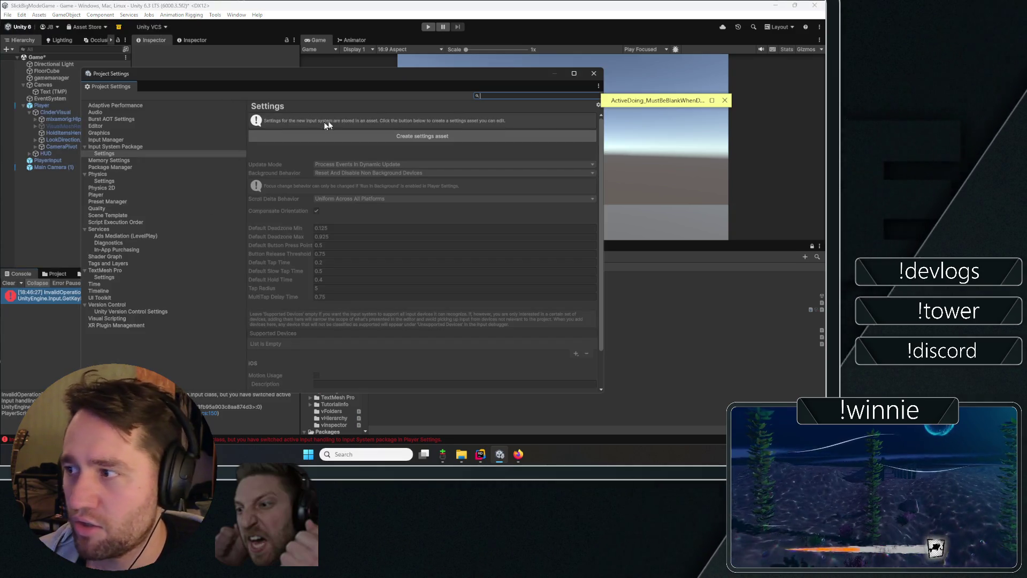
{"action": "left_click", "coordinate": [147, 149]}
{"action": "left_click", "coordinate": [137, 139]}
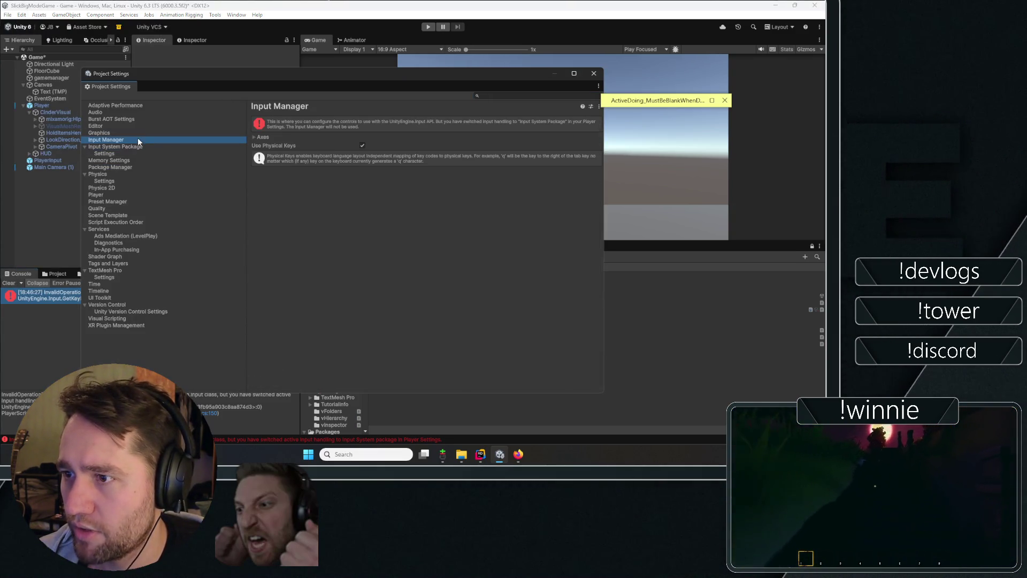
{"action": "left_click", "coordinate": [262, 137]}
{"action": "left_click", "coordinate": [261, 137]}
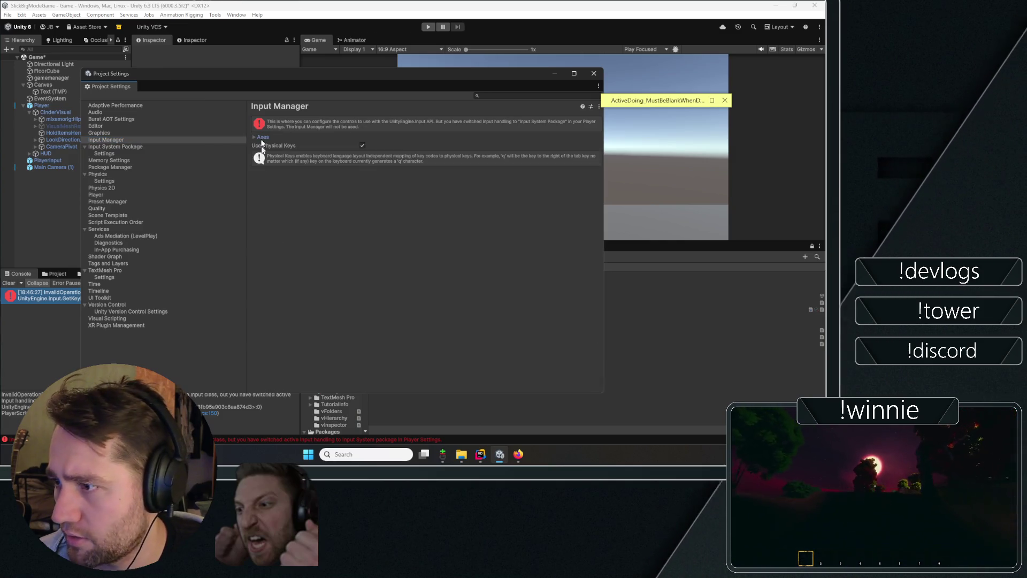
- Browse the Services settings pages in Project Settings
{"action": "left_click", "coordinate": [99, 229]}
{"action": "left_click", "coordinate": [114, 236]}
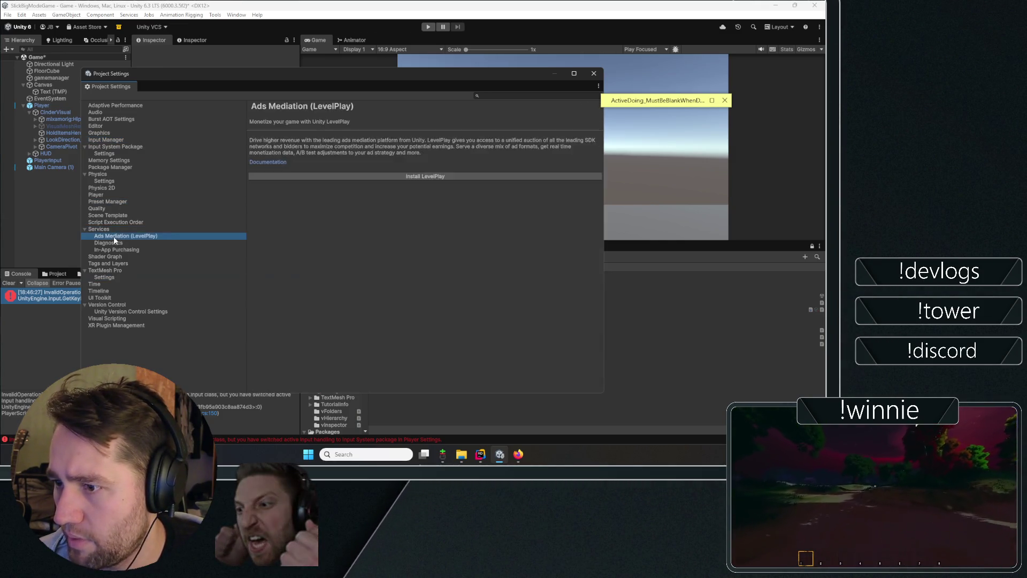
{"action": "left_click", "coordinate": [107, 304]}
{"action": "left_click", "coordinate": [128, 229]}
{"action": "left_click", "coordinate": [518, 454]}
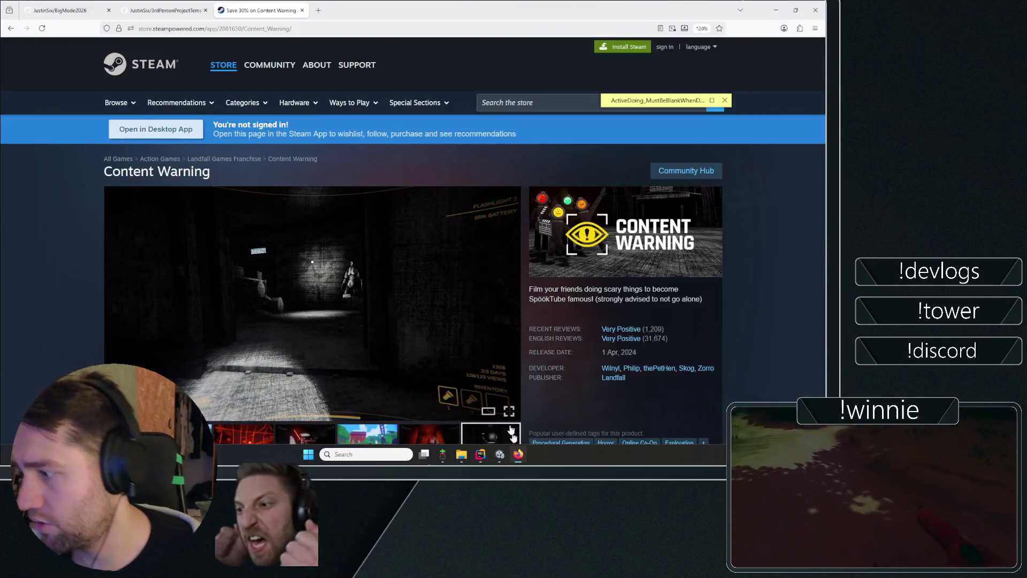
- Search the web for 'enabled legacy and new input unity' in a new tab
{"action": "key", "text": "ctrl+t"}
{"action": "type", "text": "s"}
{"action": "key", "text": "BackSpace"}
{"action": "type", "text": "en"}
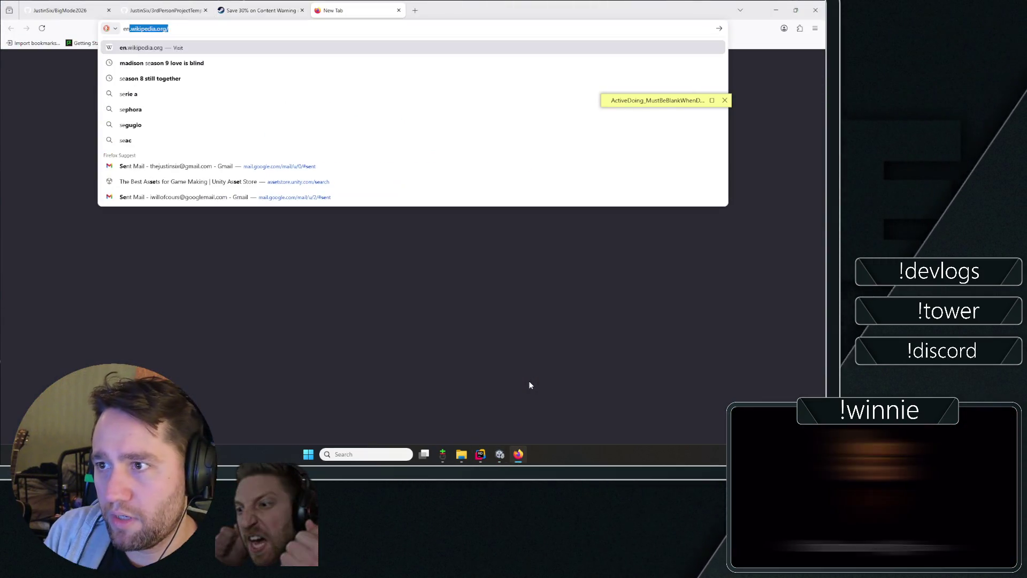
{"action": "type", "text": "abled legacy and n"}
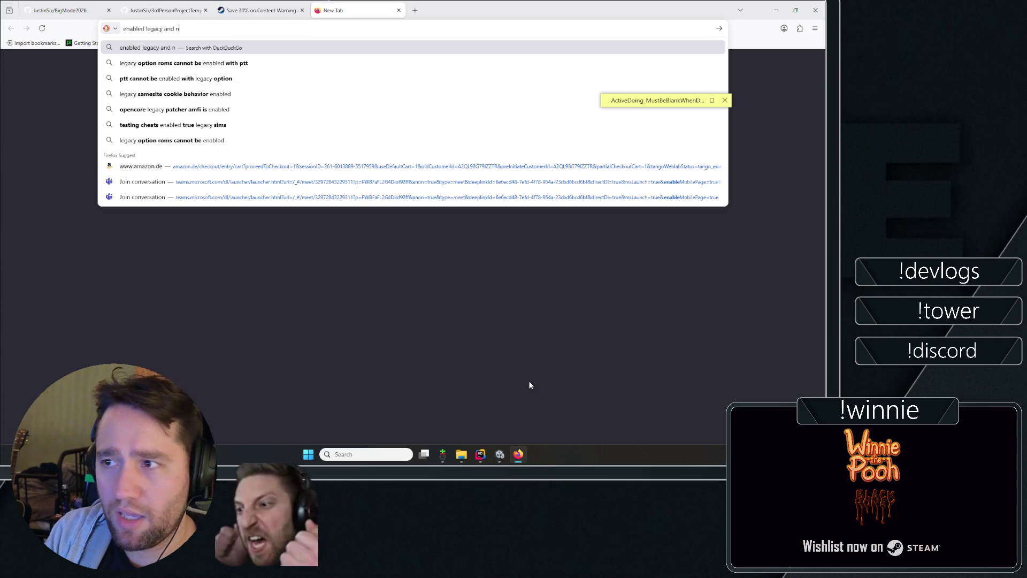
{"action": "type", "text": "ew input unity"}
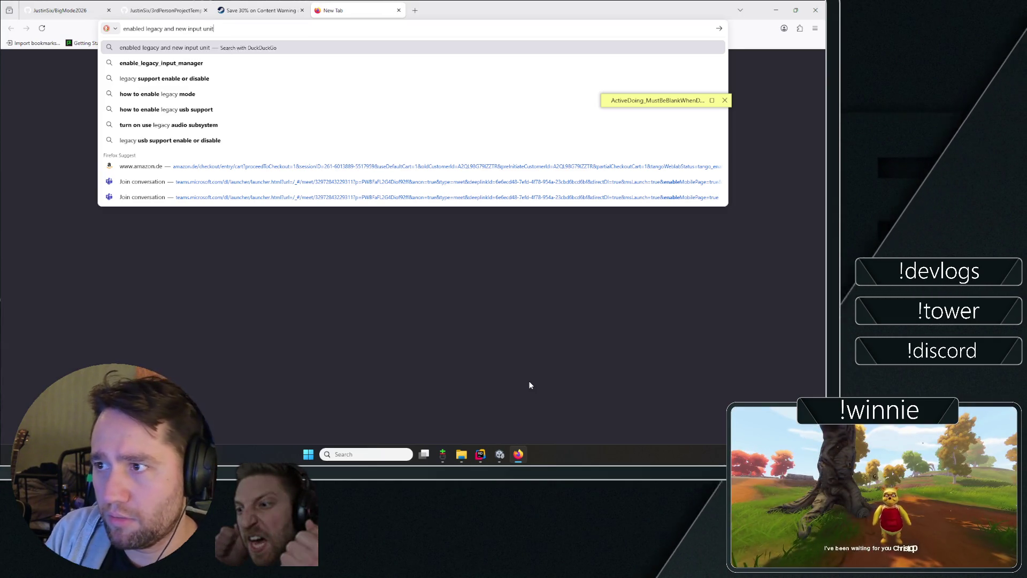
{"action": "key", "text": "Return"}
- Refine the query to 'enable legacy and new input unity 6.3' and rerun it
{"action": "left_click", "coordinate": [148, 55]}
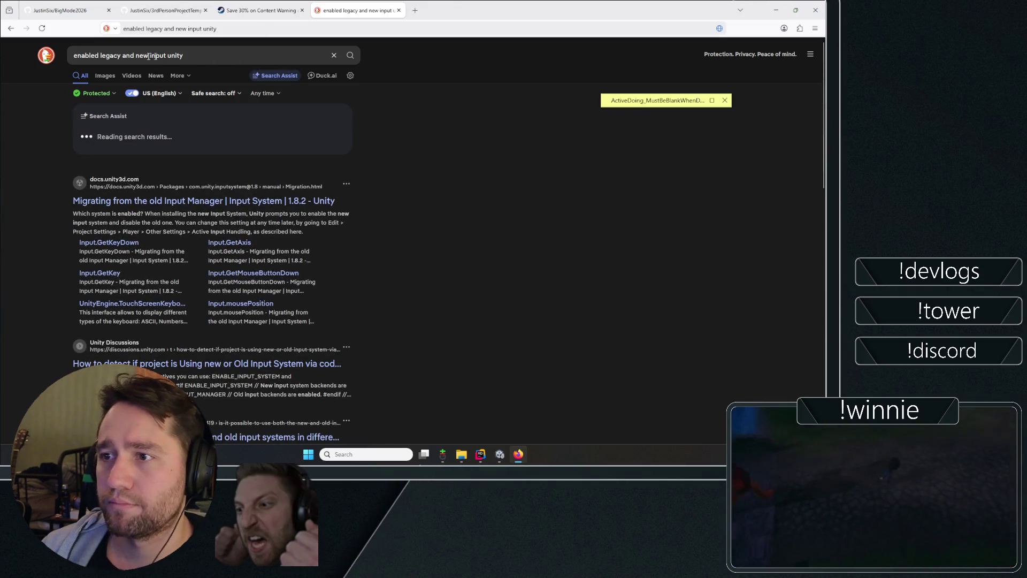
{"action": "left_click", "coordinate": [99, 55]}
{"action": "key", "text": "BackSpace"}
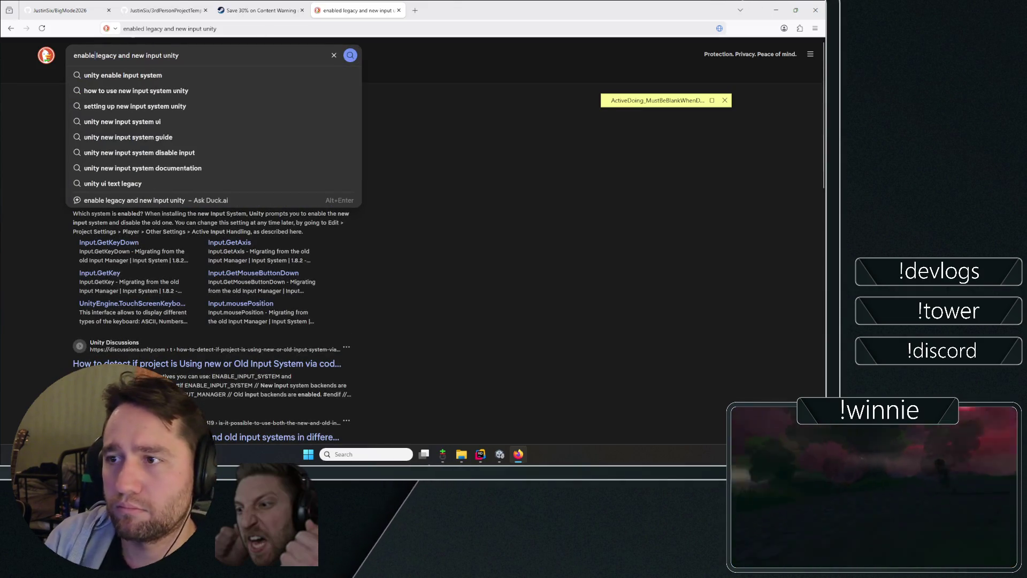
{"action": "left_click", "coordinate": [180, 56]}
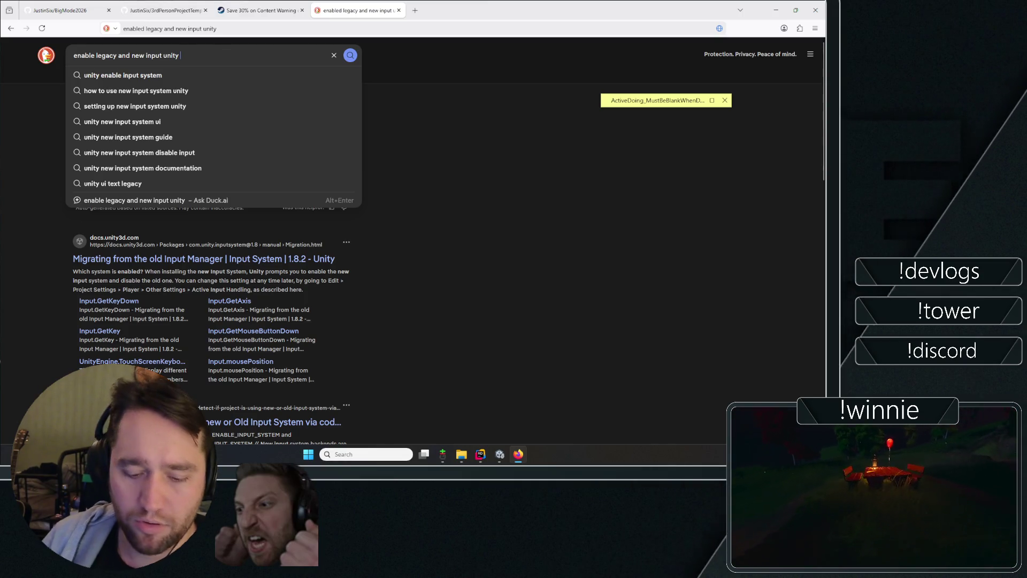
{"action": "type", "text": "6.3"}
{"action": "key", "text": "Return"}
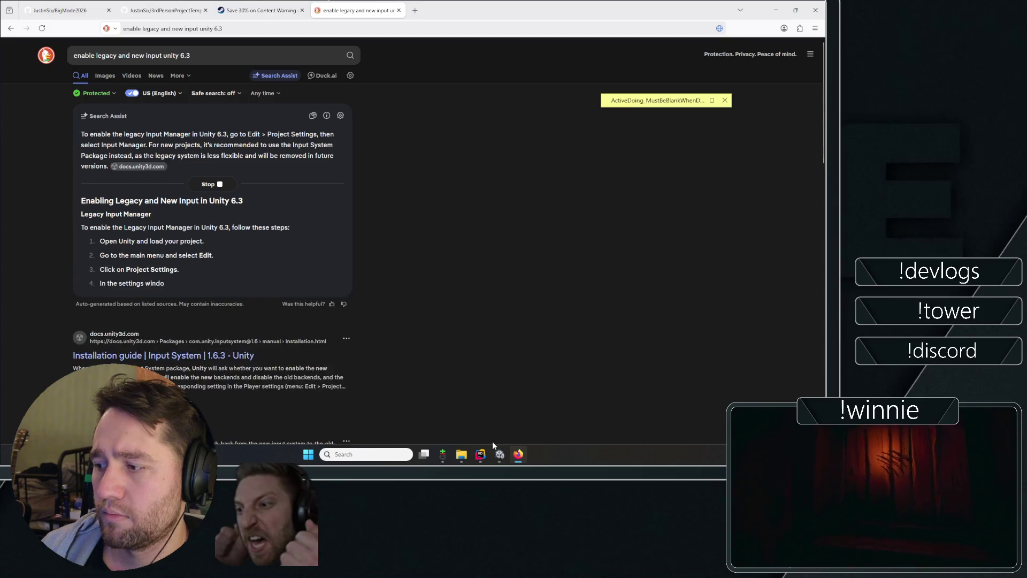
{"action": "left_click", "coordinate": [500, 454]}
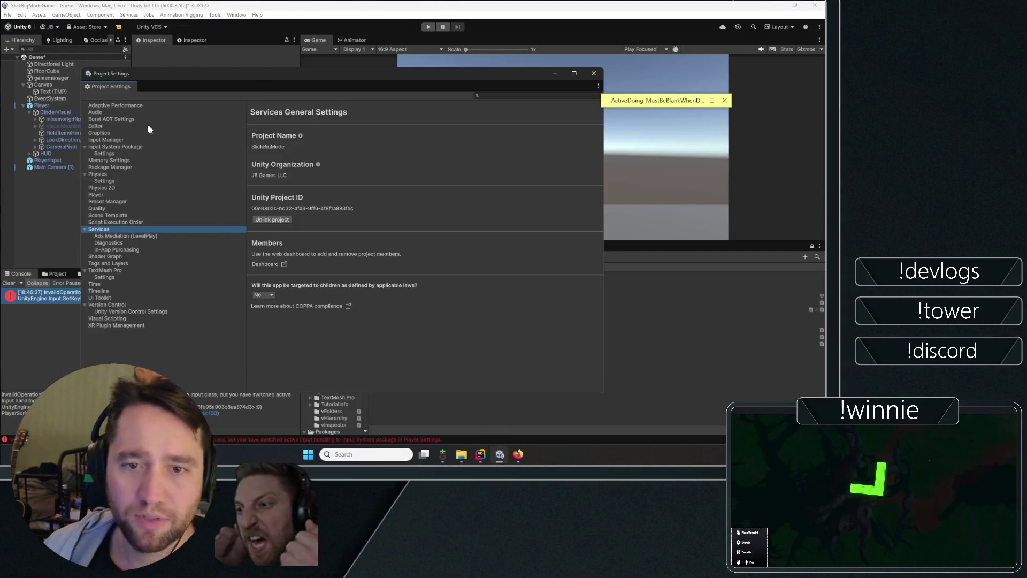
- Review the Input Manager axes and create an editable Input System settings asset
{"action": "left_click", "coordinate": [117, 140]}
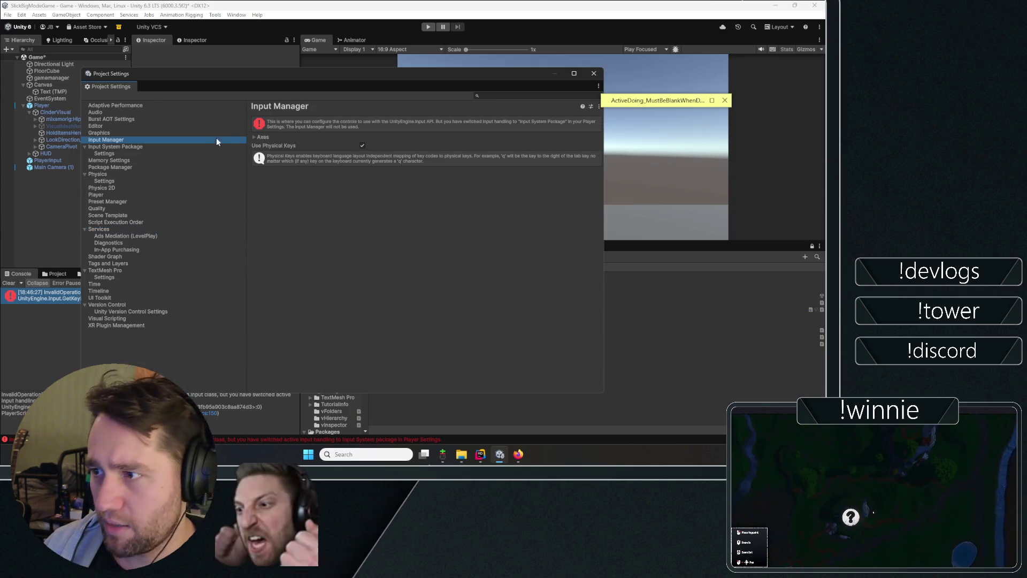
{"action": "left_click", "coordinate": [262, 137]}
{"action": "scroll", "coordinate": [289, 226], "scroll_direction": "down", "scroll_amount": 3}
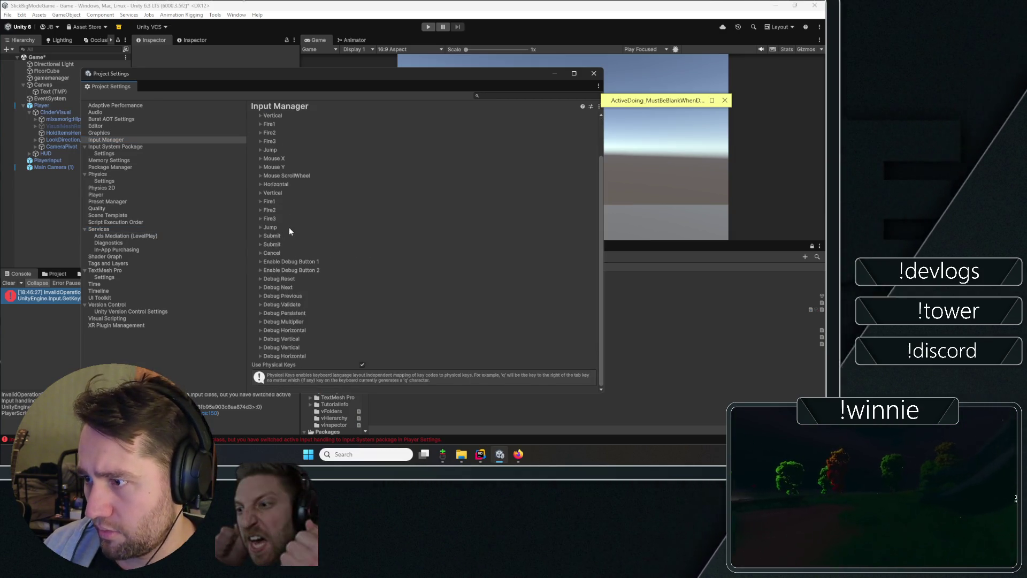
{"action": "left_click", "coordinate": [127, 146]}
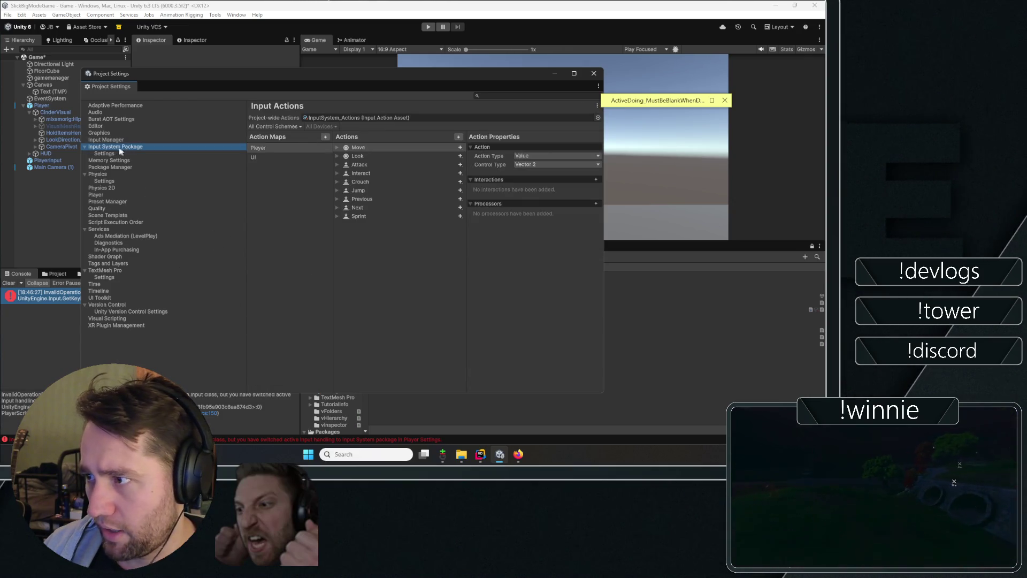
{"action": "left_click", "coordinate": [124, 154]}
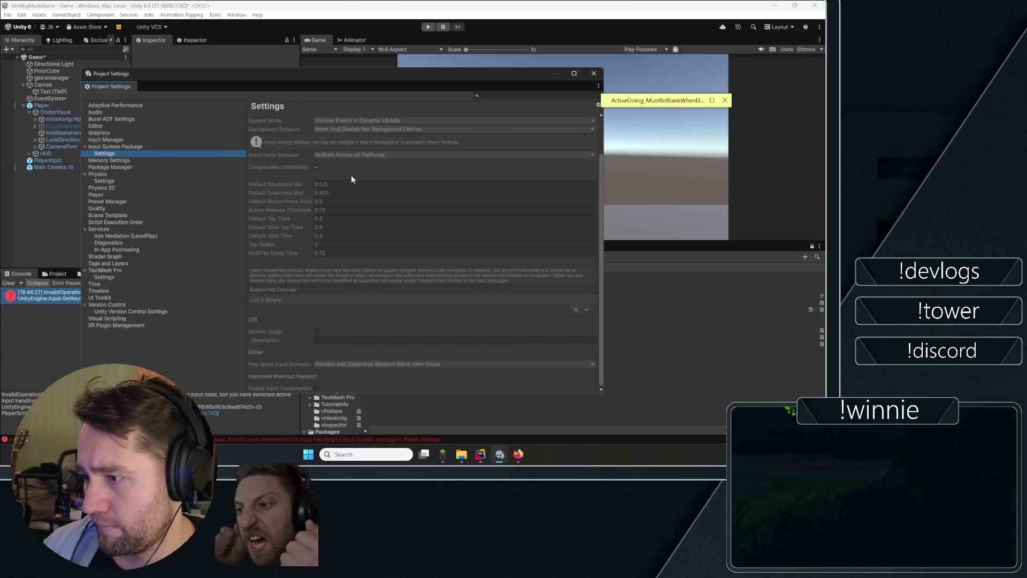
{"action": "left_click", "coordinate": [342, 136]}
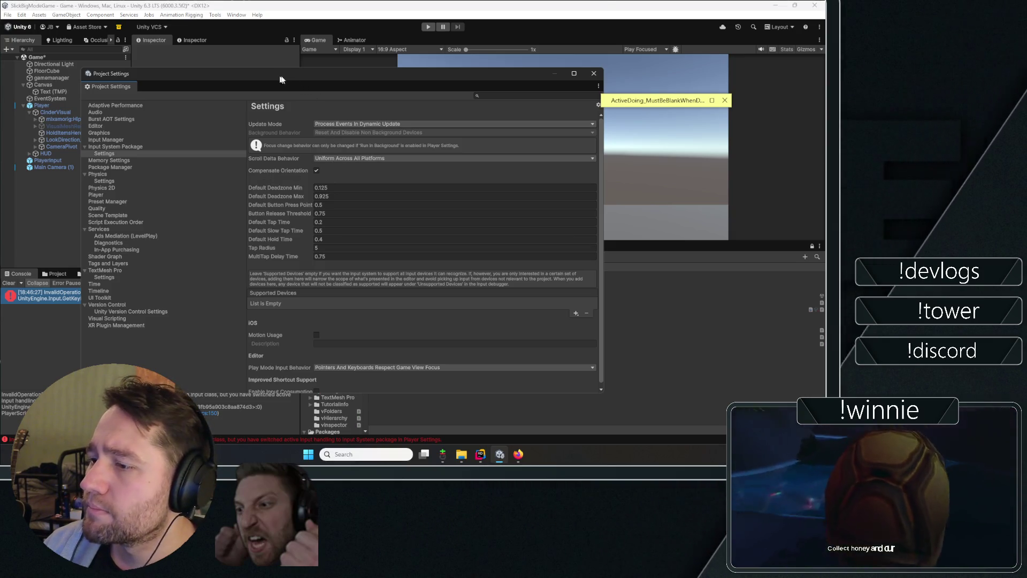
- Move the Project Settings window and check the Input System update mode choices unchanged
{"action": "left_click_drag", "start_coordinate": [278, 75], "coordinate": [301, 56]}
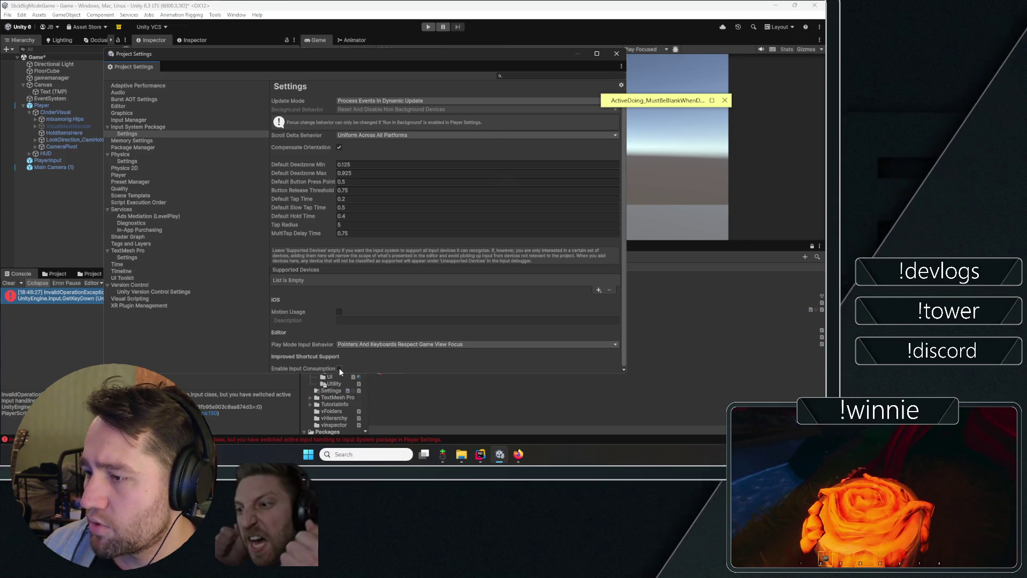
{"action": "mouse_move", "coordinate": [308, 371]}
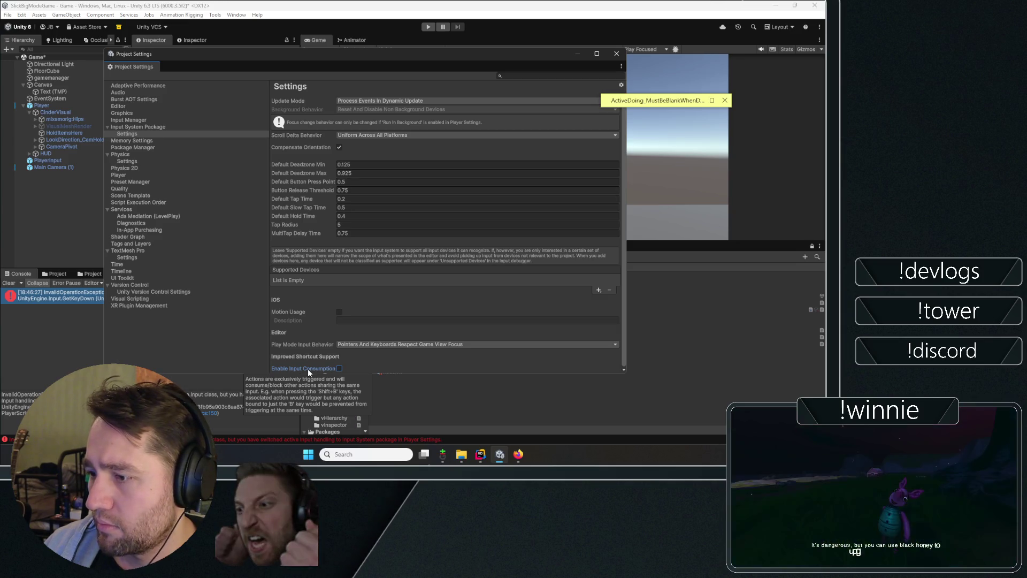
{"action": "scroll", "coordinate": [293, 308], "scroll_direction": "up", "scroll_amount": 1}
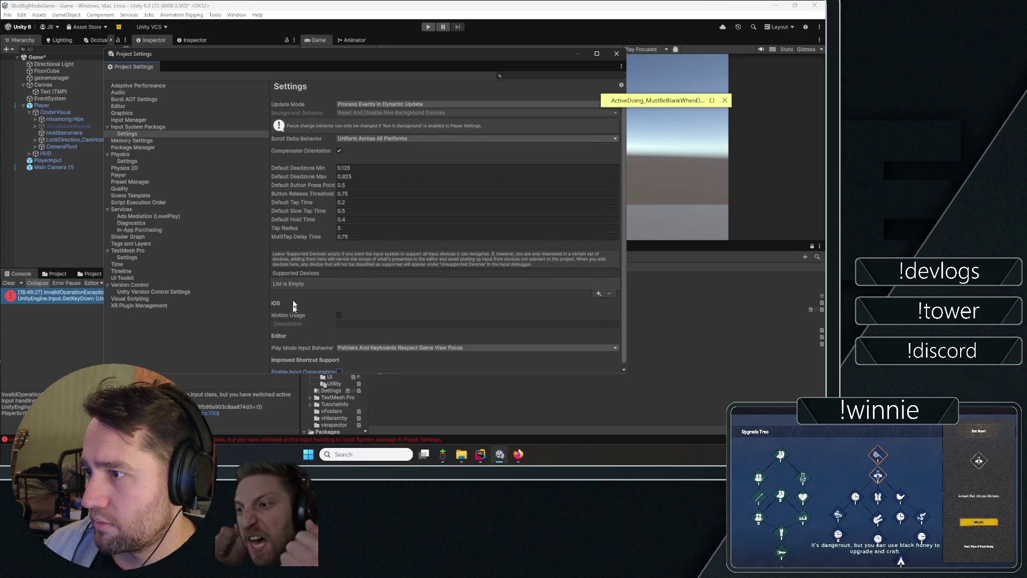
{"action": "left_click", "coordinate": [358, 103]}
{"action": "left_click", "coordinate": [341, 83]}
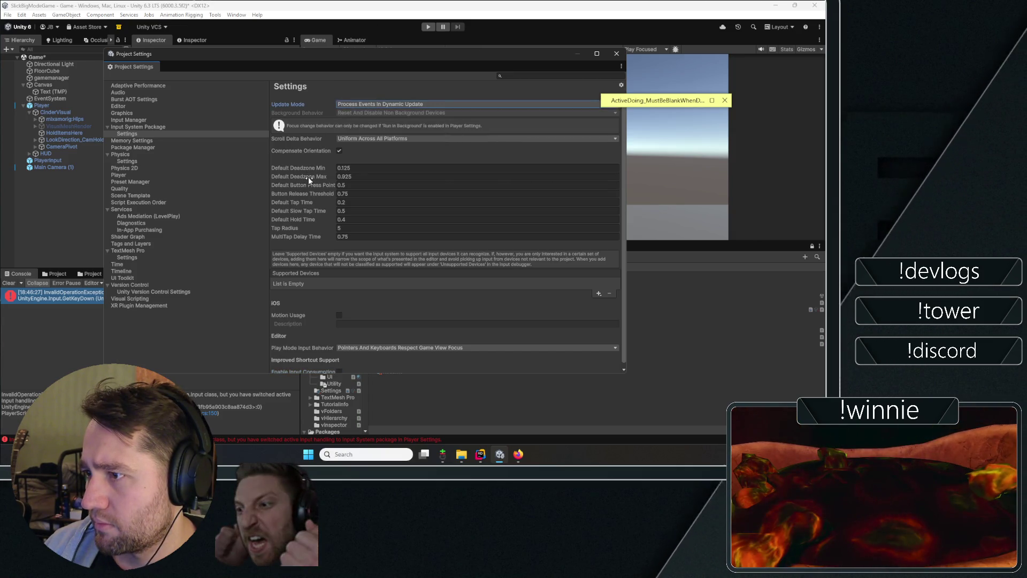
{"action": "scroll", "coordinate": [305, 293], "scroll_direction": "down", "scroll_amount": 1}
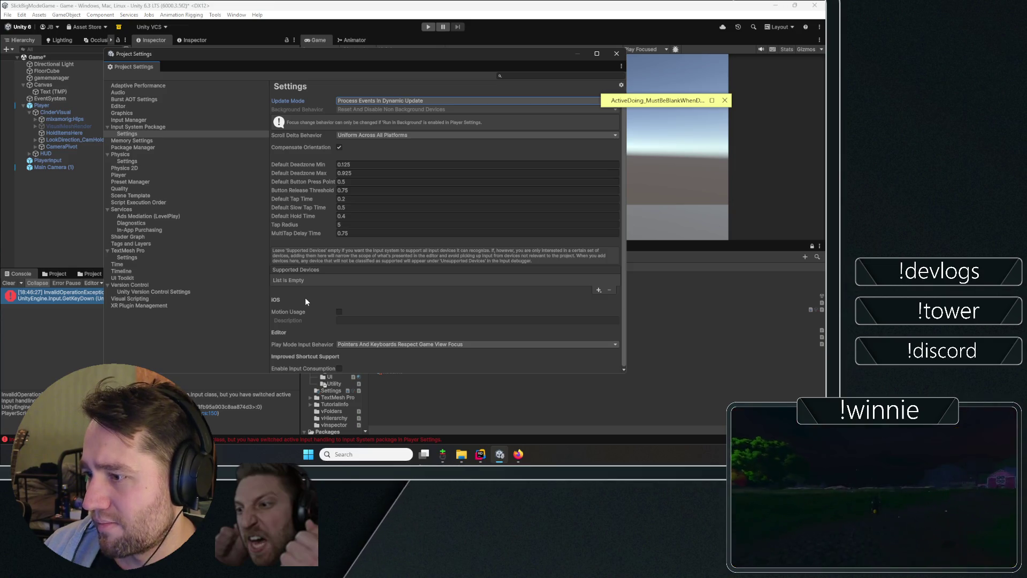
- Show the Memory Settings page, then bring the itch.io Streamer of the Year page forward
{"action": "left_click", "coordinate": [135, 138]}
{"action": "left_click", "coordinate": [134, 140]}
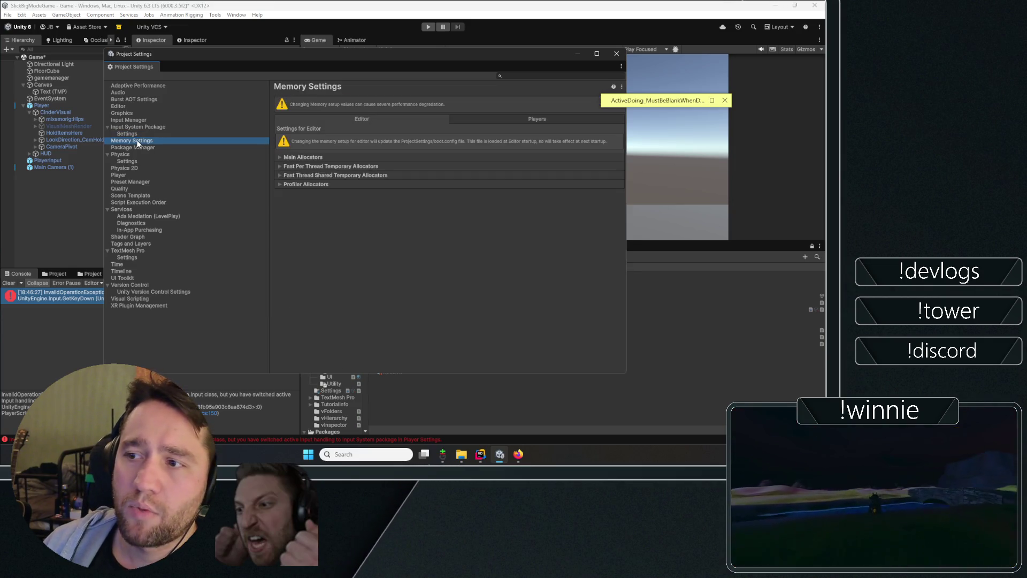
{"action": "key", "text": "alt+Tab"}
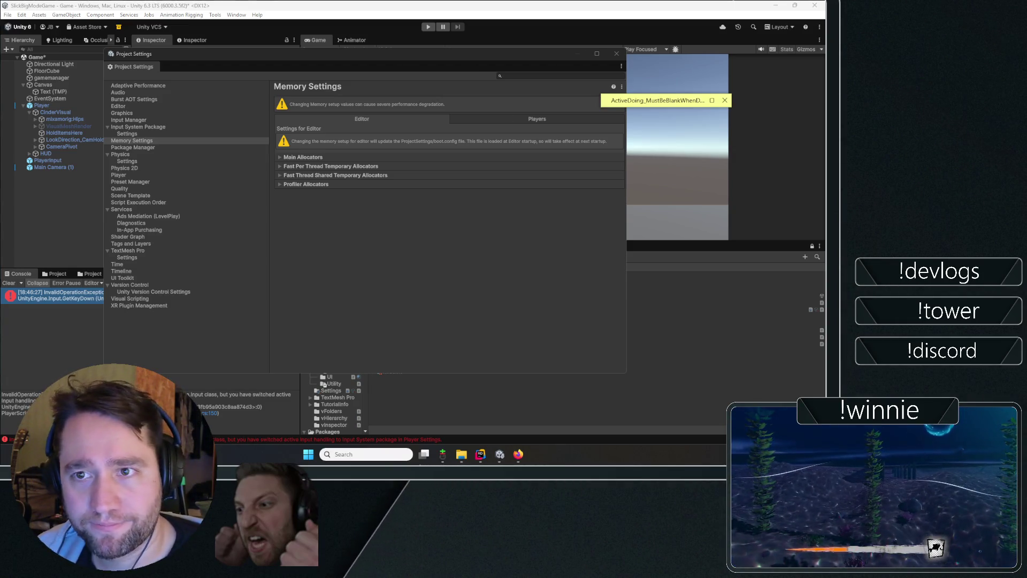
{"action": "key", "text": "alt+Tab"}
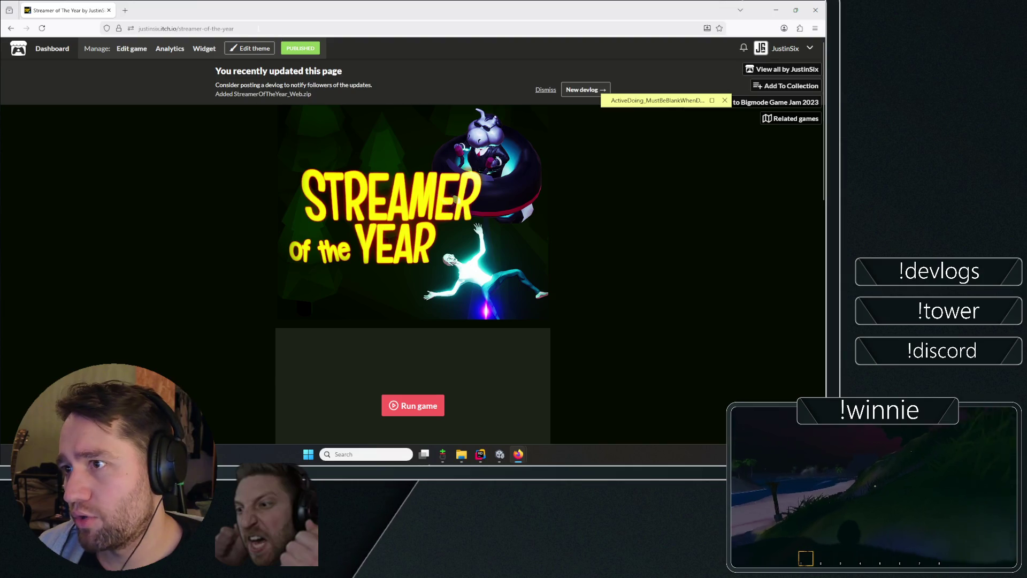
- Glance over the Streamer of the Year itch.io page, then return to Unity's Project Settings
{"action": "left_click", "coordinate": [258, 28]}
{"action": "left_click", "coordinate": [206, 287]}
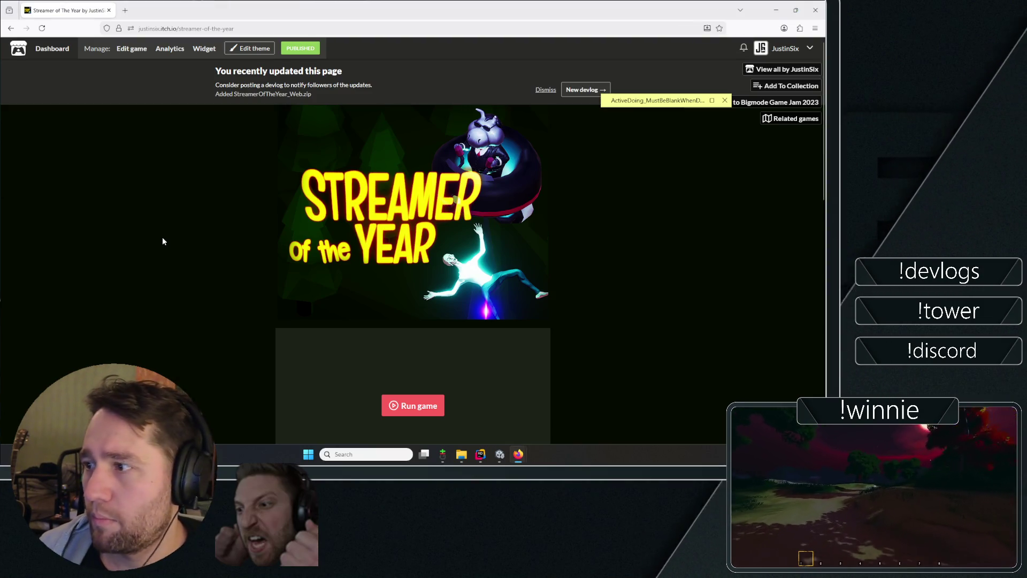
{"action": "key", "text": "alt+Tab"}
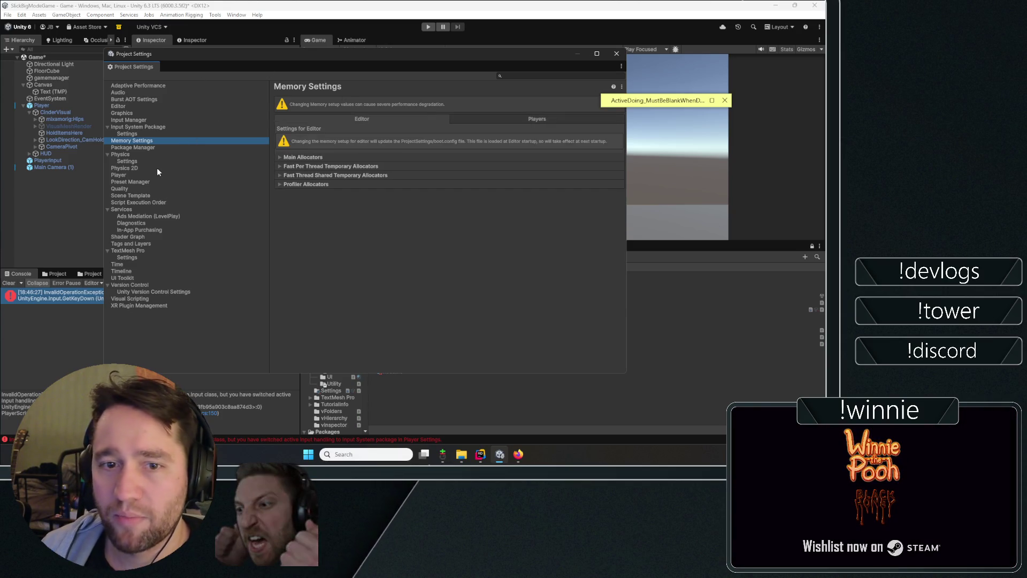
- Move through the Package Manager, Physics and Physics 2D pages to the Player settings
{"action": "left_click", "coordinate": [137, 148]}
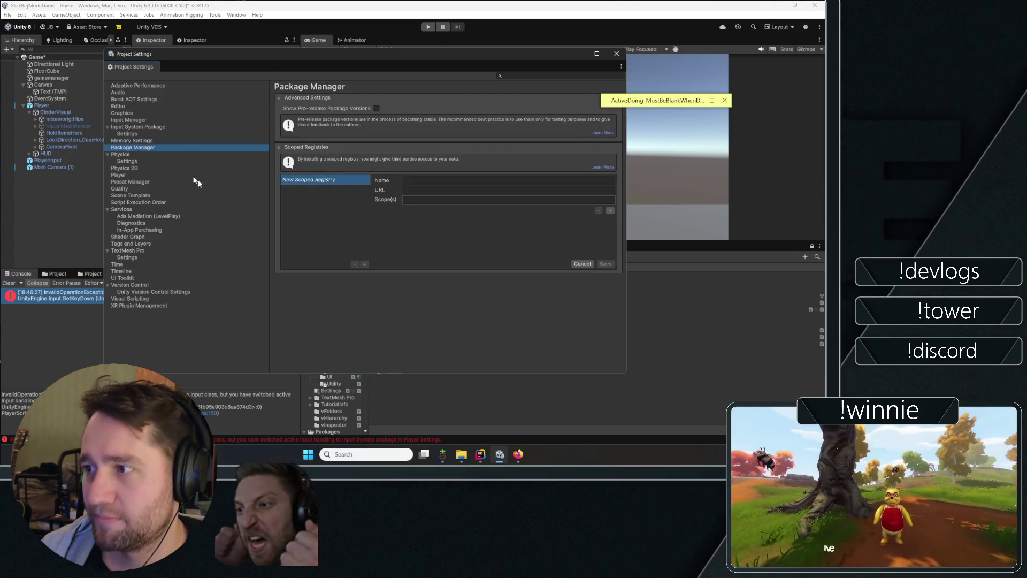
{"action": "left_click", "coordinate": [143, 154]}
{"action": "left_click", "coordinate": [131, 162]}
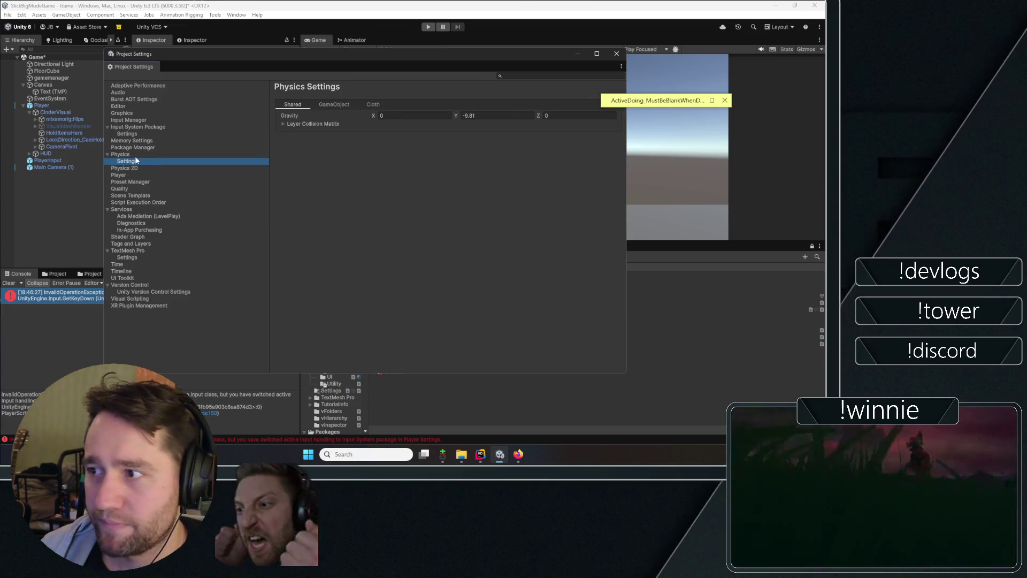
{"action": "left_click", "coordinate": [129, 154]}
{"action": "left_click", "coordinate": [130, 168]}
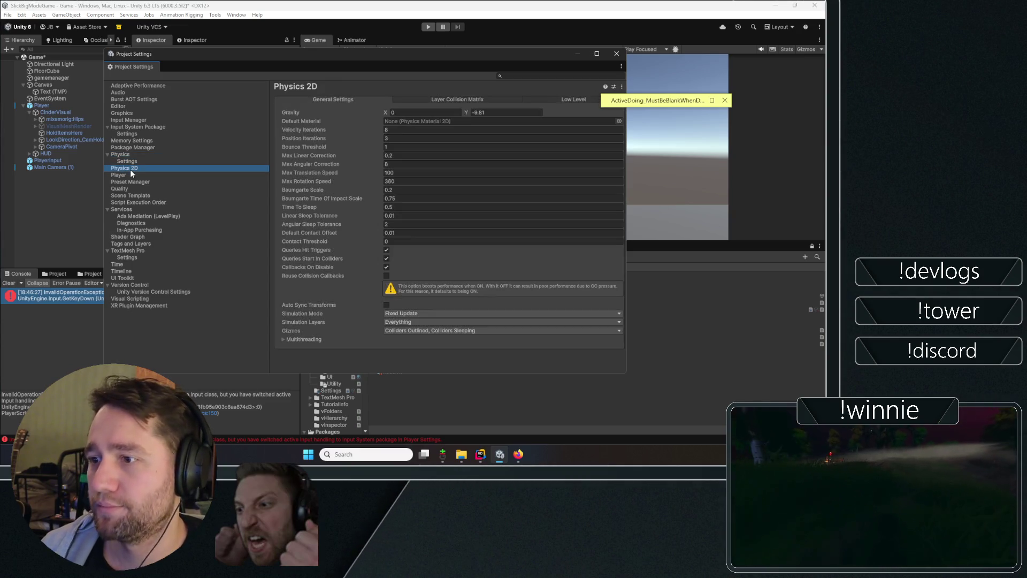
{"action": "left_click", "coordinate": [125, 175]}
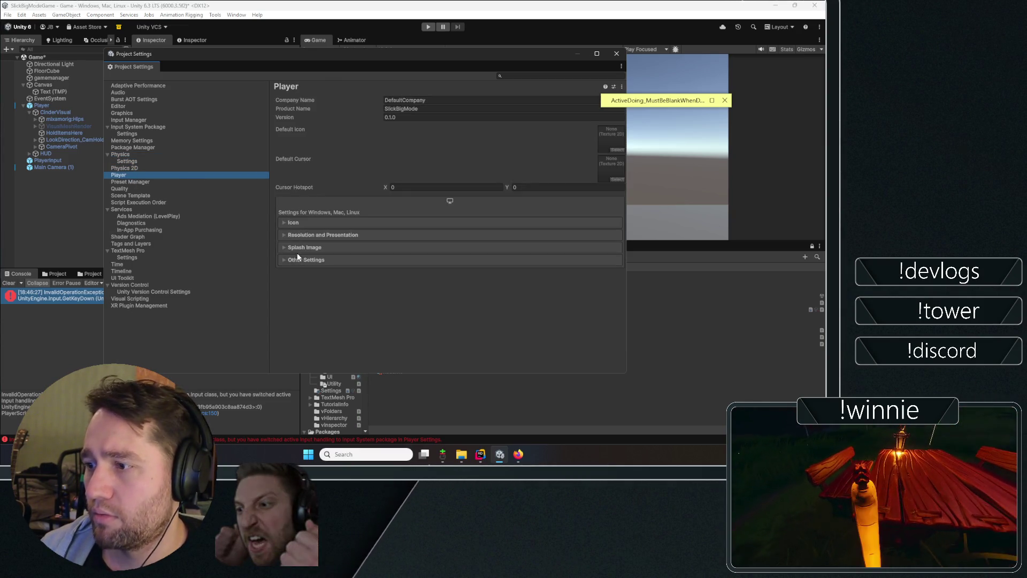
- Set Active Input Handling to Both, accept the restart, and save the Game scene
{"action": "left_click", "coordinate": [300, 259]}
{"action": "scroll", "coordinate": [304, 227], "scroll_direction": "down", "scroll_amount": 10}
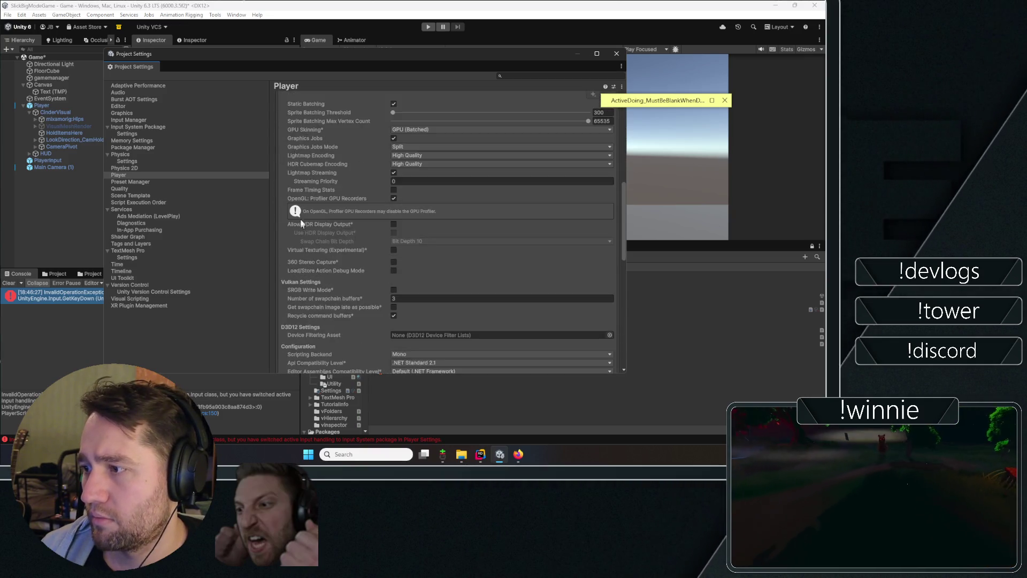
{"action": "scroll", "coordinate": [300, 217], "scroll_direction": "down", "scroll_amount": 8}
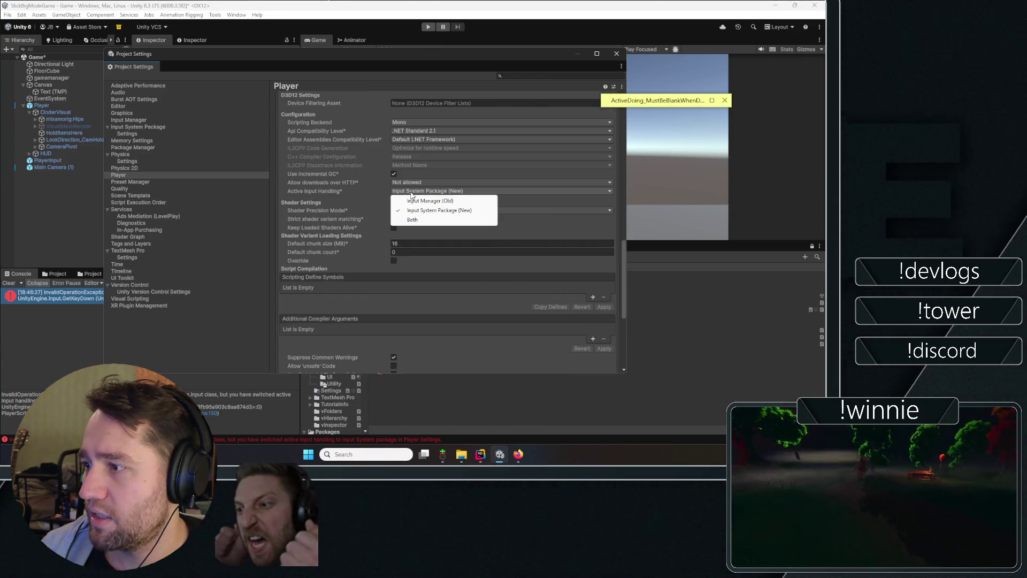
{"action": "left_click", "coordinate": [414, 228]}
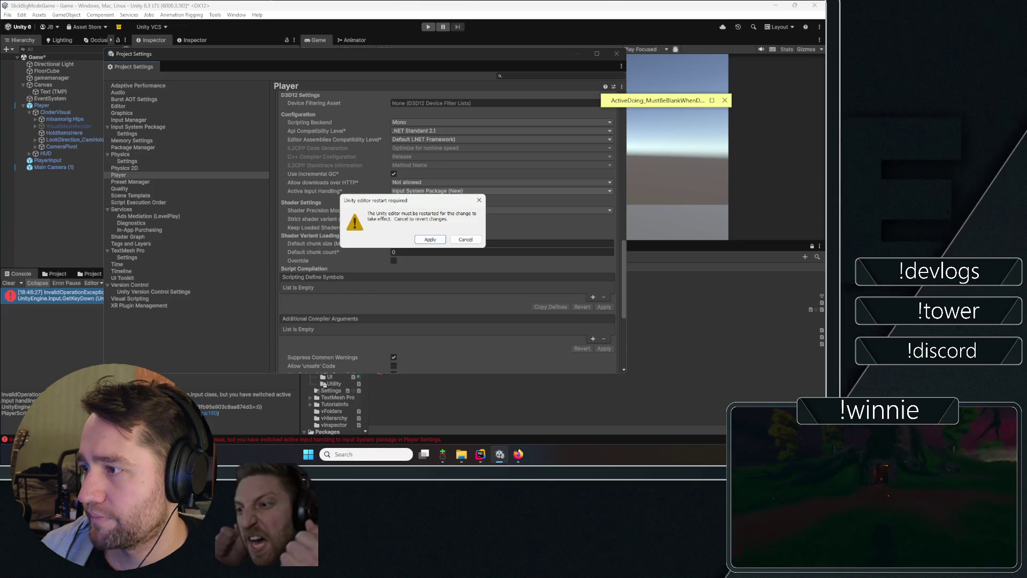
{"action": "left_click", "coordinate": [422, 231]}
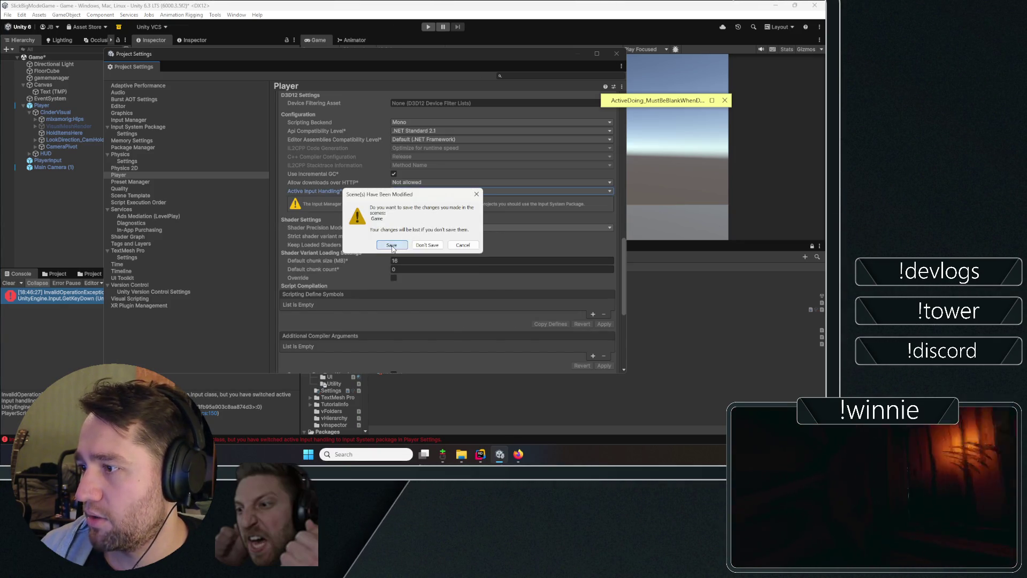
{"action": "left_click", "coordinate": [391, 246]}
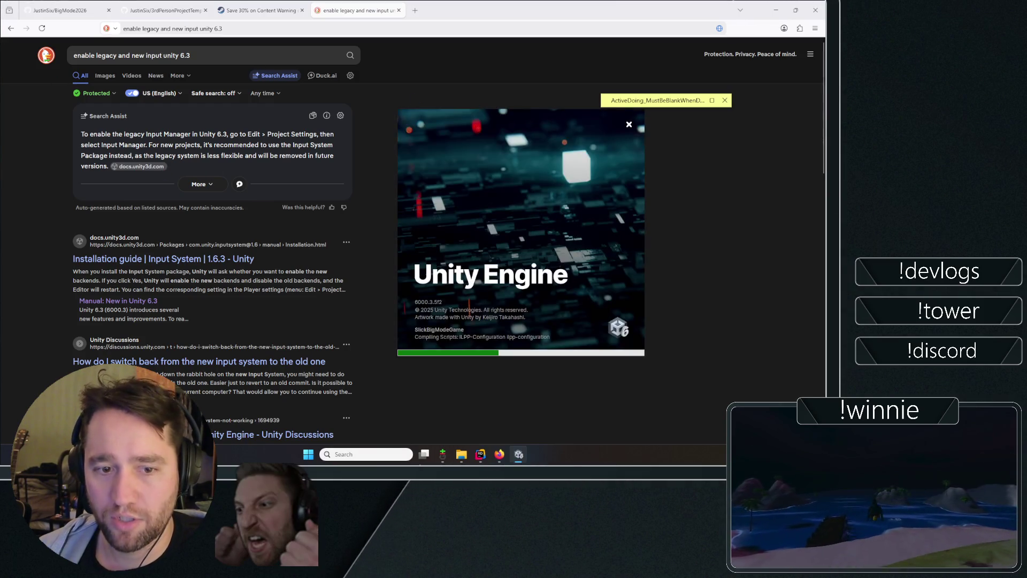
- Expand the sticky note while the editor restarts and compiles scripts
{"action": "left_click", "coordinate": [677, 99]}
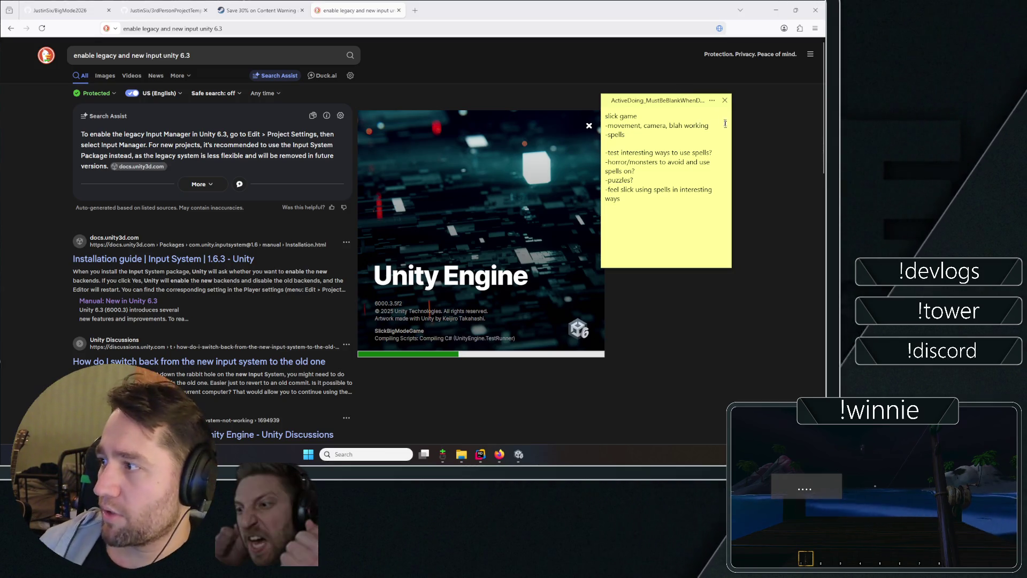
- Select lines in the game-plan sticky note, ending with all of its text selected
{"action": "mouse_move", "coordinate": [710, 125]}
{"action": "left_mouse_down"}
{"action": "mouse_move", "coordinate": [610, 127]}
{"action": "mouse_move", "coordinate": [654, 138]}
{"action": "left_mouse_up"}
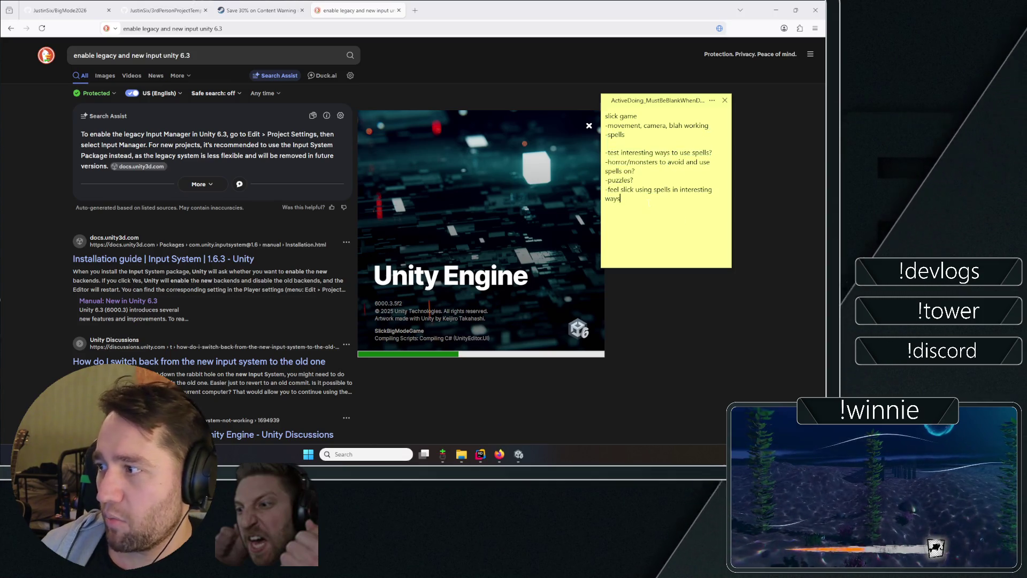
{"action": "mouse_move", "coordinate": [621, 199]}
{"action": "left_mouse_down"}
{"action": "mouse_move", "coordinate": [542, 201]}
{"action": "mouse_move", "coordinate": [643, 110]}
{"action": "mouse_move", "coordinate": [753, 282]}
{"action": "left_mouse_up"}
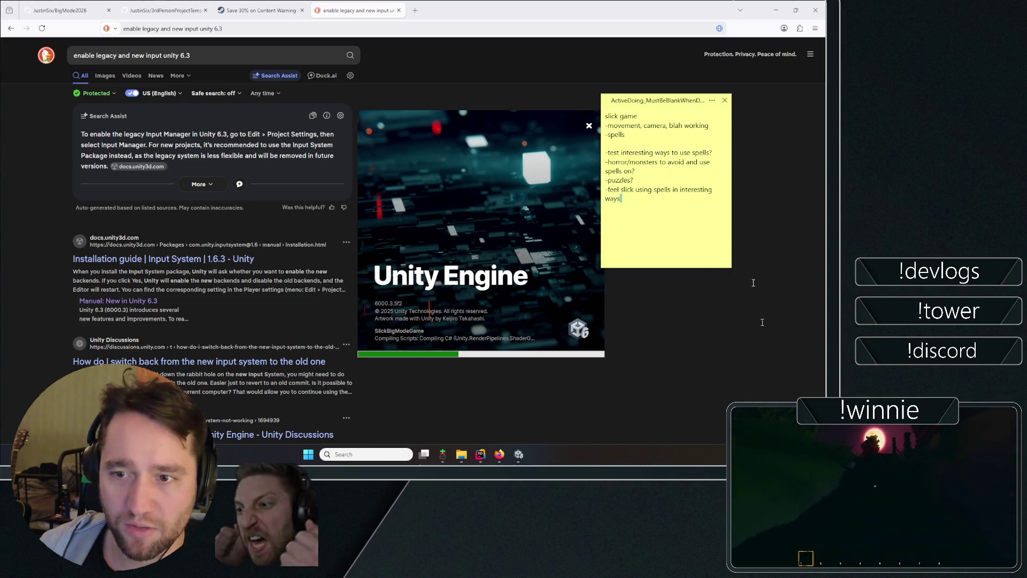
{"action": "mouse_move", "coordinate": [643, 382]}
{"action": "left_mouse_down"}
{"action": "mouse_move", "coordinate": [669, 176]}
{"action": "mouse_move", "coordinate": [654, 371]}
{"action": "left_mouse_up"}
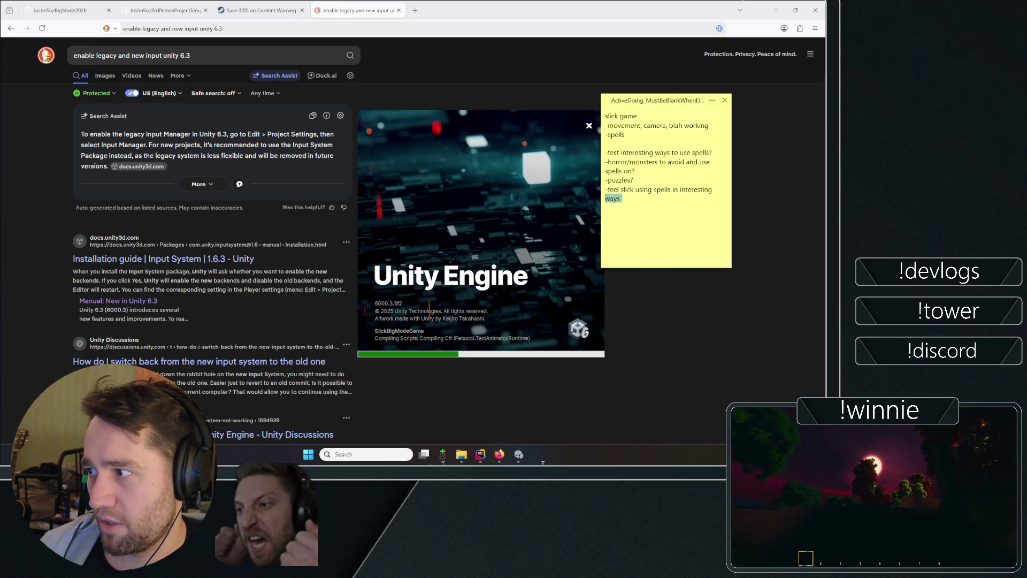
{"action": "mouse_move", "coordinate": [621, 199]}
{"action": "left_mouse_down"}
{"action": "mouse_move", "coordinate": [669, 161]}
{"action": "mouse_move", "coordinate": [610, 113]}
{"action": "mouse_move", "coordinate": [98, 11]}
{"action": "left_mouse_up"}
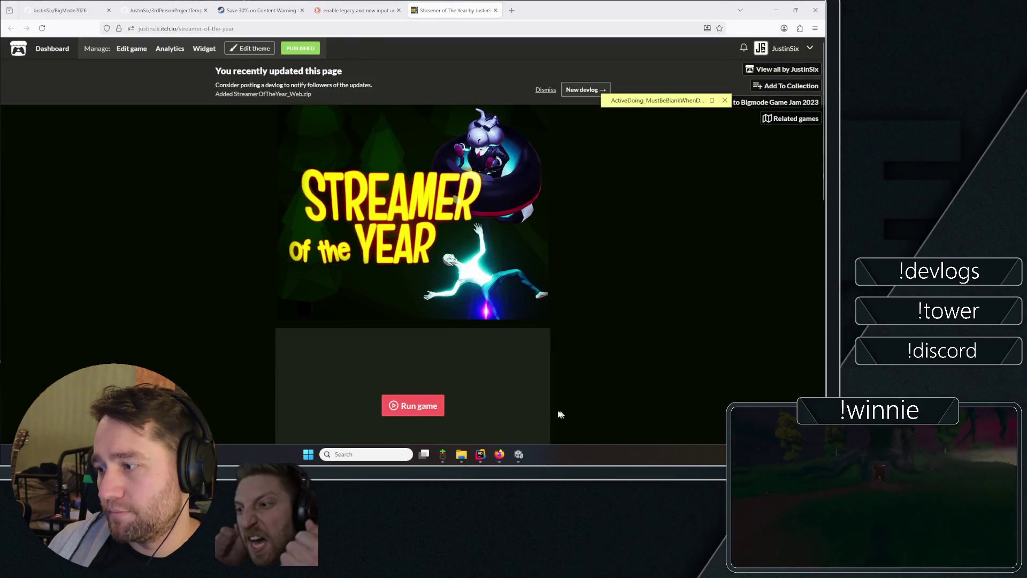
- Close the itch.io and search tabs and step through the Content Warning screenshots
{"action": "left_click", "coordinate": [494, 11]}
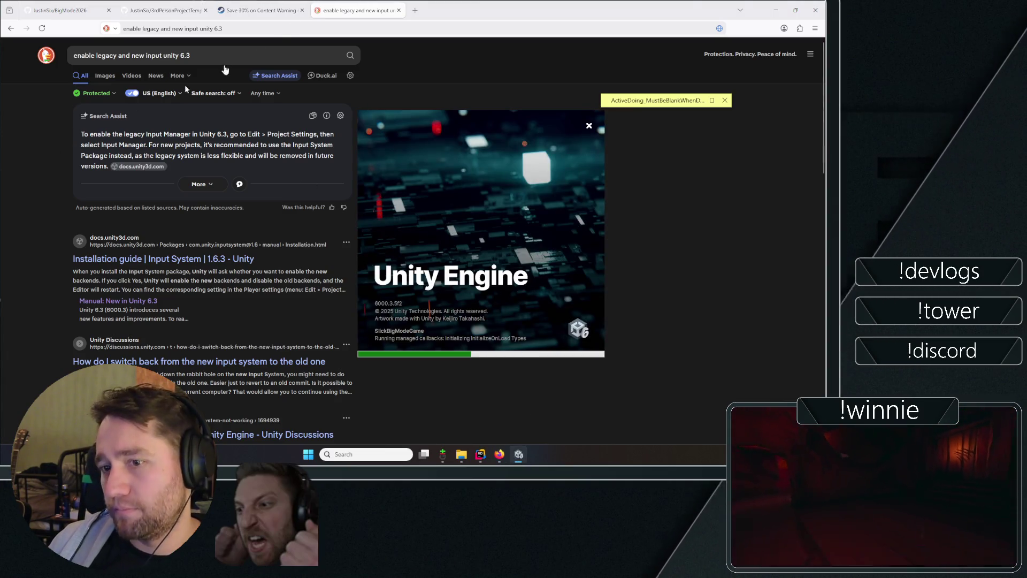
{"action": "key", "text": "ctrl+w"}
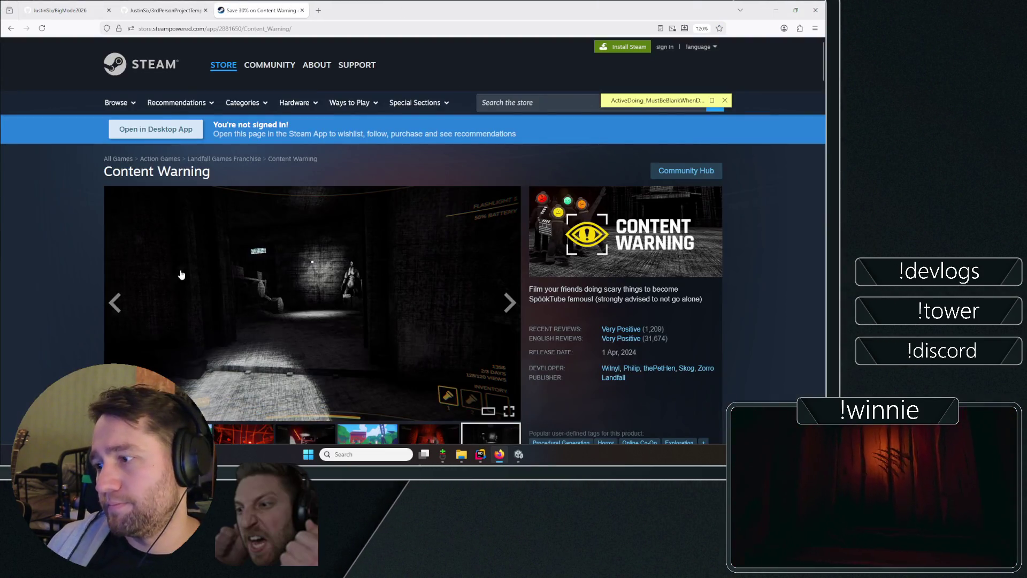
{"action": "scroll", "coordinate": [182, 275], "scroll_direction": "down", "scroll_amount": 5}
{"action": "scroll", "coordinate": [197, 227], "scroll_direction": "up", "scroll_amount": 5}
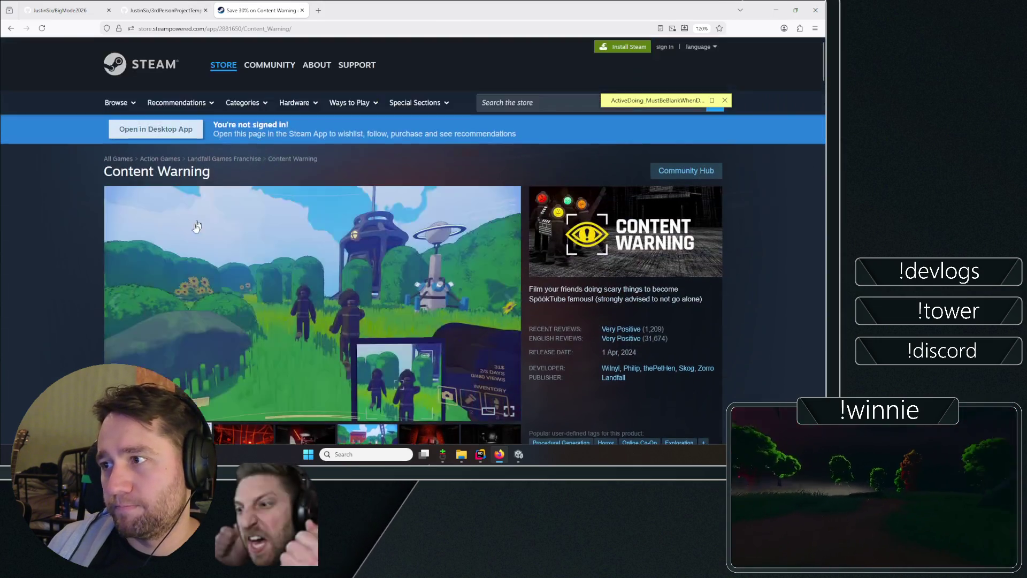
{"action": "left_click", "coordinate": [197, 227]}
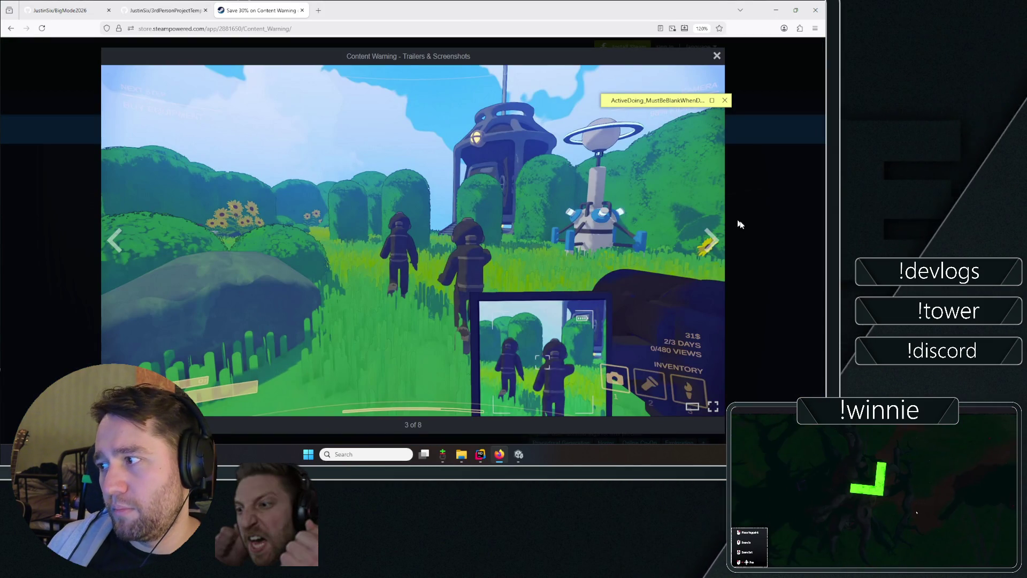
{"action": "left_click", "coordinate": [711, 241]}
{"action": "left_click", "coordinate": [710, 240]}
{"action": "left_click", "coordinate": [712, 243]}
{"action": "left_click", "coordinate": [712, 240]}
{"action": "left_click", "coordinate": [796, 190]}
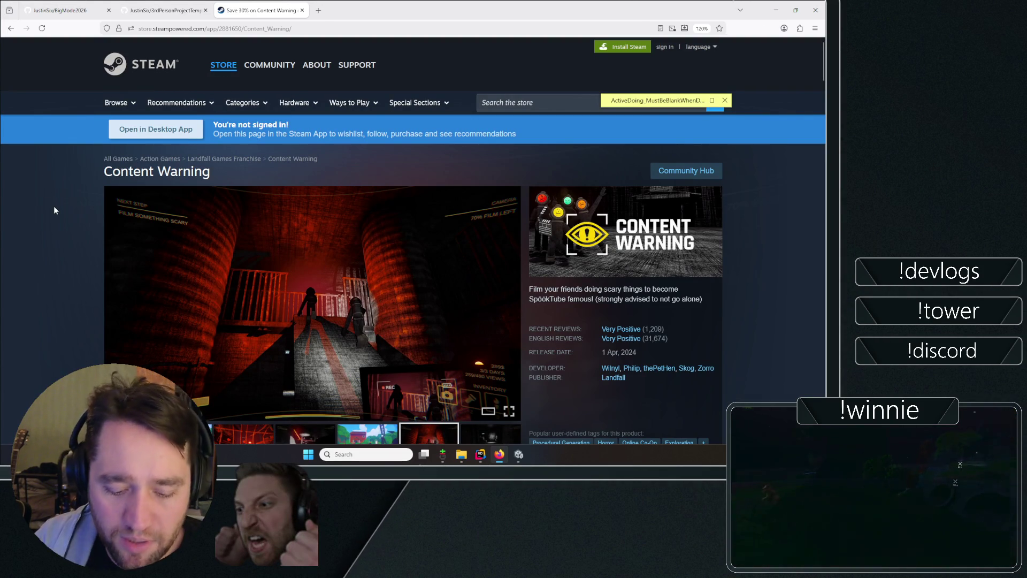
- Load itch.io in a new tab, then go back to the Unity Editor
{"action": "key", "text": "ctrl+t"}
{"action": "type", "text": "itch.io/"}
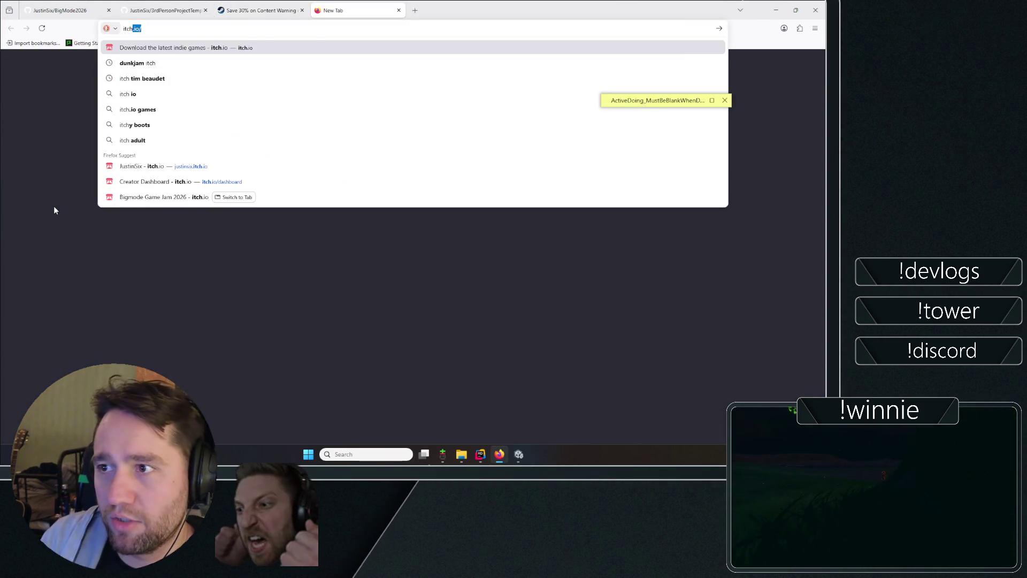
{"action": "key", "text": "Return"}
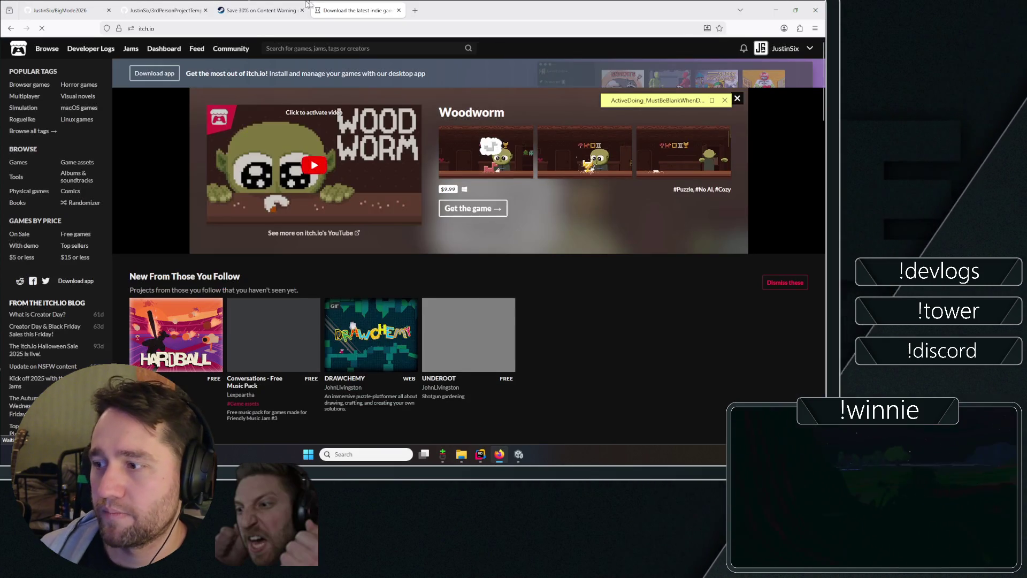
{"action": "key", "text": "alt+Tab"}
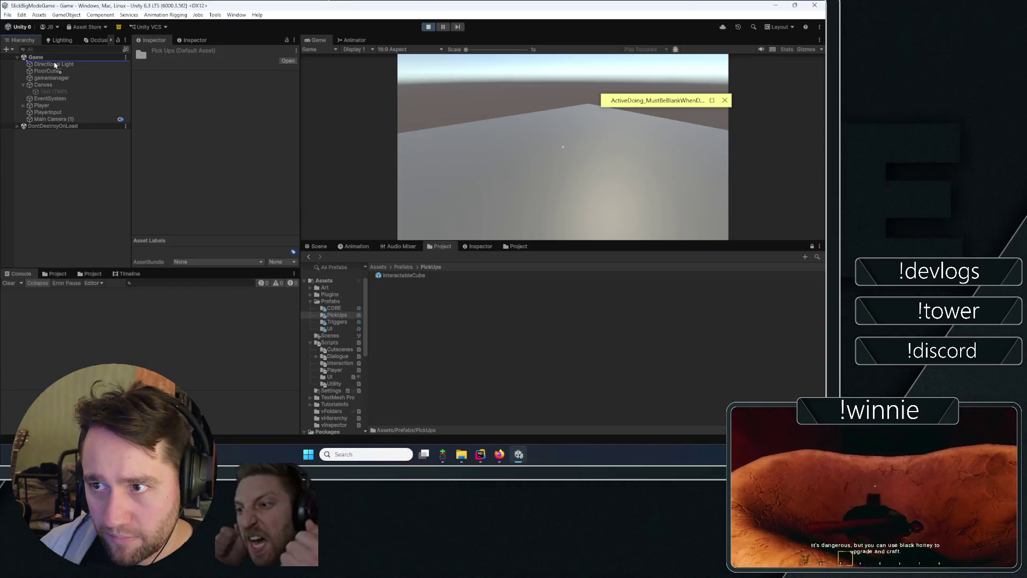
- Select the spawned InteractableCube(Clone) and reset its transform to the origin
{"action": "left_click", "coordinate": [54, 64]}
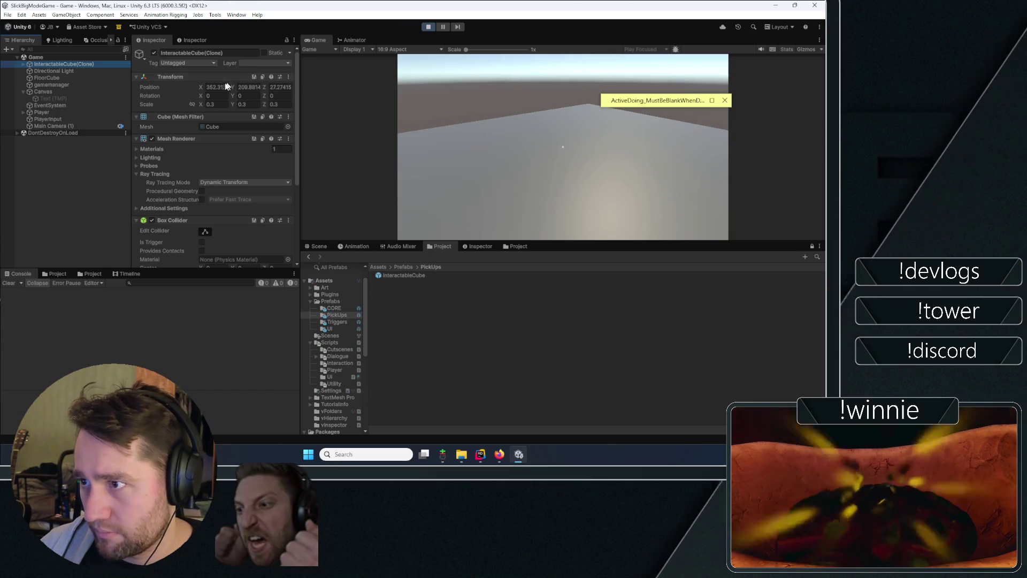
{"action": "left_click", "coordinate": [288, 76]}
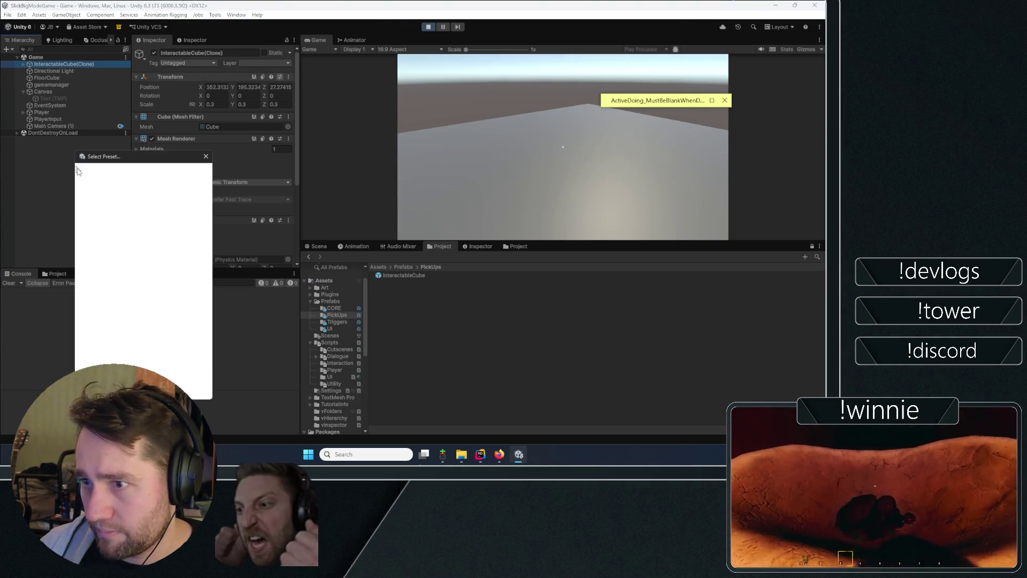
{"action": "left_click", "coordinate": [307, 86]}
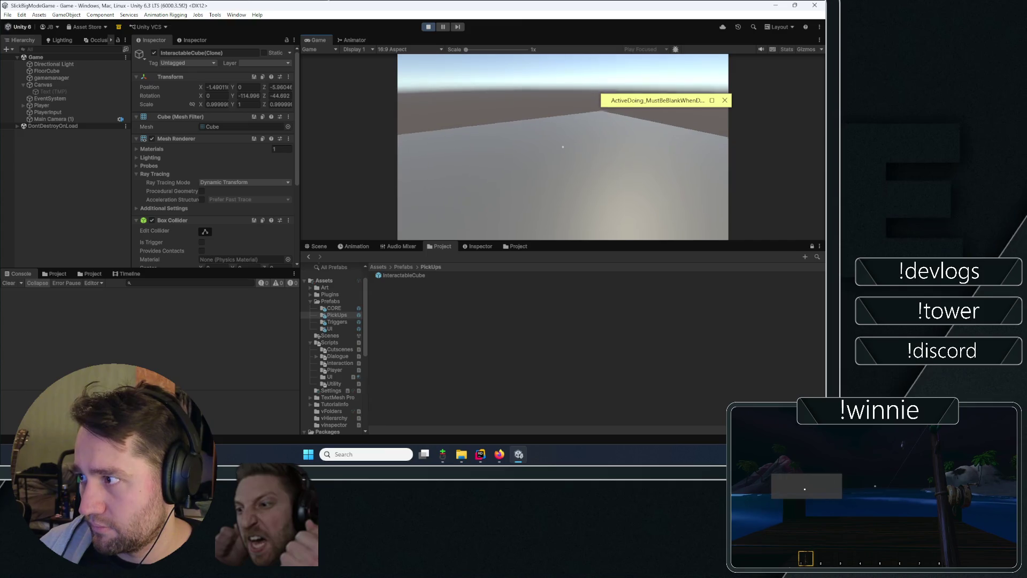
- Drop the held cube with E, review its components, then select the InteractableCube prefab asset
{"action": "key", "text": "e"}
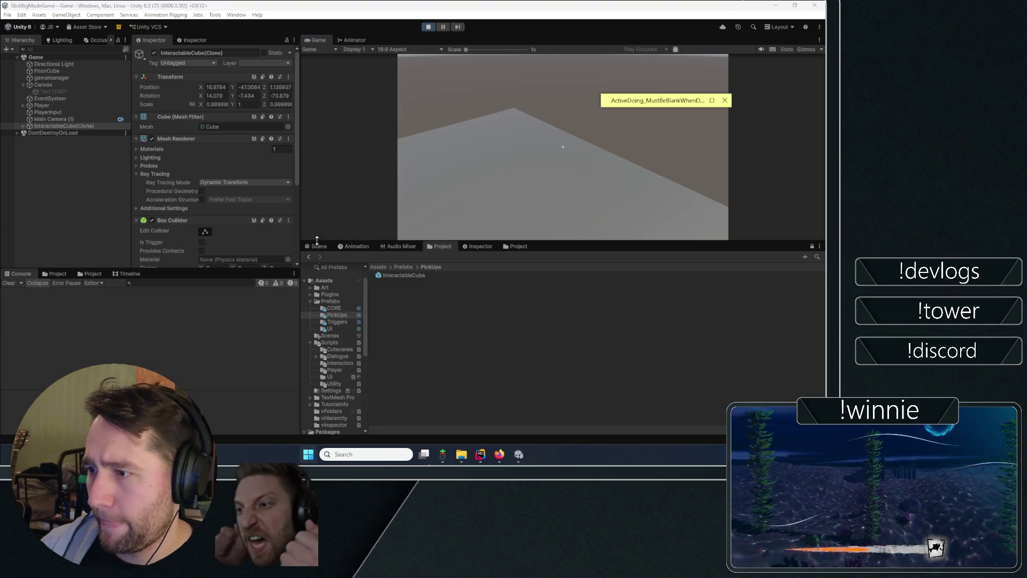
{"action": "scroll", "coordinate": [179, 160], "scroll_direction": "down", "scroll_amount": 5}
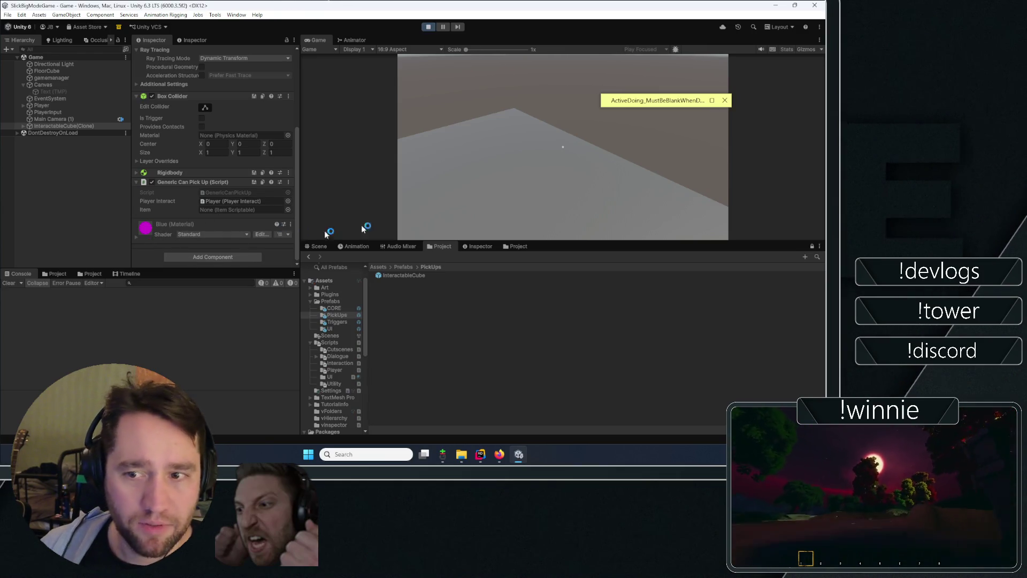
{"action": "left_click", "coordinate": [415, 283]}
{"action": "left_click", "coordinate": [413, 274]}
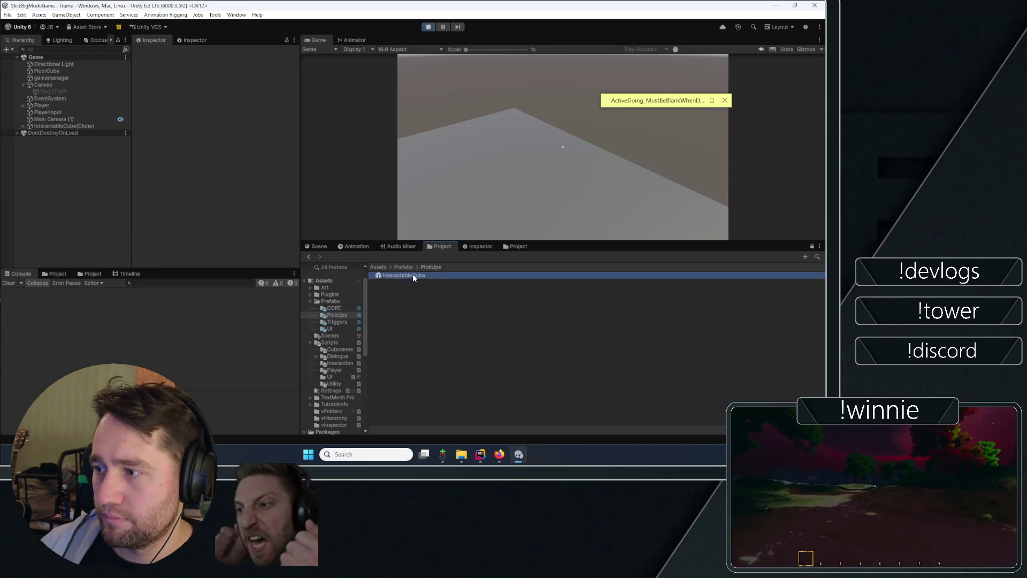
- Browse to Assets/Art/ColoredMaterials and inspect the Blue material
{"action": "left_click", "coordinate": [378, 266]}
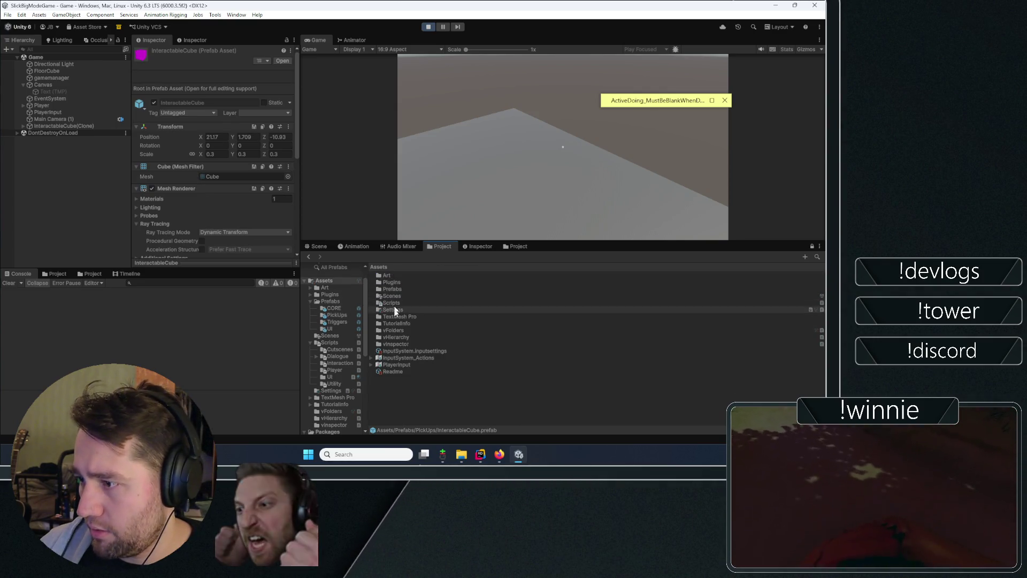
{"action": "left_click", "coordinate": [392, 276]}
{"action": "double_click", "coordinate": [391, 275]}
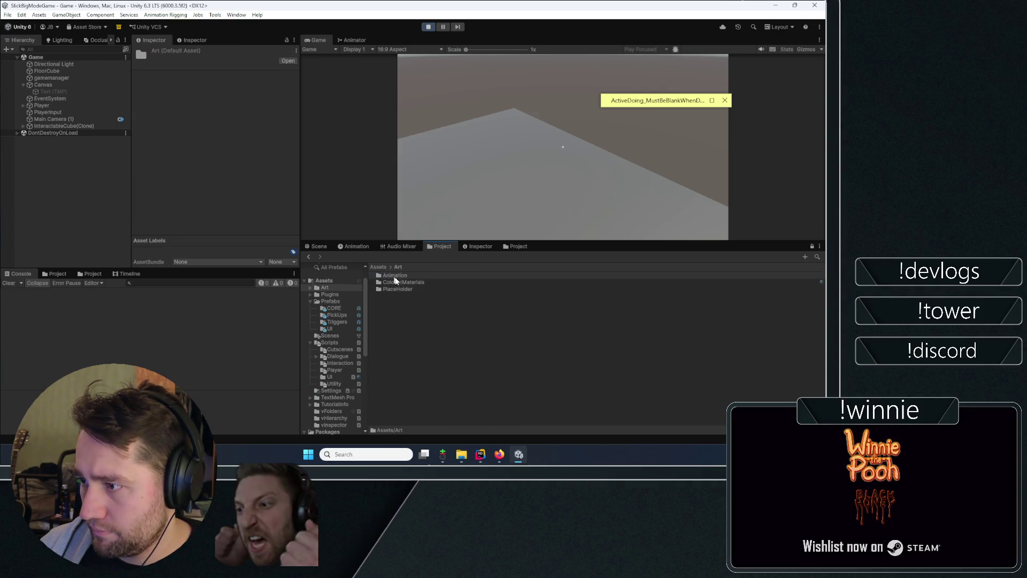
{"action": "double_click", "coordinate": [394, 281]}
{"action": "left_click", "coordinate": [389, 276]}
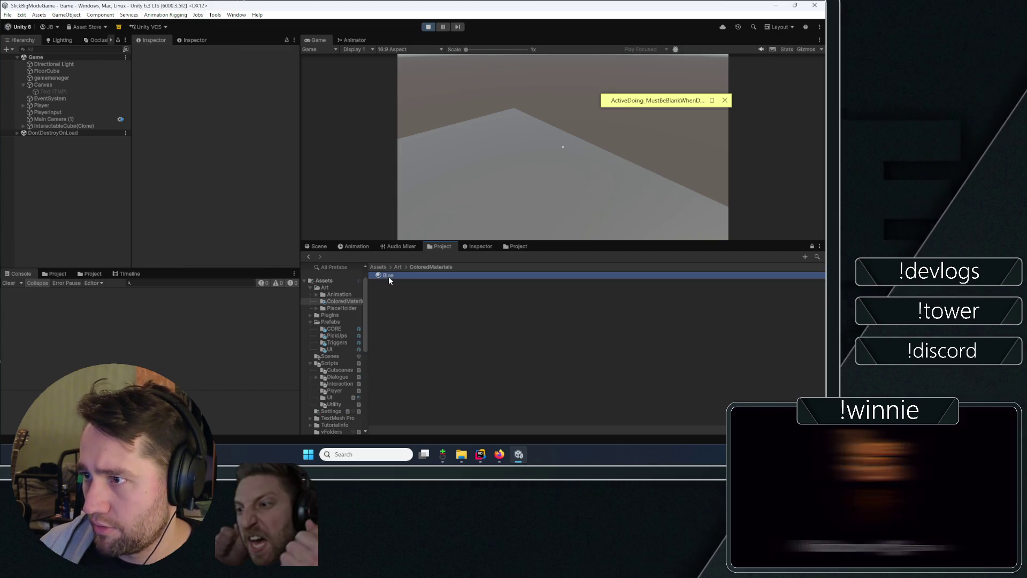
{"action": "left_click", "coordinate": [399, 301]}
{"action": "left_click", "coordinate": [396, 267]}
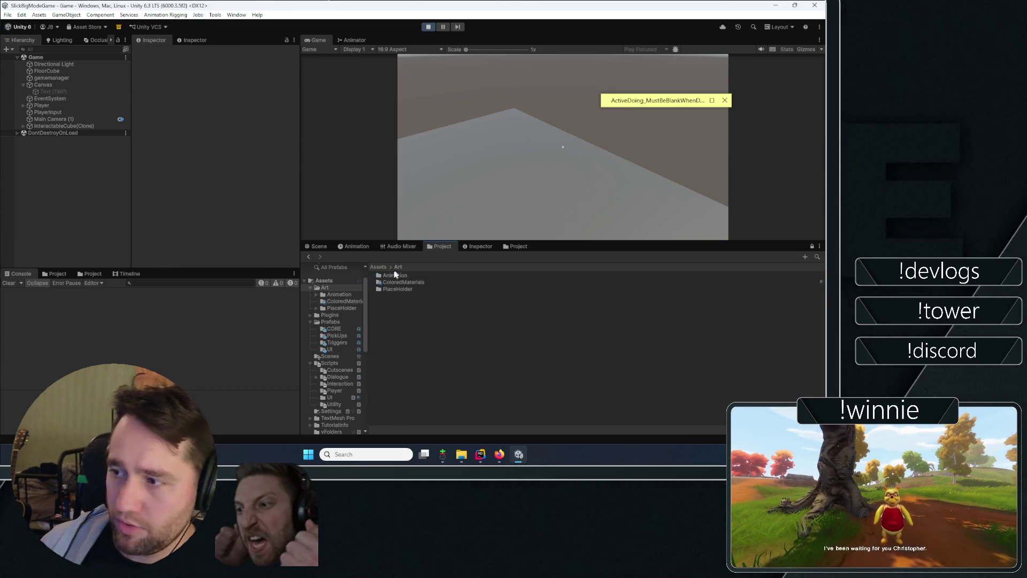
- Stop Play mode, reselect the Blue material in ColoredMaterials and bring up its asset actions
{"action": "left_click", "coordinate": [431, 29]}
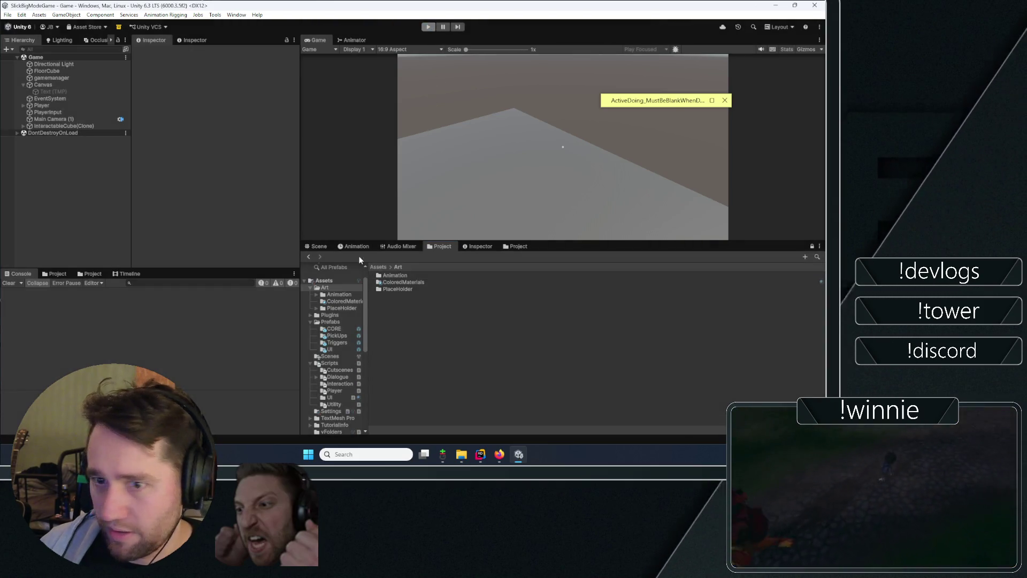
{"action": "double_click", "coordinate": [402, 282]}
{"action": "left_click", "coordinate": [396, 275]}
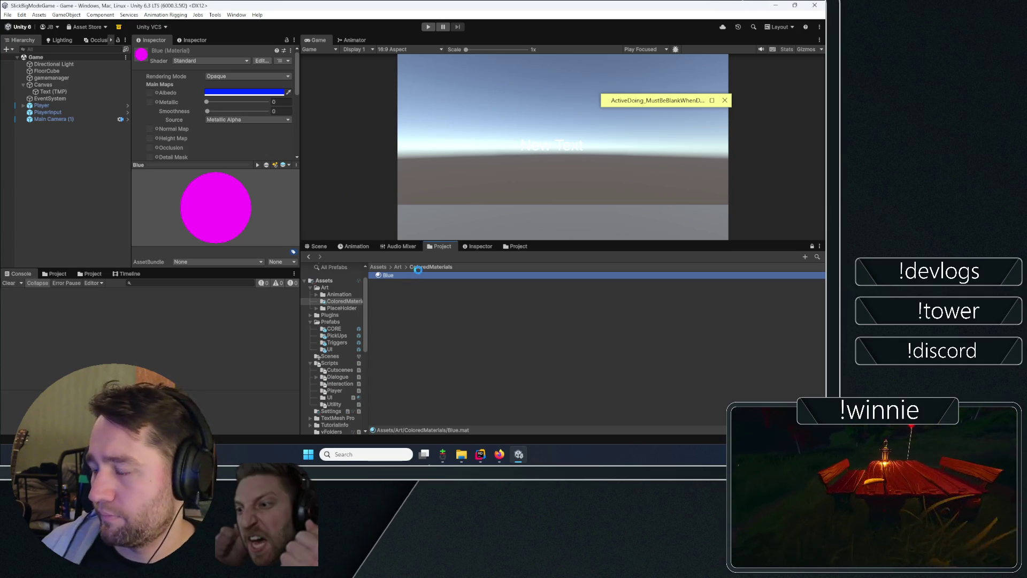
{"action": "right_click", "coordinate": [420, 268]}
- Create a new material named 'blue' in ColoredMaterials
{"action": "mouse_move", "coordinate": [444, 49]}
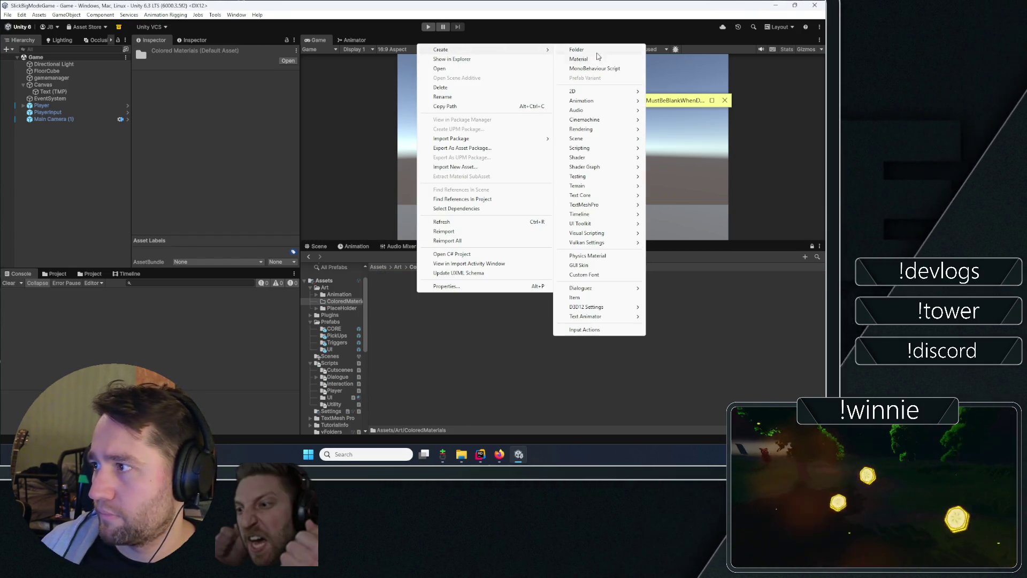
{"action": "left_click", "coordinate": [605, 67]}
{"action": "type", "text": "blue"}
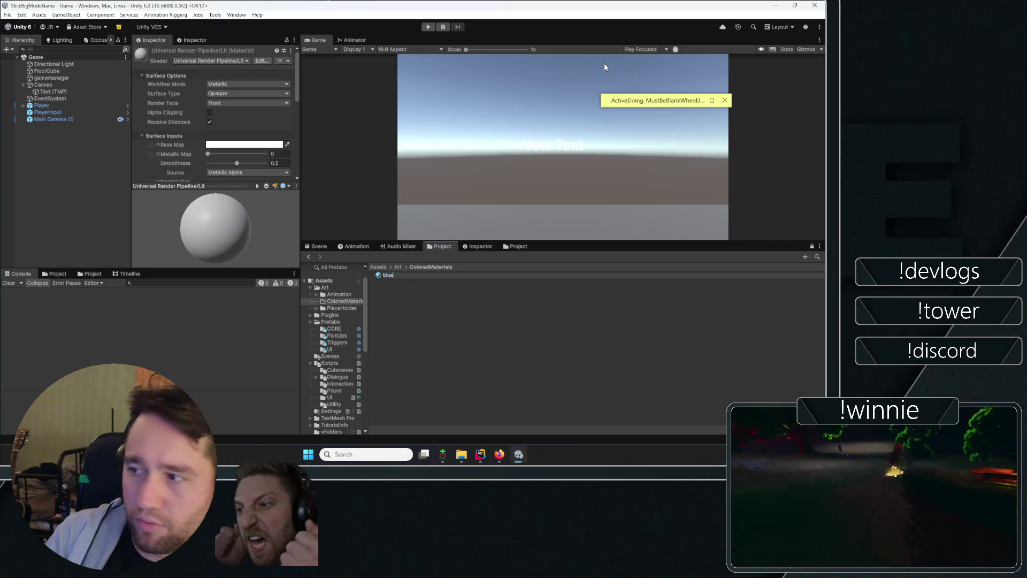
{"action": "key", "text": "Return"}
- Set the blue material's Base Map colour to full-brightness blue (0009FF)
{"action": "left_click", "coordinate": [235, 143]}
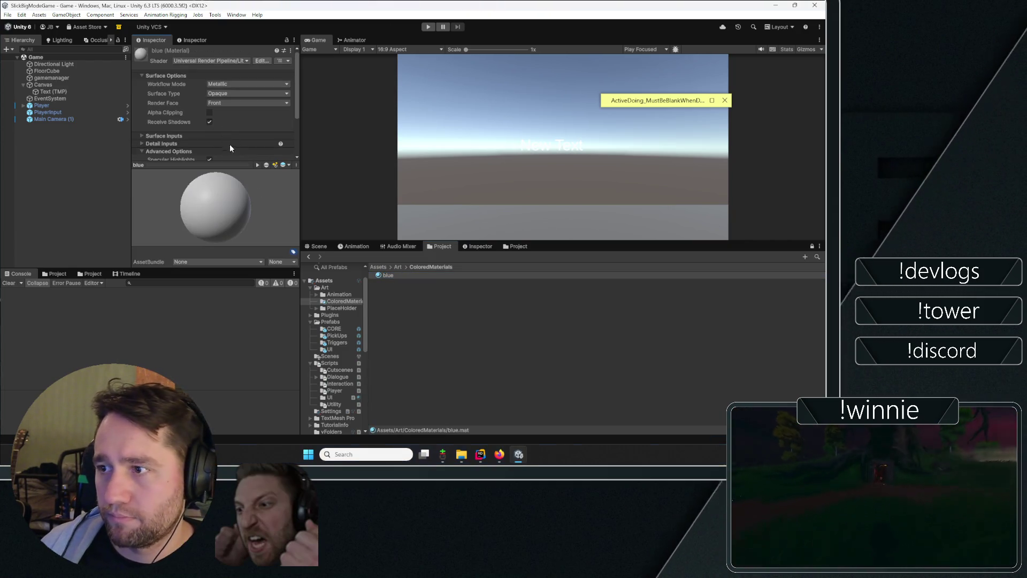
{"action": "left_click", "coordinate": [300, 227]}
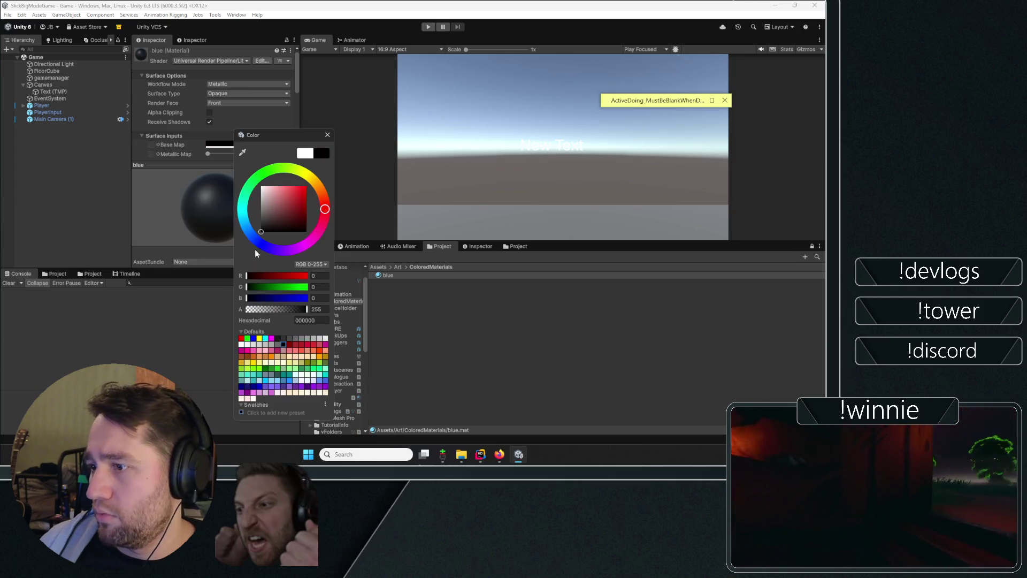
{"action": "left_click", "coordinate": [262, 244]}
{"action": "left_click", "coordinate": [307, 186]}
{"action": "left_click", "coordinate": [328, 135]}
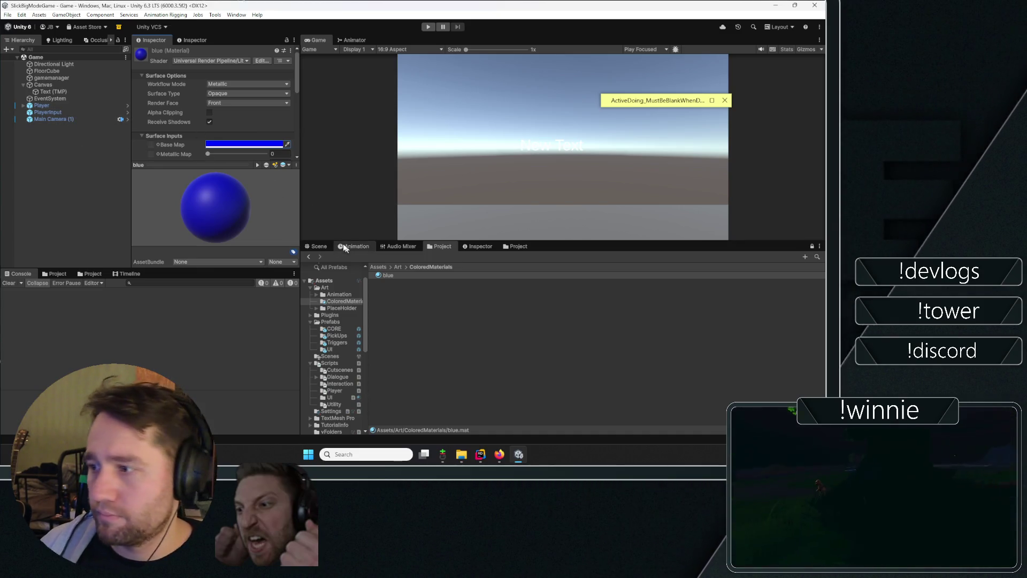
{"action": "left_click", "coordinate": [318, 246]}
- Drag the InteractableCube prefab from Prefabs/PickUps into the Game scene
{"action": "left_click", "coordinate": [444, 246]}
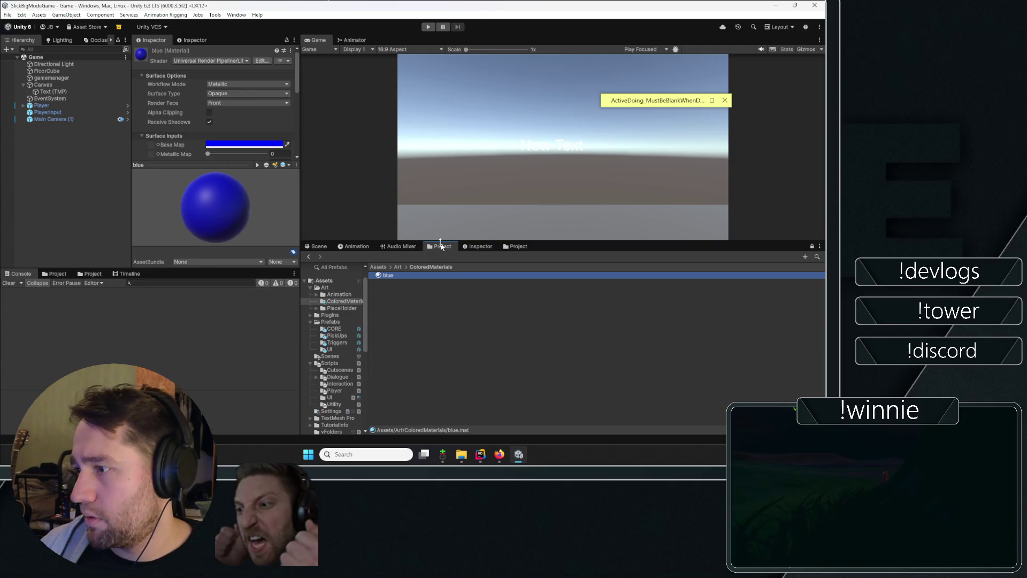
{"action": "left_click", "coordinate": [383, 267]}
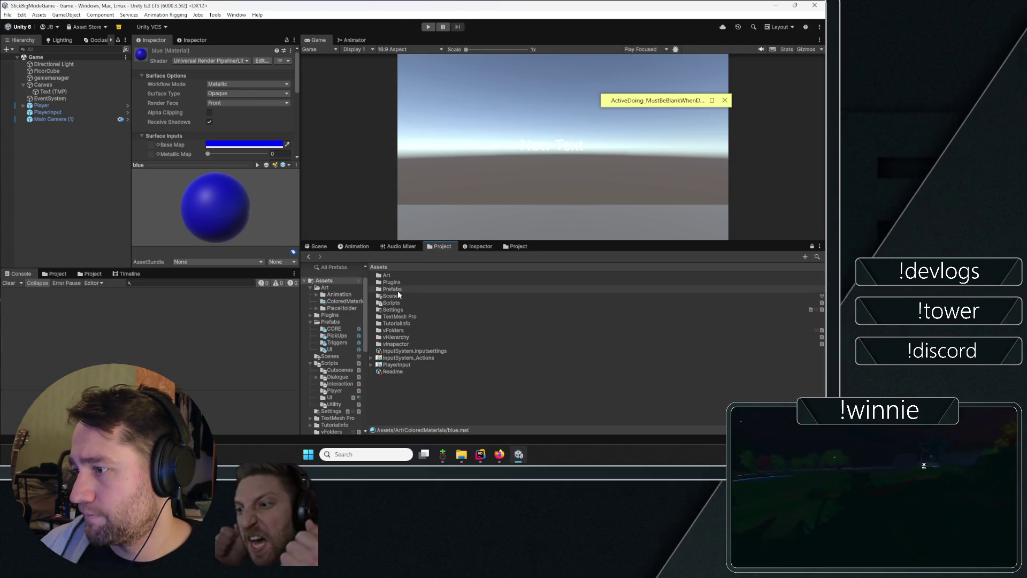
{"action": "double_click", "coordinate": [397, 290]}
{"action": "double_click", "coordinate": [393, 282]}
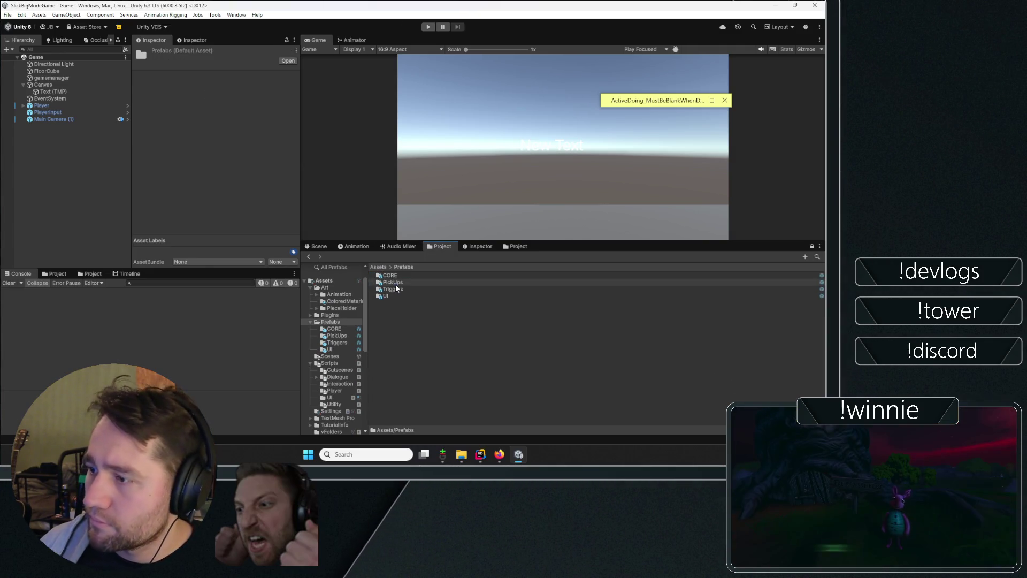
{"action": "left_click_drag", "start_coordinate": [402, 275], "coordinate": [62, 156]}
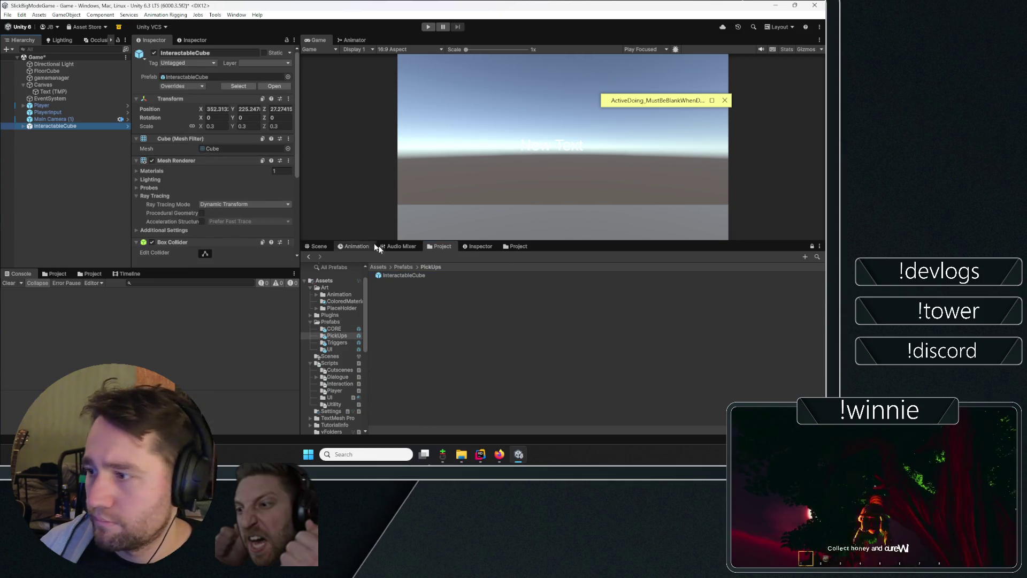
- Inspect InteractableCube's Visual child and root in Prefab Mode, then return and frame it
{"action": "left_click", "coordinate": [273, 87]}
{"action": "left_click", "coordinate": [378, 266]}
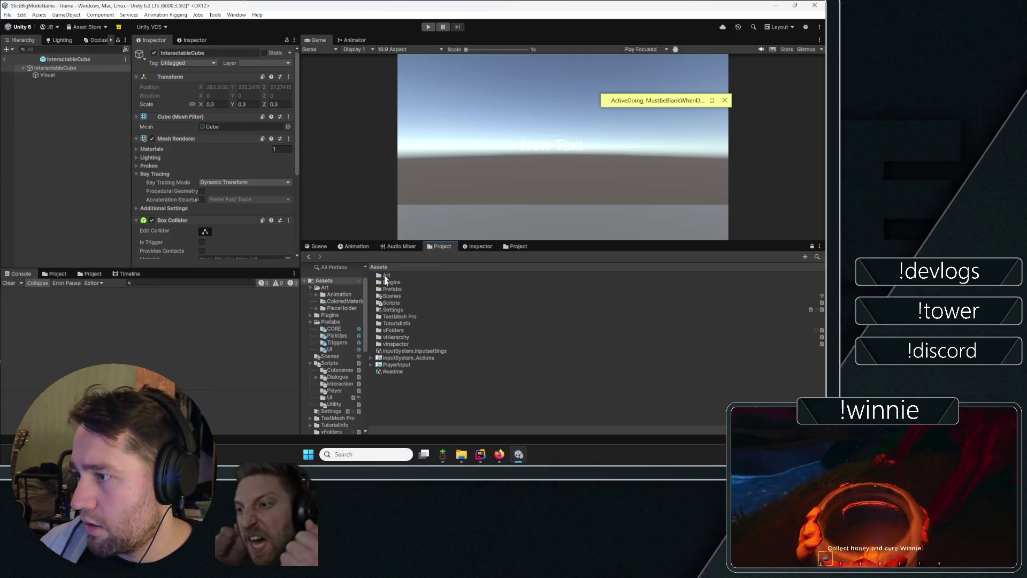
{"action": "double_click", "coordinate": [386, 275]}
{"action": "double_click", "coordinate": [396, 282]}
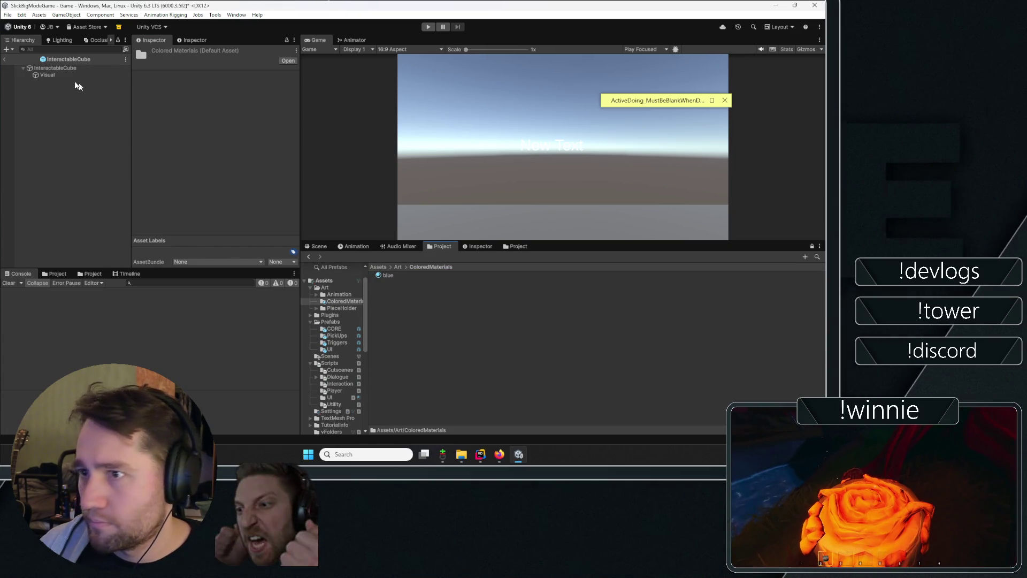
{"action": "left_click", "coordinate": [48, 75]}
{"action": "left_click", "coordinate": [54, 68]}
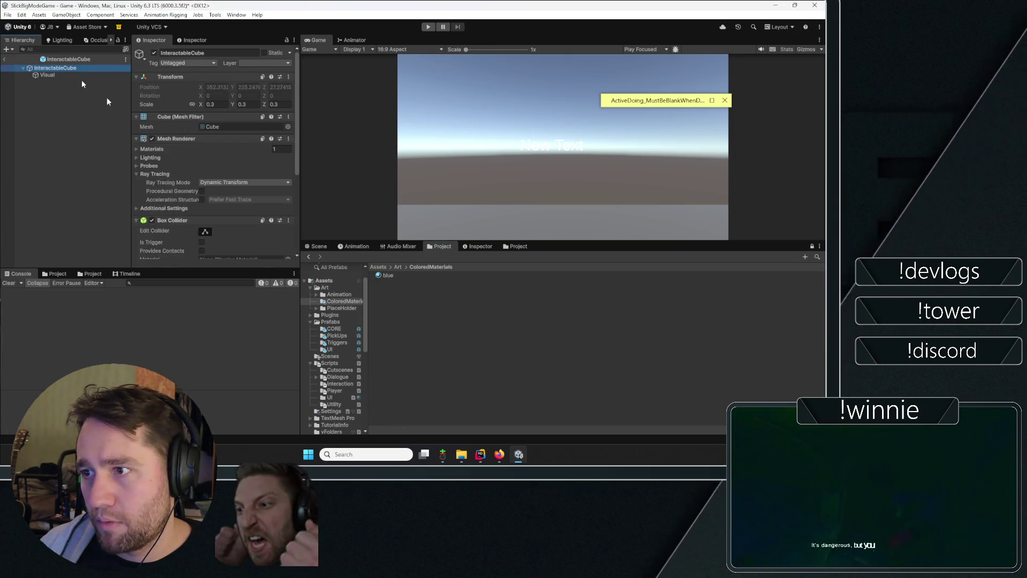
{"action": "scroll", "coordinate": [194, 179], "scroll_direction": "down", "scroll_amount": 5}
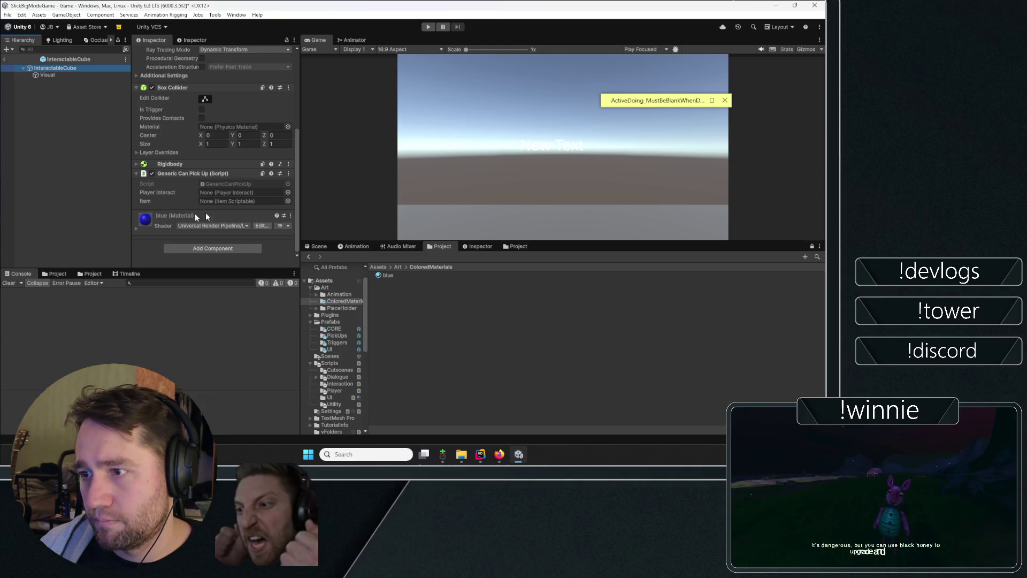
{"action": "left_click", "coordinate": [4, 59]}
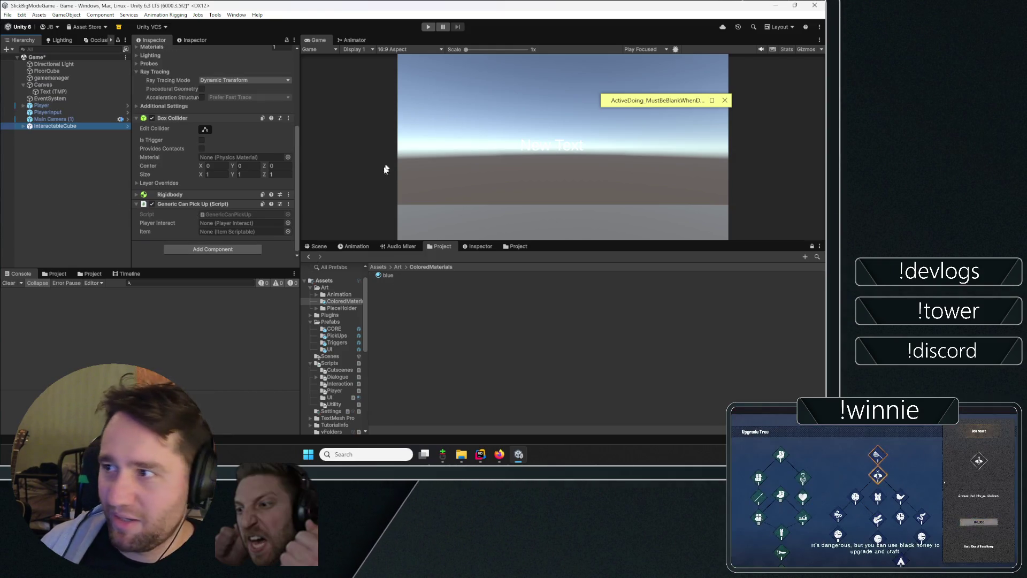
{"action": "left_click", "coordinate": [320, 247]}
{"action": "double_click", "coordinate": [59, 126]}
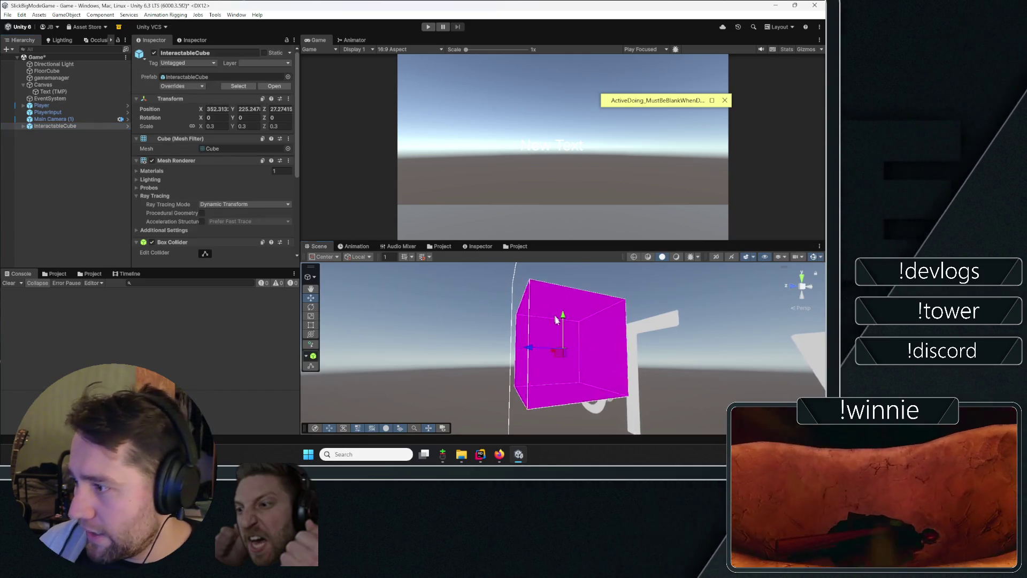
- Zero the InteractableCube's position and frame it in the Scene view
{"action": "mouse_move", "coordinate": [448, 66]}
{"action": "left_mouse_down"}
{"action": "mouse_move", "coordinate": [374, 402]}
{"action": "mouse_move", "coordinate": [436, 321]}
{"action": "mouse_move", "coordinate": [361, 436]}
{"action": "left_mouse_up"}
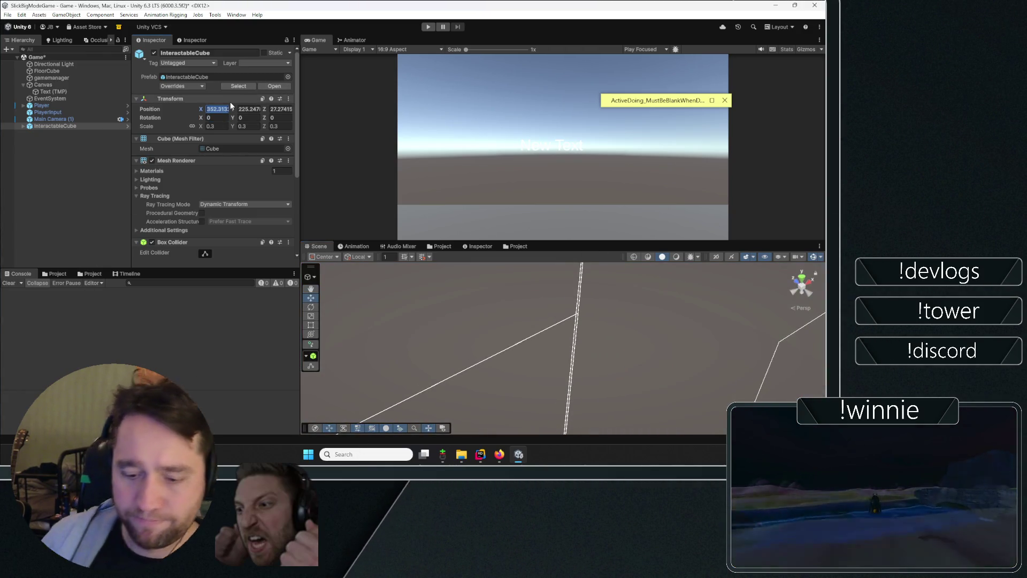
{"action": "type", "text": "0"}
{"action": "key", "text": "Tab"}
{"action": "type", "text": "0"}
{"action": "key", "text": "Tab"}
{"action": "type", "text": "0"}
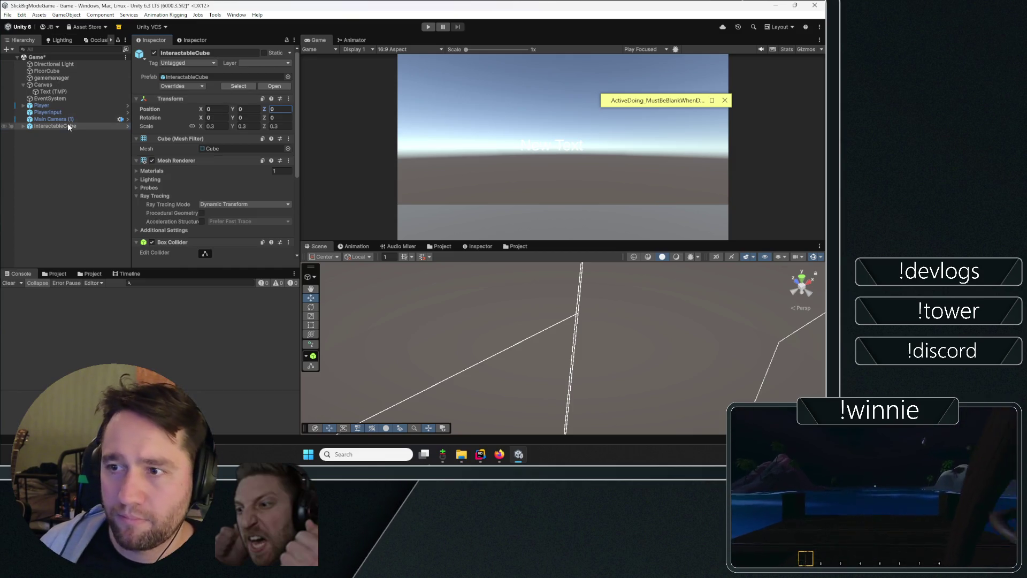
{"action": "double_click", "coordinate": [67, 126]}
{"action": "mouse_move", "coordinate": [558, 284]}
{"action": "left_mouse_down"}
{"action": "mouse_move", "coordinate": [638, 324]}
{"action": "mouse_move", "coordinate": [584, 340]}
{"action": "mouse_move", "coordinate": [585, 313]}
{"action": "left_mouse_up"}
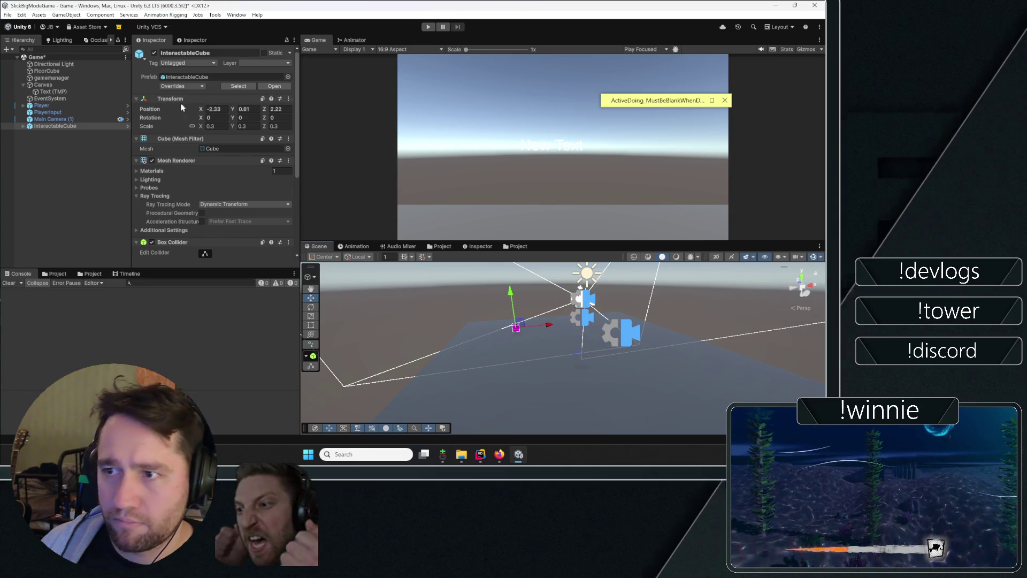
{"action": "left_click", "coordinate": [53, 157]}
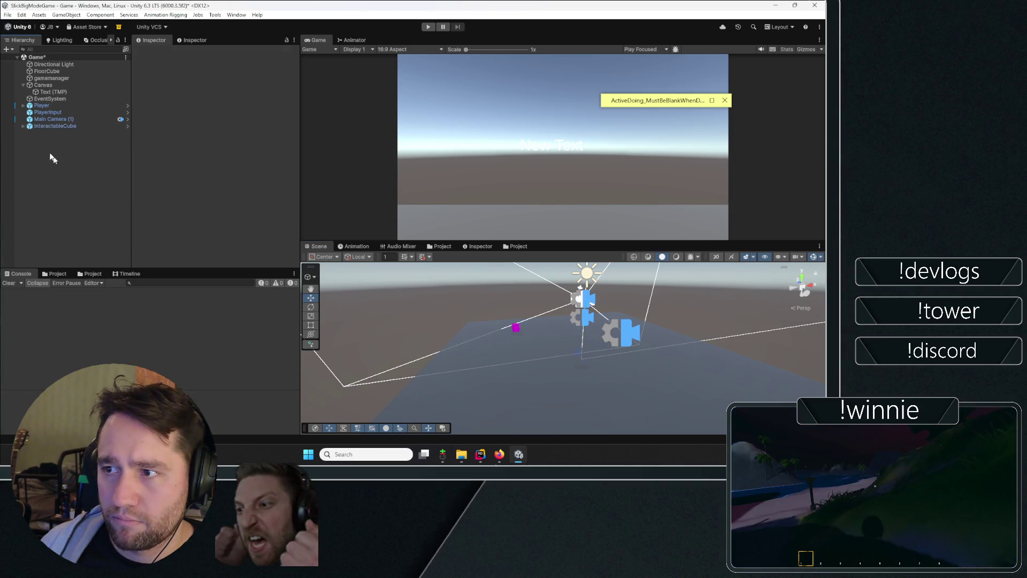
{"action": "left_click", "coordinate": [41, 127]}
- Drag the 'blue' material onto the InteractableCube and start Play mode
{"action": "left_click", "coordinate": [442, 247]}
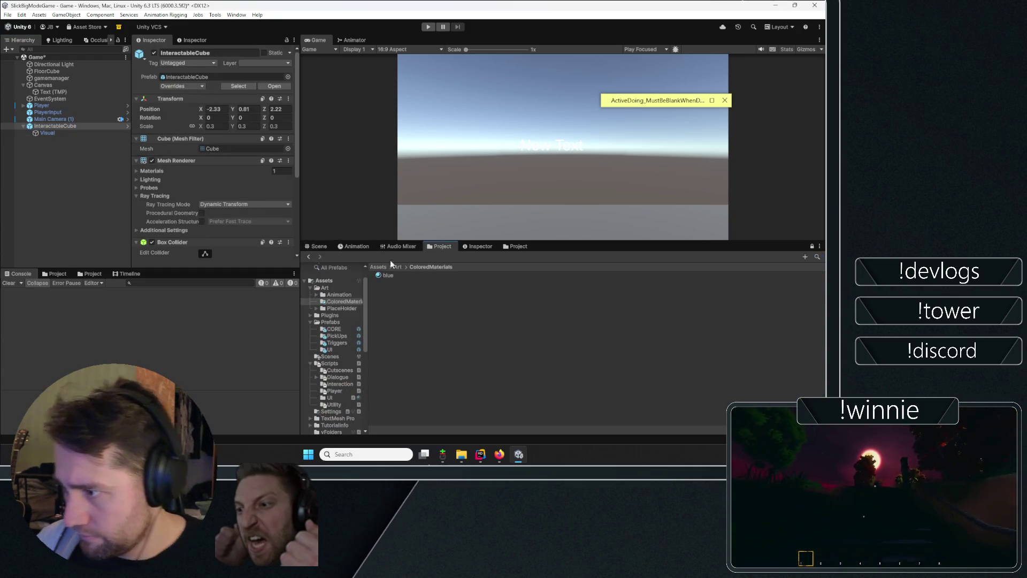
{"action": "mouse_move", "coordinate": [393, 274]}
{"action": "left_mouse_down"}
{"action": "mouse_move", "coordinate": [160, 253]}
{"action": "mouse_move", "coordinate": [178, 237]}
{"action": "left_mouse_up"}
{"action": "left_click", "coordinate": [328, 248]}
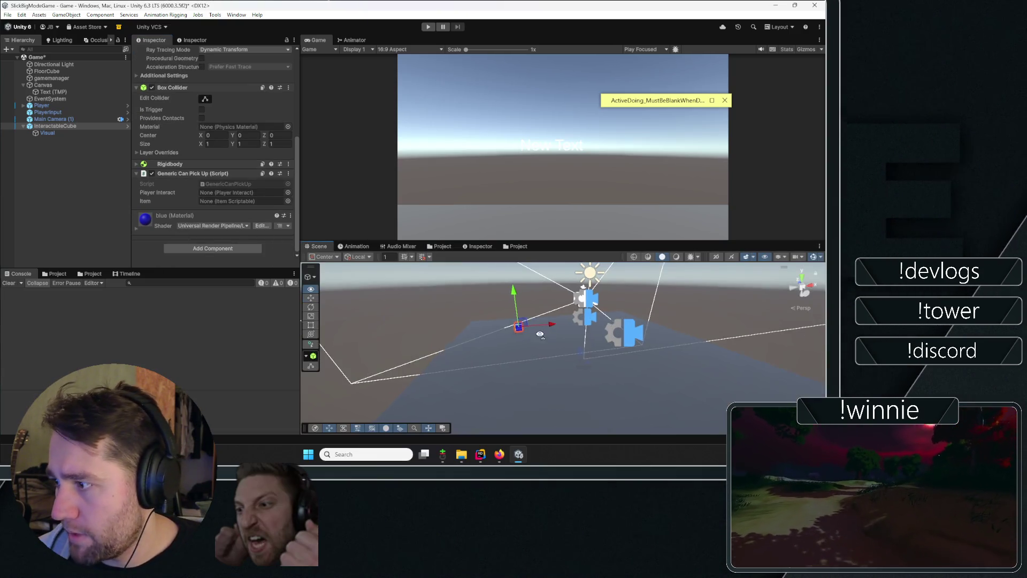
{"action": "left_click", "coordinate": [428, 26]}
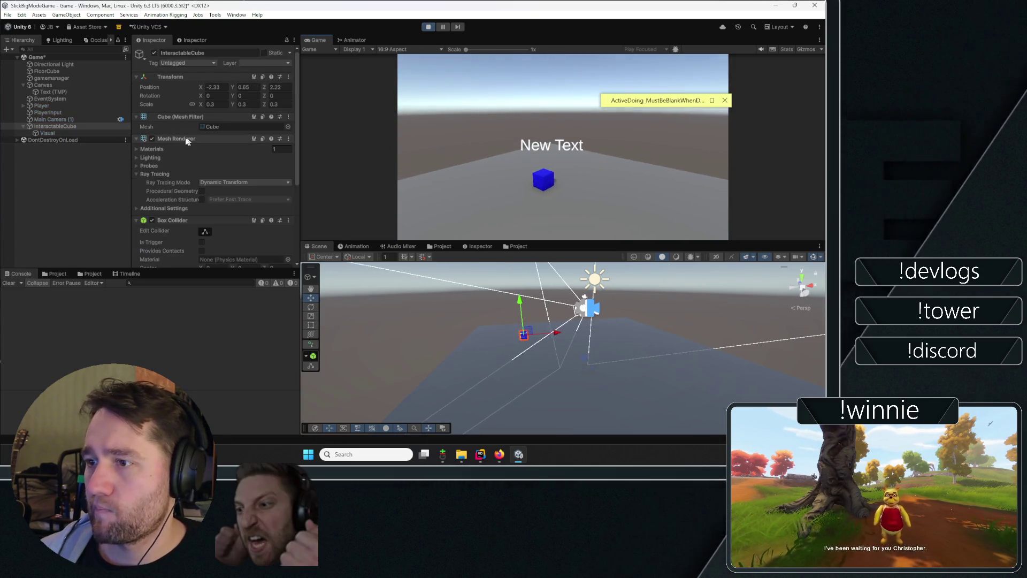
- Hide the New Text label and pick up and drop the blue cube in the Game view
{"action": "left_click", "coordinate": [76, 91]}
{"action": "left_click", "coordinate": [154, 54]}
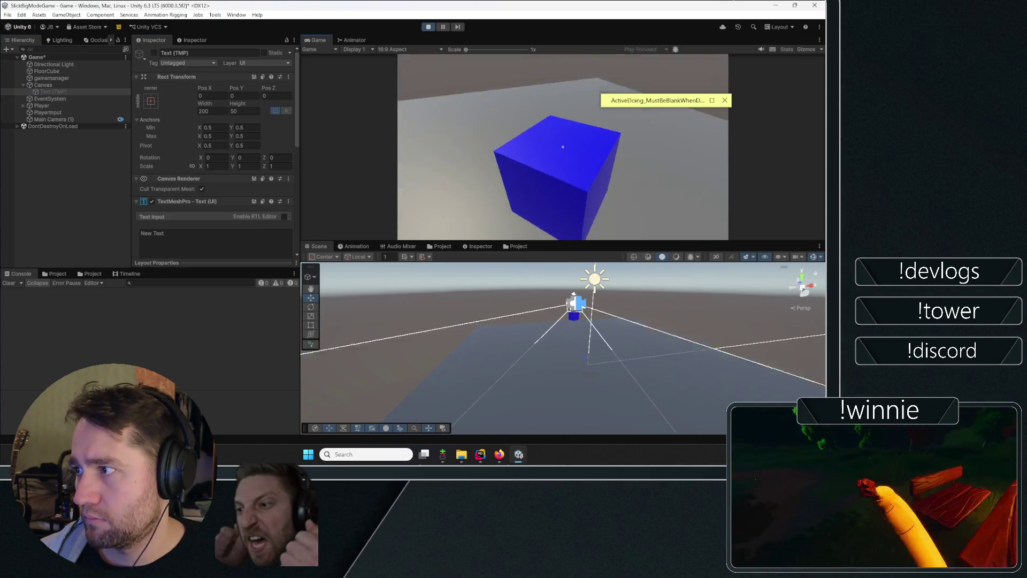
{"action": "left_click", "coordinate": [563, 147]}
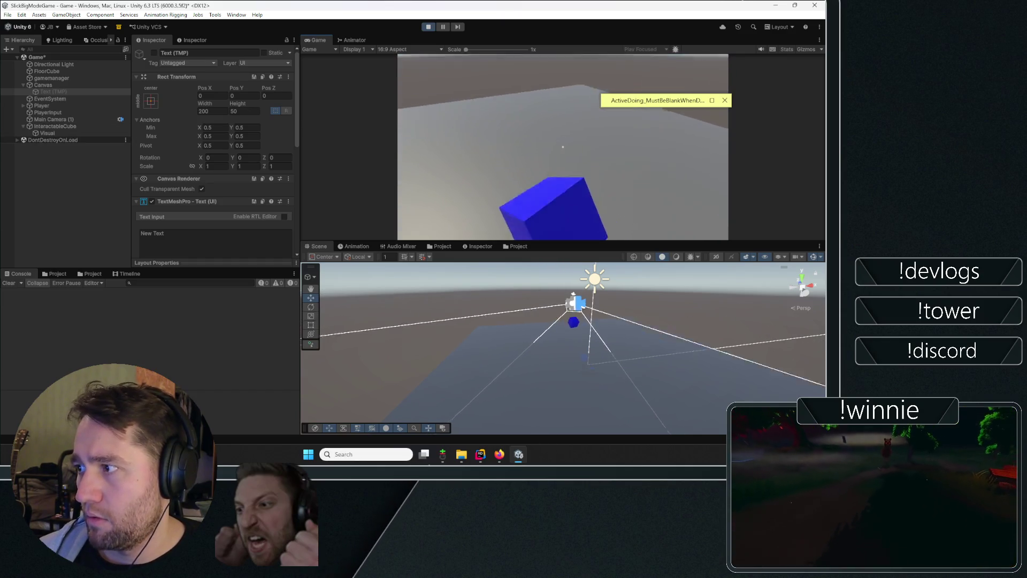
{"action": "left_click", "coordinate": [563, 147]}
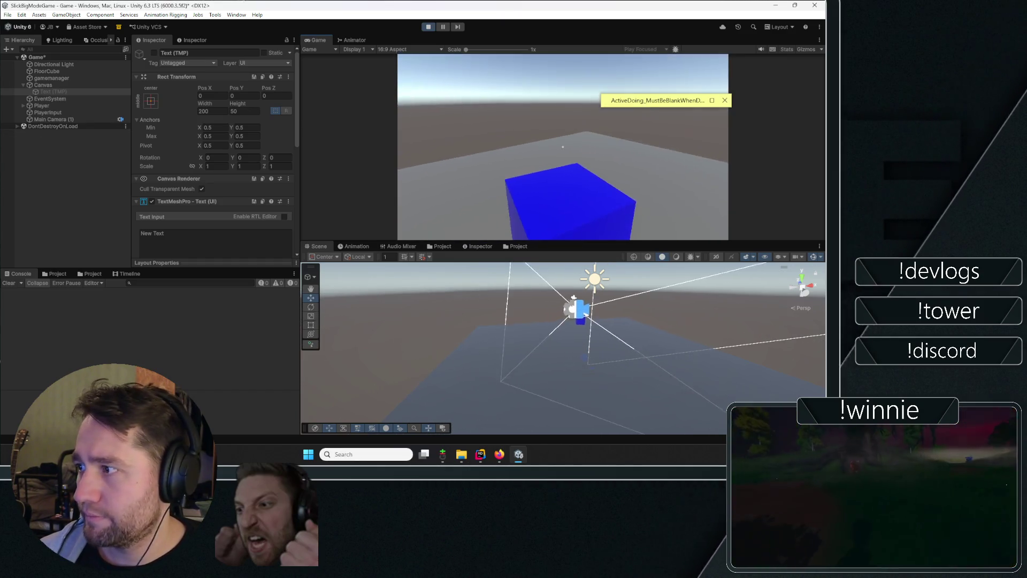
- Stop Play mode and disable the Text (TMP) label in the scene
{"action": "key", "text": "ctrl+p"}
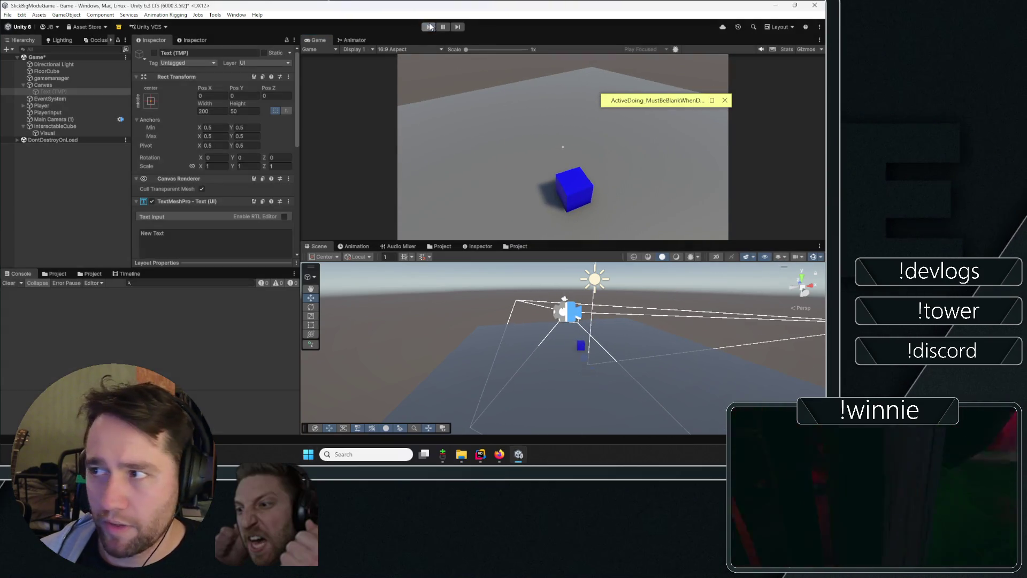
{"action": "left_click", "coordinate": [53, 92]}
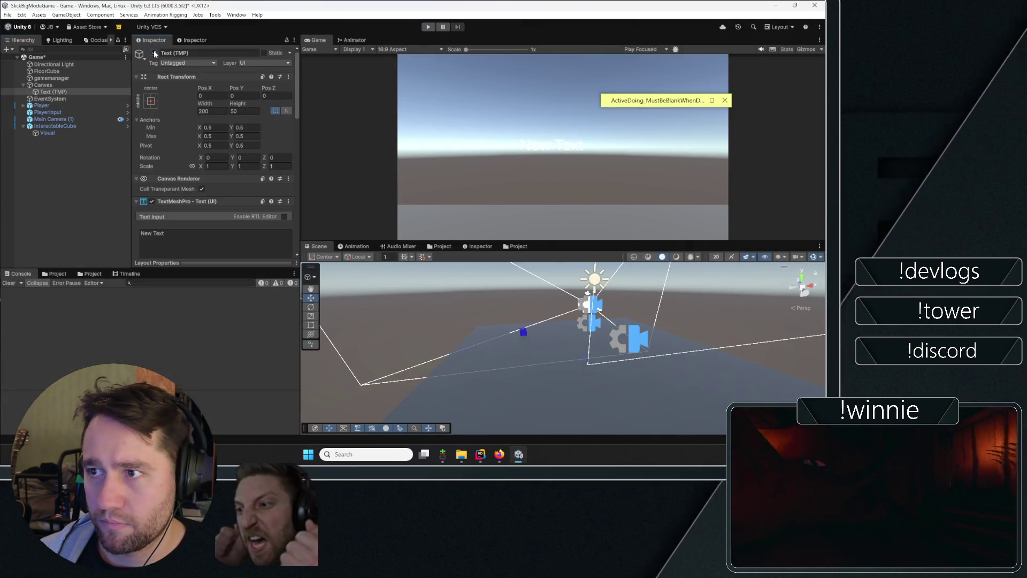
{"action": "left_click", "coordinate": [56, 182]}
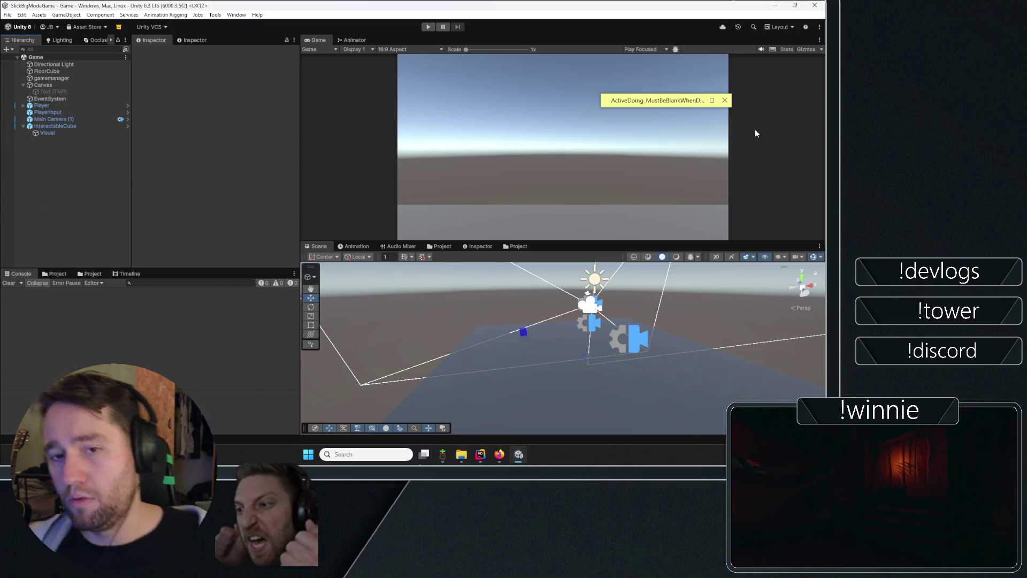
- Rescan and stage all changed files, then begin the message 'imported my basic controller/interaction/dialogue'
{"action": "left_click", "coordinate": [444, 454]}
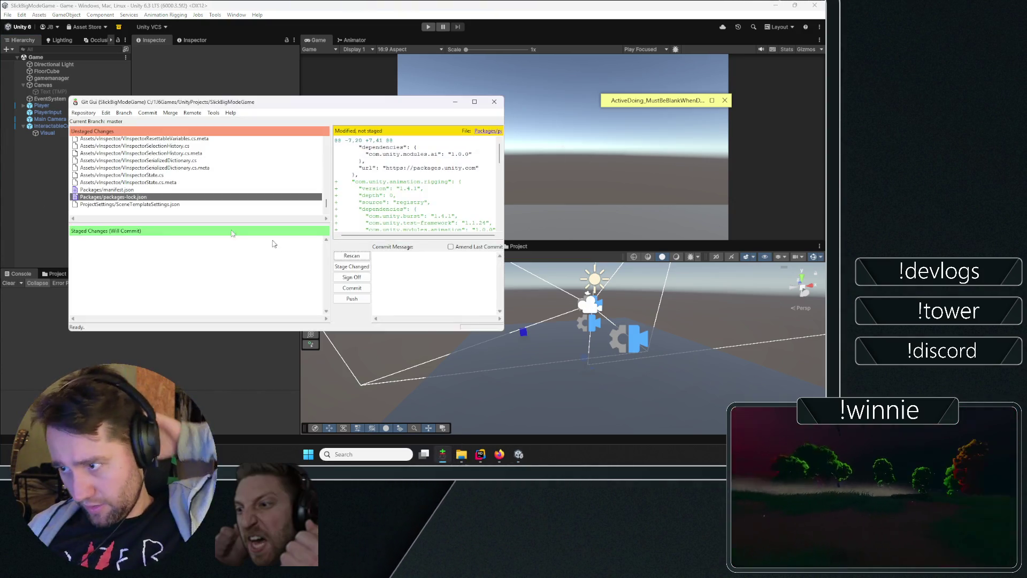
{"action": "left_click", "coordinate": [346, 257]}
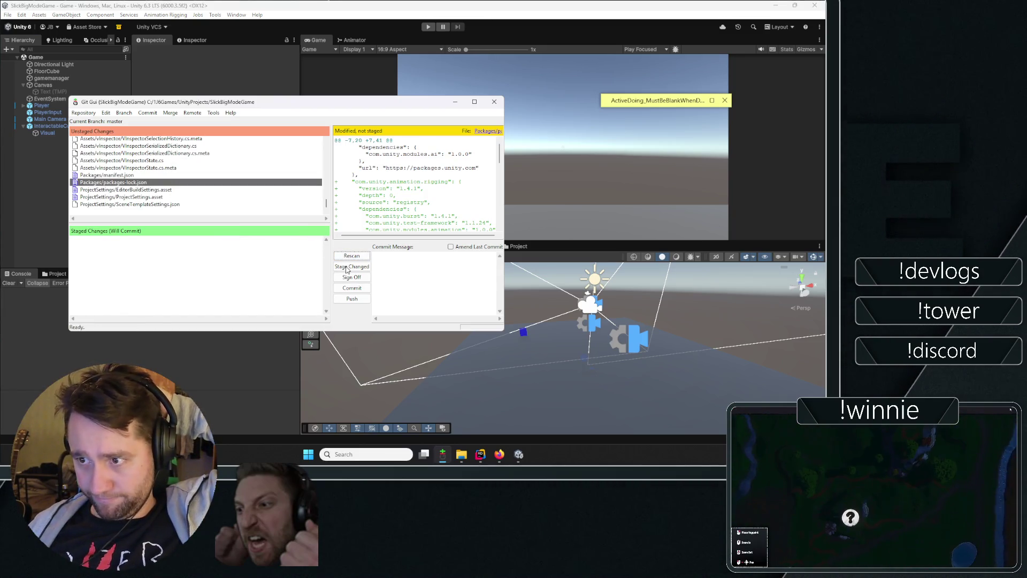
{"action": "left_click", "coordinate": [346, 267]}
{"action": "key", "text": "Return"}
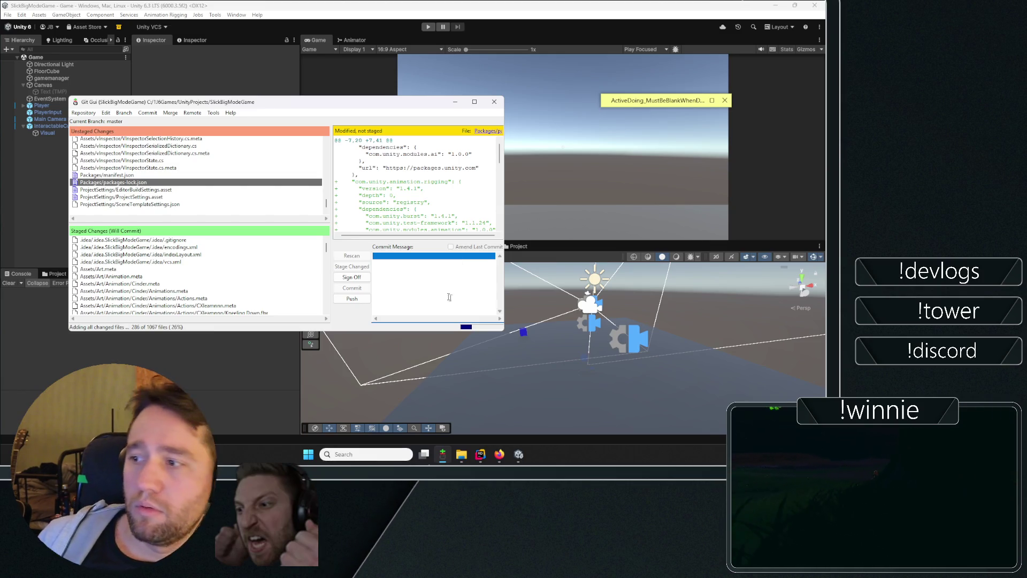
{"action": "type", "text": "imported my b"}
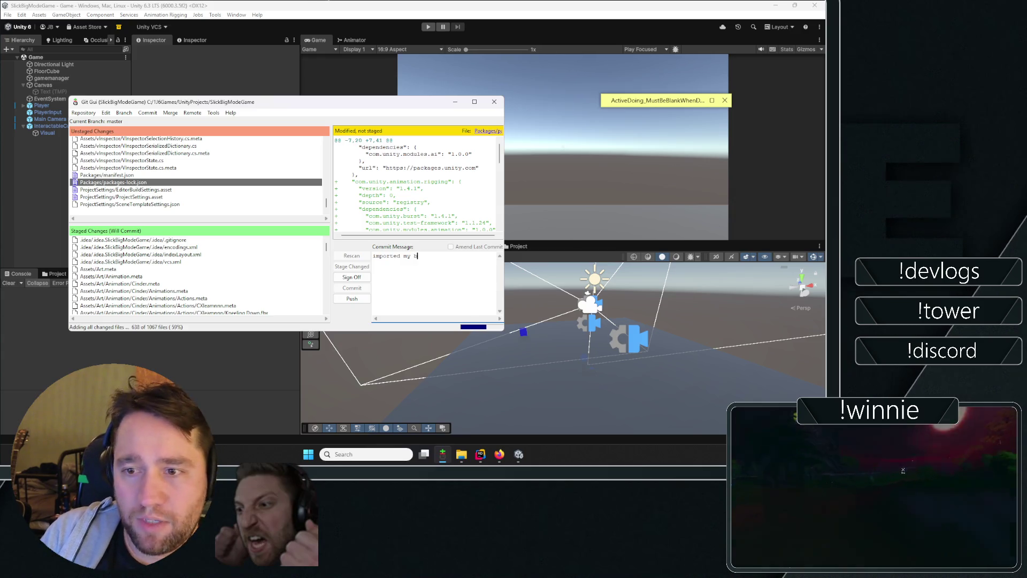
{"action": "type", "text": "asic controller/"}
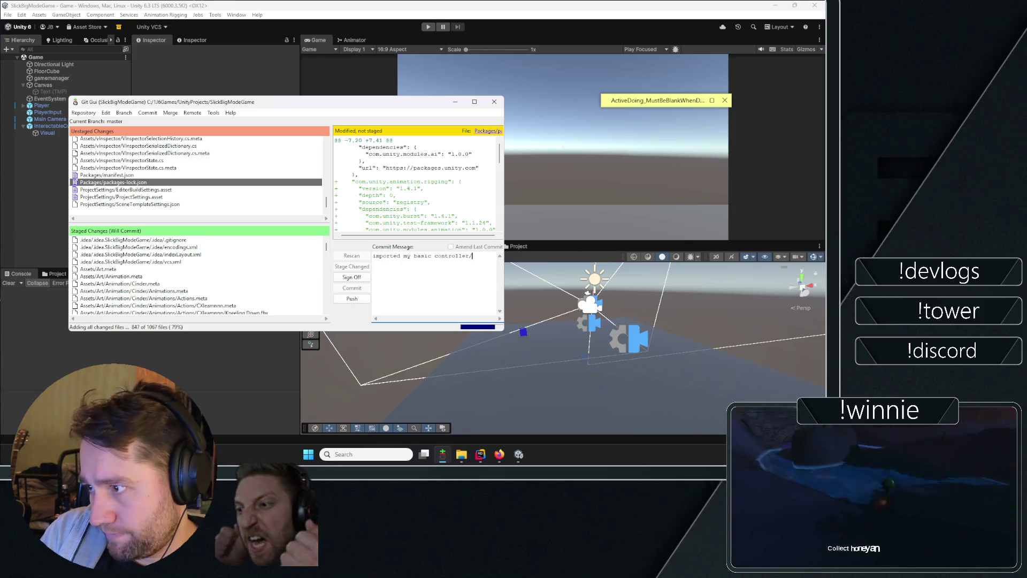
{"action": "type", "text": "interaction/dia"}
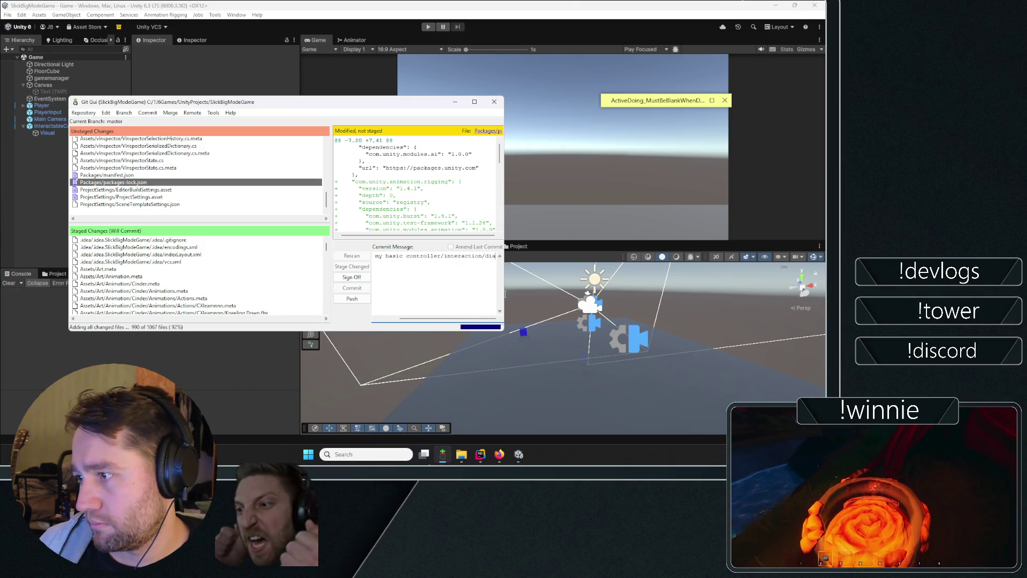
{"action": "type", "text": "logue"}
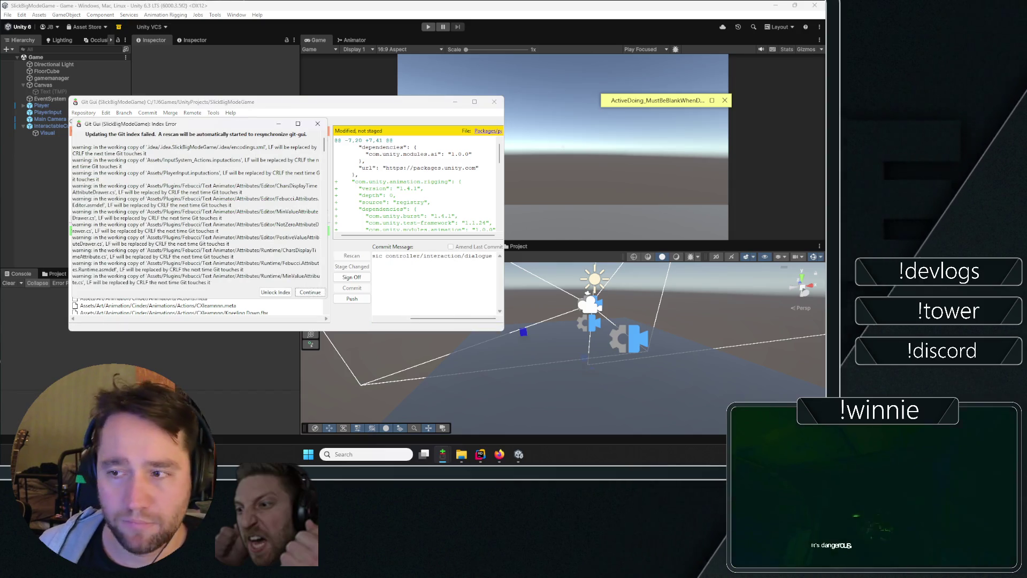
- Extend the commit message to list Cinemachine, TextMeshPro, text animator and hierarchy/folders
{"action": "left_click", "coordinate": [310, 292]}
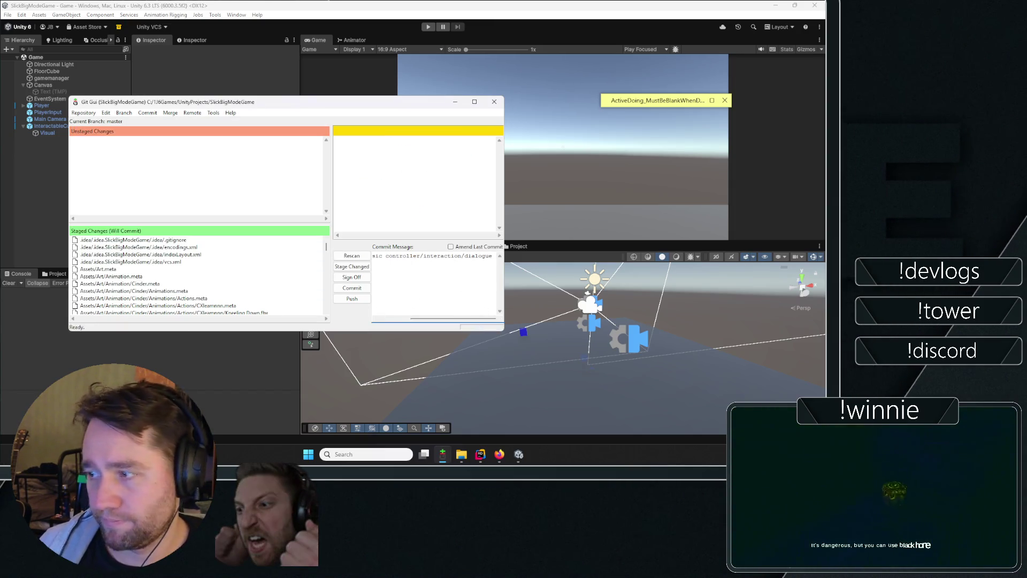
{"action": "key", "text": "Home"}
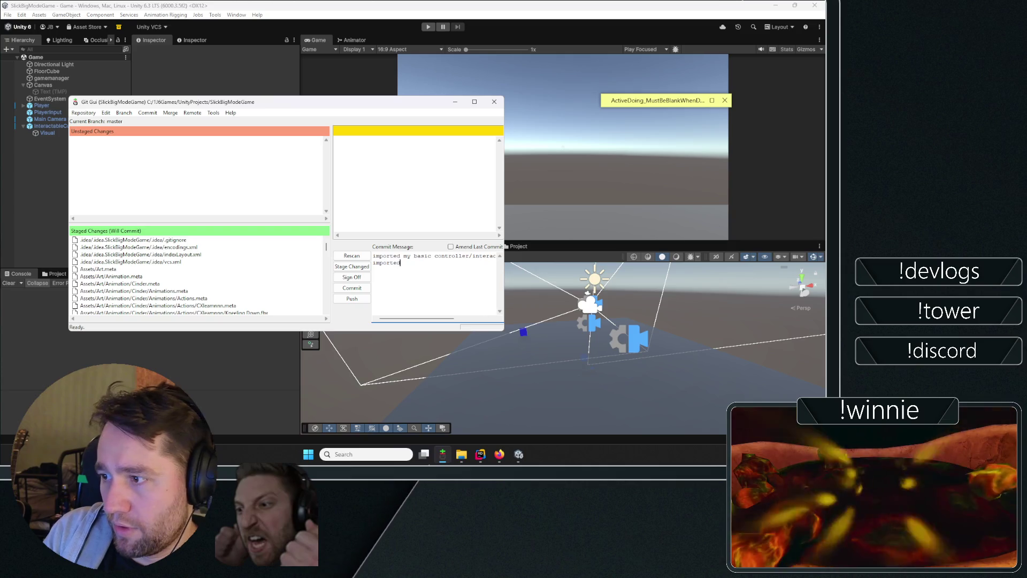
{"action": "type", "text": " cinemachine"}
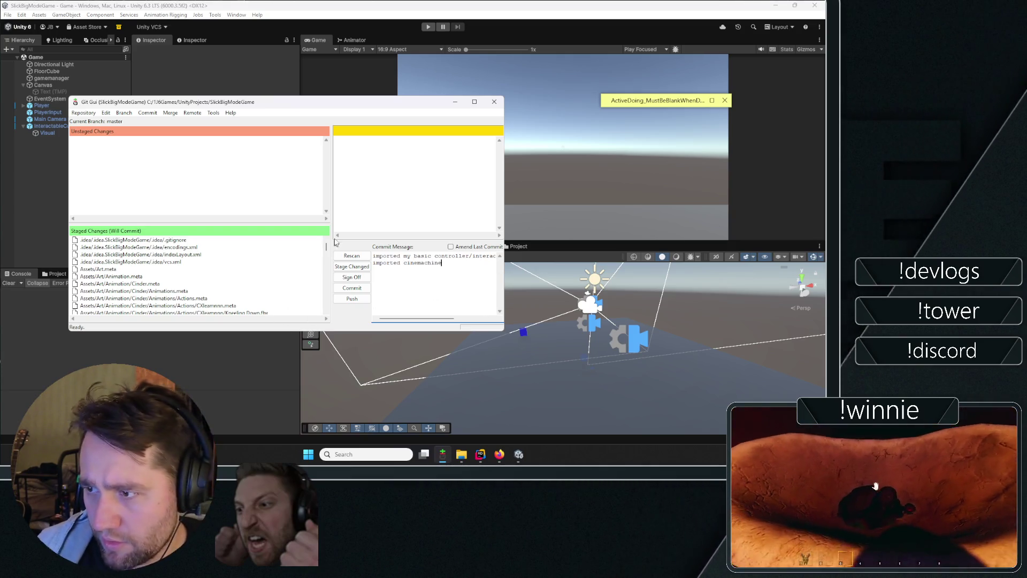
{"action": "left_click_drag", "start_coordinate": [327, 247], "coordinate": [329, 305]}
{"action": "scroll", "coordinate": [329, 306], "scroll_direction": "up", "scroll_amount": 5}
{"action": "type", "text": "text"}
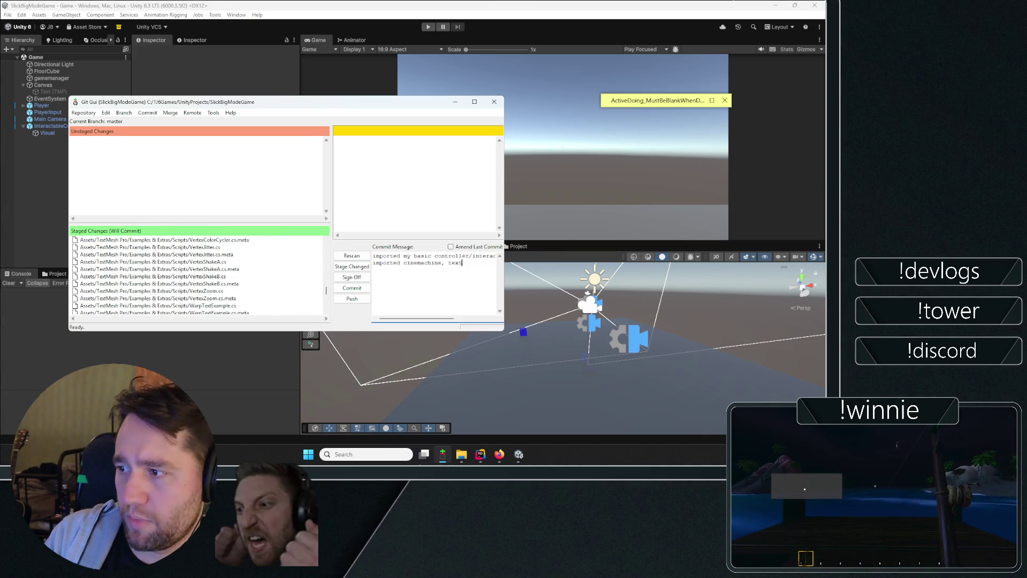
{"action": "type", "text": "meshpro, text"}
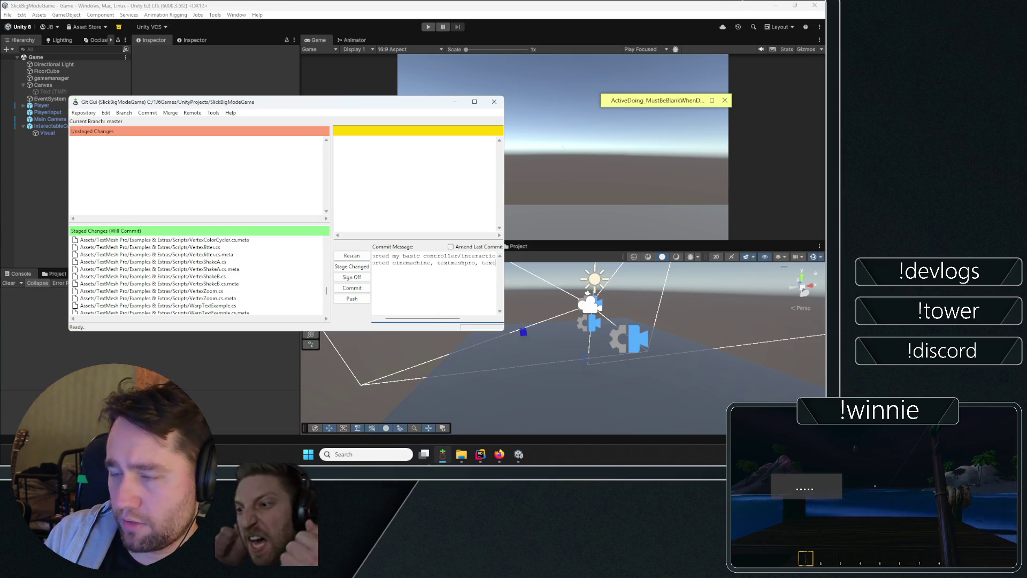
{"action": "type", "text": " animator, vinspecotr"}
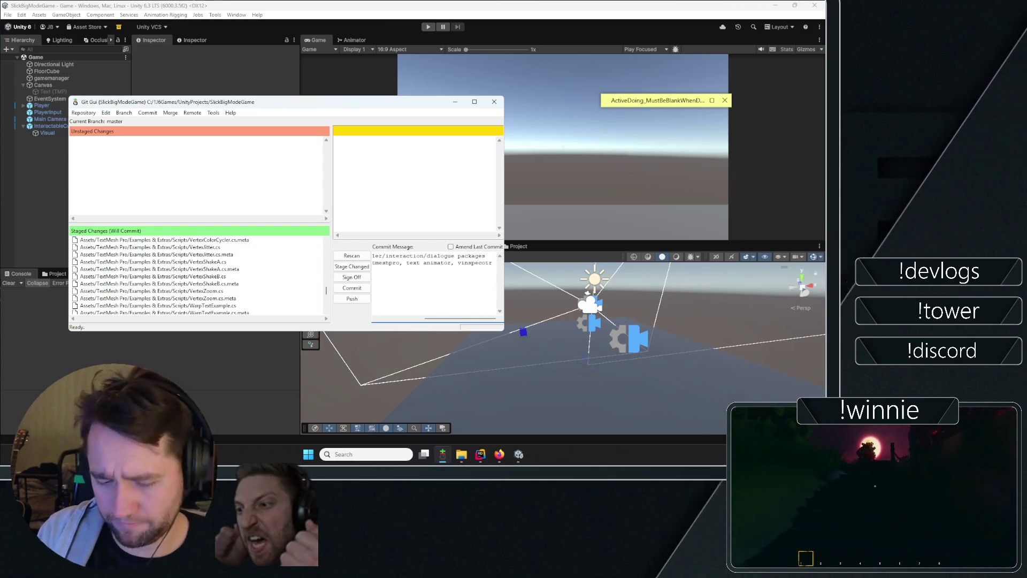
{"action": "type", "text": "& hierarchy"}
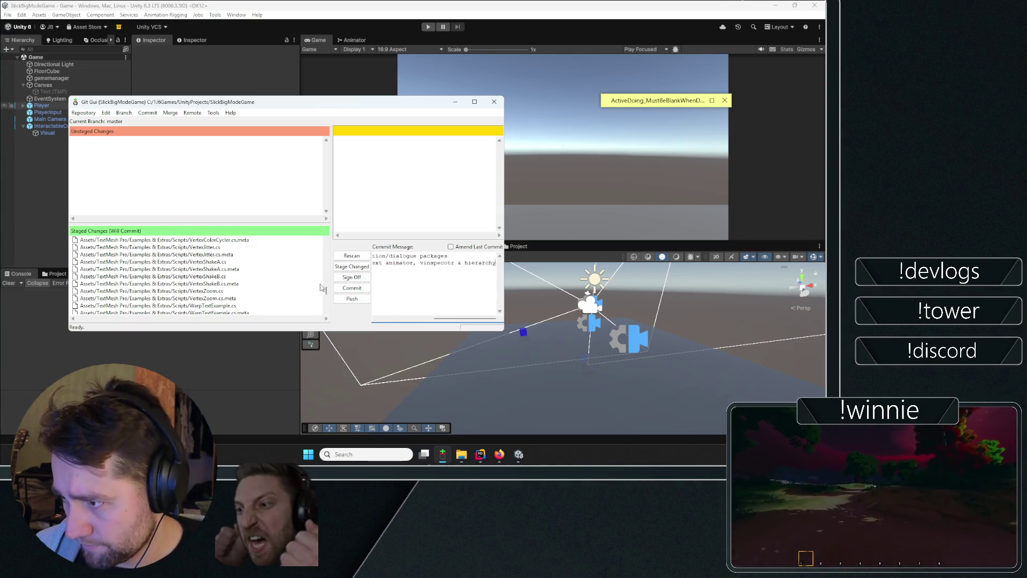
{"action": "scroll", "coordinate": [311, 293], "scroll_direction": "down", "scroll_amount": 10}
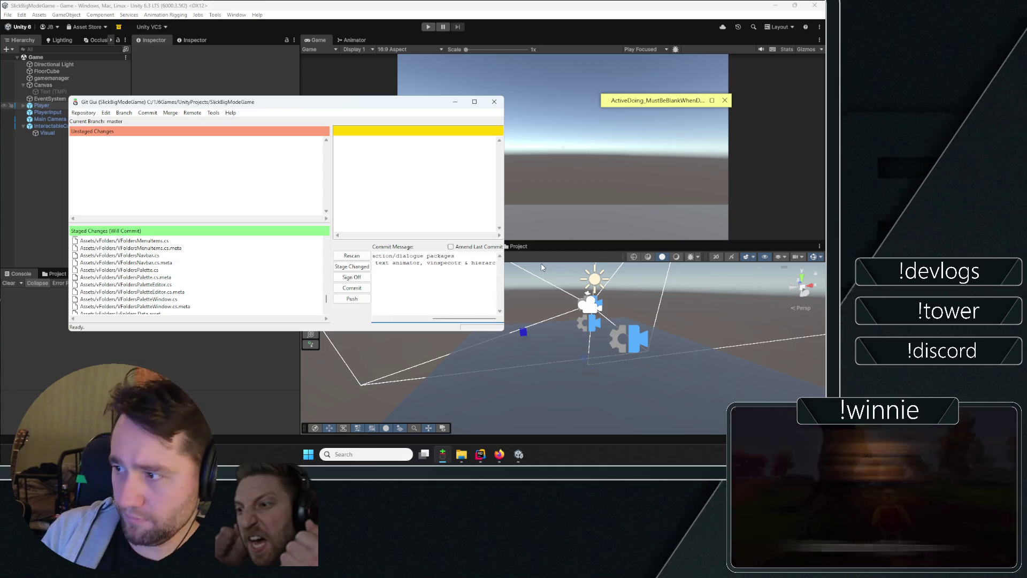
{"action": "scroll", "coordinate": [541, 262], "scroll_direction": "left", "scroll_amount": 2}
{"action": "key", "text": "BackSpace"}
{"action": "key", "text": "BackSpace"}
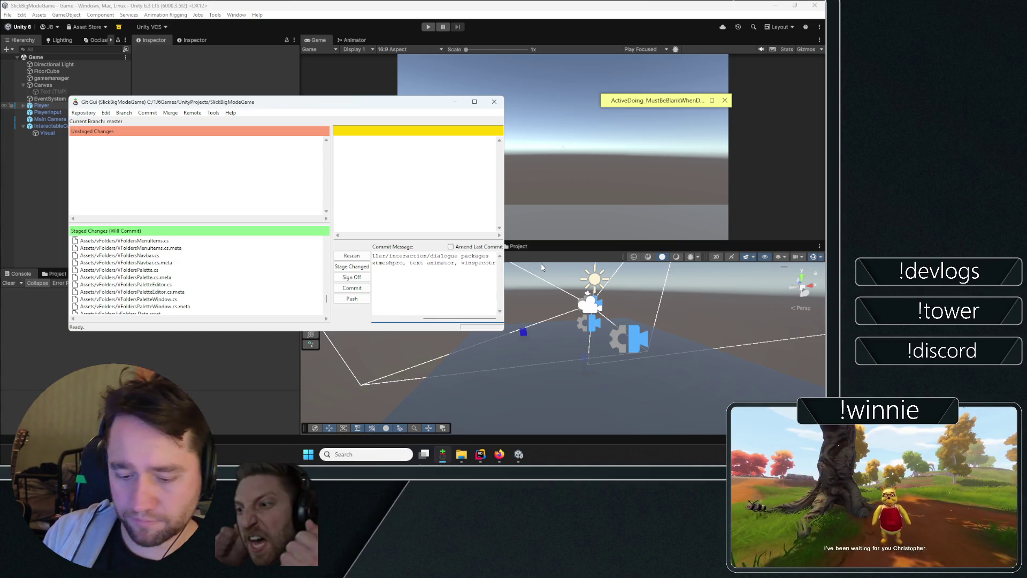
{"action": "type", "text": "/hierarchy/f"}
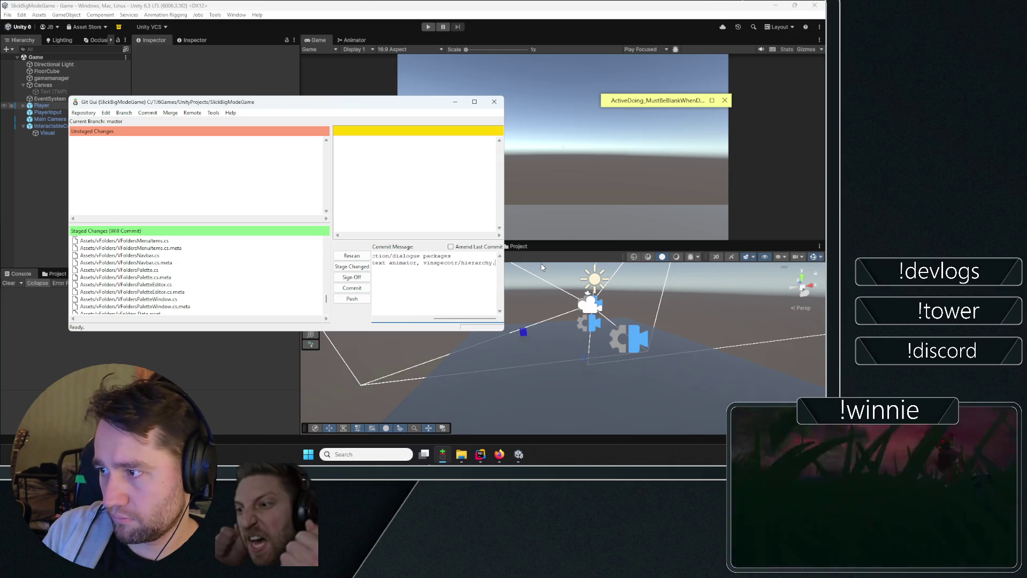
{"action": "type", "text": "olders"}
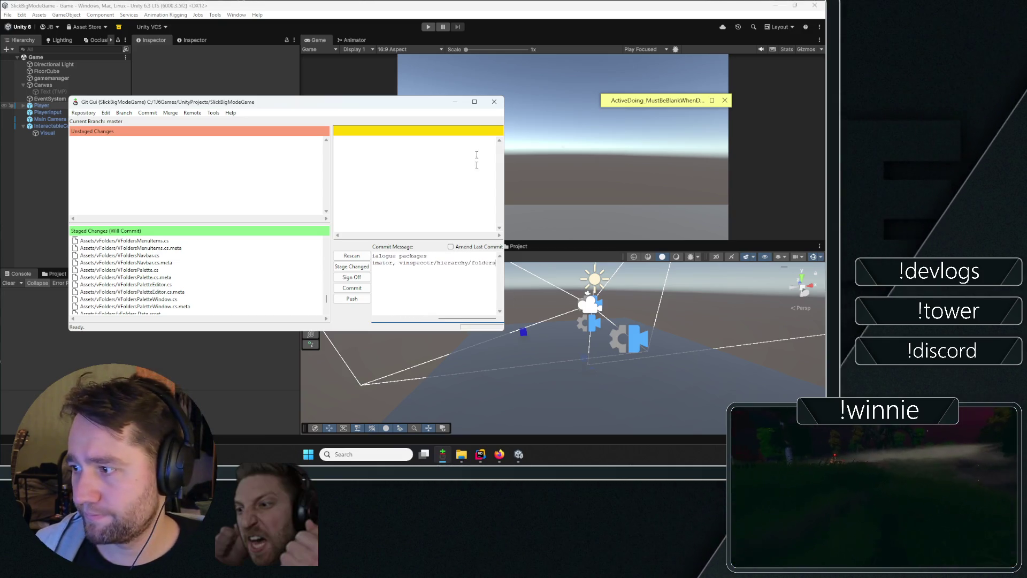
- Fix the 'vinspecotr' typo, commit the staged changes and minimize Git Gui
{"action": "left_click", "coordinate": [469, 104]}
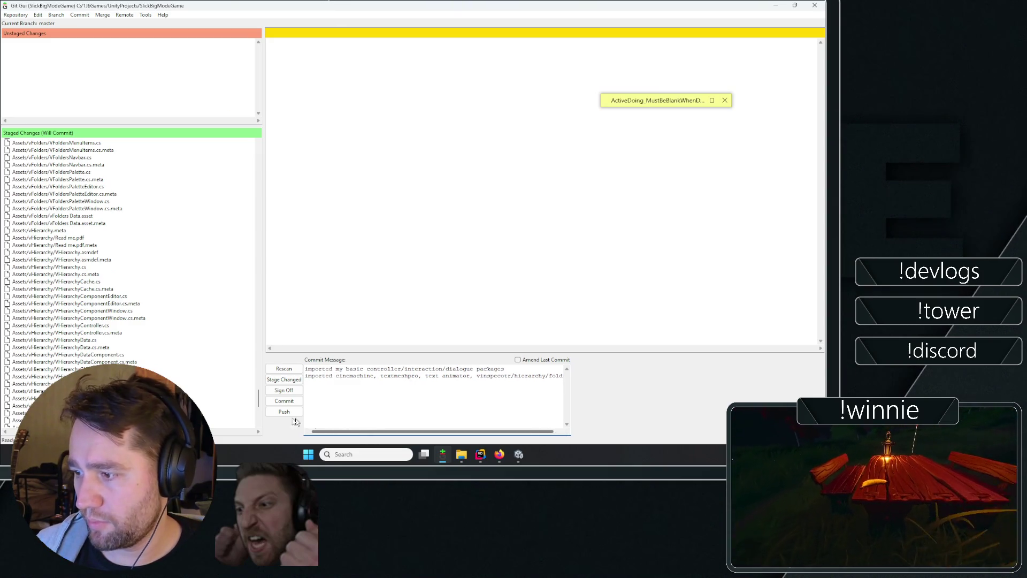
{"action": "left_click", "coordinate": [470, 377]}
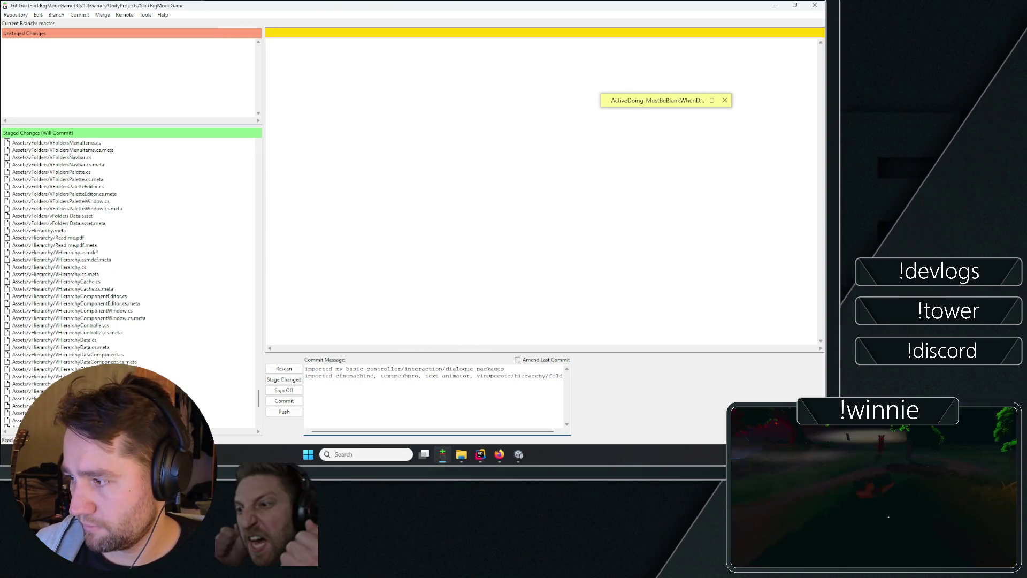
{"action": "left_click_drag", "start_coordinate": [535, 432], "coordinate": [586, 431]}
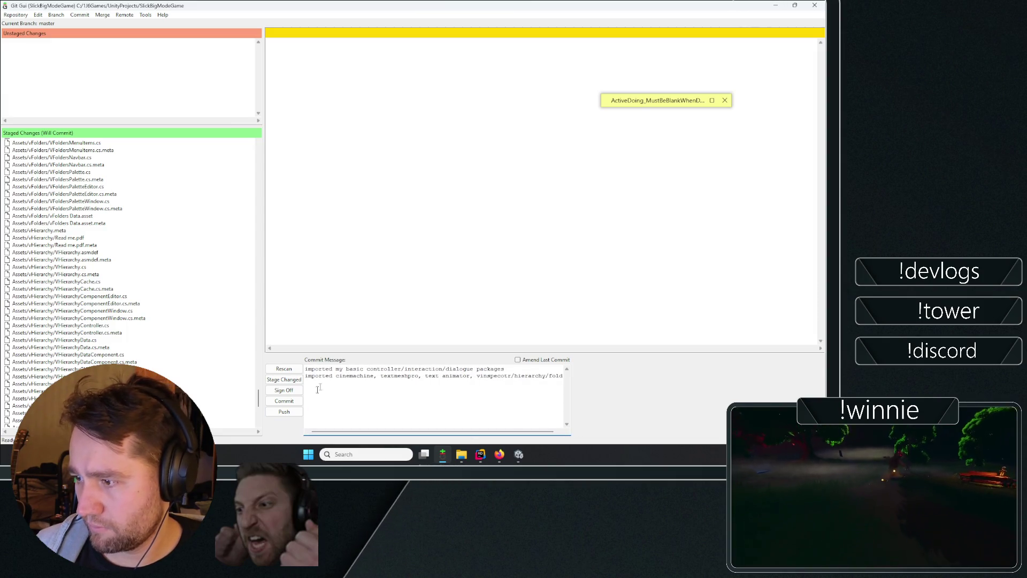
{"action": "scroll", "coordinate": [235, 321], "scroll_direction": "down", "scroll_amount": 10}
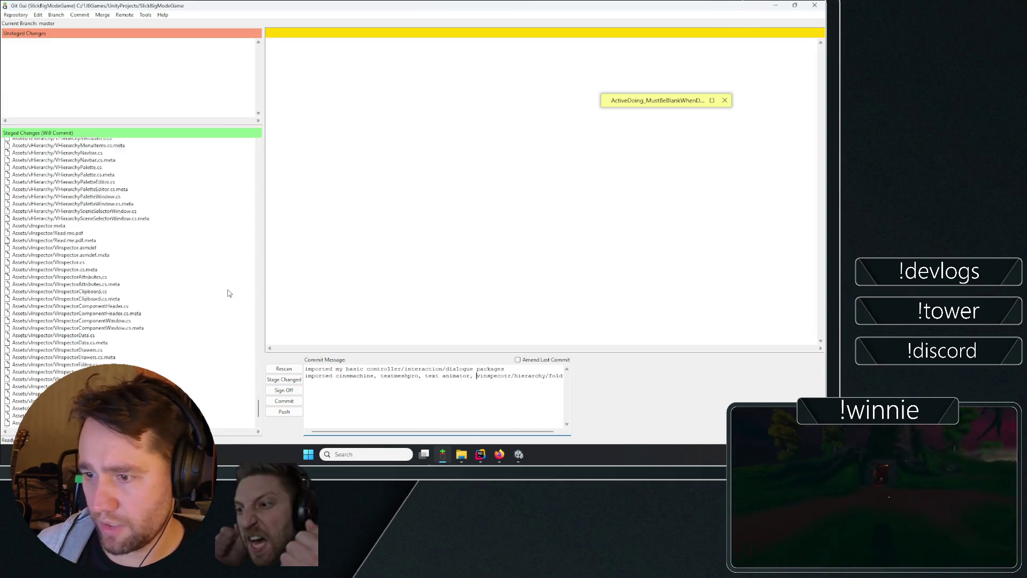
{"action": "mouse_move", "coordinate": [256, 410]}
{"action": "left_mouse_down"}
{"action": "mouse_move", "coordinate": [259, 218]}
{"action": "mouse_move", "coordinate": [285, 134]}
{"action": "mouse_move", "coordinate": [270, 299]}
{"action": "mouse_move", "coordinate": [279, 445]}
{"action": "left_mouse_up"}
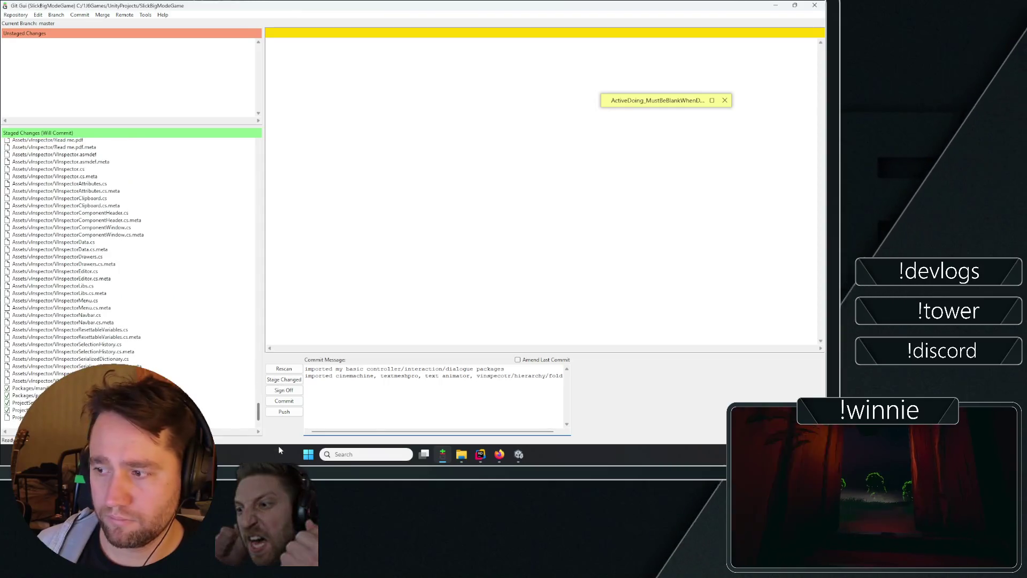
{"action": "left_click_drag", "start_coordinate": [419, 431], "coordinate": [429, 430]}
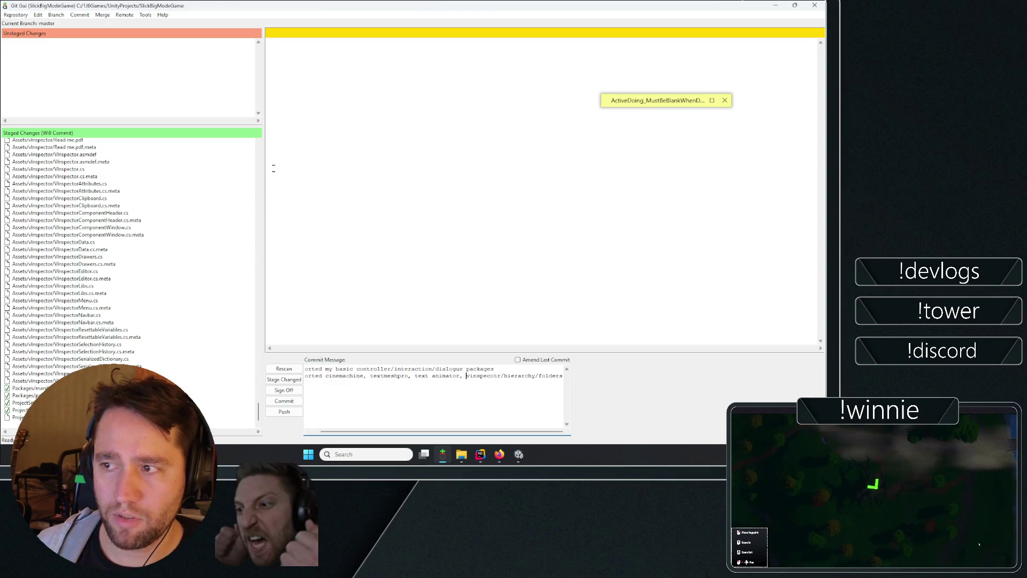
{"action": "left_click_drag", "start_coordinate": [259, 416], "coordinate": [324, 140]}
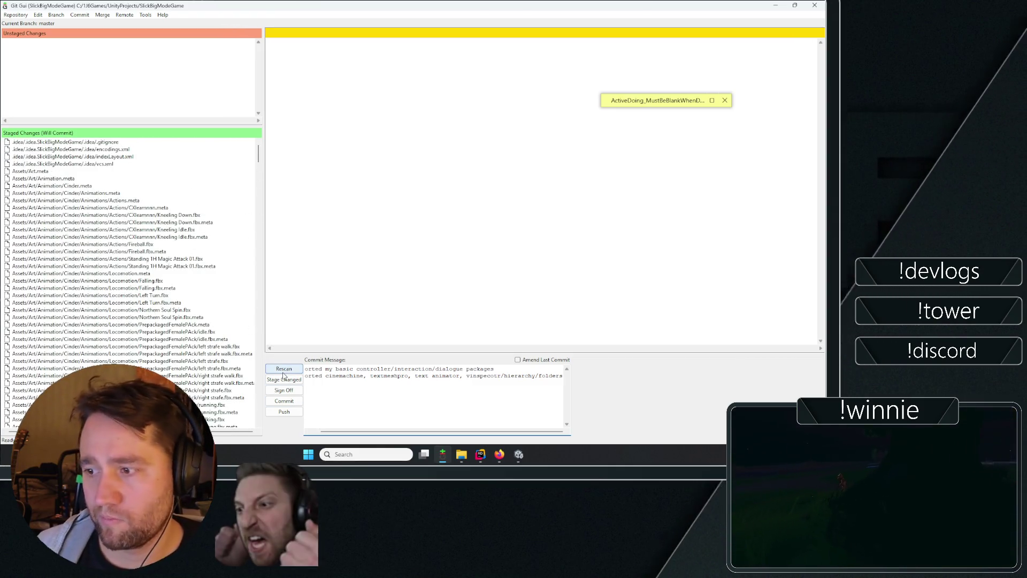
{"action": "left_click", "coordinate": [287, 399]}
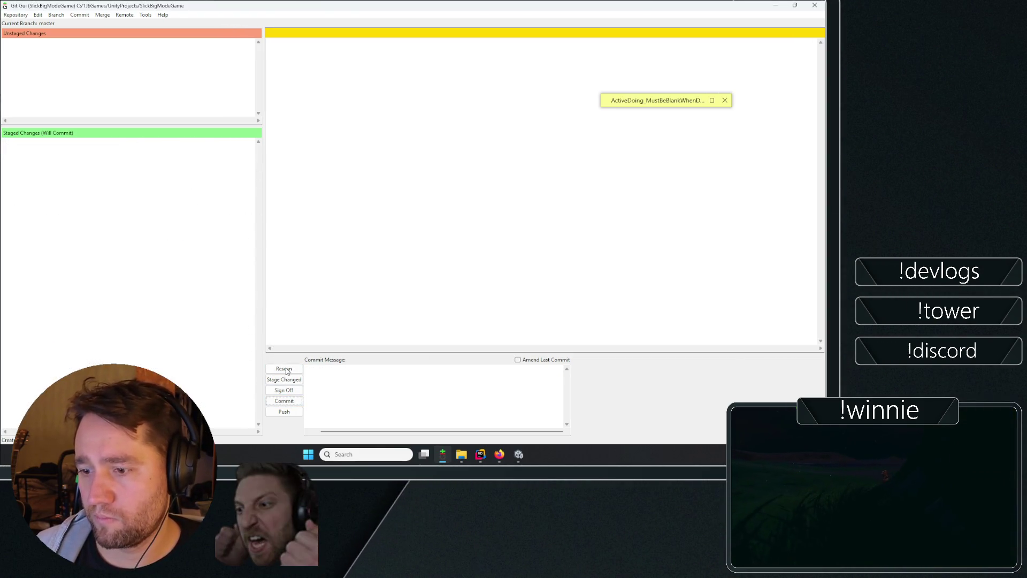
{"action": "left_click", "coordinate": [773, 5]}
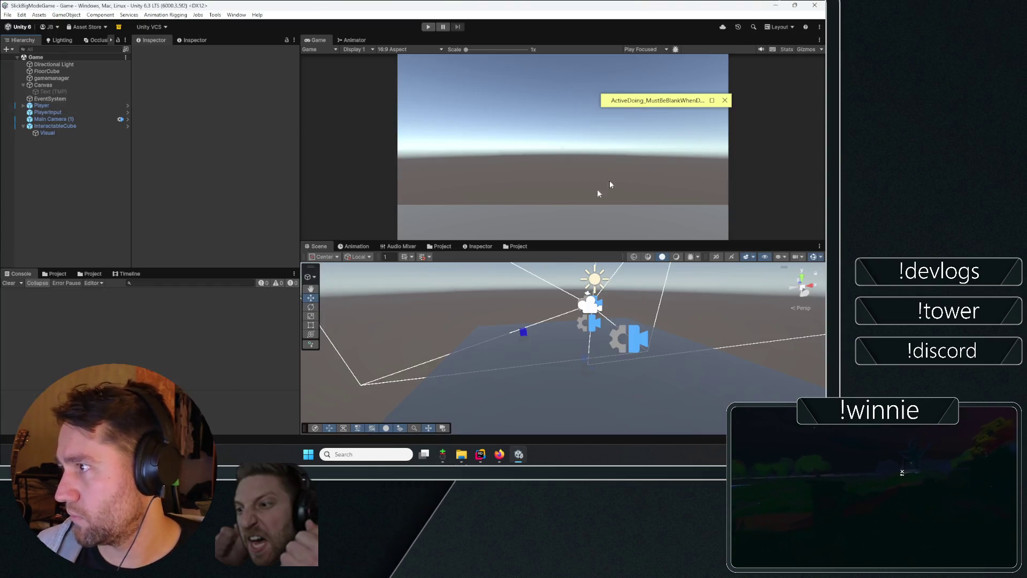
- Expand the game-plan sticky note and strike through the movement/camera line
{"action": "left_click", "coordinate": [70, 133]}
{"action": "left_click", "coordinate": [115, 168]}
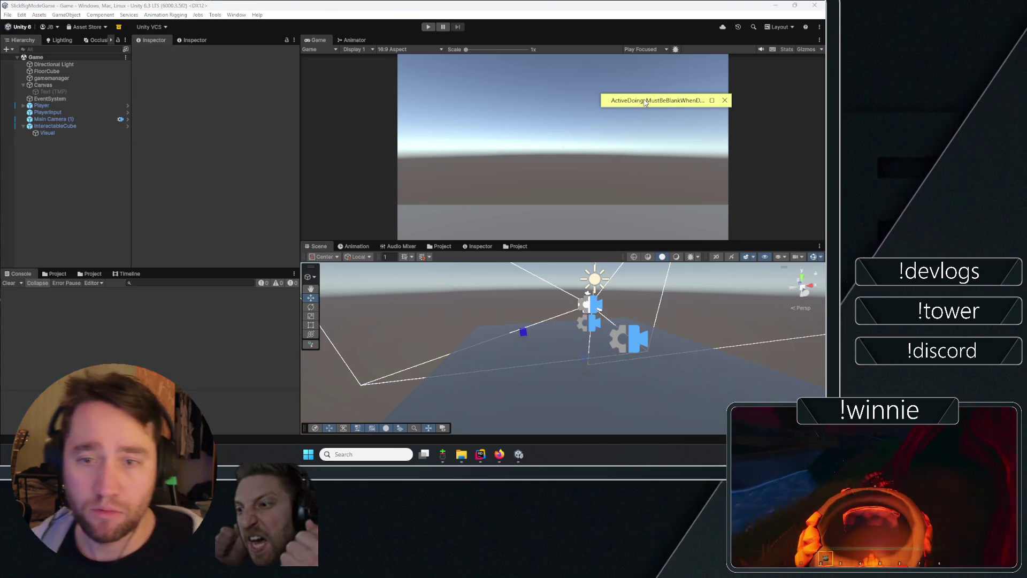
{"action": "left_click", "coordinate": [617, 101]}
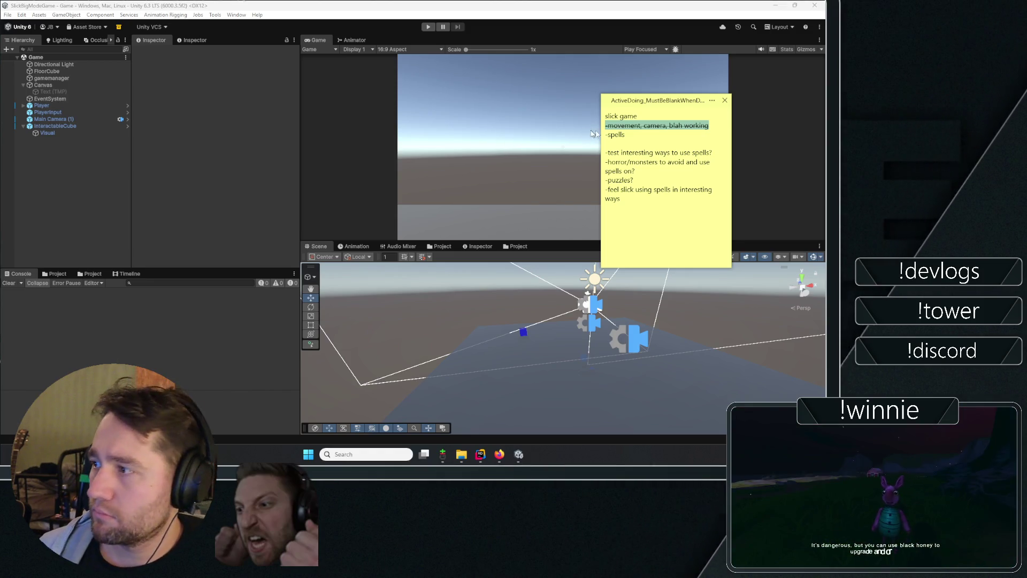
{"action": "key", "text": "ctrl+t"}
- Add 'turn things' and 'stick things together' as indented lines under spells
{"action": "left_click", "coordinate": [636, 136]}
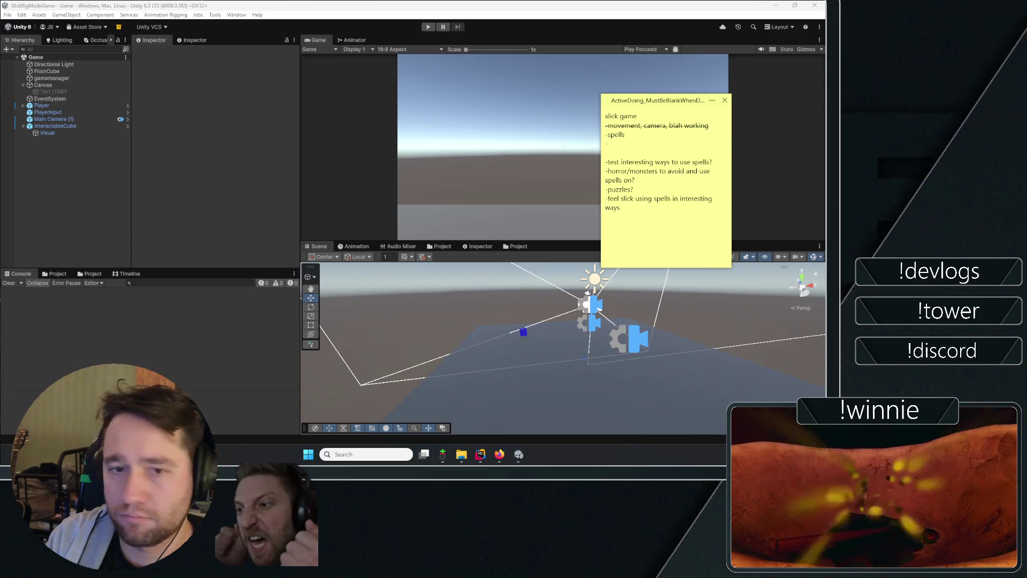
{"action": "key", "text": "Return"}
{"action": "type", "text": "-tuirn things"}
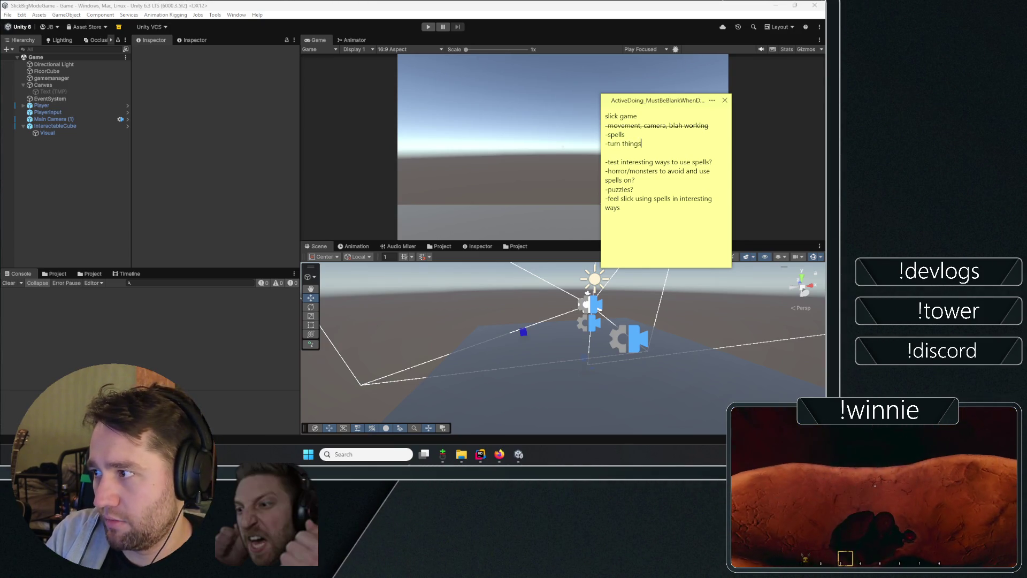
{"action": "key", "text": "Return"}
{"action": "type", "text": "-"}
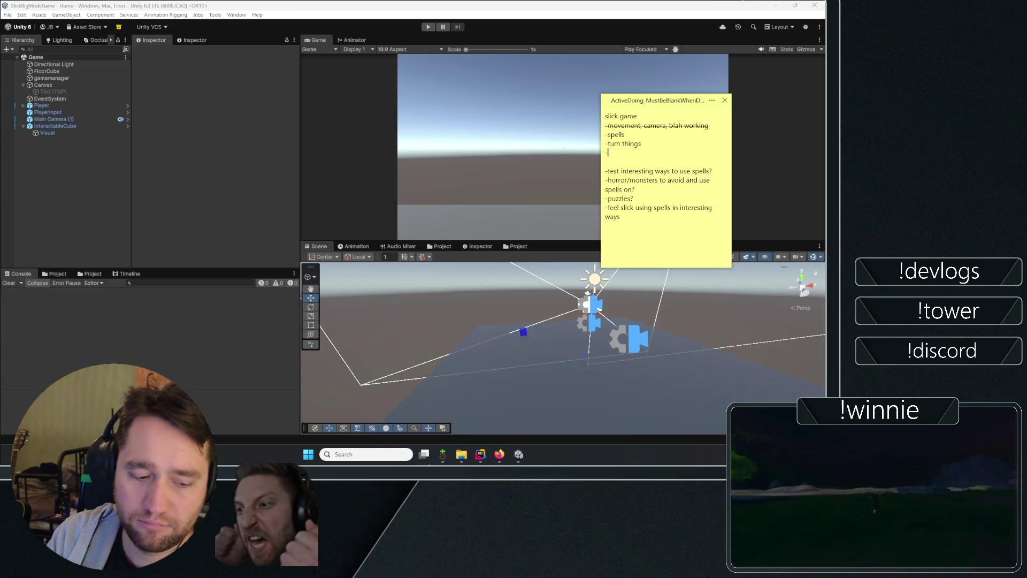
{"action": "type", "text": "stick things together"}
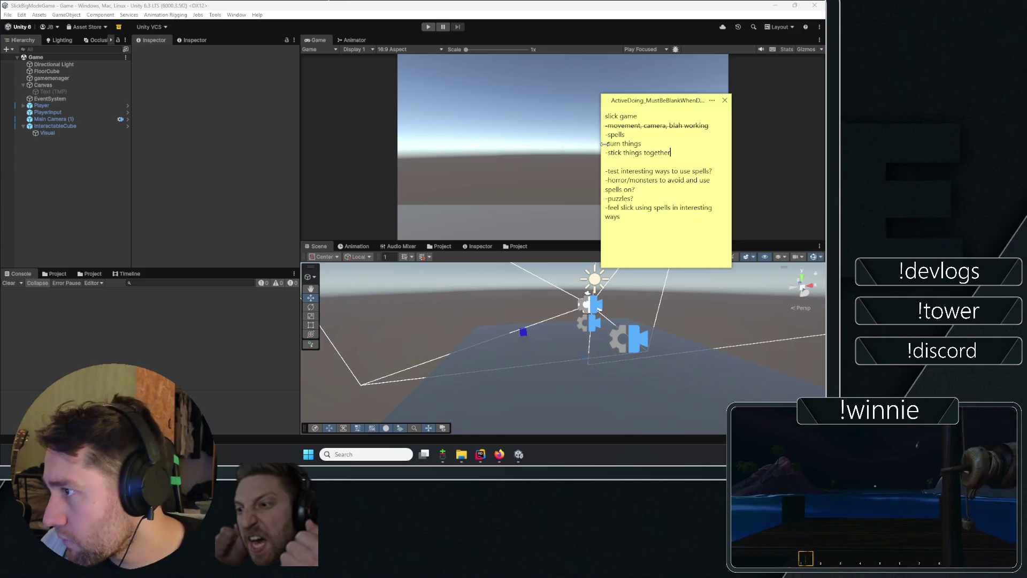
{"action": "key", "text": "Tab"}
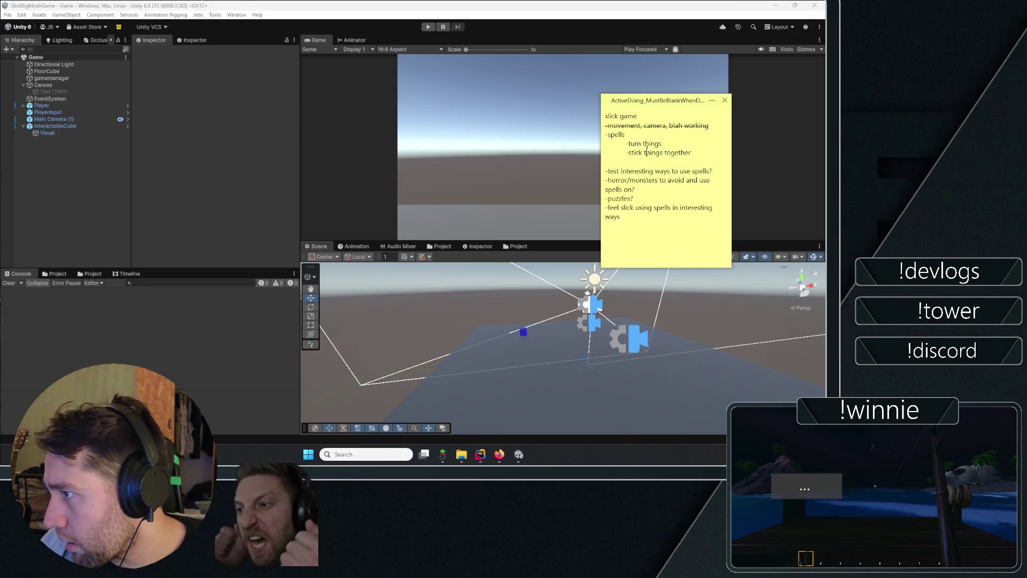
{"action": "key", "text": "Up"}
{"action": "key", "text": "Up"}
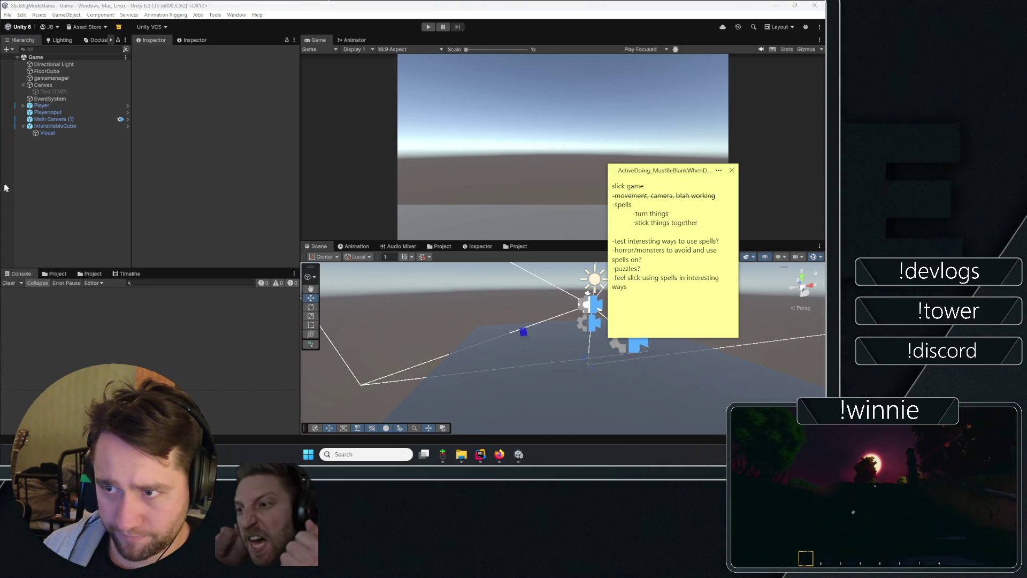
- Expand Player in the Hierarchy and select its PlayerInput object
{"action": "left_click", "coordinate": [43, 187]}
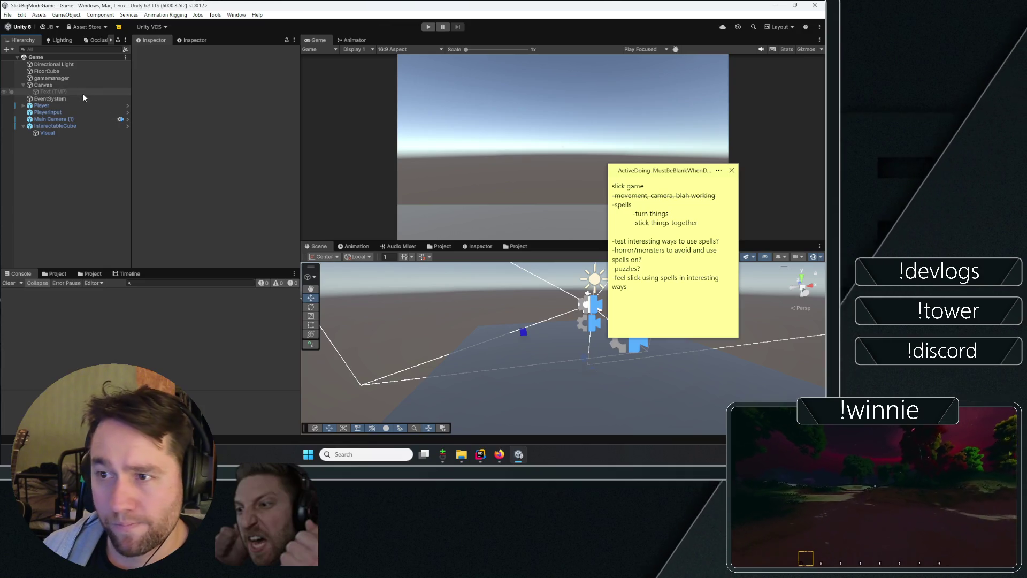
{"action": "left_click", "coordinate": [23, 105]}
{"action": "left_click", "coordinate": [51, 113]}
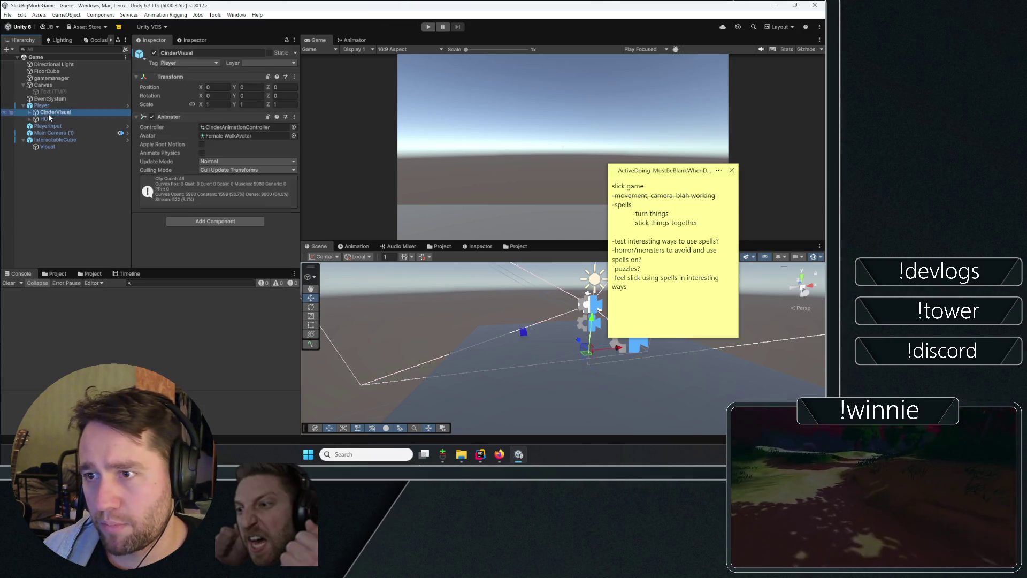
{"action": "left_click", "coordinate": [48, 126]}
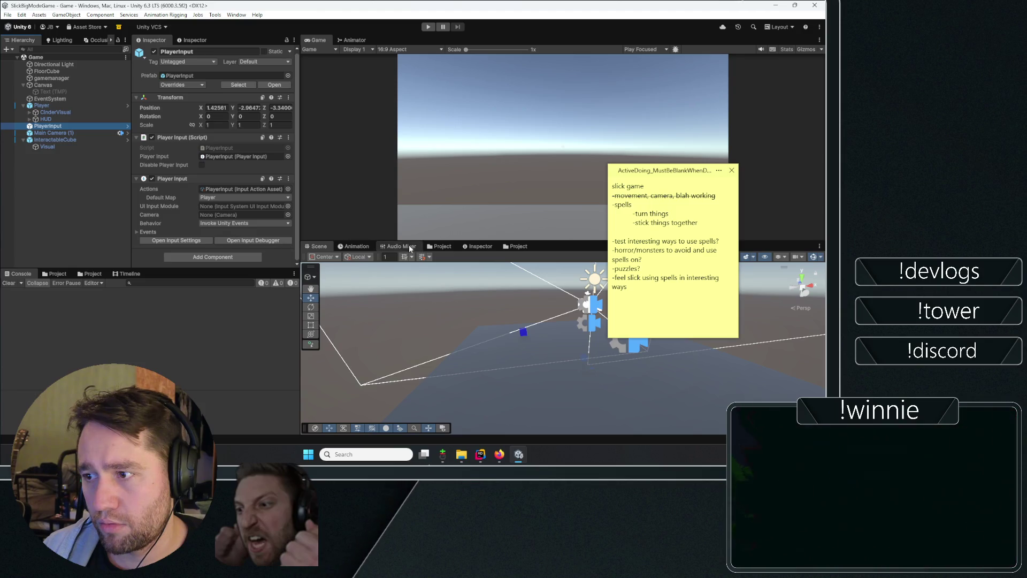
- Open the PlayerInput actions asset for editing and add a new Player-map action
{"action": "left_click", "coordinate": [441, 246]}
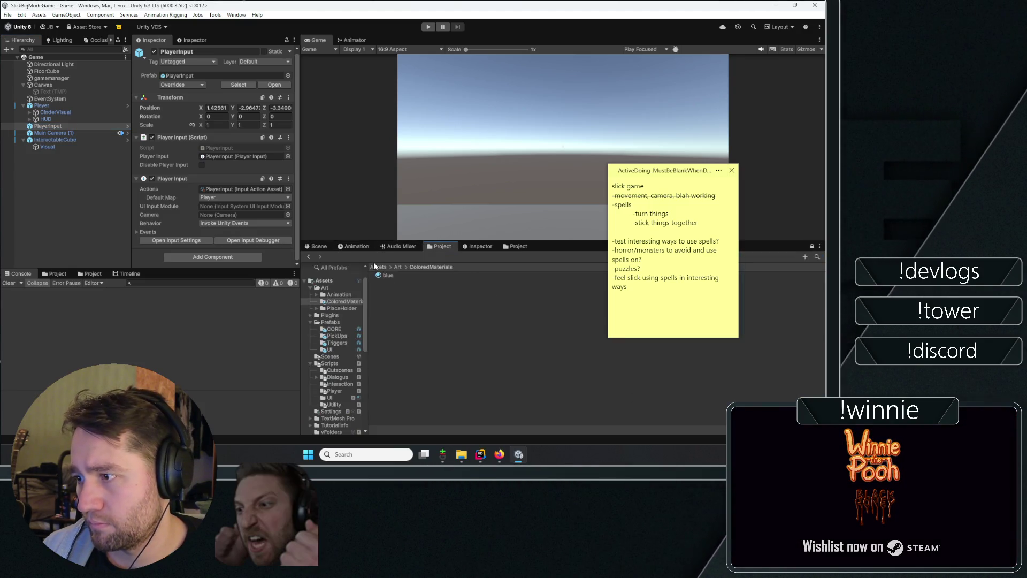
{"action": "left_click", "coordinate": [397, 397]}
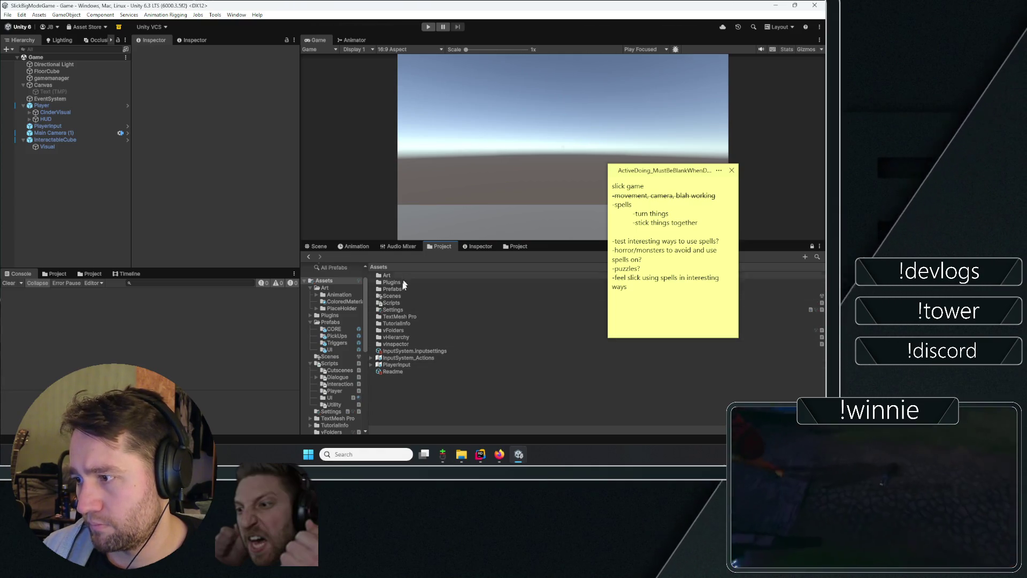
{"action": "left_click", "coordinate": [398, 365]}
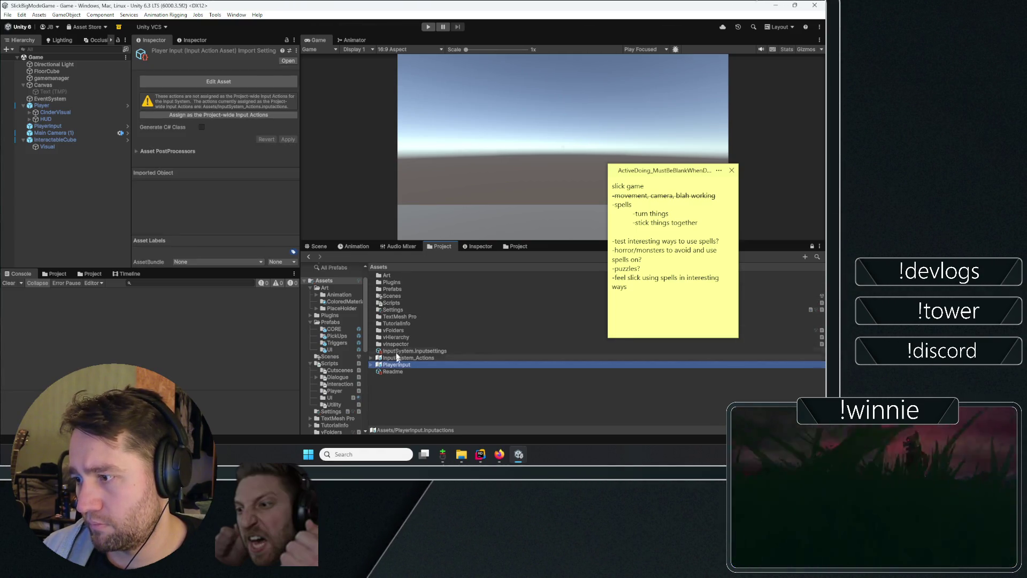
{"action": "left_click", "coordinate": [245, 81]}
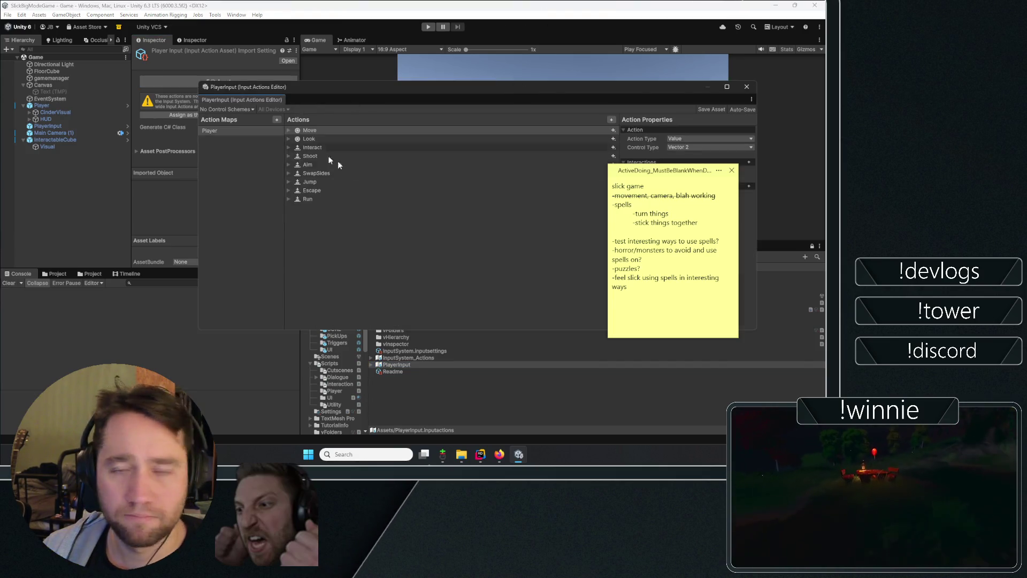
{"action": "left_click_drag", "start_coordinate": [377, 87], "coordinate": [297, 69]}
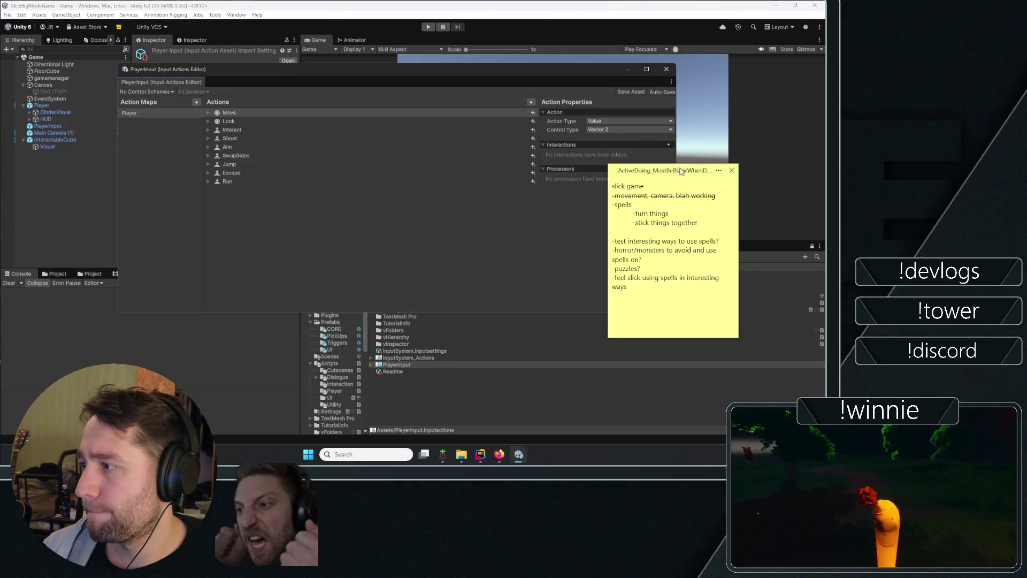
{"action": "left_click_drag", "start_coordinate": [610, 162], "coordinate": [652, 182]}
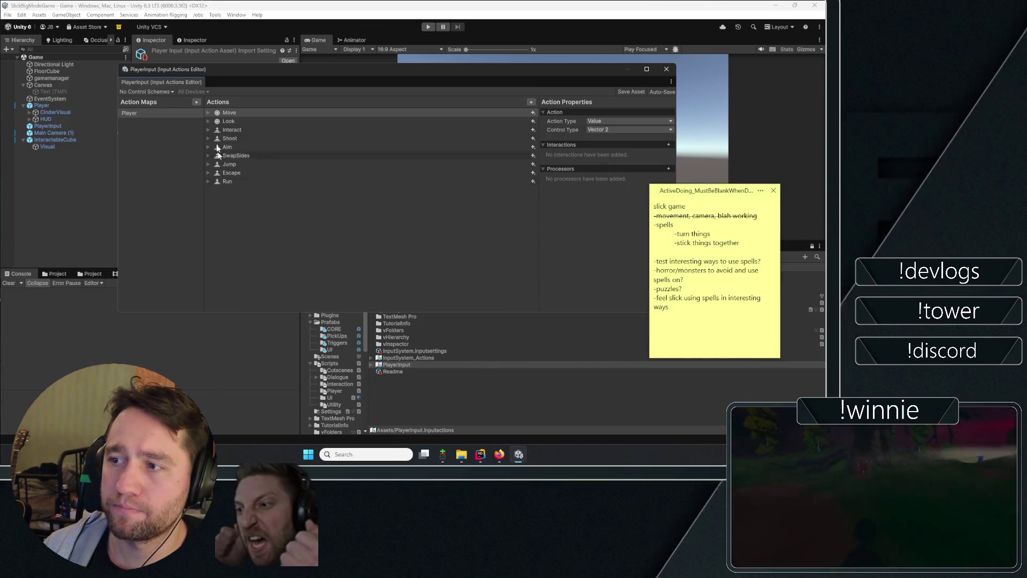
{"action": "left_click", "coordinate": [533, 100]}
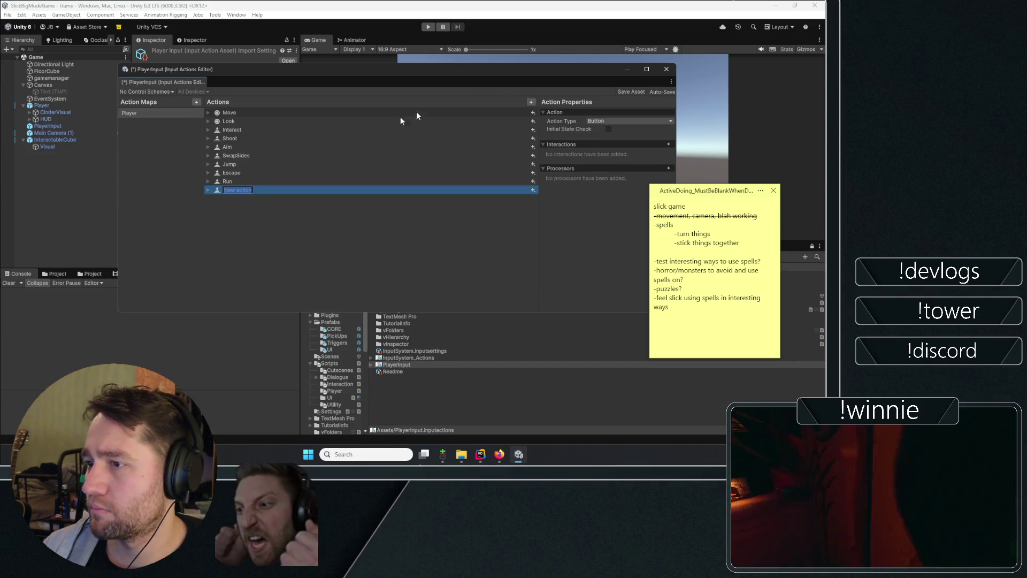
- Delete the blank new action and duplicate the Jump action
{"action": "left_click", "coordinate": [239, 180]}
{"action": "left_click", "coordinate": [241, 187]}
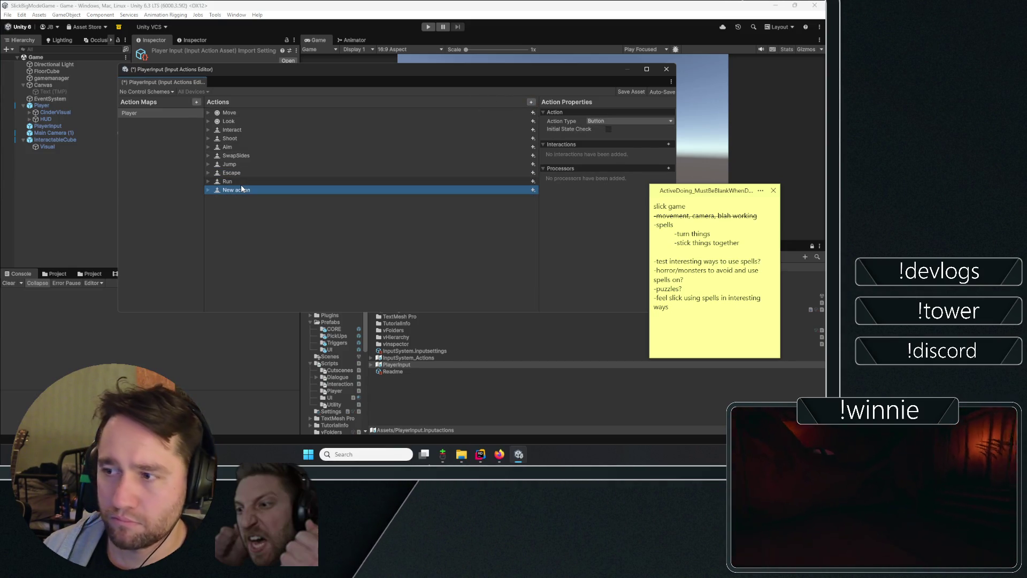
{"action": "key", "text": "Delete"}
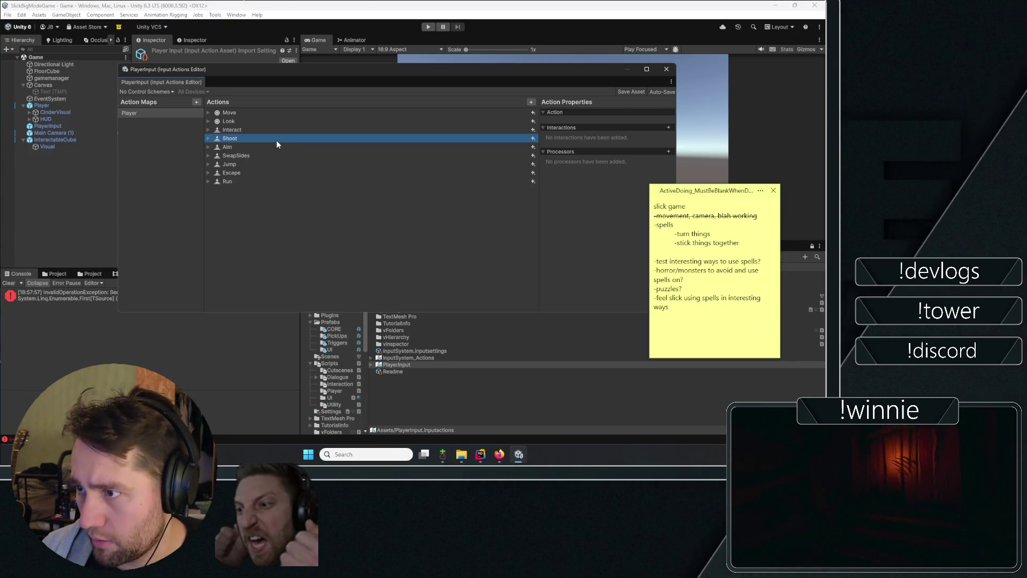
{"action": "left_click", "coordinate": [251, 148]}
{"action": "left_click", "coordinate": [238, 165]}
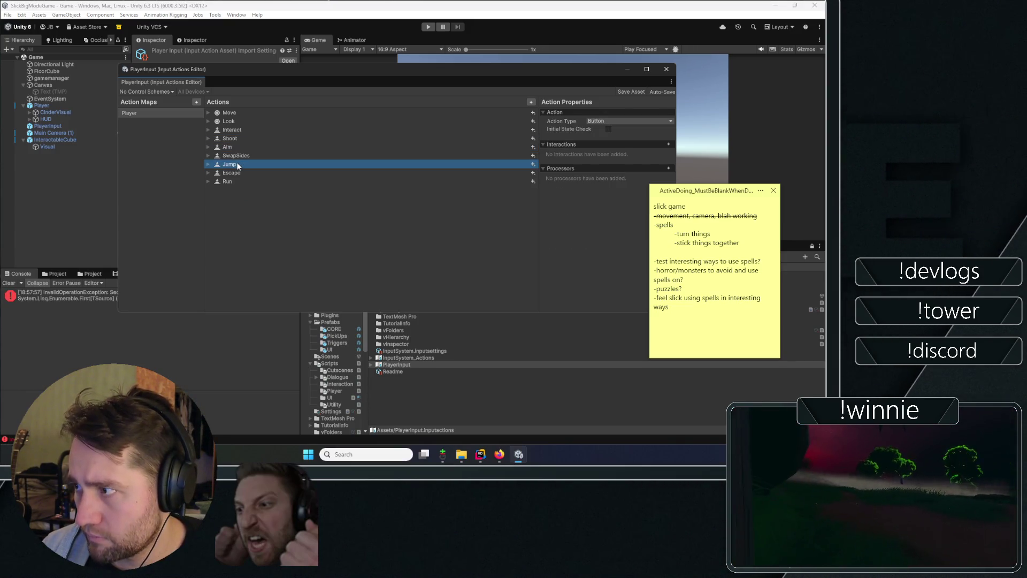
{"action": "key", "text": "ctrl+d"}
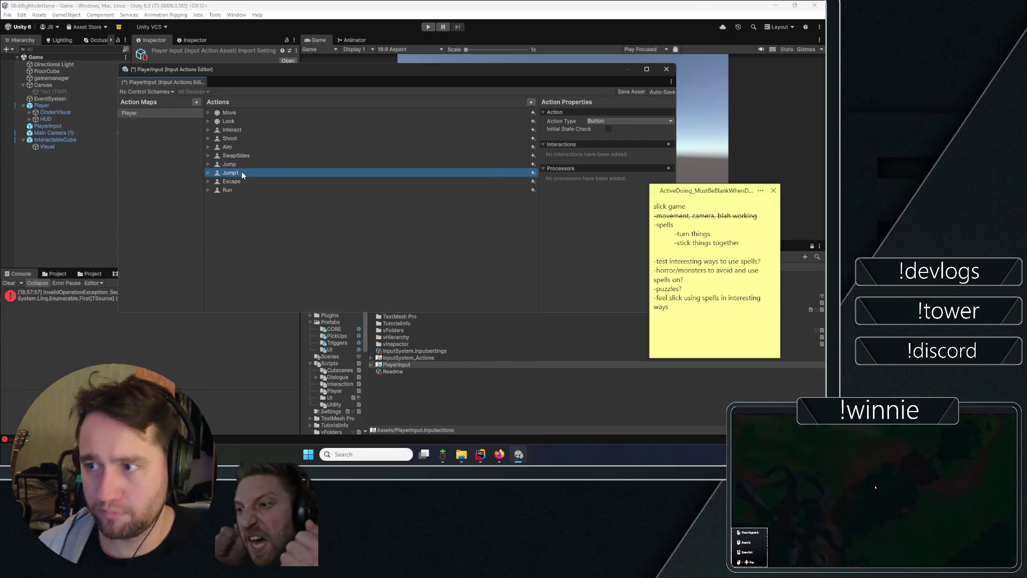
- Rename the Jump1 copy to SpellCastOne
{"action": "right_click", "coordinate": [241, 172]}
{"action": "left_click", "coordinate": [263, 220]}
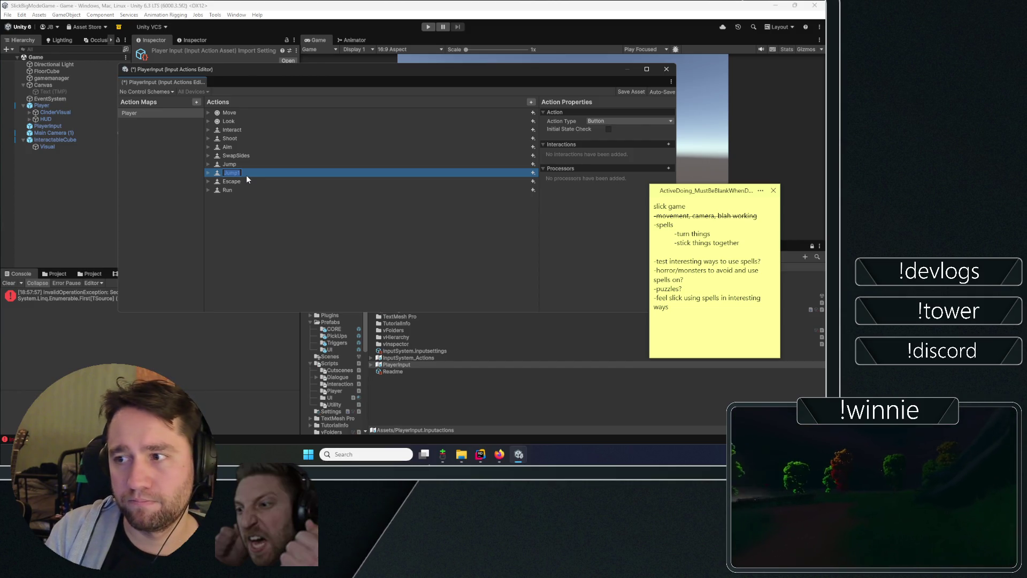
{"action": "type", "text": "SpellCast"}
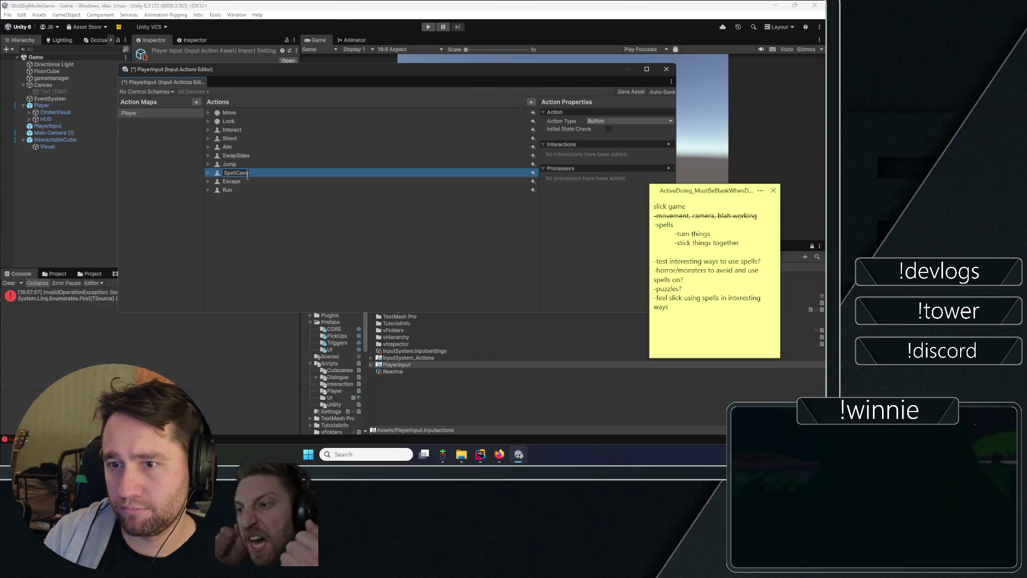
{"action": "type", "text": "One"}
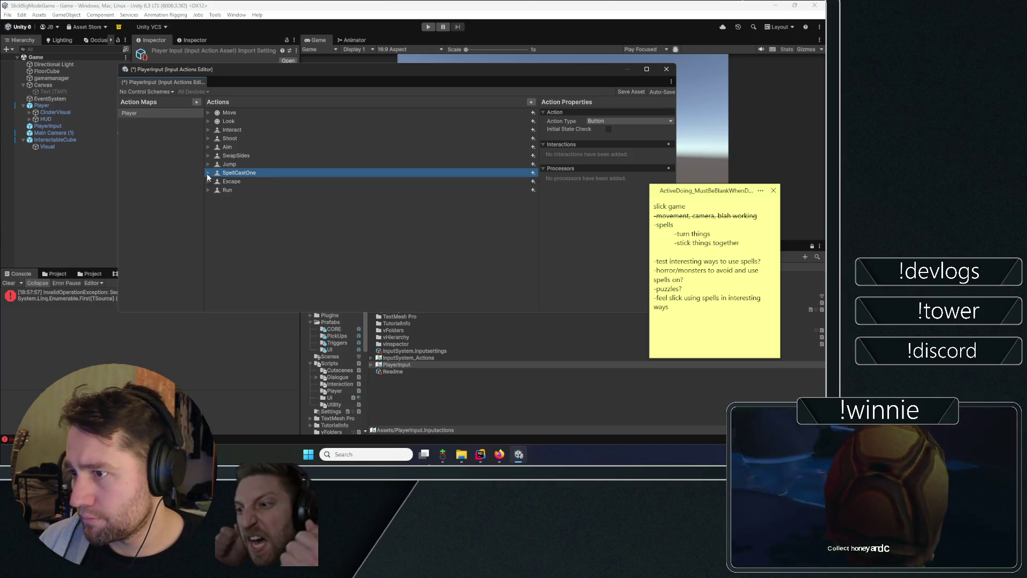
- Change SpellCastOne's Space keyboard binding to Q [Keyboard]
{"action": "left_click", "coordinate": [209, 173]}
{"action": "left_click", "coordinate": [250, 181]}
{"action": "left_click", "coordinate": [583, 121]}
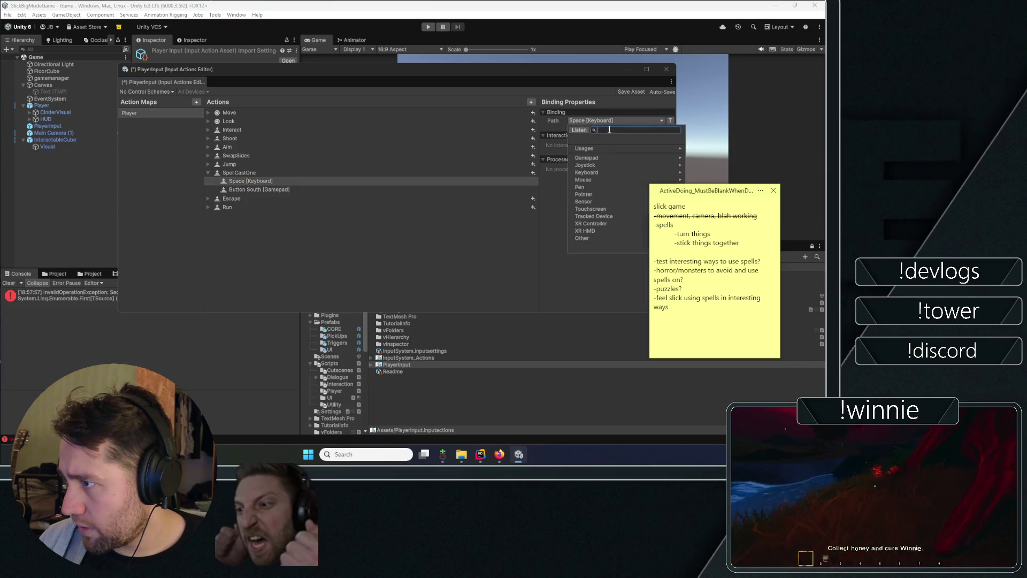
{"action": "type", "text": "q"}
{"action": "left_click", "coordinate": [592, 150]}
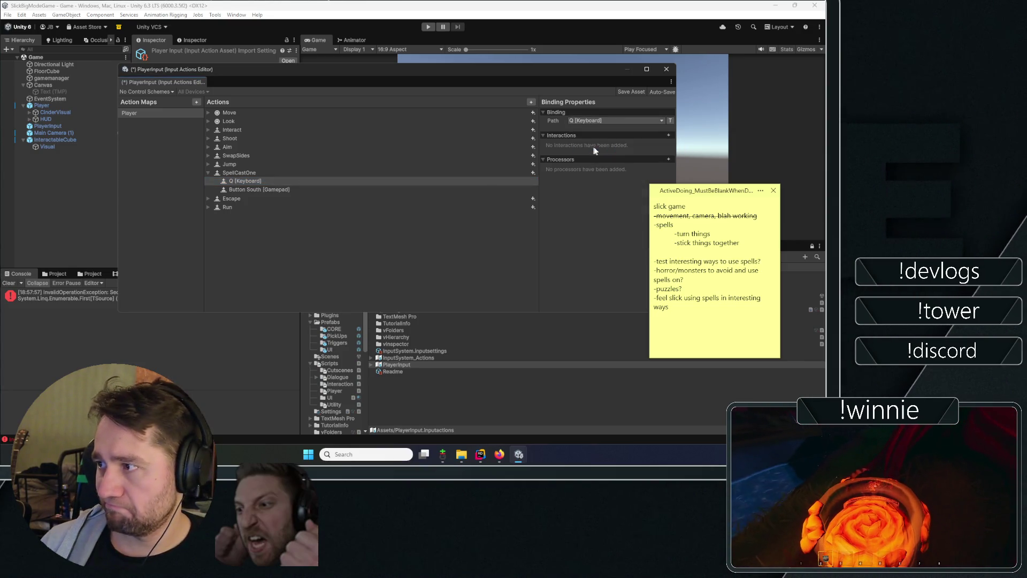
- Browse the gamepad controls for the Button South binding without changing it
{"action": "left_click", "coordinate": [268, 190]}
{"action": "left_click", "coordinate": [596, 122]}
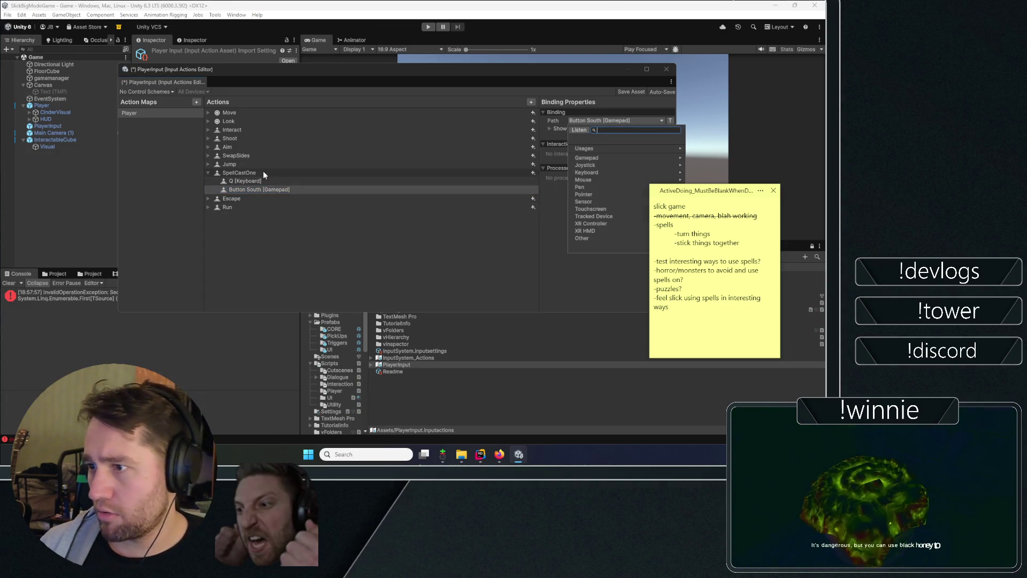
{"action": "left_click", "coordinate": [249, 190]}
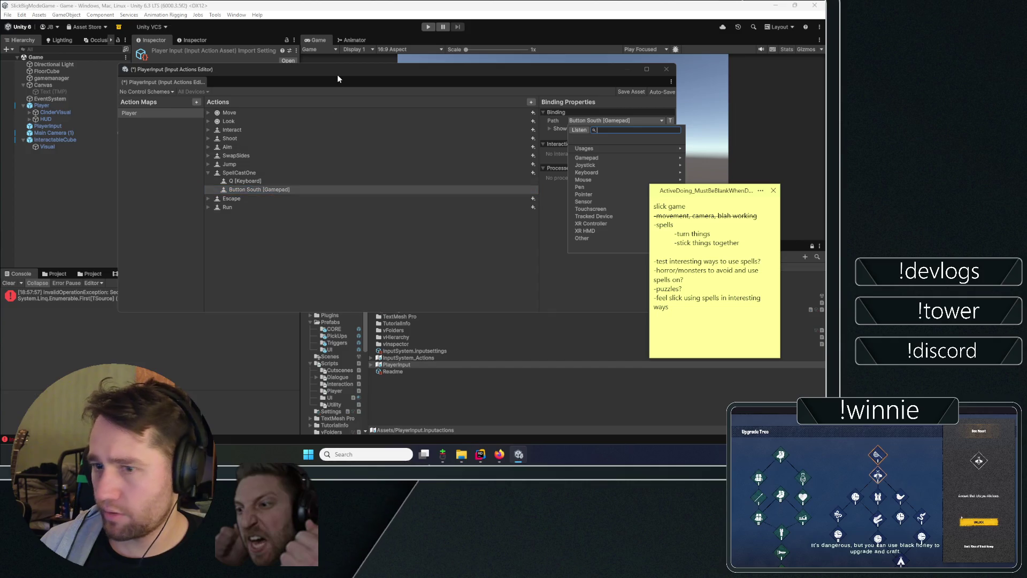
{"action": "left_click", "coordinate": [596, 156]}
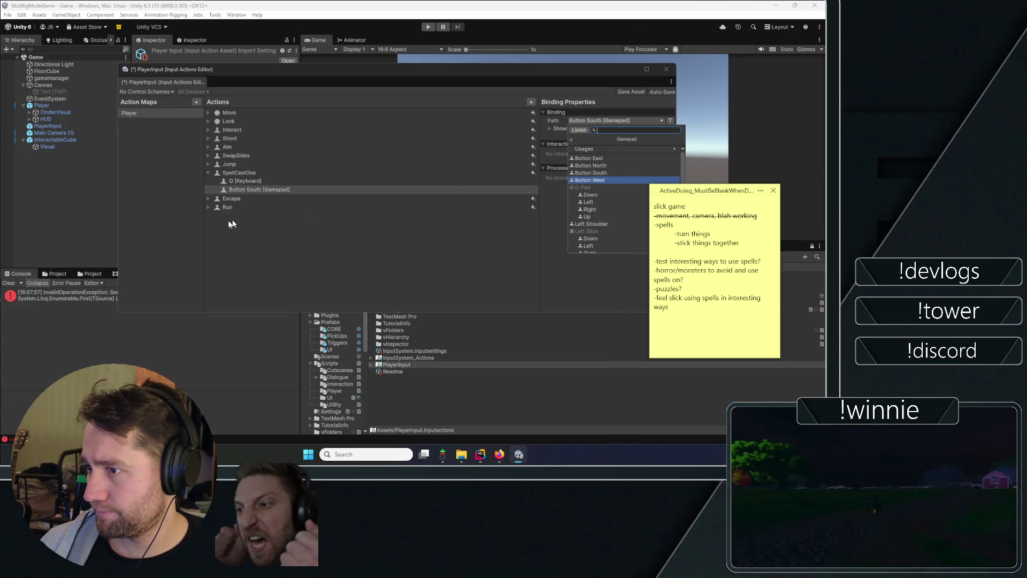
{"action": "left_click", "coordinate": [212, 202]}
- Inspect the bindings of the Aim, SwapSides, Shoot and Interact actions
{"action": "left_click", "coordinate": [207, 146]}
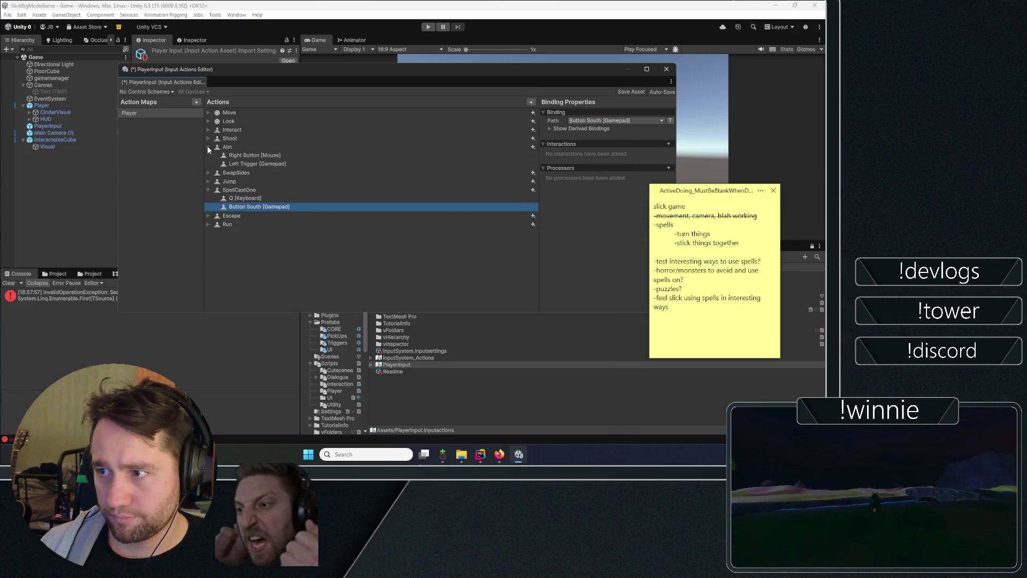
{"action": "left_click", "coordinate": [208, 145]}
{"action": "left_click", "coordinate": [208, 156]}
{"action": "left_click", "coordinate": [208, 156]}
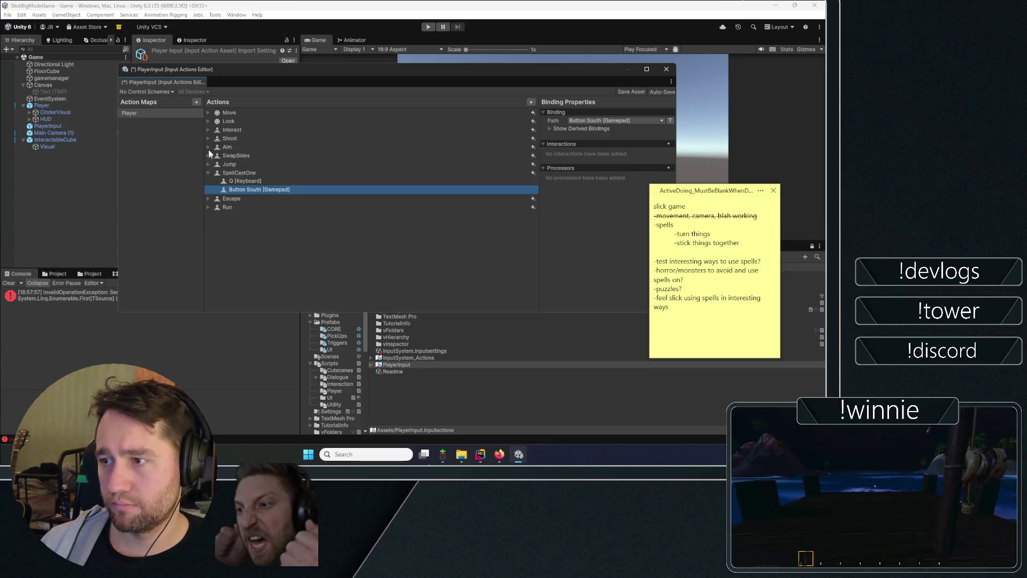
{"action": "left_click", "coordinate": [207, 137]}
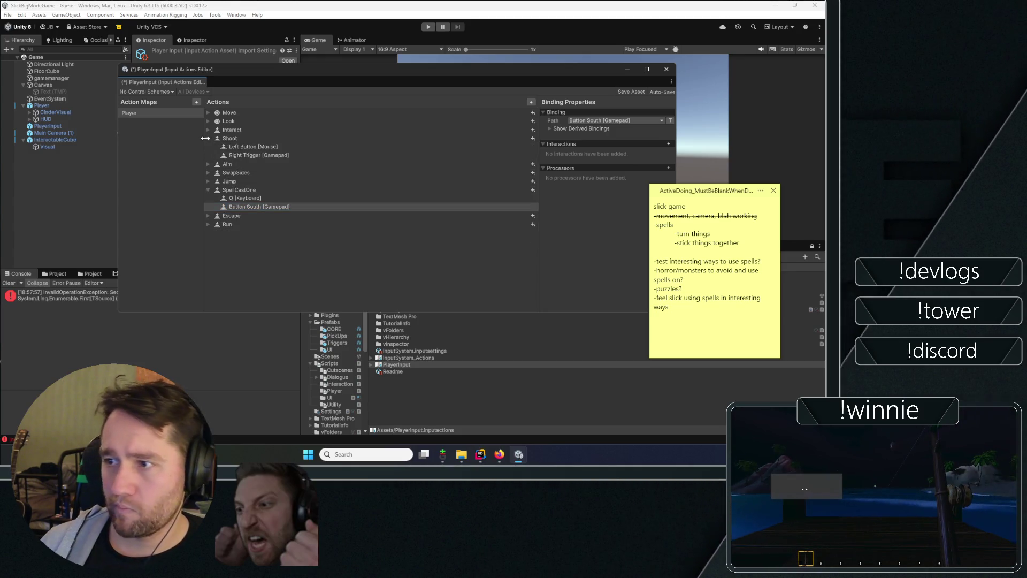
{"action": "left_click", "coordinate": [208, 129]}
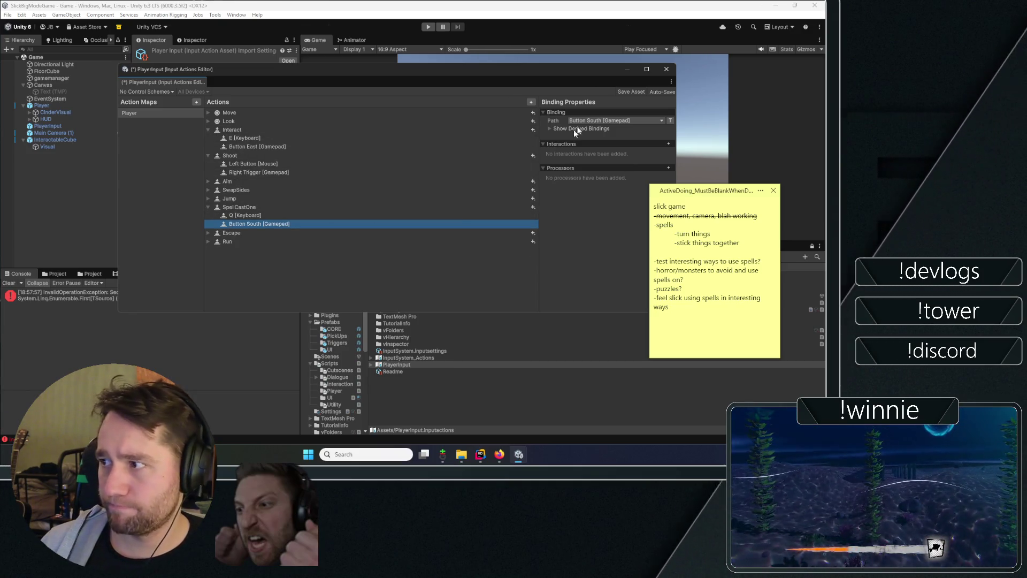
- Rebind SpellCastOne's gamepad input from Button South to Button North
{"action": "left_click", "coordinate": [595, 119]}
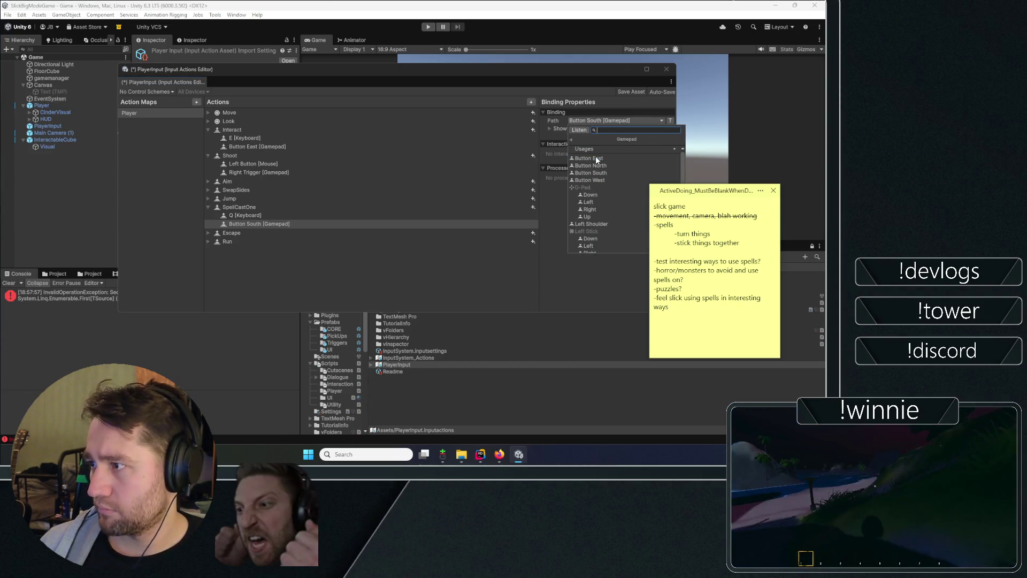
{"action": "left_click", "coordinate": [595, 158]}
{"action": "left_click", "coordinate": [602, 165]}
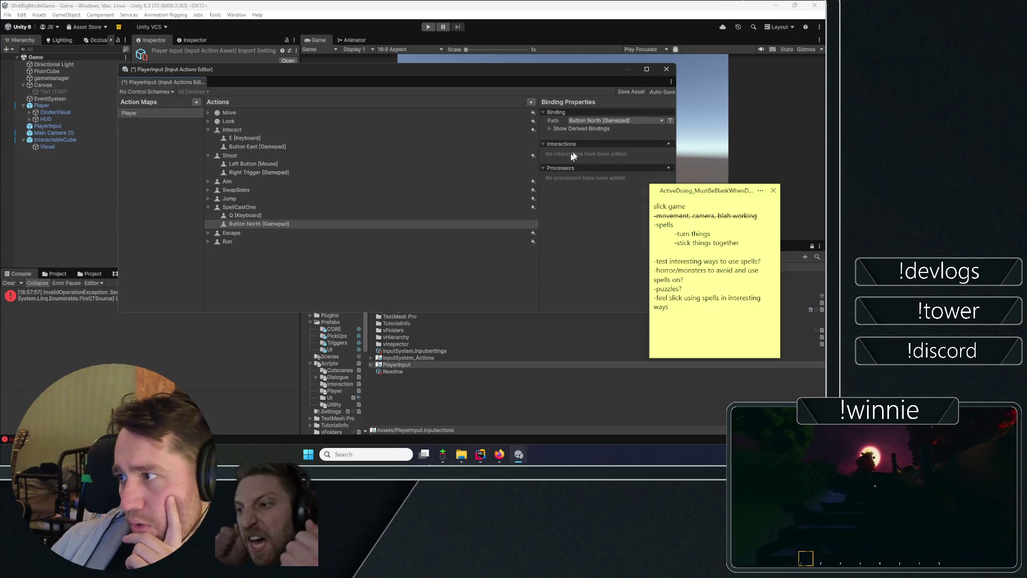
{"action": "right_click", "coordinate": [239, 207]}
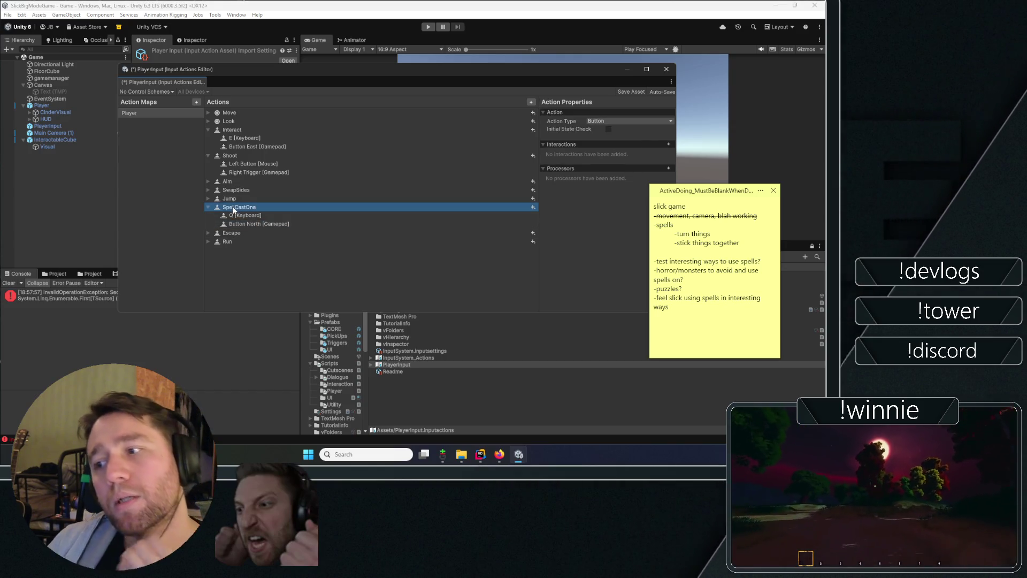
- Duplicate SpellCastOne as SpellCastTwo, then switch to Git Gui
{"action": "left_click", "coordinate": [238, 218]}
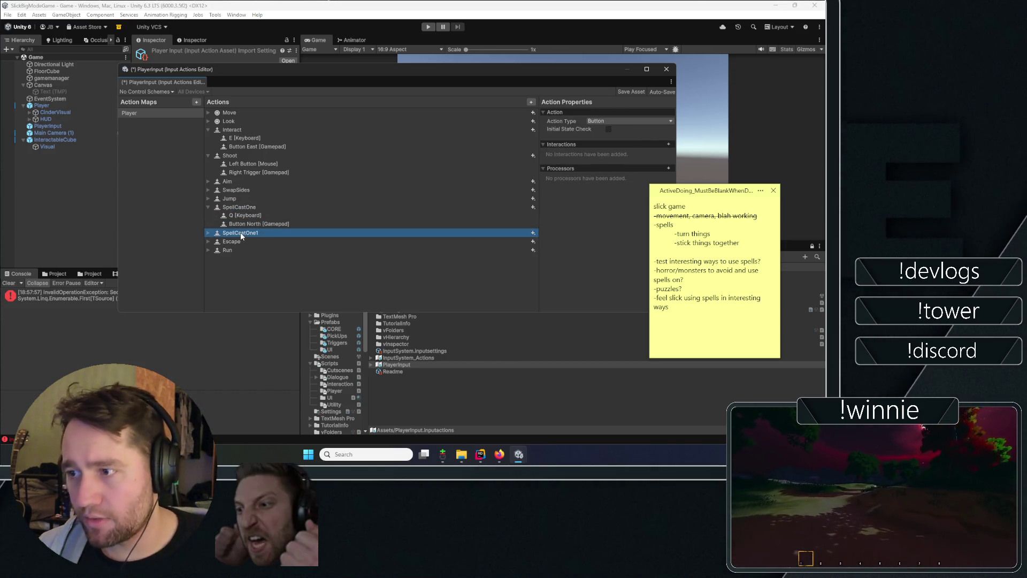
{"action": "key", "text": "BackSpace"}
{"action": "key", "text": "BackSpace"}
{"action": "key", "text": "BackSpace"}
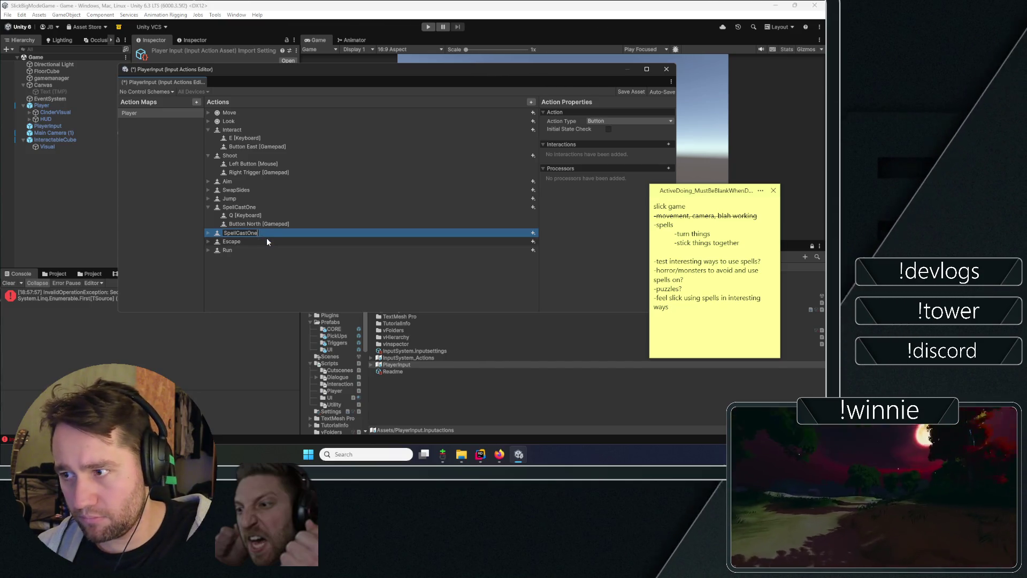
{"action": "type", "text": "Two"}
{"action": "key", "text": "Return"}
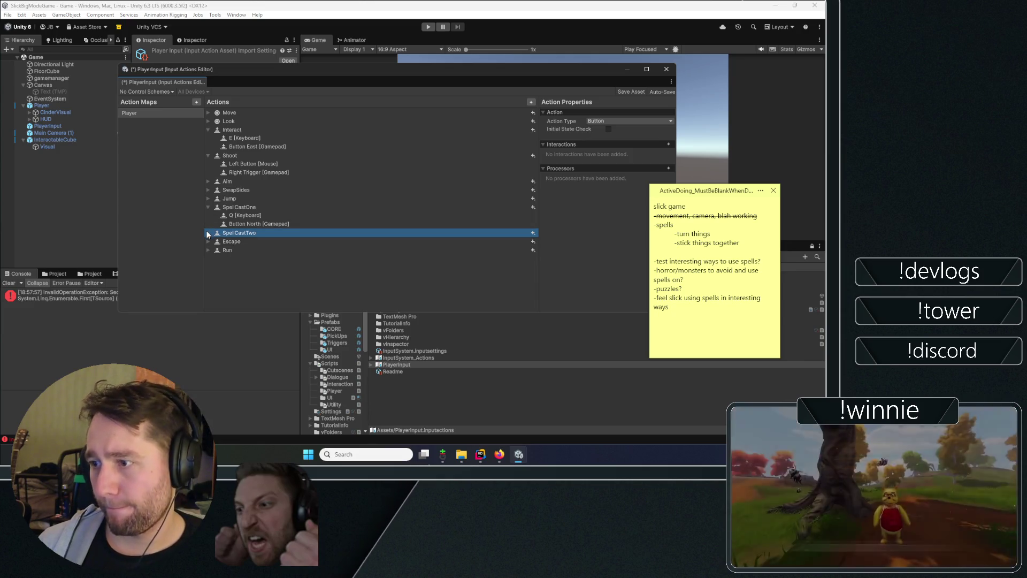
{"action": "left_click", "coordinate": [442, 455]}
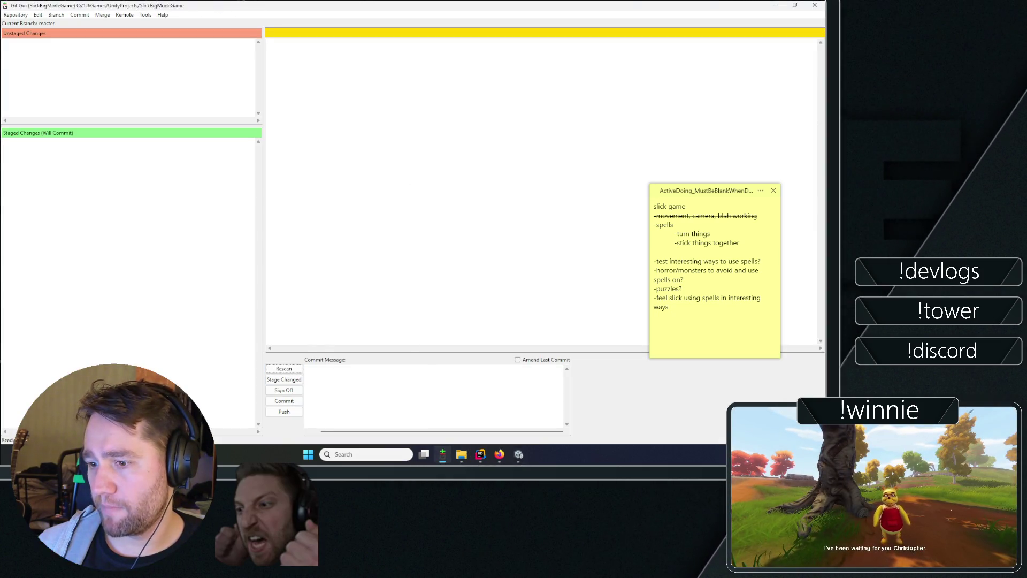
- Restore and minimize the Git Gui window to return to Unity
{"action": "left_click", "coordinate": [790, 6]}
{"action": "left_click", "coordinate": [455, 101]}
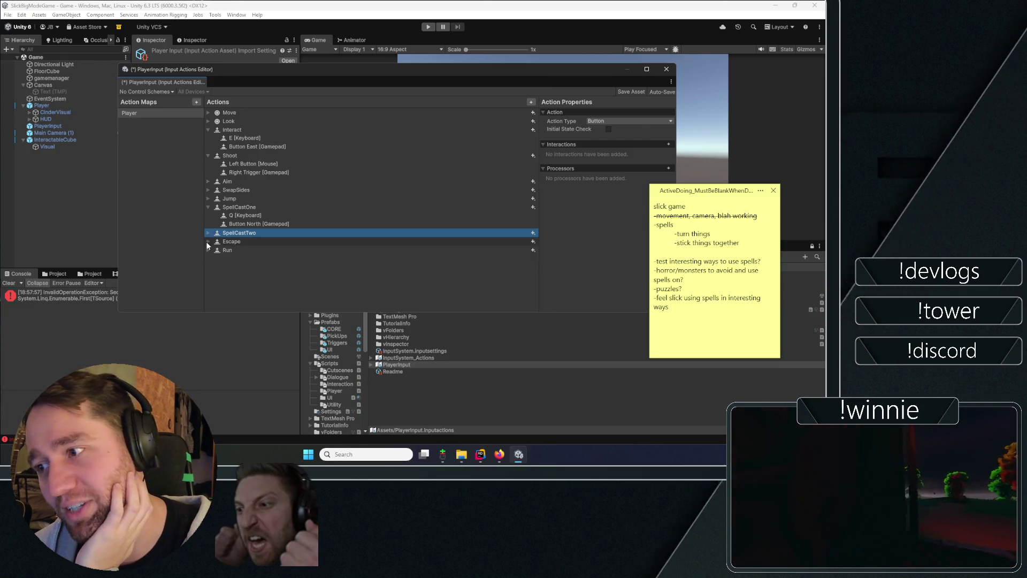
- Rebind SpellCastTwo's Q keyboard binding to F [Keyboard] and save the actions asset
{"action": "key", "text": "Right"}
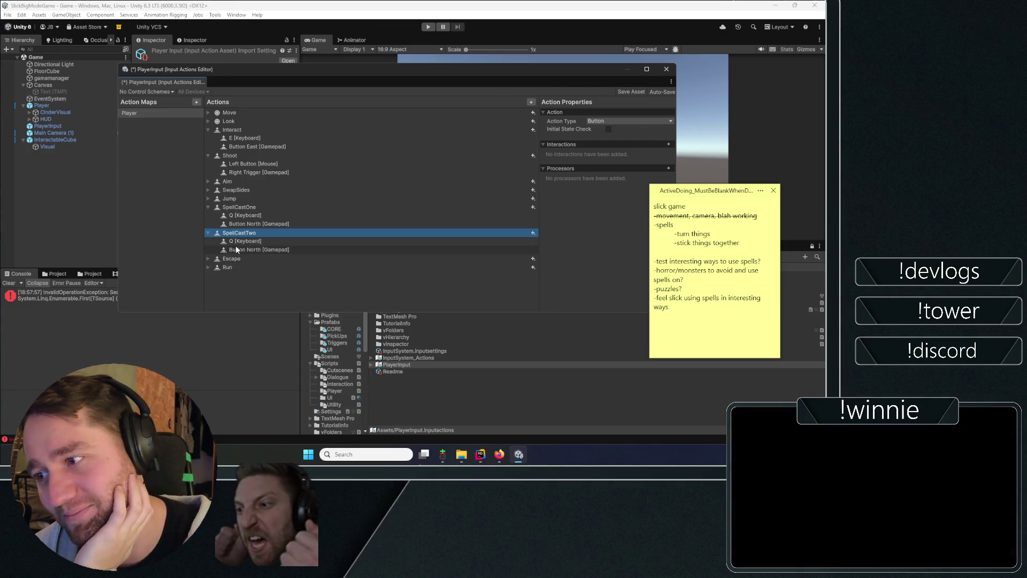
{"action": "left_click", "coordinate": [236, 250]}
{"action": "left_click", "coordinate": [246, 240]}
{"action": "left_click", "coordinate": [587, 120]}
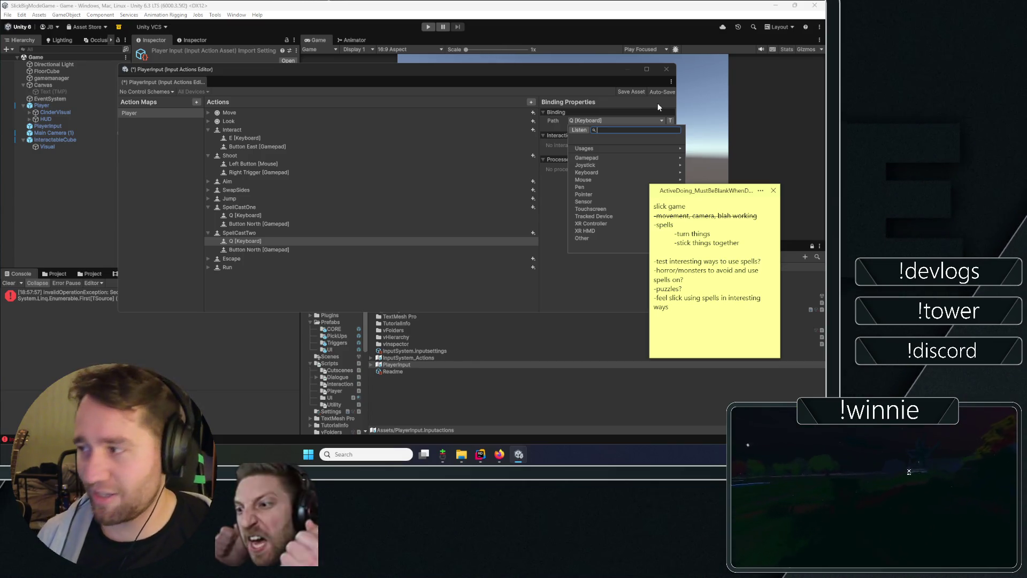
{"action": "left_click", "coordinate": [610, 173]}
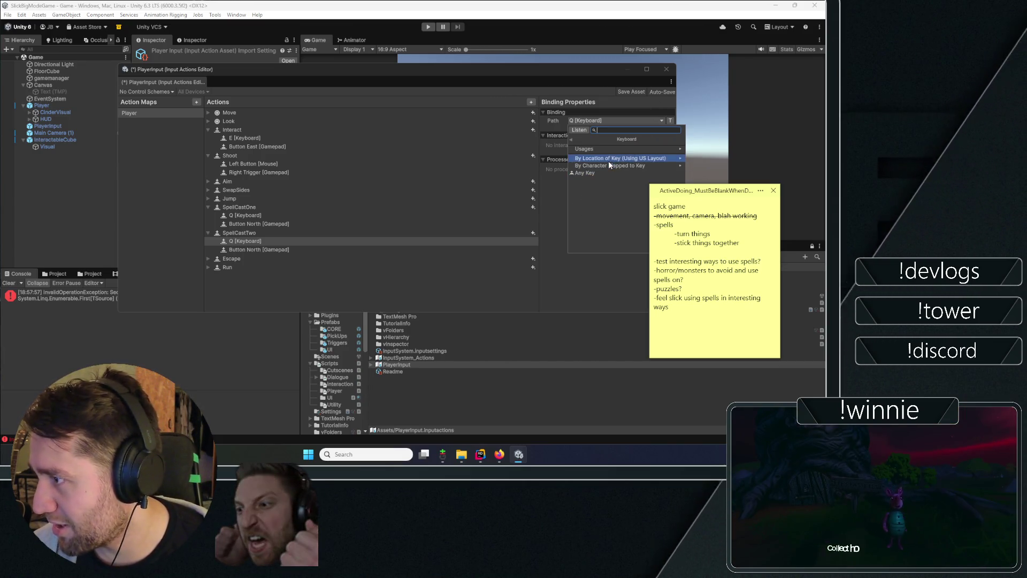
{"action": "left_click", "coordinate": [572, 141]}
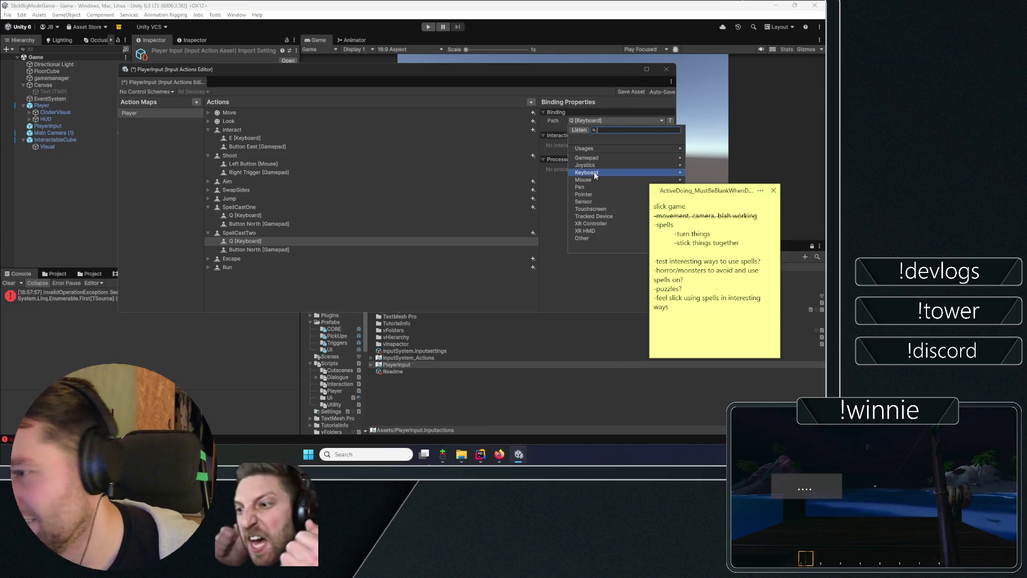
{"action": "type", "text": "f"}
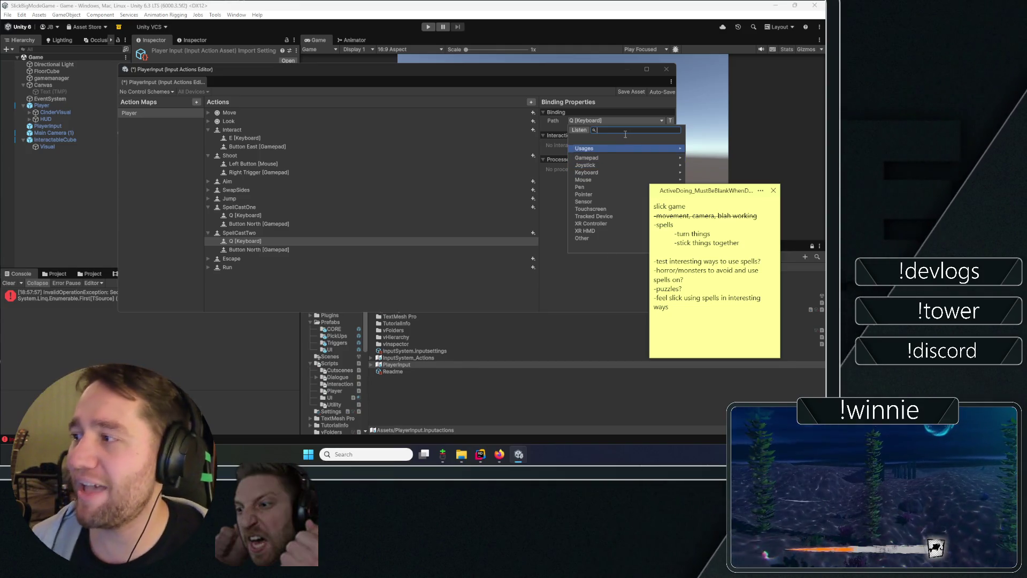
{"action": "left_click", "coordinate": [595, 149]}
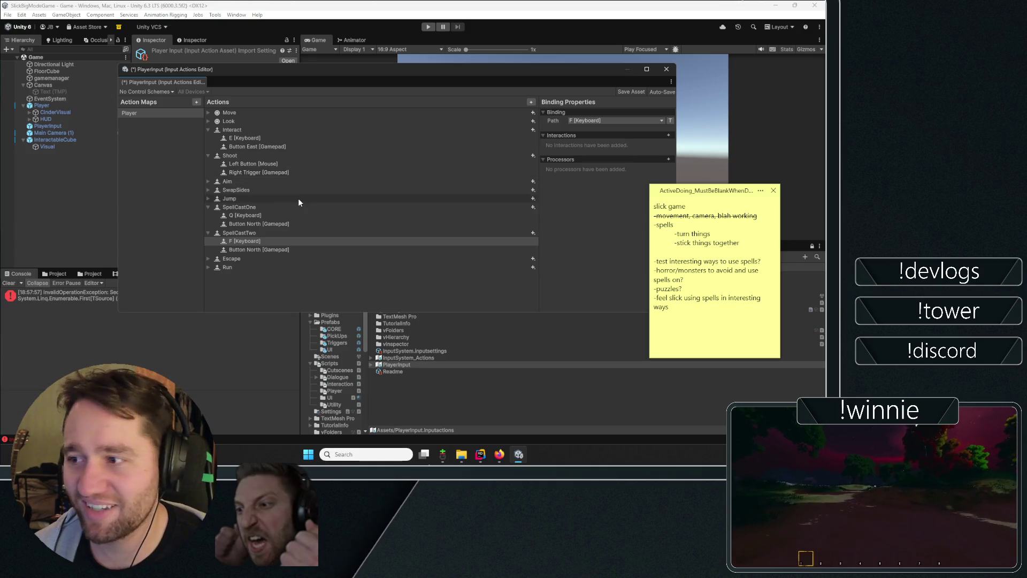
{"action": "left_click", "coordinate": [621, 91]}
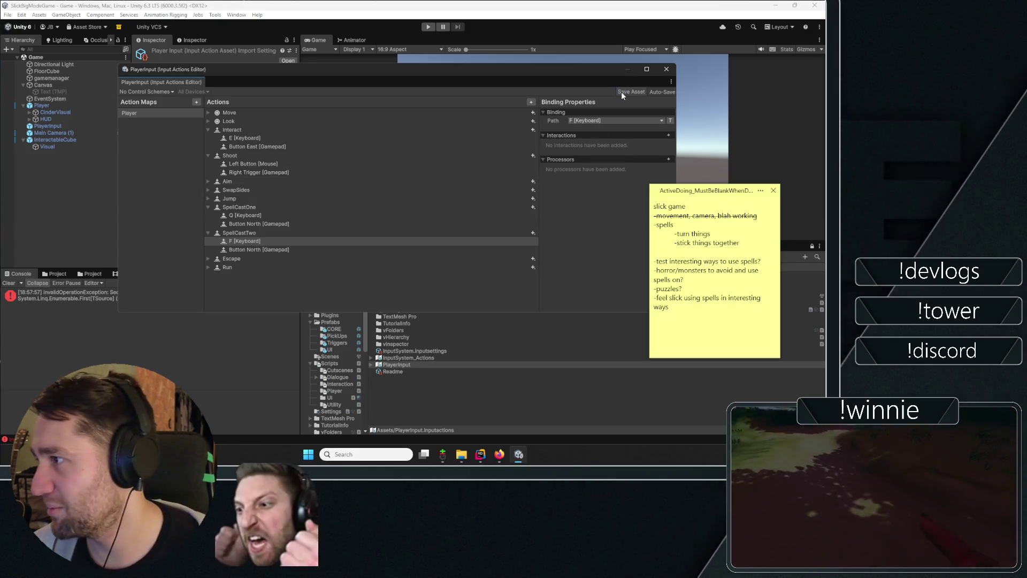
- Close the Input Actions Editor, clear the selection and enter Play mode
{"action": "left_click", "coordinate": [666, 69]}
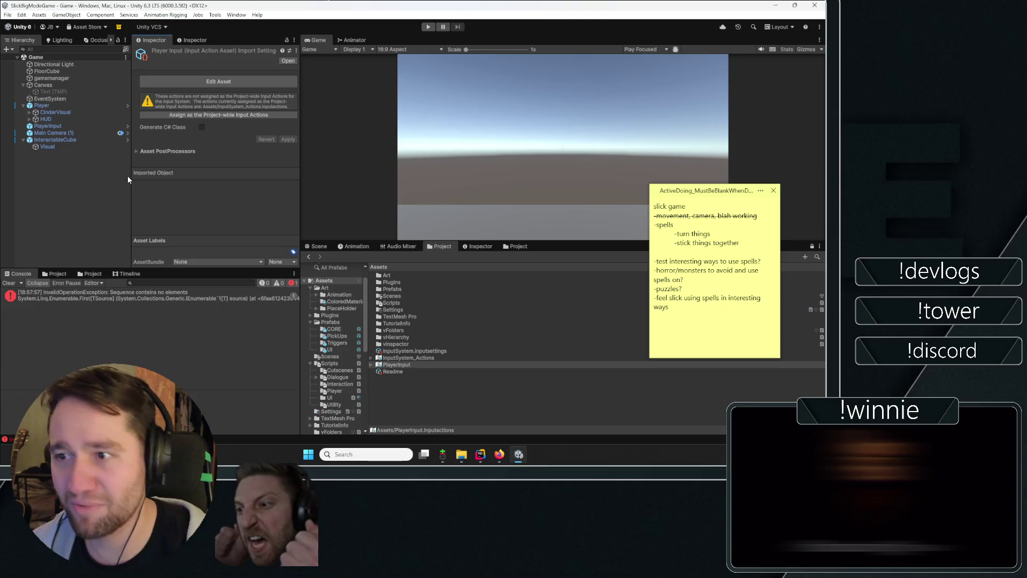
{"action": "left_click", "coordinate": [127, 175]}
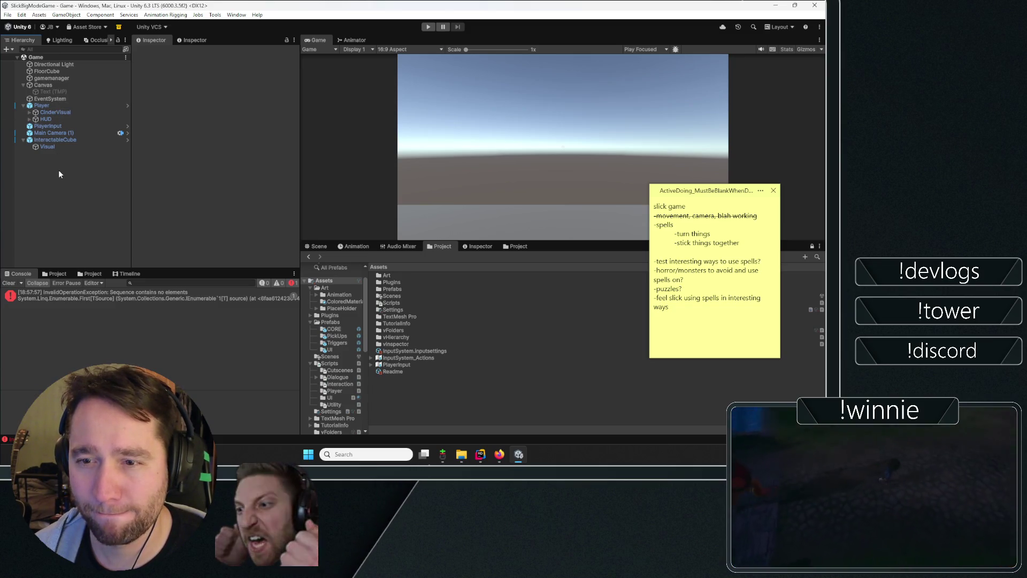
{"action": "left_click", "coordinate": [428, 27]}
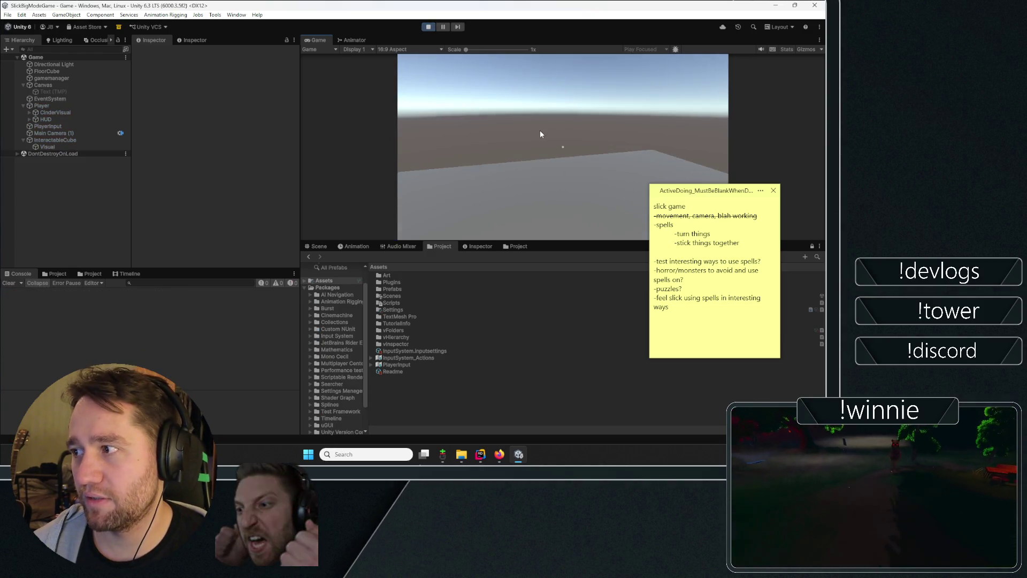
- Take control of the player in the Game view and walk up to the blue cube
{"action": "left_click", "coordinate": [540, 131]}
{"action": "key", "text": "w"}
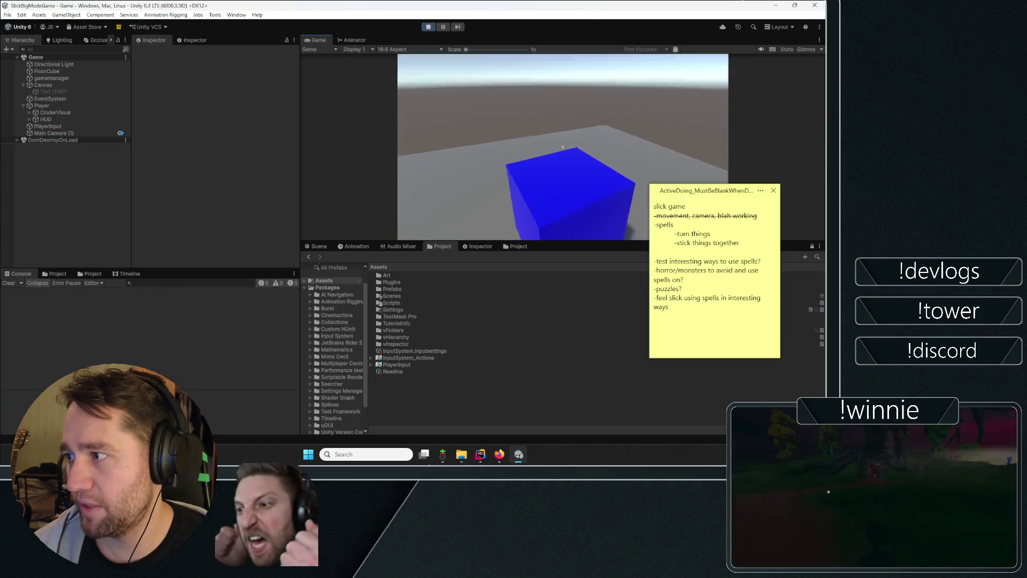
{"action": "key", "text": "w"}
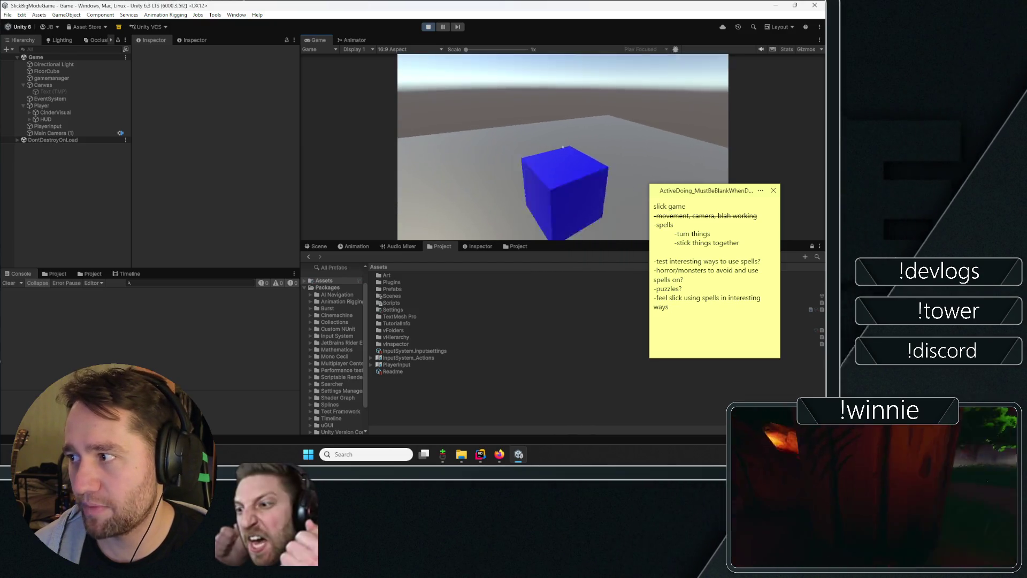
{"action": "key", "text": "s"}
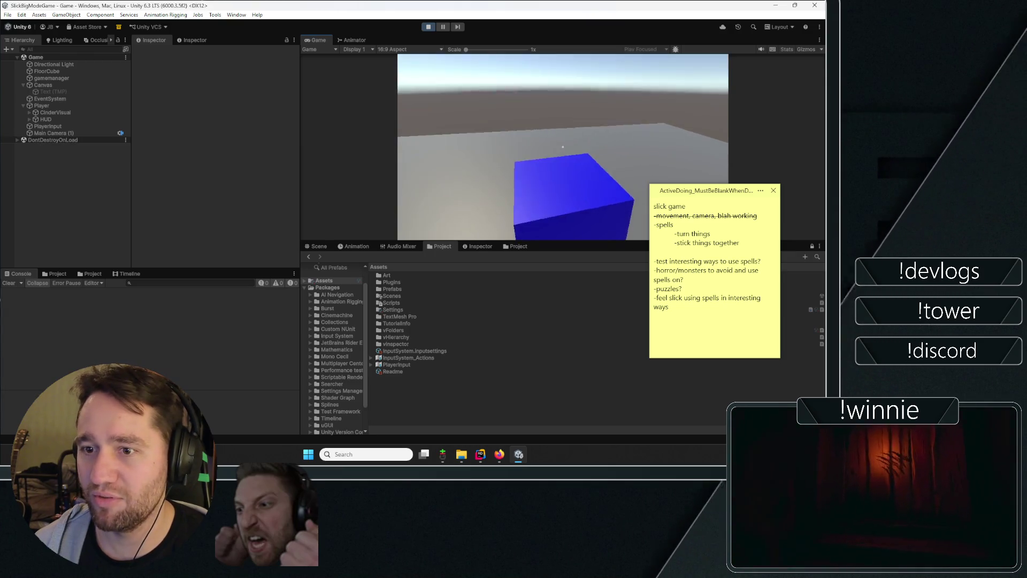
- Repeatedly pick up, fling, drop and pull back the blue cube with the E key
{"action": "key", "text": "e"}
{"action": "key", "text": "e"}
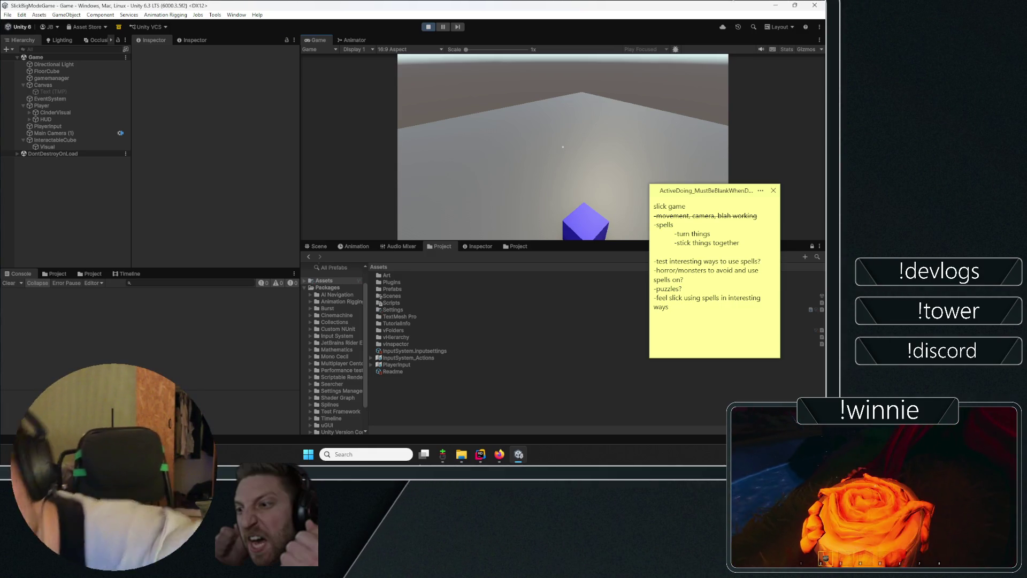
{"action": "key", "text": "e"}
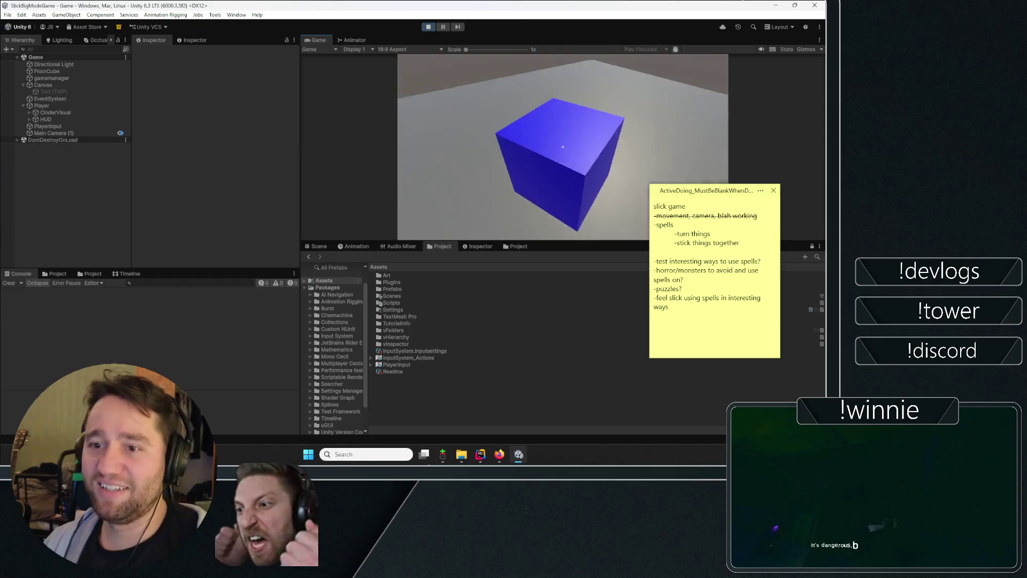
{"action": "key", "text": "e"}
{"action": "key", "text": "e"}
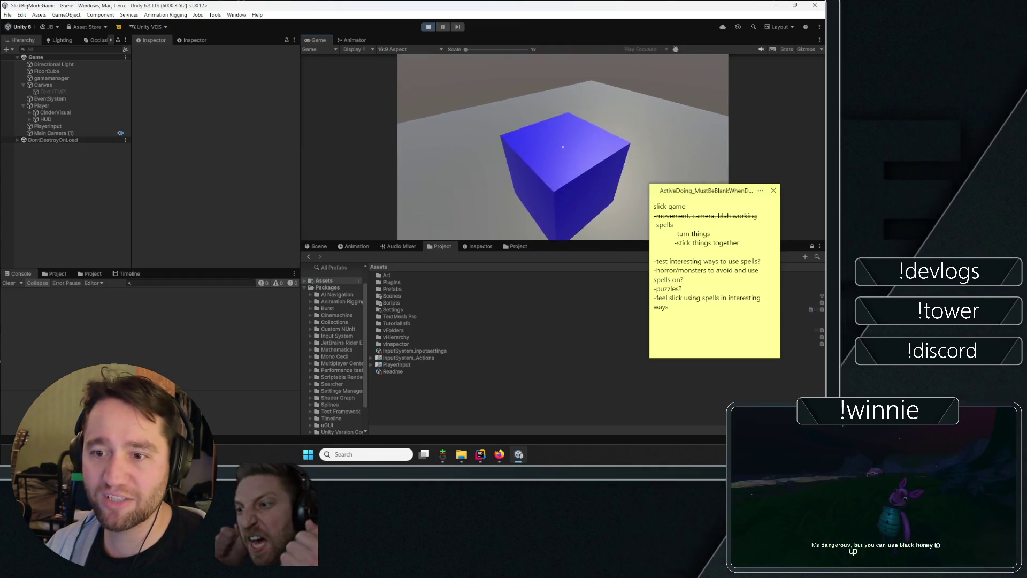
{"action": "key", "text": "e"}
{"action": "key", "text": "e"}
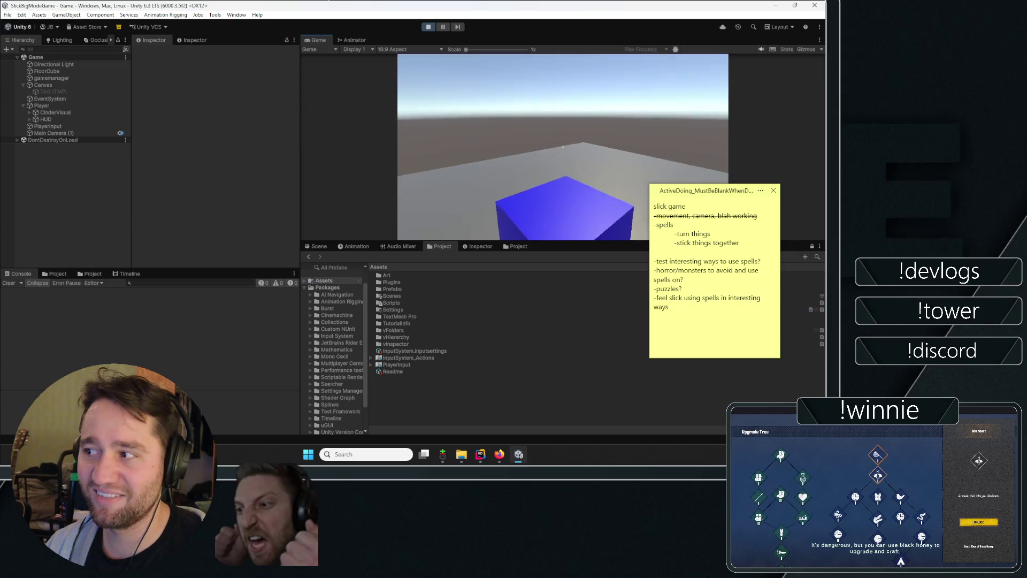
{"action": "key", "text": "e"}
{"action": "key", "text": "e"}
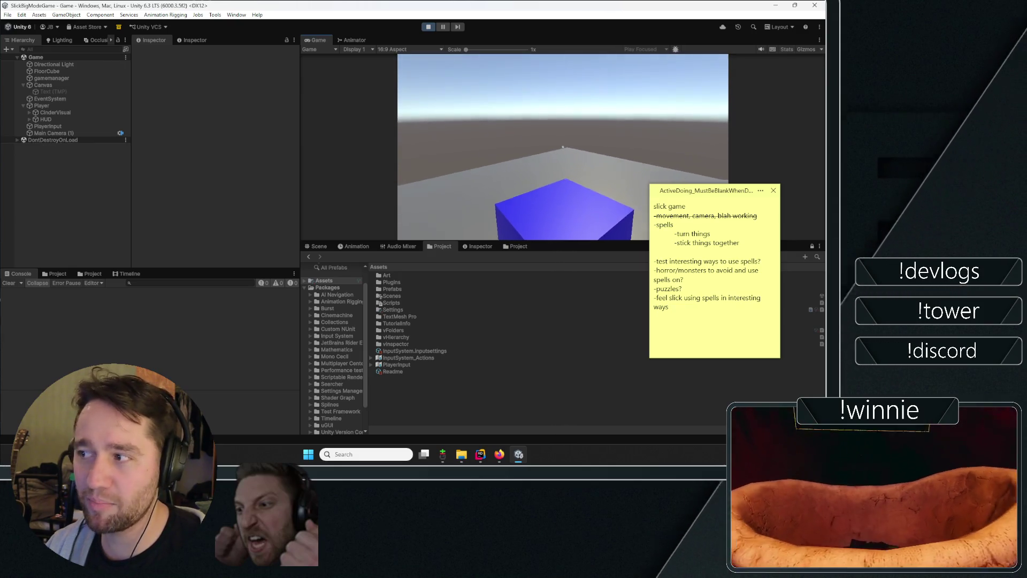
{"action": "key", "text": "e"}
{"action": "key", "text": "e"}
{"action": "key", "text": "e"}
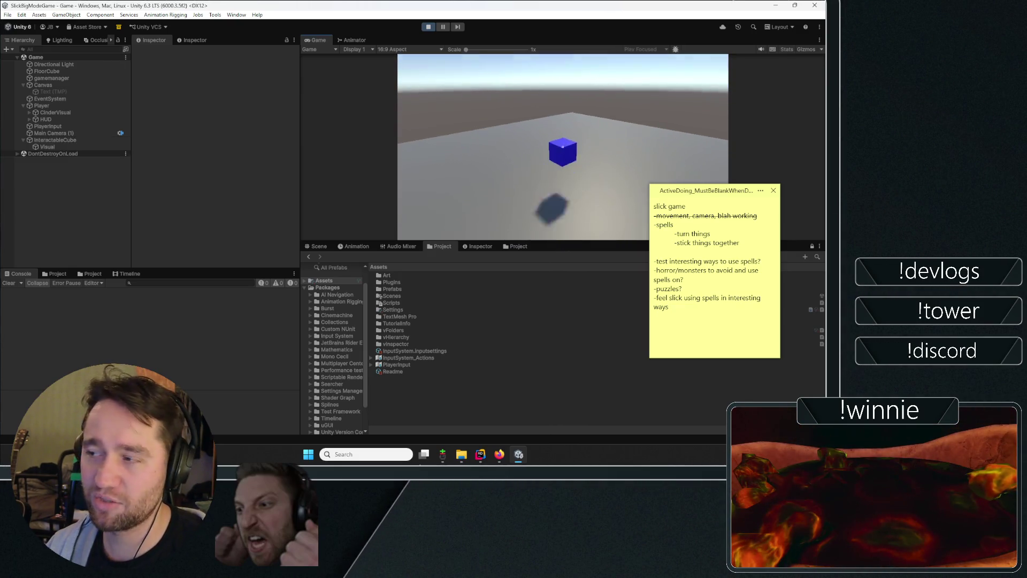
{"action": "key", "text": "e"}
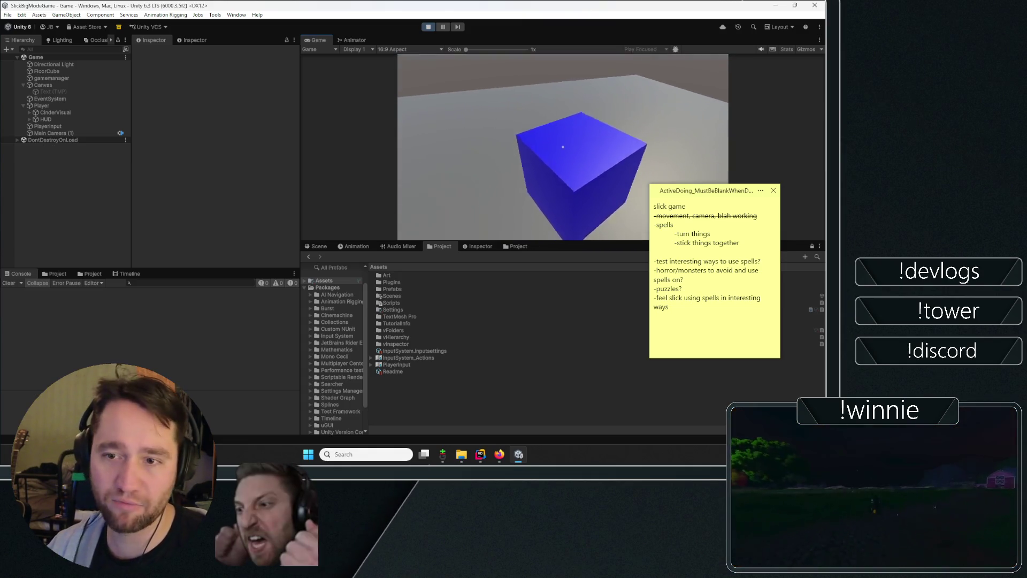
{"action": "key", "text": "e"}
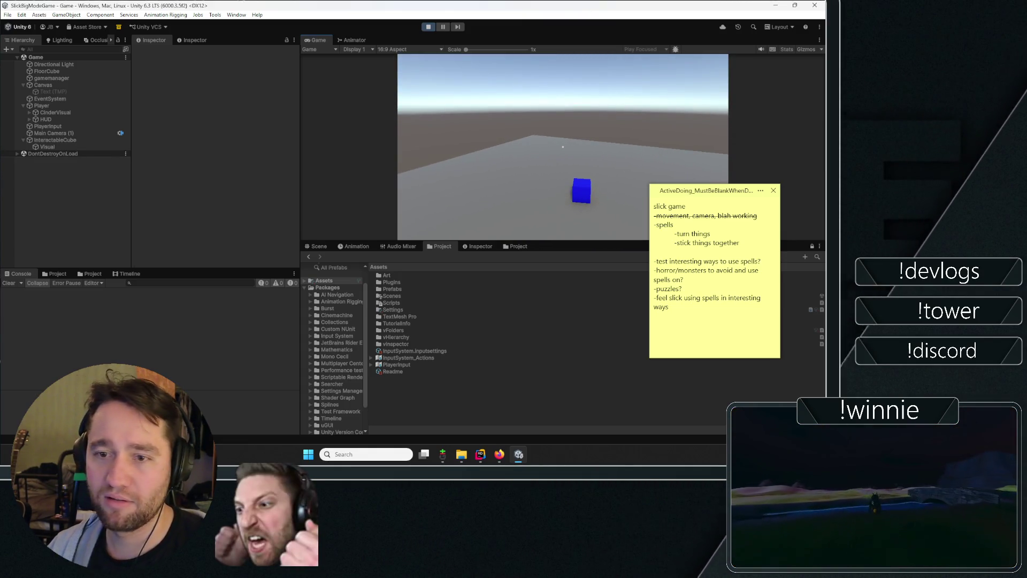
{"action": "key", "text": "e"}
{"action": "key", "text": "e"}
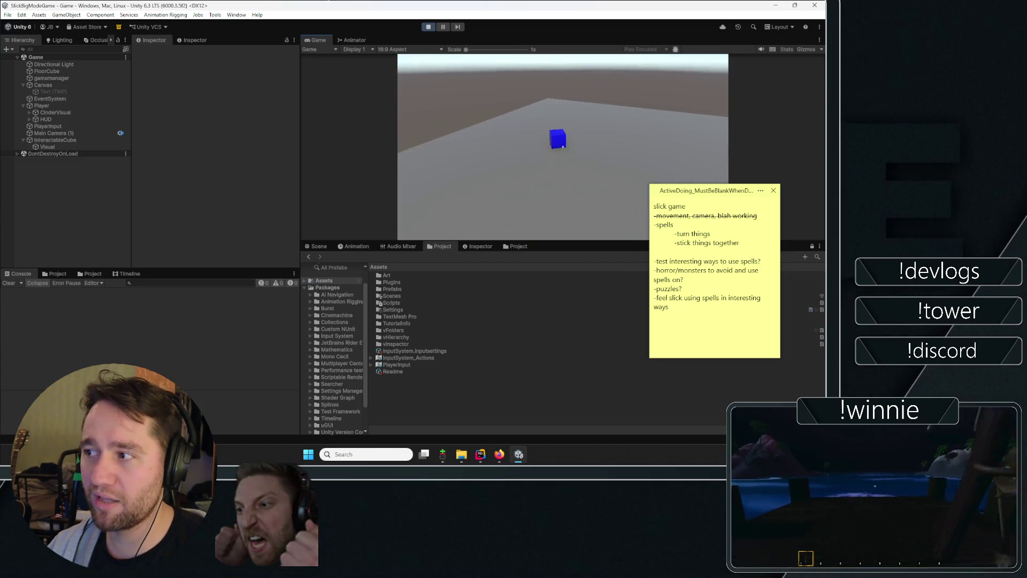
{"action": "key", "text": "e"}
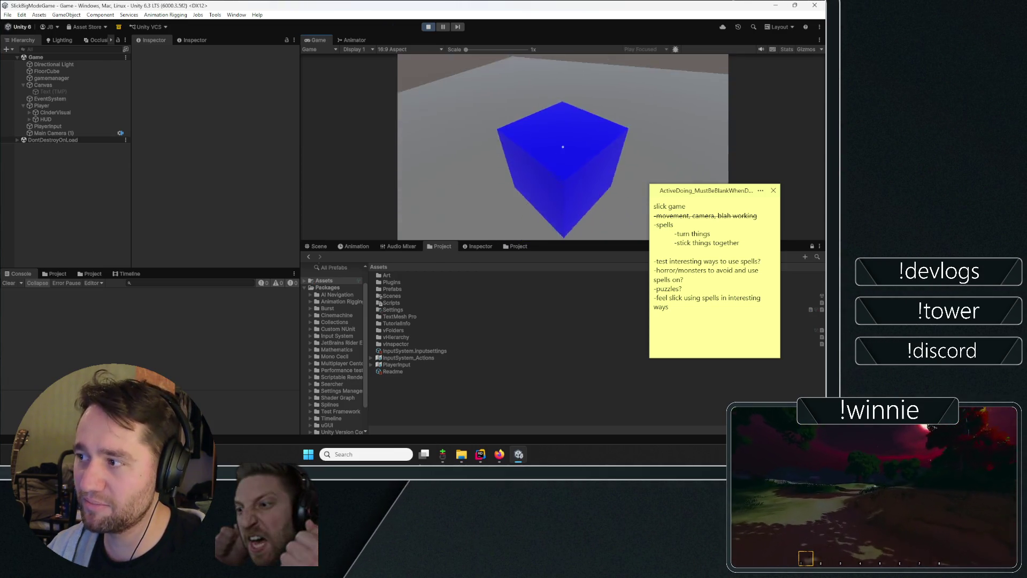
{"action": "key", "text": "e"}
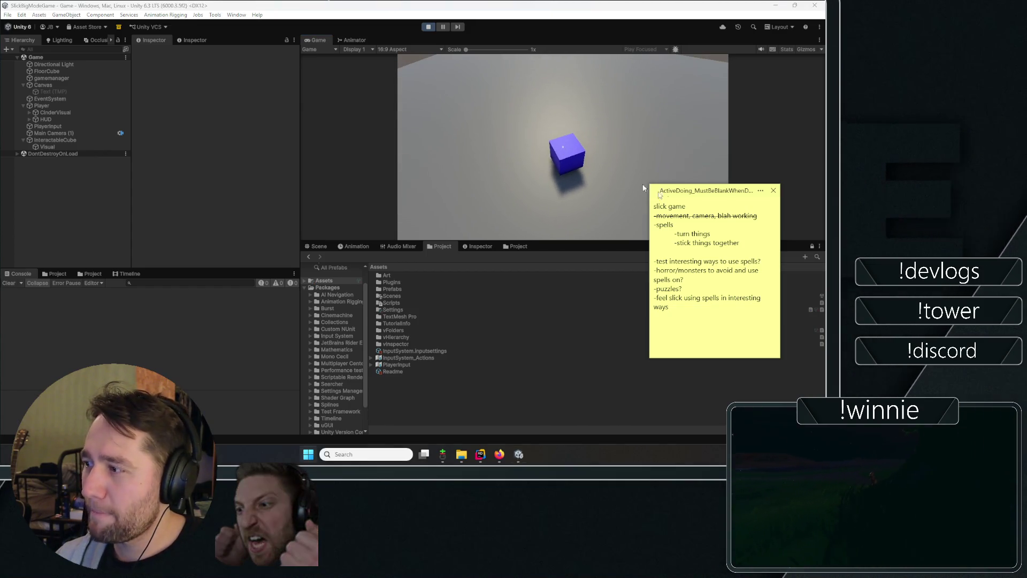
- Knock aside, pull back and drop the cube with mouse clicks, then stop play mode
{"action": "left_click", "coordinate": [424, 271]}
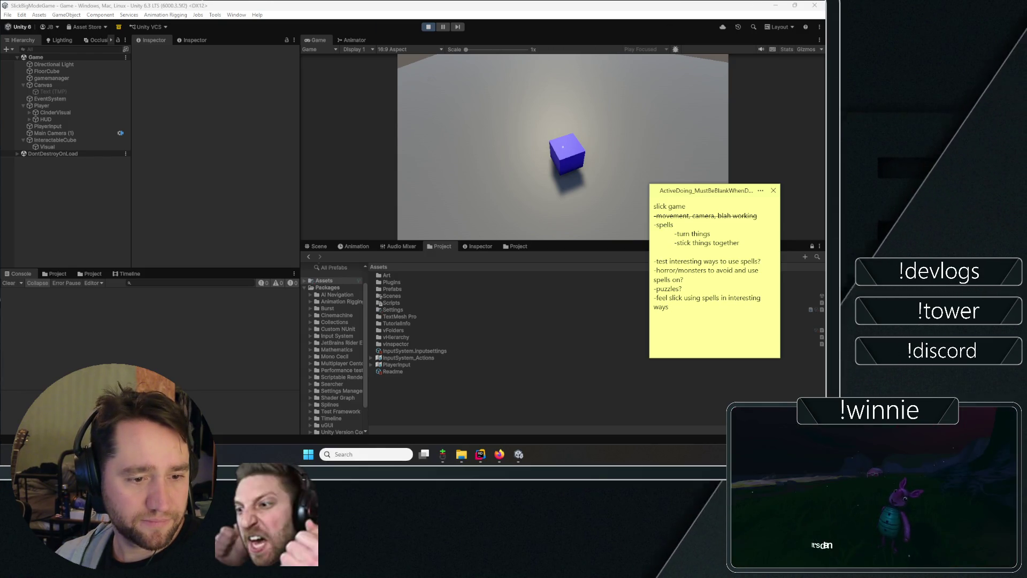
{"action": "left_click", "coordinate": [563, 146]}
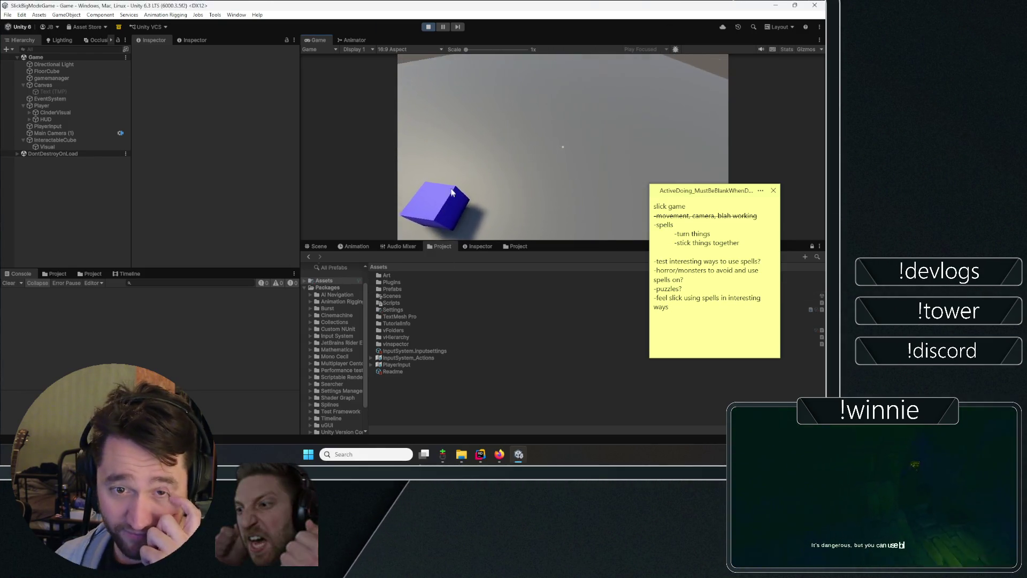
{"action": "left_click", "coordinate": [562, 146]}
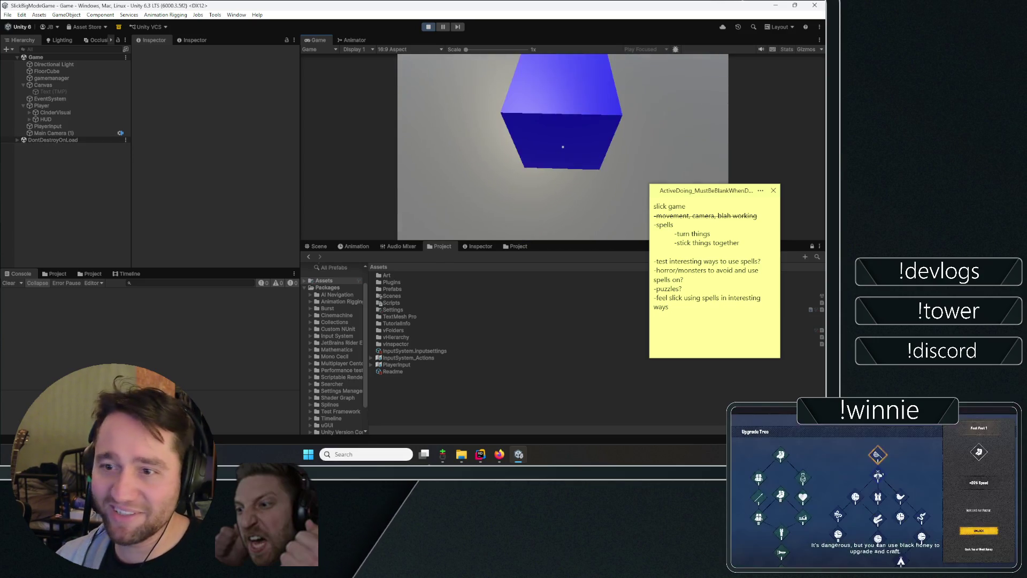
{"action": "left_click", "coordinate": [562, 147]}
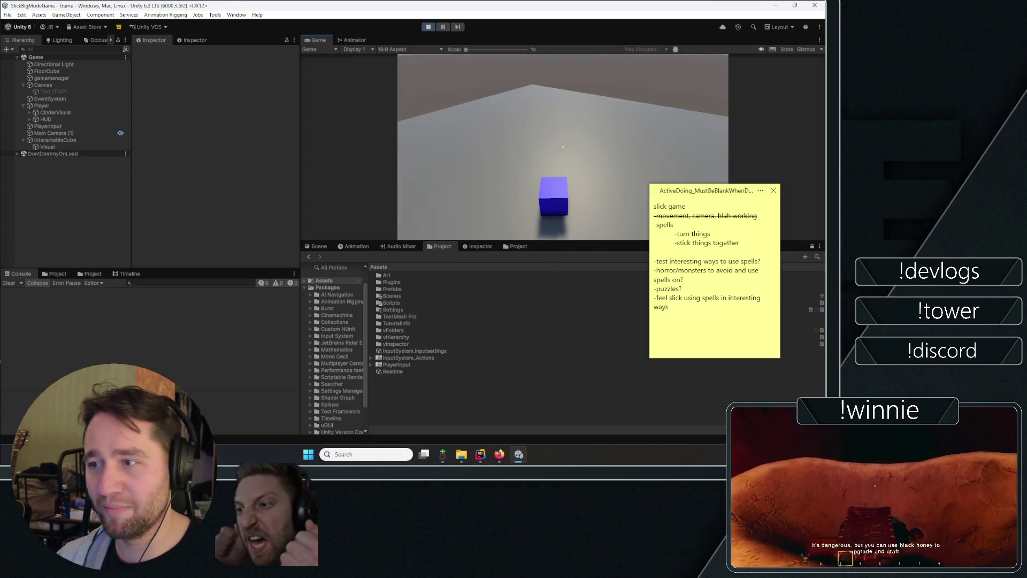
{"action": "key", "text": "Escape"}
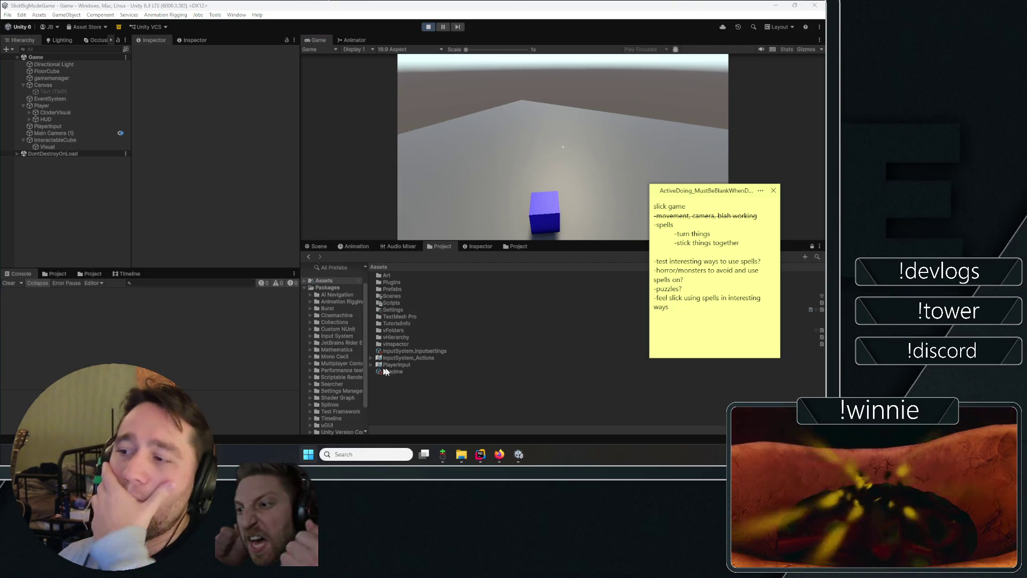
{"action": "left_click", "coordinate": [428, 27]}
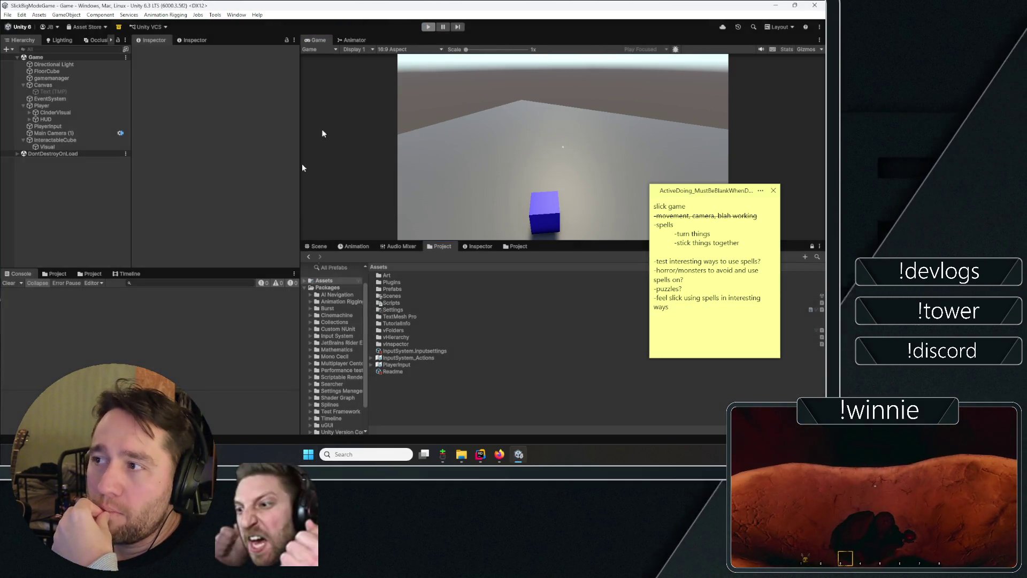
- Open Assets/Scripts/Player and create a new MonoBehaviour script there
{"action": "double_click", "coordinate": [391, 303]}
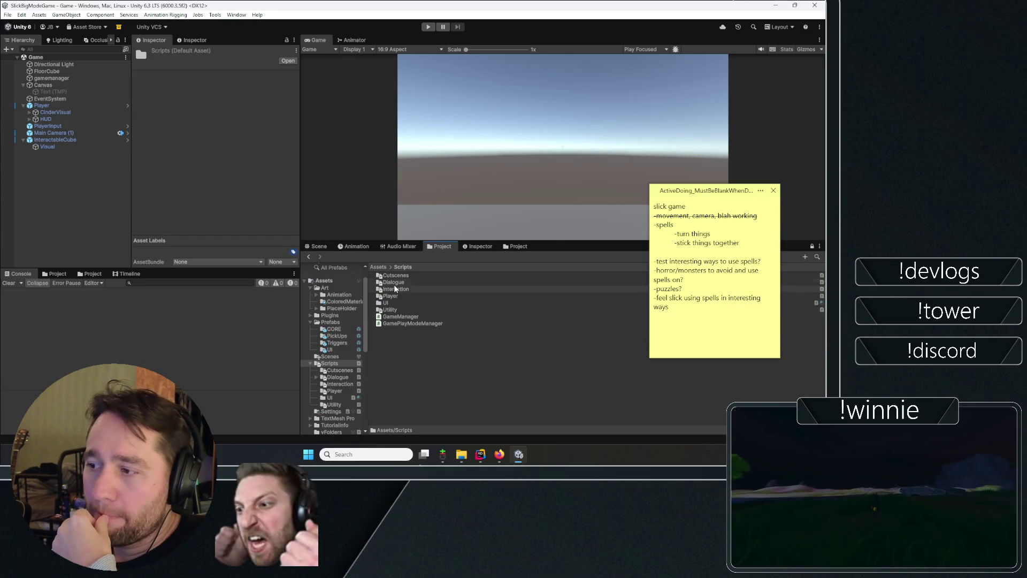
{"action": "double_click", "coordinate": [396, 296]}
{"action": "right_click", "coordinate": [410, 289]}
{"action": "left_click", "coordinate": [413, 355]}
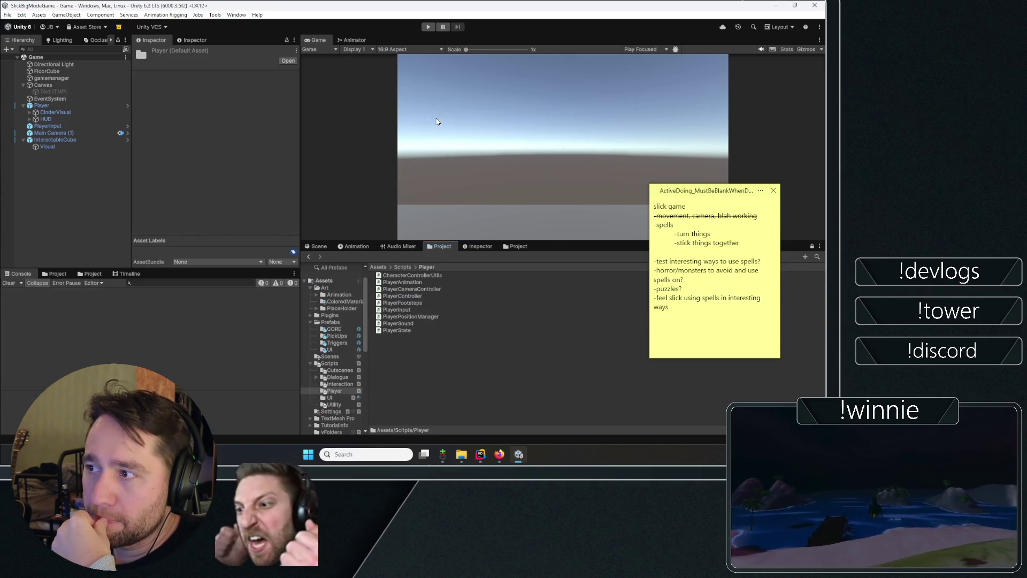
{"action": "left_click", "coordinate": [413, 354]}
{"action": "right_click", "coordinate": [413, 354]}
{"action": "mouse_move", "coordinate": [535, 107]}
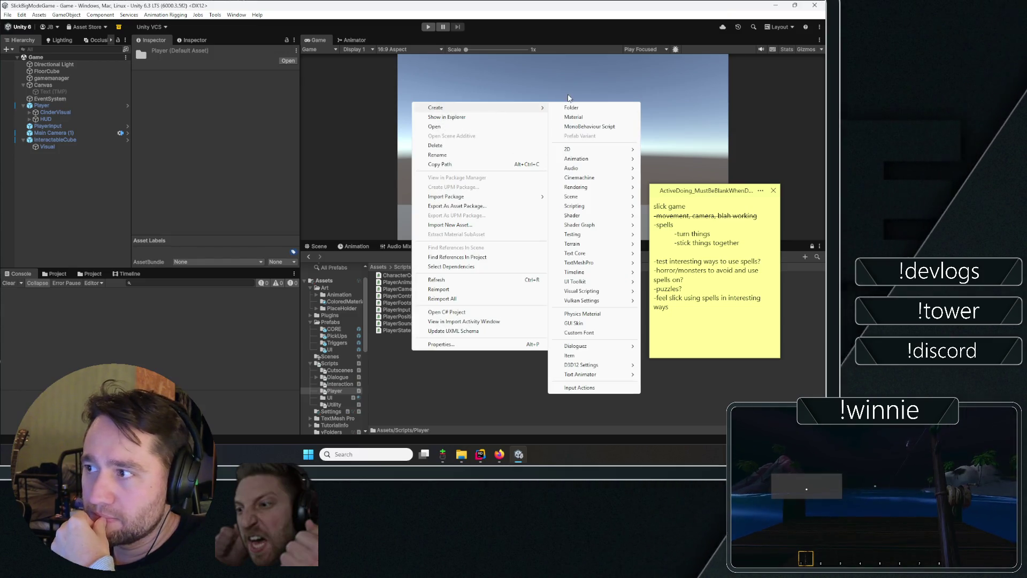
{"action": "left_click", "coordinate": [584, 127]}
{"action": "type", "text": "P"}
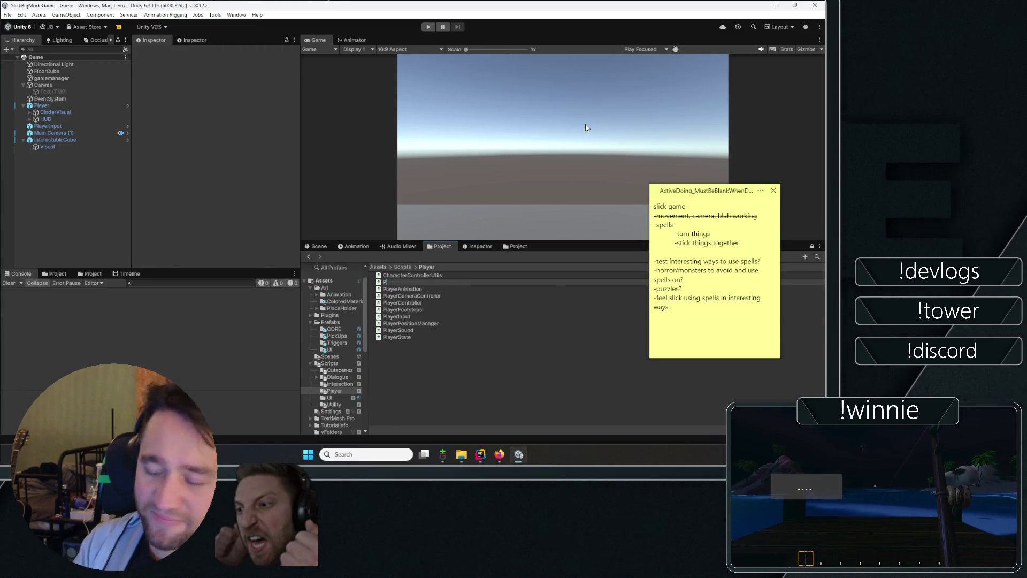
- Name the script PlayerSpellCasting, then clear the Console and deselect it
{"action": "type", "text": "layerSpells"}
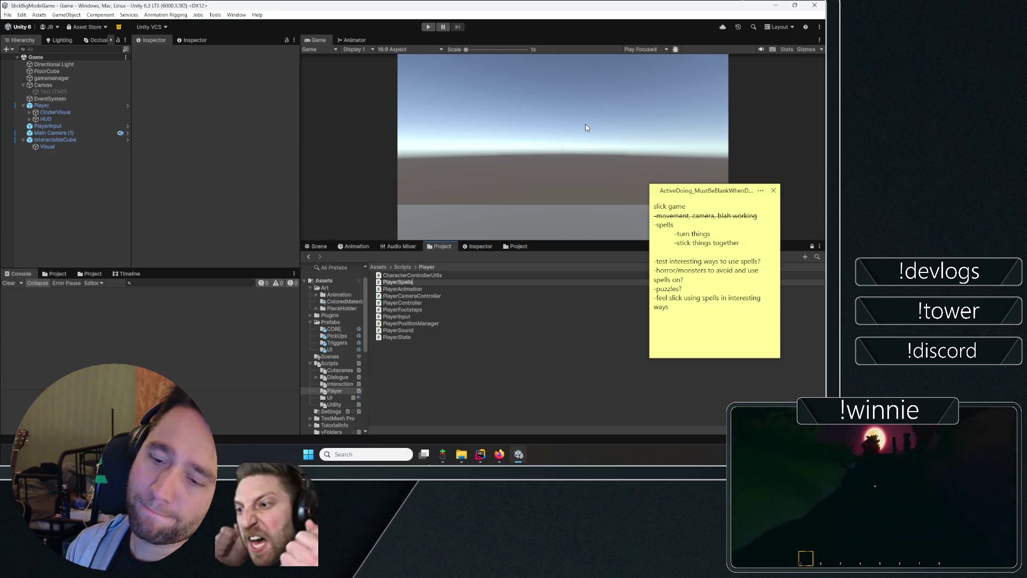
{"action": "key", "text": "BackSpace"}
{"action": "type", "text": "Casting"}
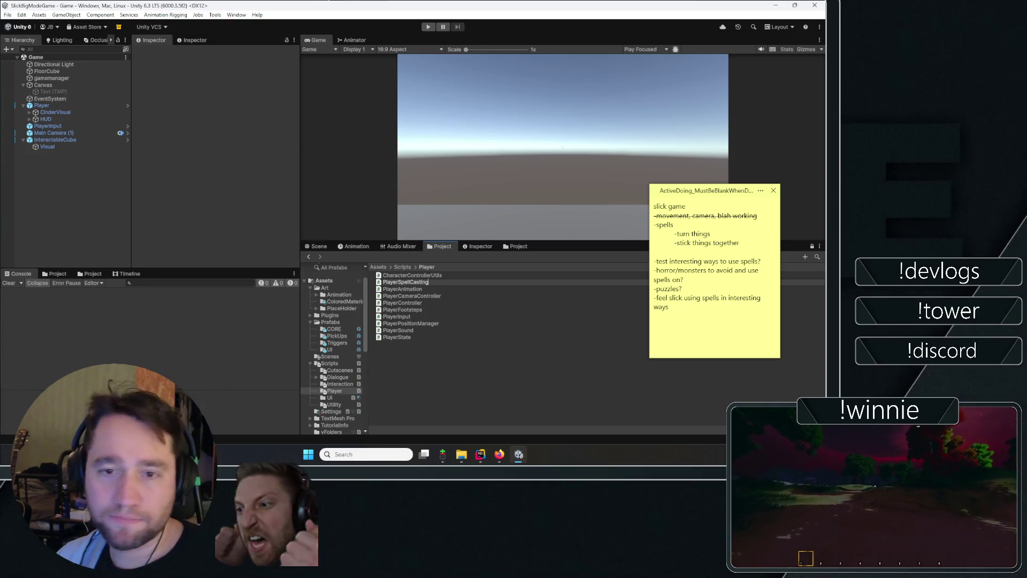
{"action": "key", "text": "Return"}
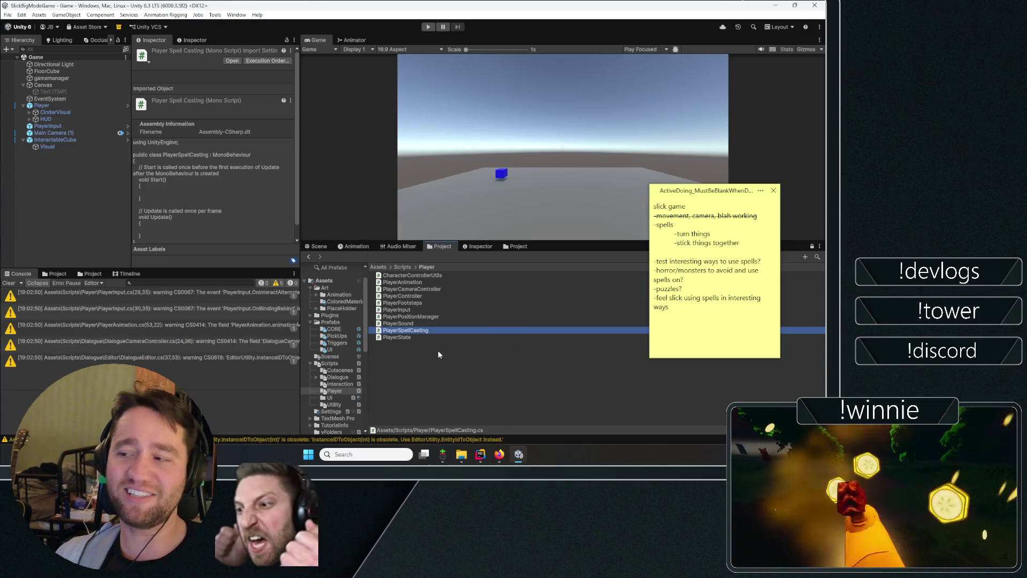
{"action": "left_click", "coordinate": [9, 283]}
{"action": "left_click", "coordinate": [27, 257]}
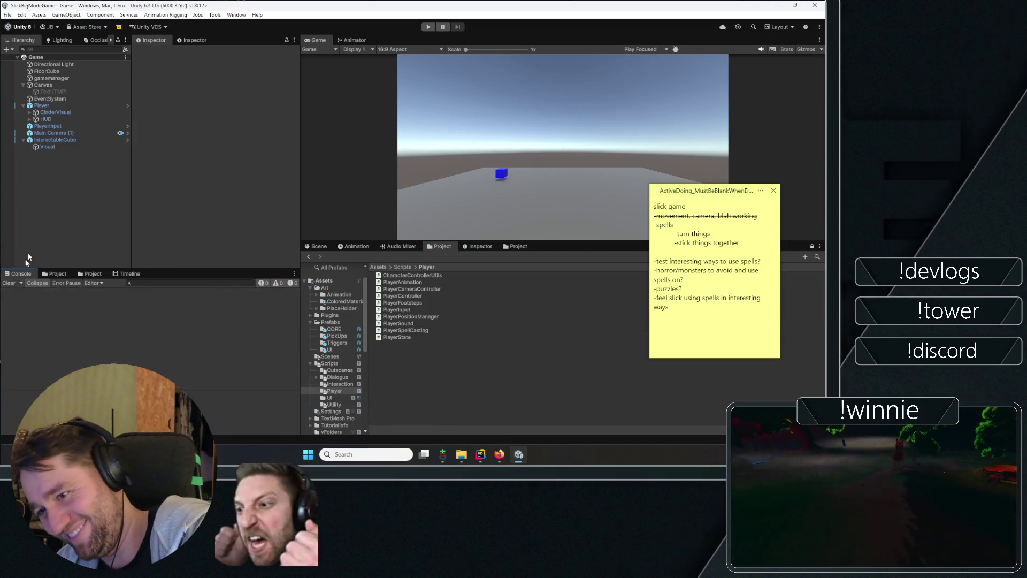
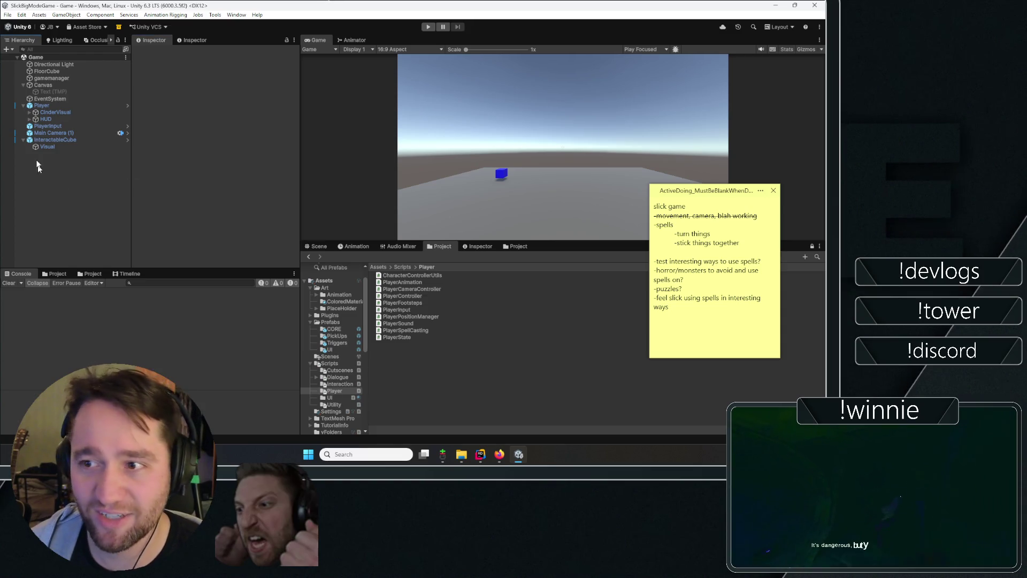
- Collapse and deselect InteractableCube, then retype the sticky note's heading as SLICK GAME THEME
{"action": "left_click", "coordinate": [22, 141]}
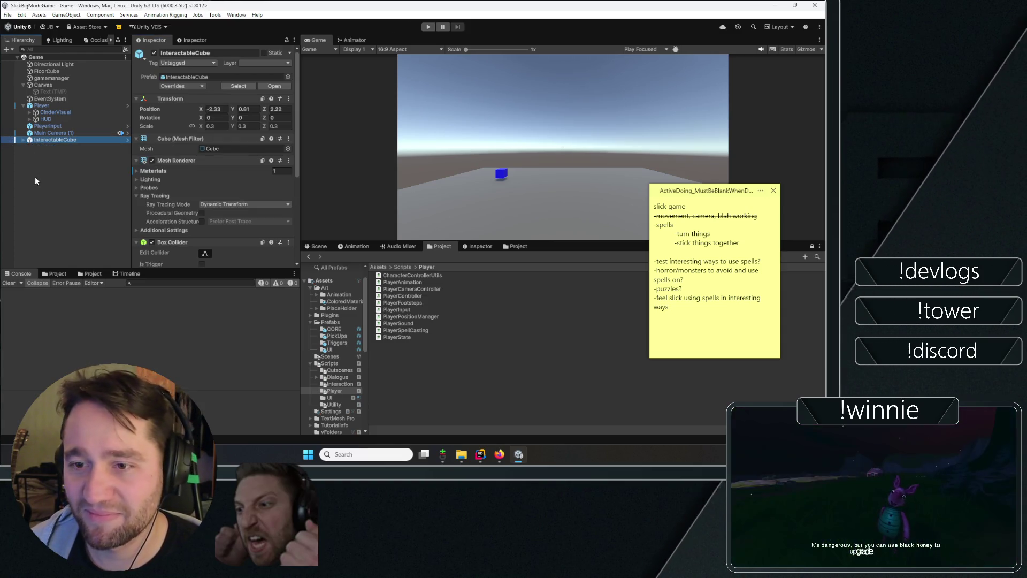
{"action": "left_click", "coordinate": [35, 177]}
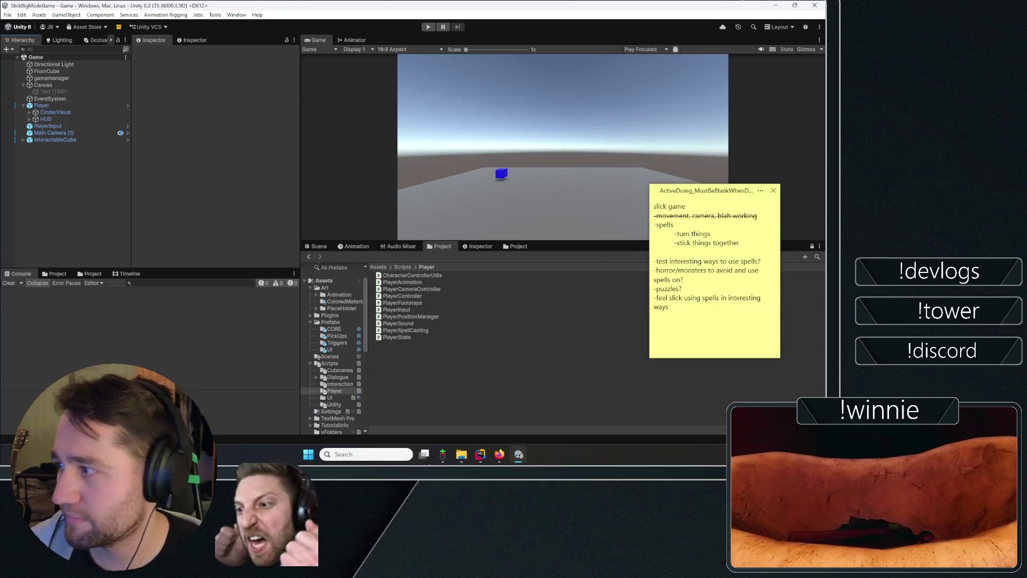
{"action": "type", "text": "SLICK G"}
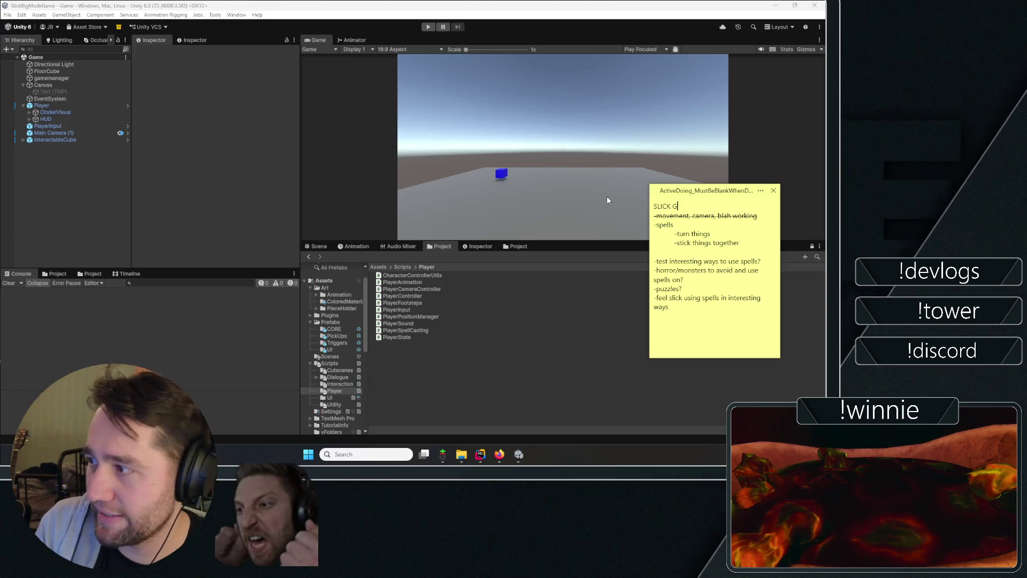
{"action": "type", "text": "AME THEME"}
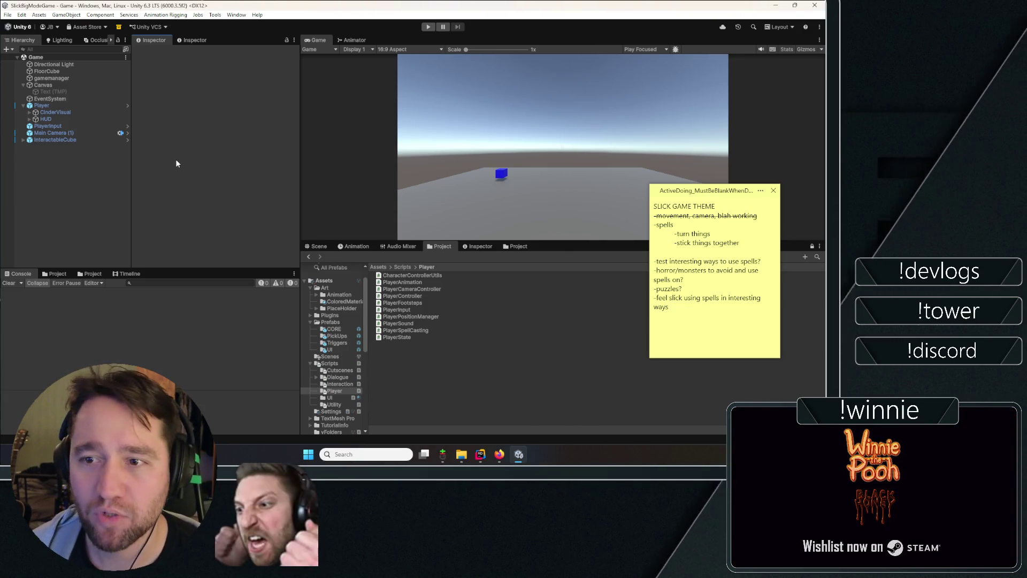
{"action": "left_click", "coordinate": [501, 453]}
{"action": "key", "text": "ctrl+t"}
{"action": "type", "text": "mask global. J"}
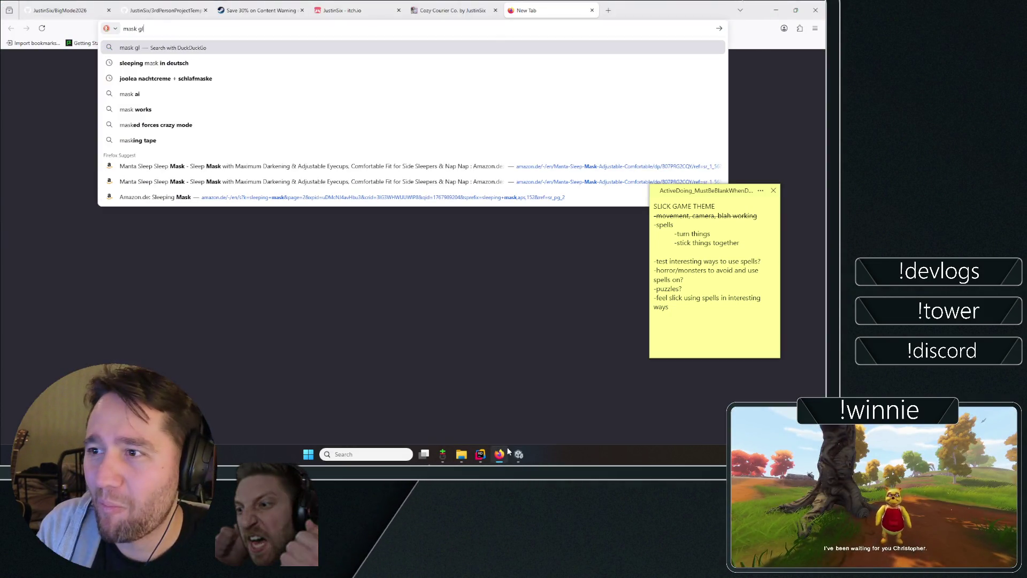
{"action": "type", "text": "AM"}
{"action": "key", "text": "Return"}
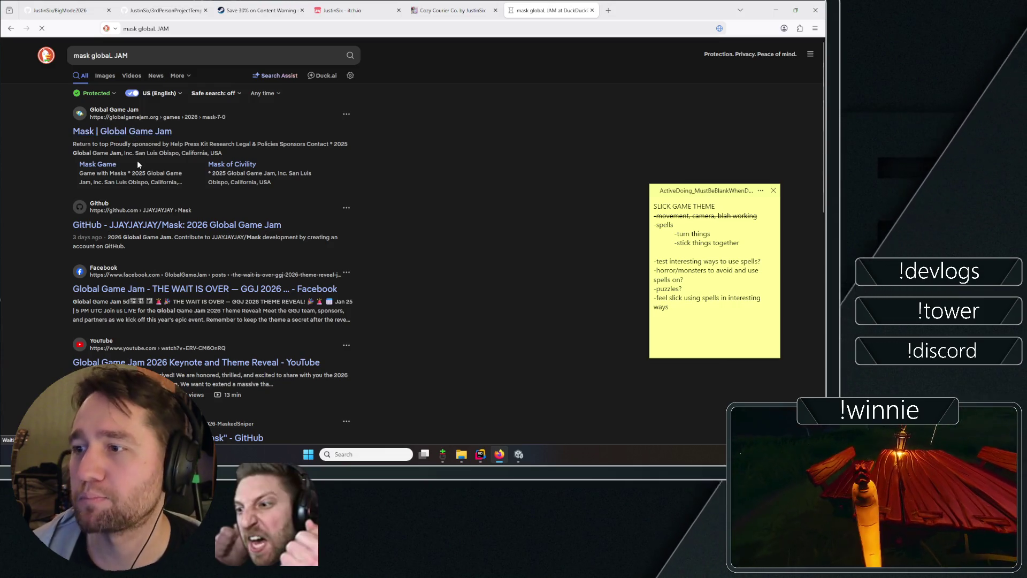
{"action": "left_click", "coordinate": [146, 181]}
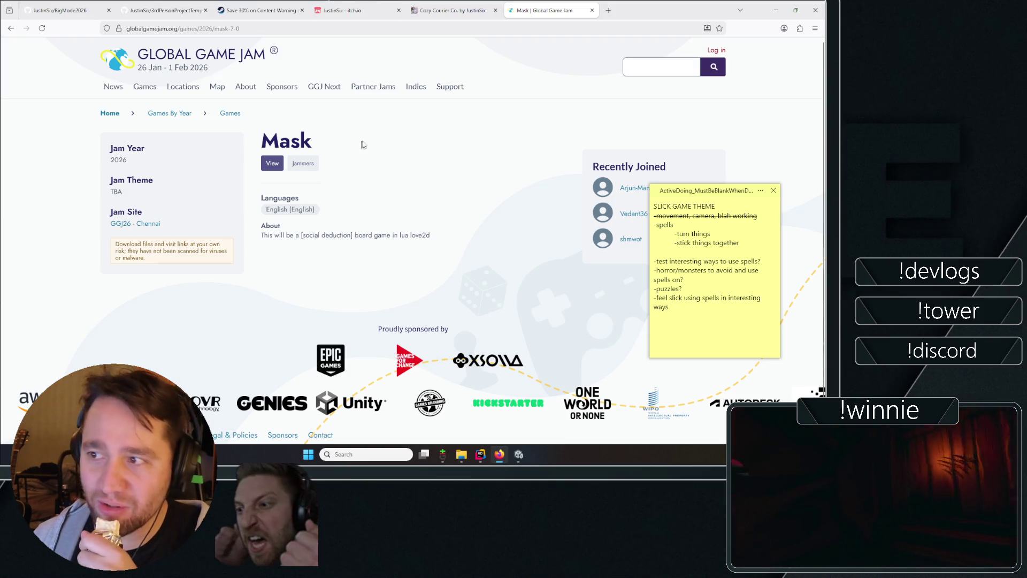
{"action": "scroll", "coordinate": [363, 144], "scroll_direction": "down", "scroll_amount": 2}
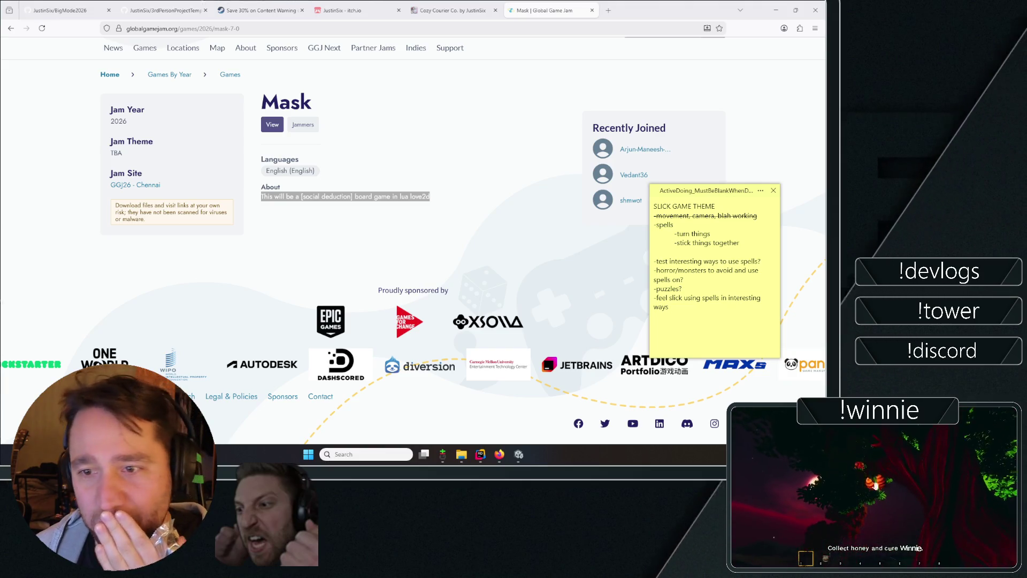
{"action": "left_click", "coordinate": [404, 145]}
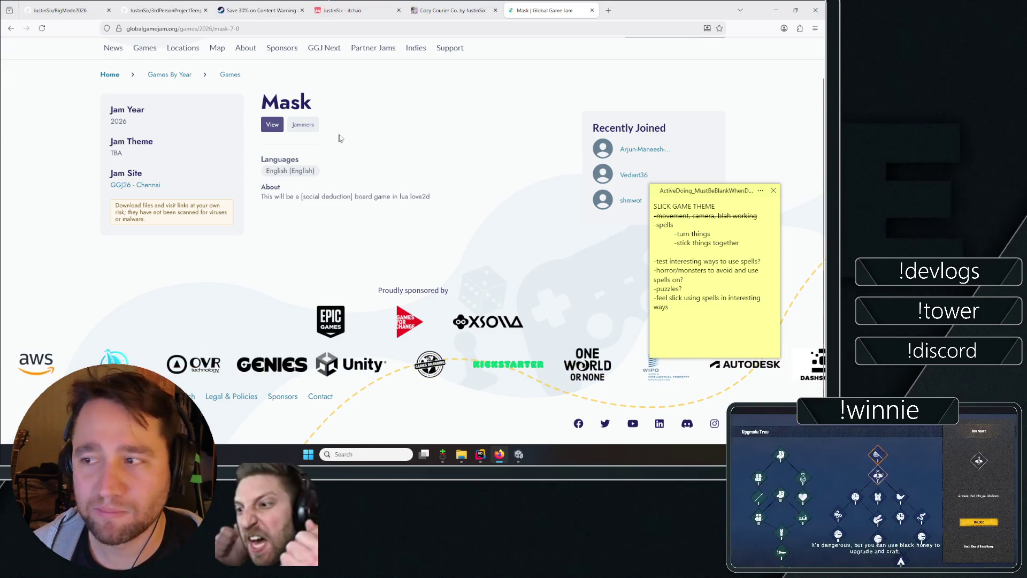
{"action": "key", "text": "ctrl+w"}
{"action": "key", "text": "alt+Tab"}
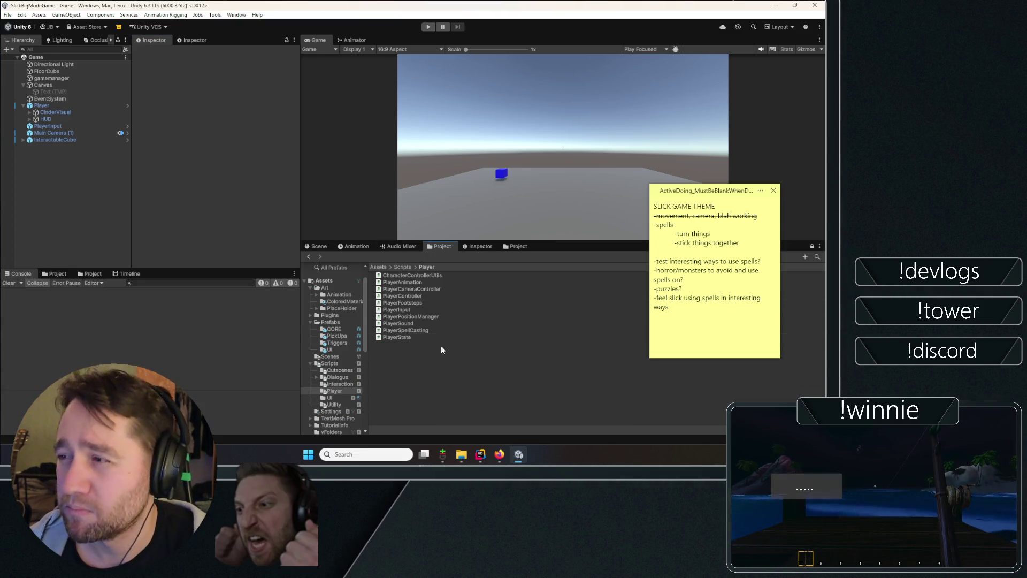
{"action": "left_click", "coordinate": [413, 339]}
{"action": "left_click", "coordinate": [417, 354]}
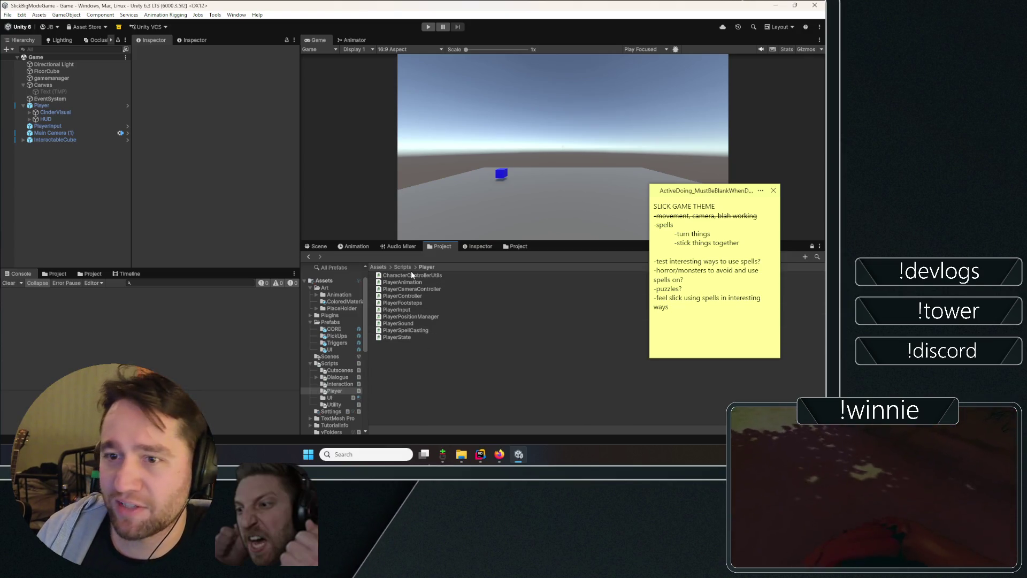
{"action": "double_click", "coordinate": [406, 330]}
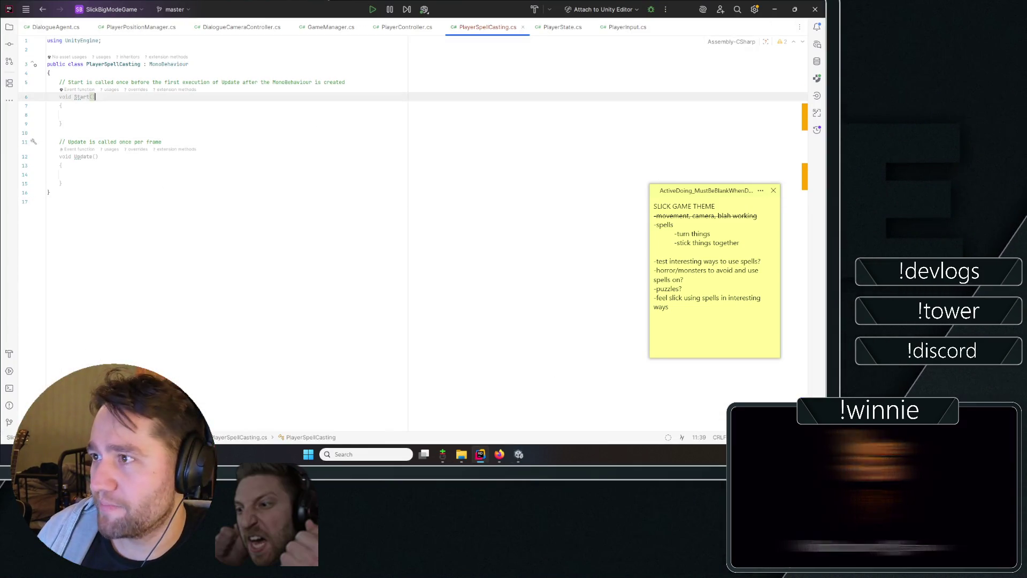
- Add 'using PlayerScripts;' at the top of PlayerSpellCasting
{"action": "key", "text": "Up"}
{"action": "key", "text": "Up"}
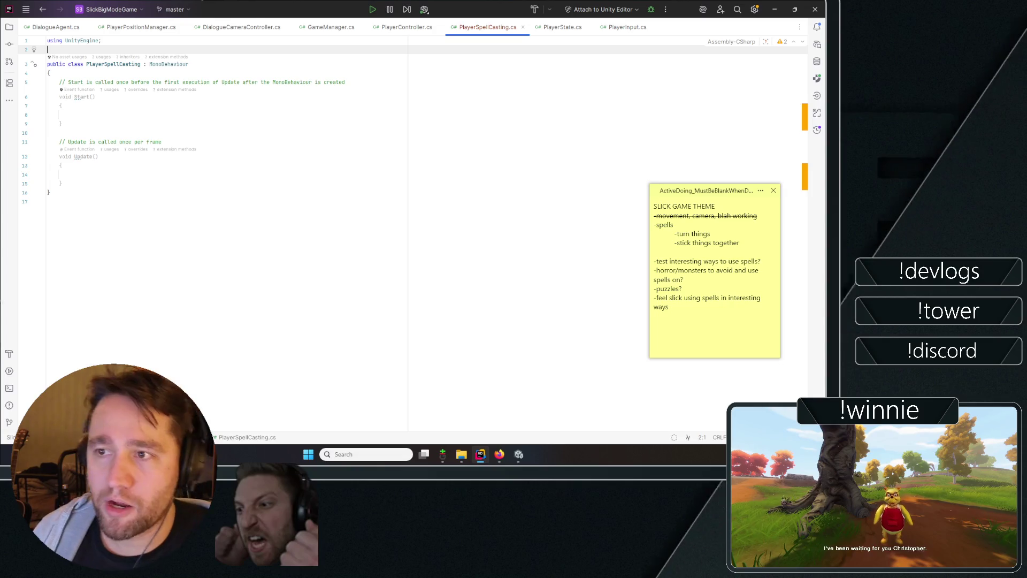
{"action": "type", "text": "using PlayerScripts;"}
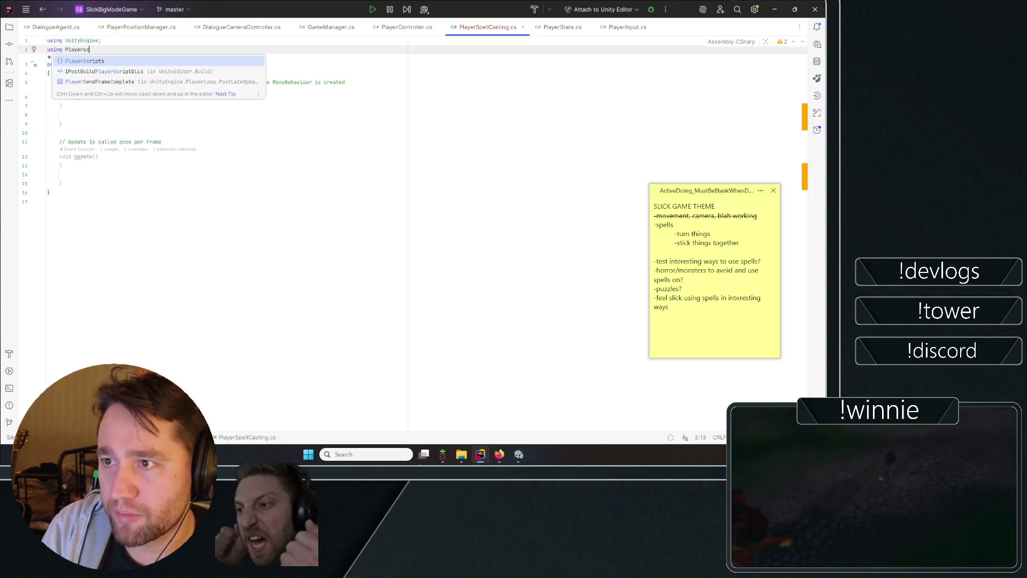
{"action": "left_click", "coordinate": [556, 156]}
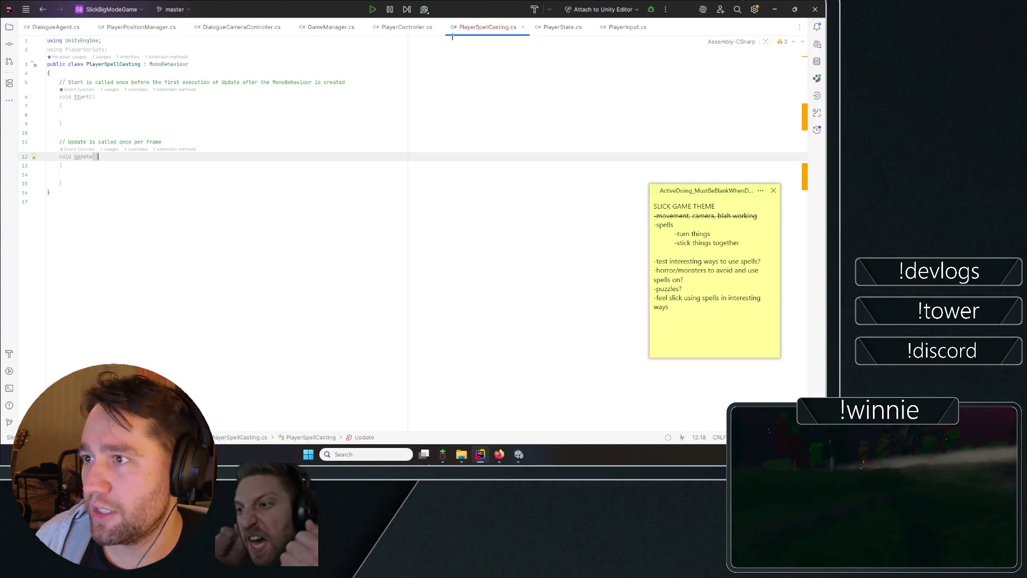
- In PlayerInput.cs, declare 'public event EventHandler OnSpellOneCast;' below OnCrouchCancelled
{"action": "left_click", "coordinate": [628, 27]}
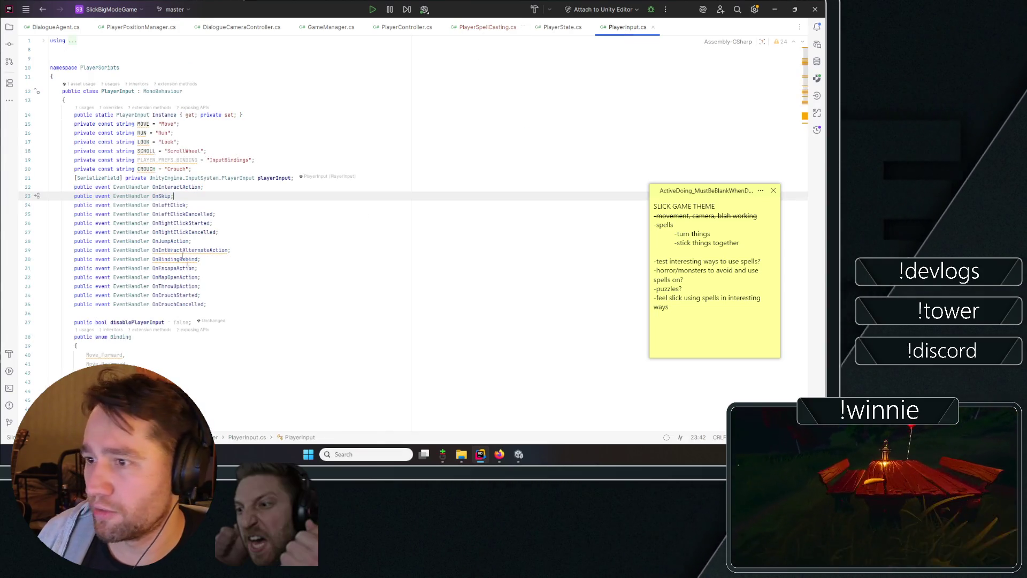
{"action": "scroll", "coordinate": [367, 266], "scroll_direction": "down", "scroll_amount": 3}
{"action": "left_click", "coordinate": [299, 235]}
{"action": "key", "text": "Return"}
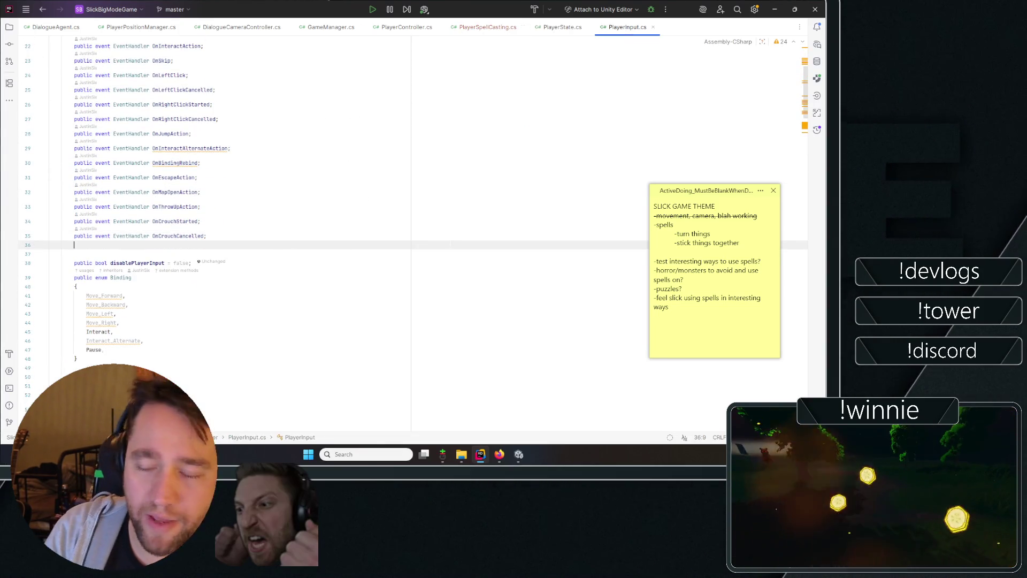
{"action": "type", "text": "public event Eve"}
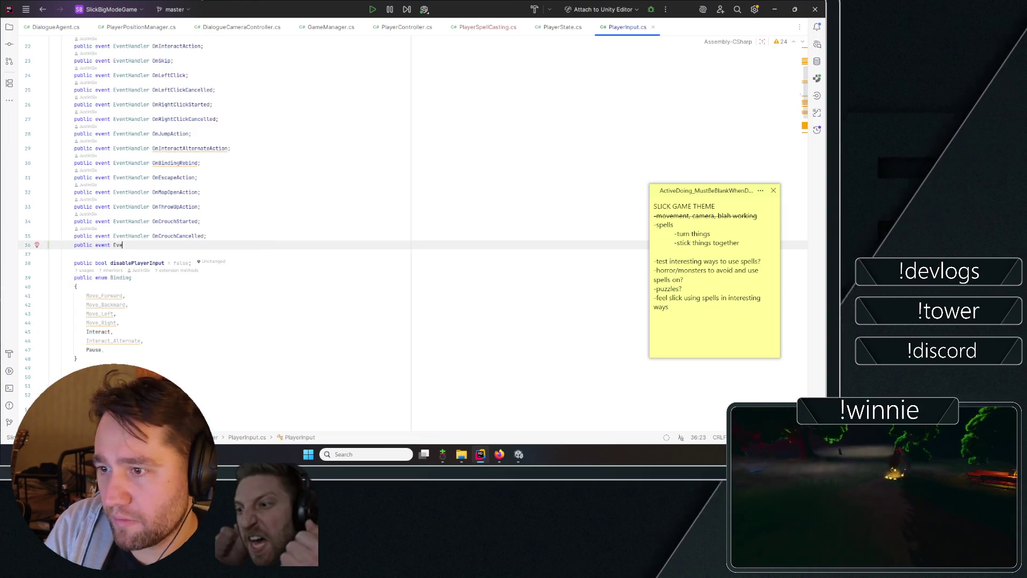
{"action": "type", "text": "ntHandler OnSpell"}
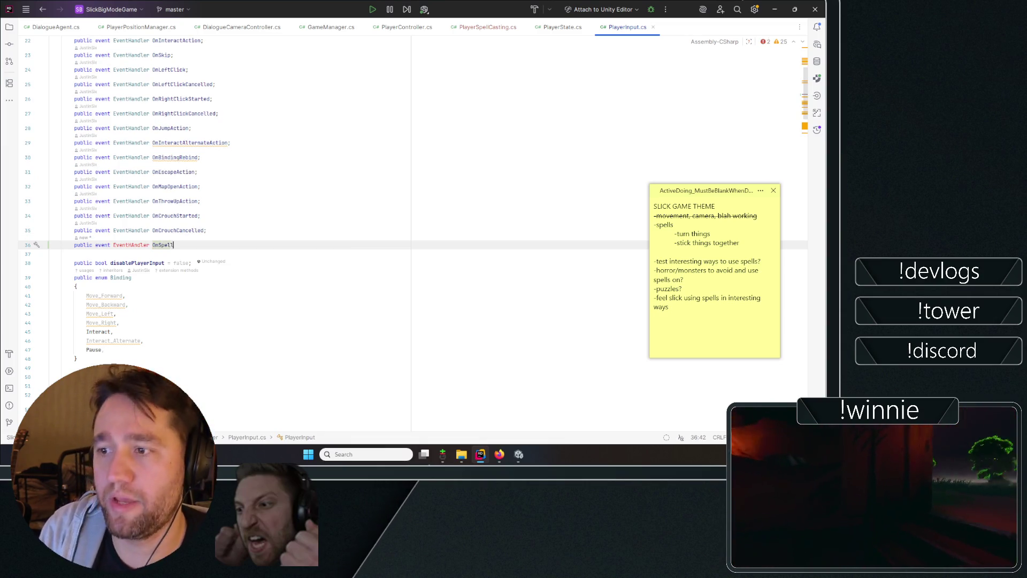
{"action": "type", "text": "OneCast;"}
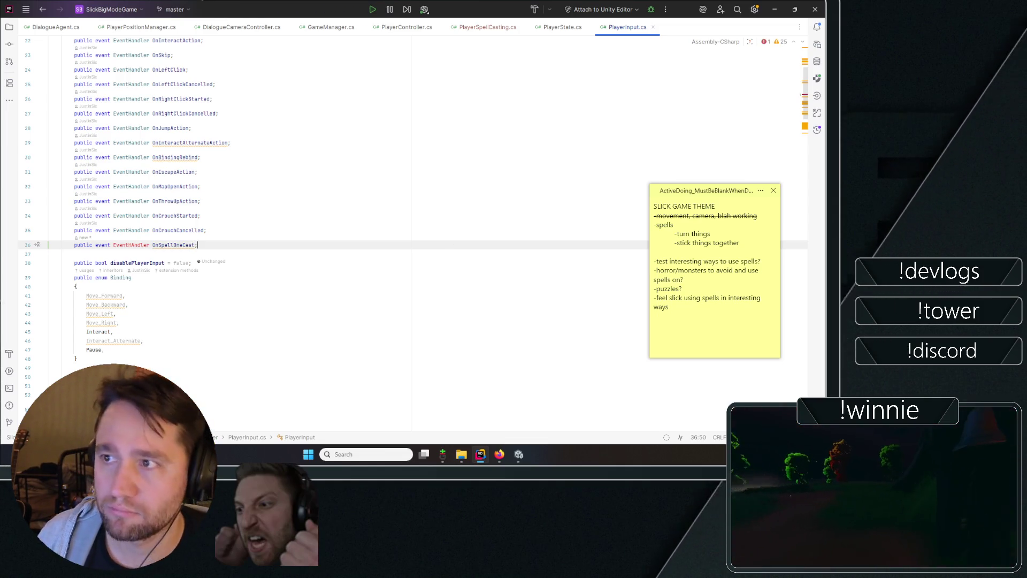
- Rename the new event to OnSpellOneCastAction, matching the OnInteractAlternateAction naming pattern
{"action": "scroll", "coordinate": [215, 214], "scroll_direction": "up", "scroll_amount": 1}
{"action": "key", "text": "Left"}
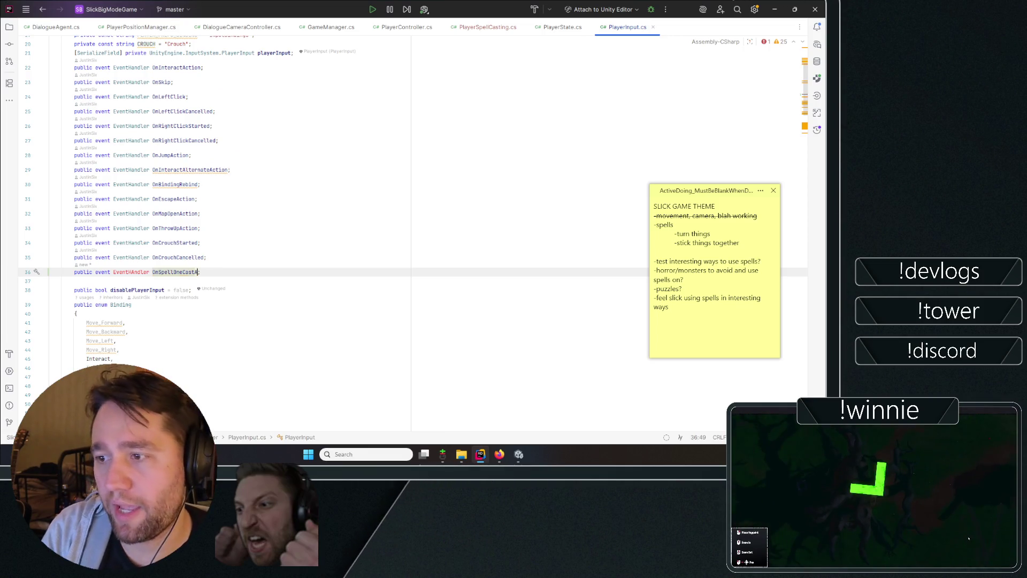
{"action": "left_click", "coordinate": [173, 169]}
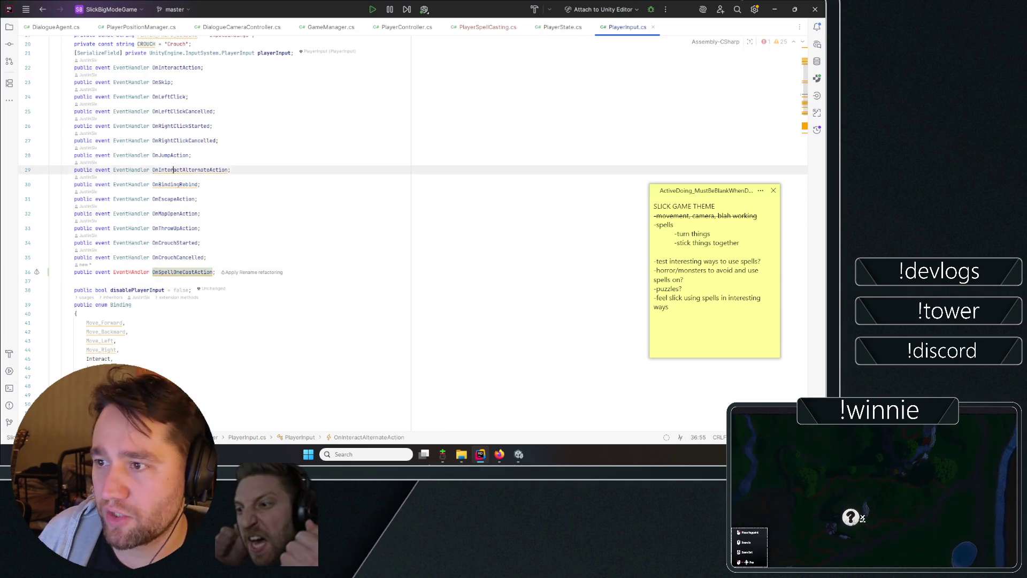
{"action": "left_click", "coordinate": [50, 281]}
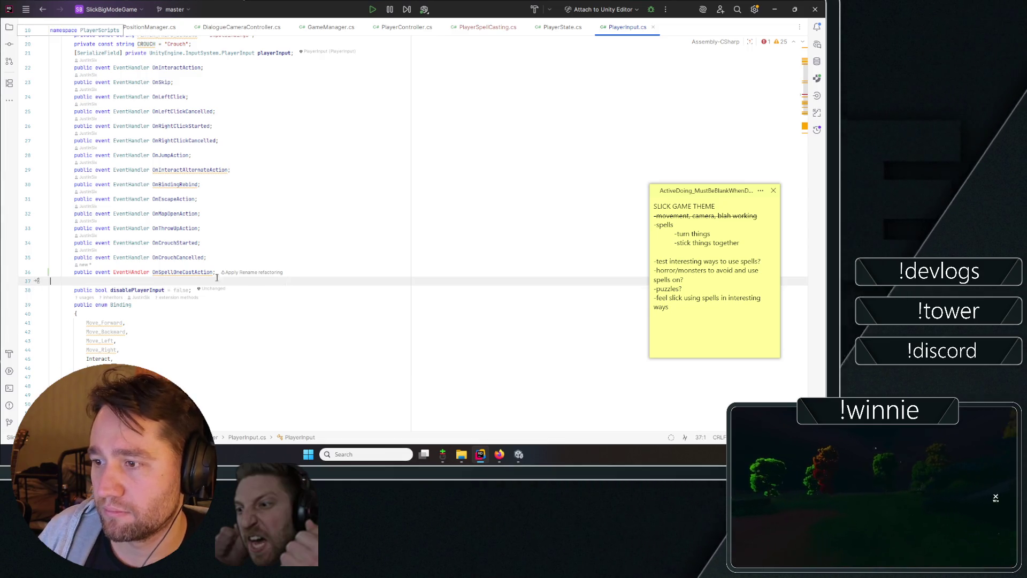
{"action": "double_click", "coordinate": [140, 282]}
{"action": "left_click", "coordinate": [137, 273]}
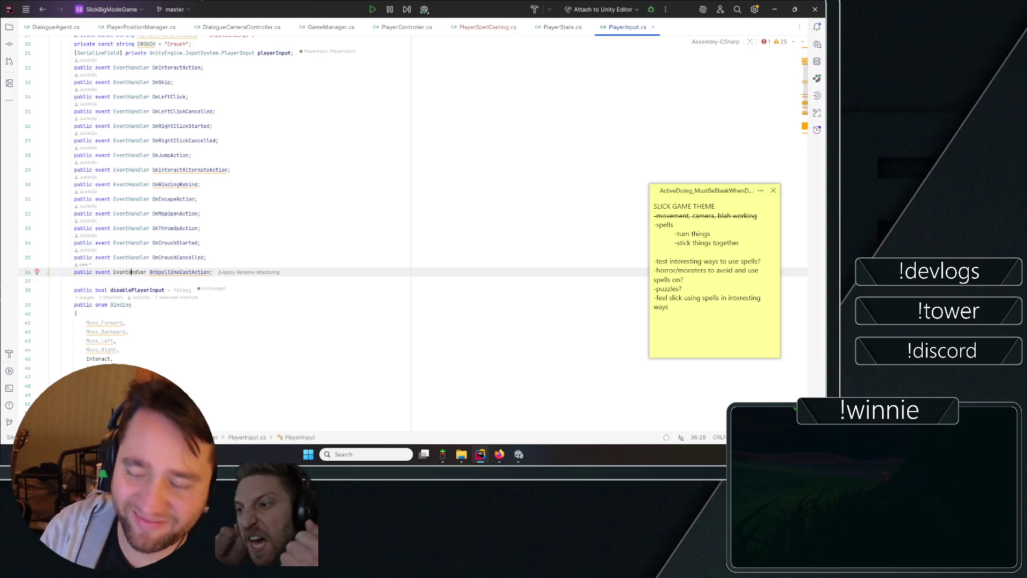
- Check the EventHandler completions and usages, then select the whole OnSpellOneCastAction line
{"action": "key", "text": "Left"}
{"action": "key", "text": "ctrl+space"}
{"action": "key", "text": "Escape"}
{"action": "left_click", "coordinate": [260, 274]}
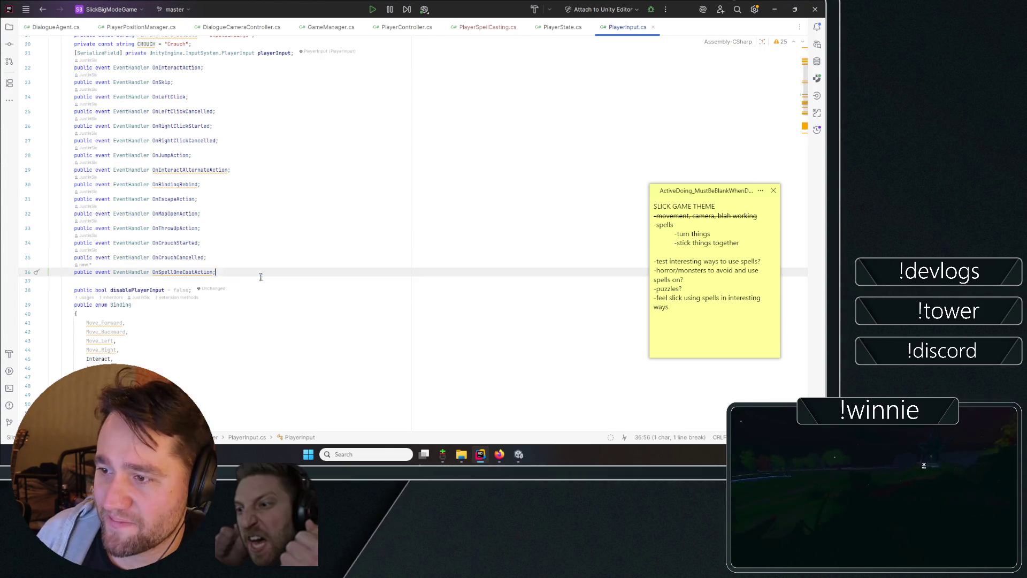
{"action": "left_click", "coordinate": [269, 292], "text": "ctrl"}
{"action": "key", "text": "Escape"}
{"action": "key", "text": "Down"}
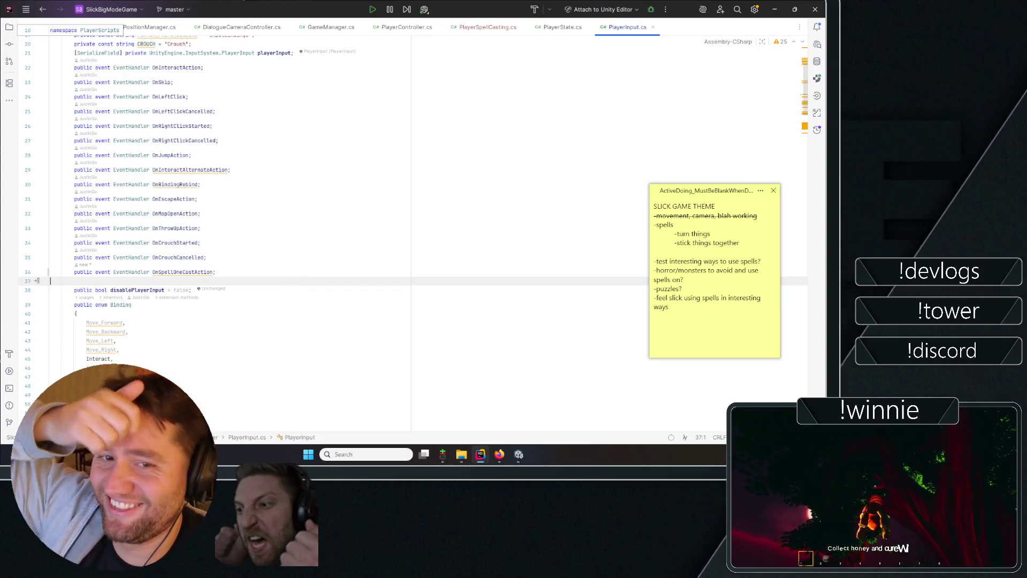
{"action": "left_click", "coordinate": [206, 257]}
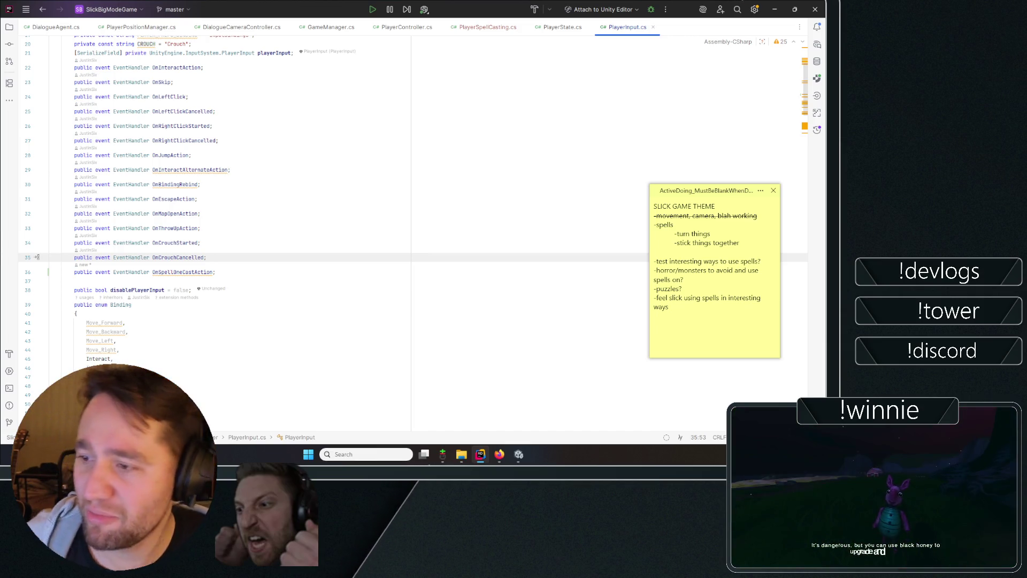
{"action": "left_click", "coordinate": [243, 276]}
{"action": "key", "text": "shift+Home"}
{"action": "key", "text": "shift+Home"}
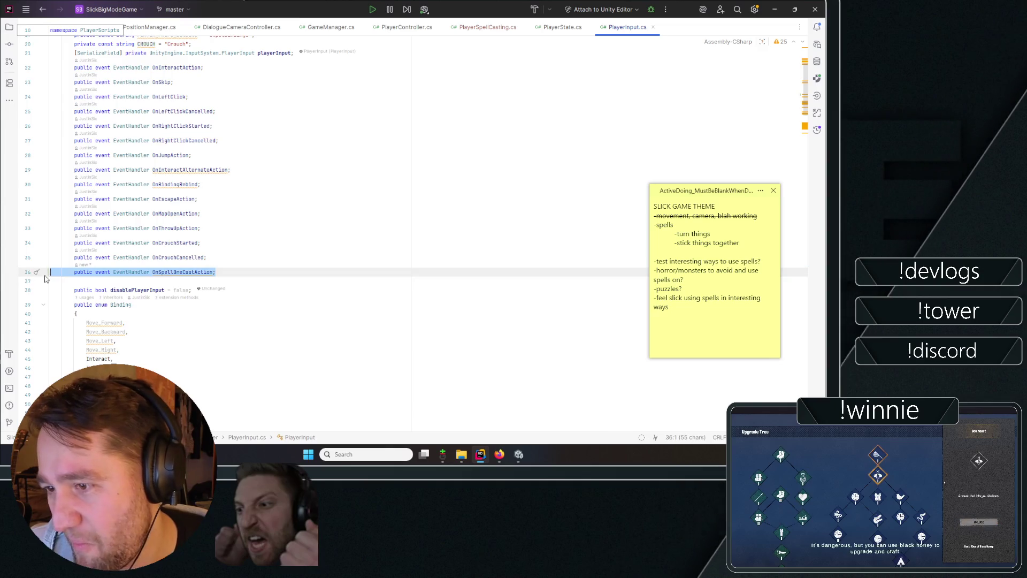
{"action": "key", "text": "End"}
{"action": "key", "text": "Return"}
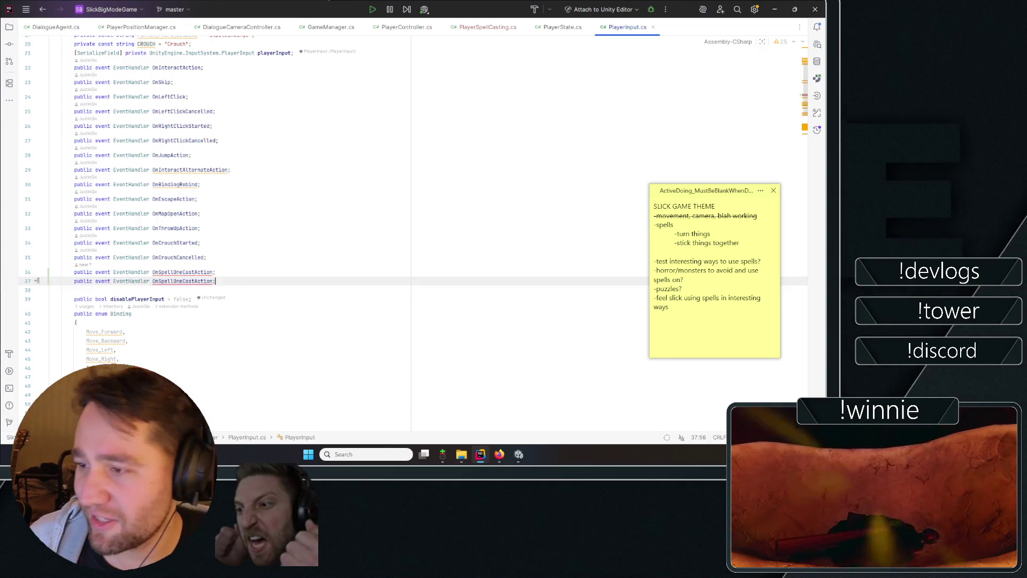
{"action": "key", "text": "BackSpace"}
{"action": "key", "text": "BackSpace"}
{"action": "key", "text": "BackSpace"}
{"action": "type", "text": "T"}
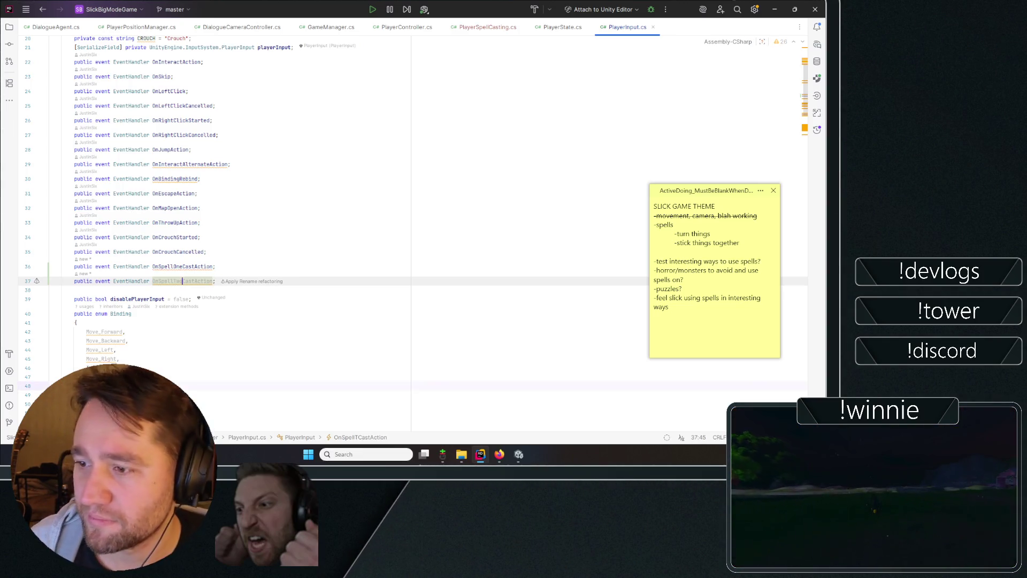
{"action": "key", "text": "End"}
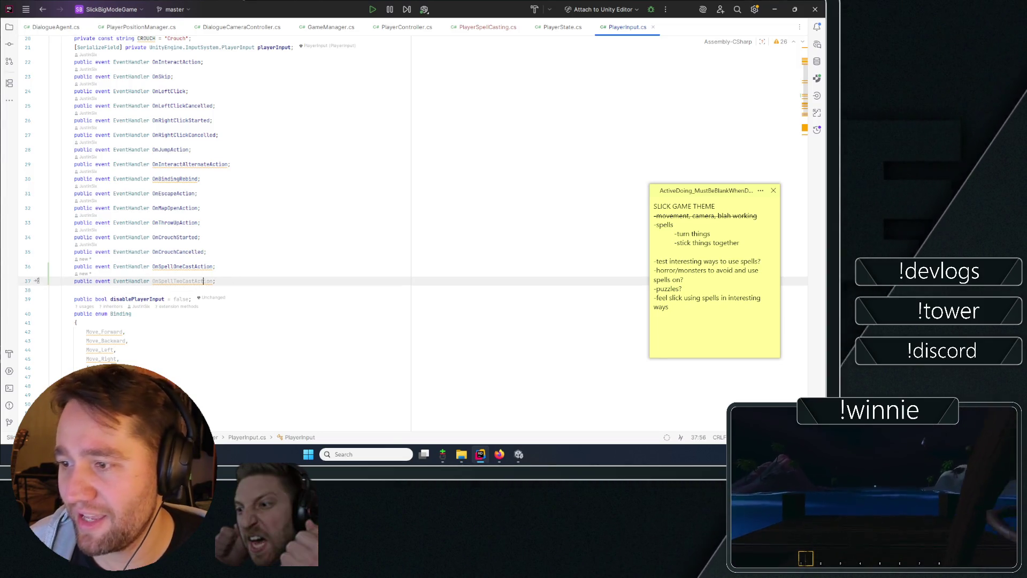
{"action": "key", "text": "Up"}
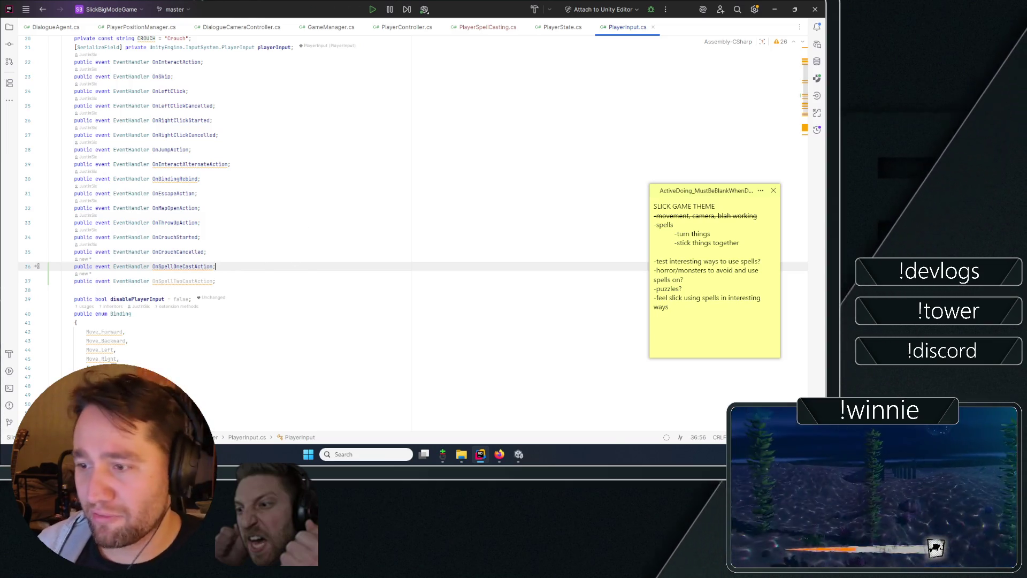
{"action": "key", "text": "Down"}
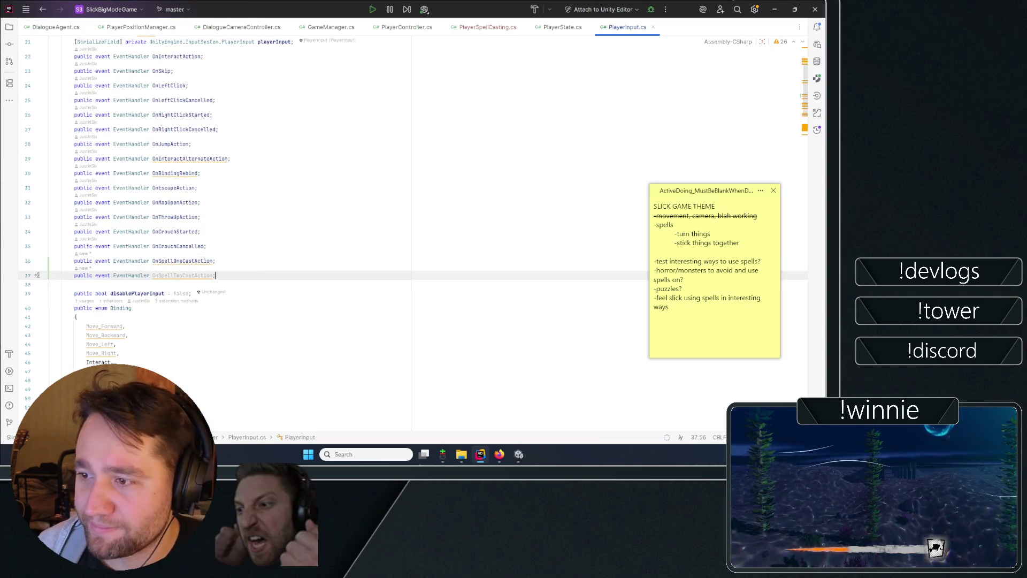
{"action": "key", "text": "Up"}
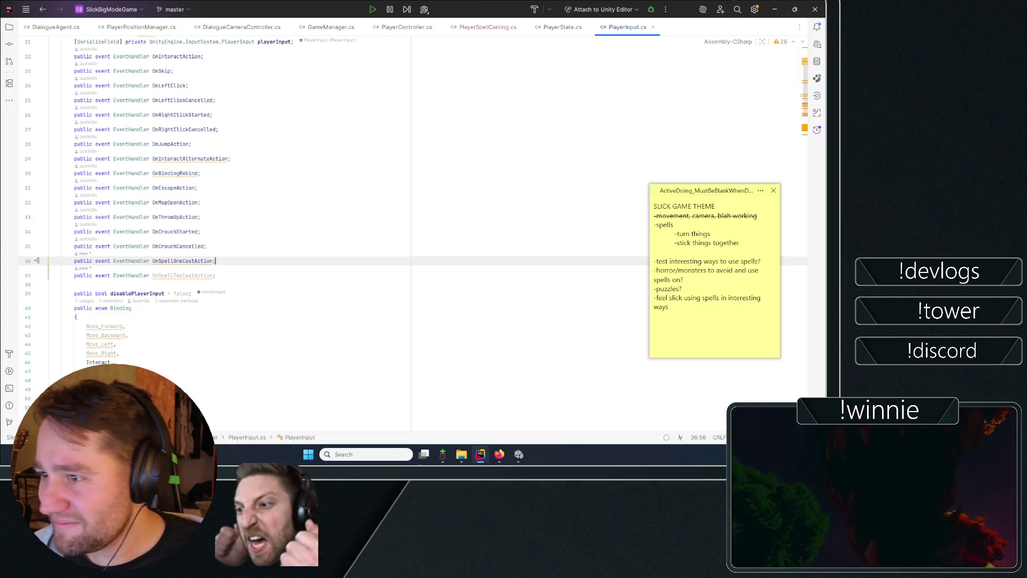
{"action": "left_click", "coordinate": [215, 275]}
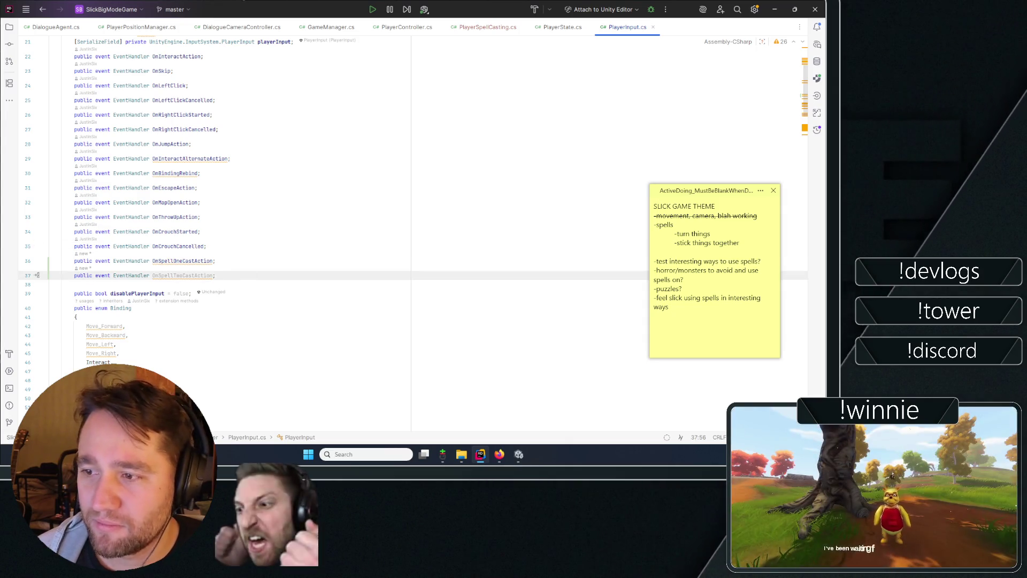
- Select the OnSpellOneCastAction and OnSpellTwoCastAction event names and scroll around them
{"action": "double_click", "coordinate": [182, 260]}
{"action": "double_click", "coordinate": [183, 275]}
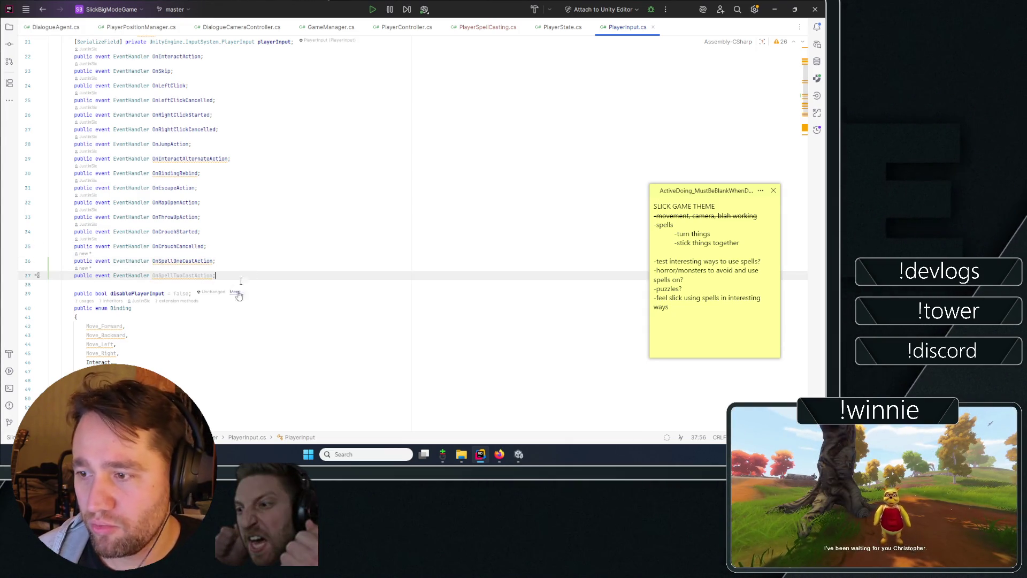
{"action": "scroll", "coordinate": [239, 295], "scroll_direction": "down", "scroll_amount": 15}
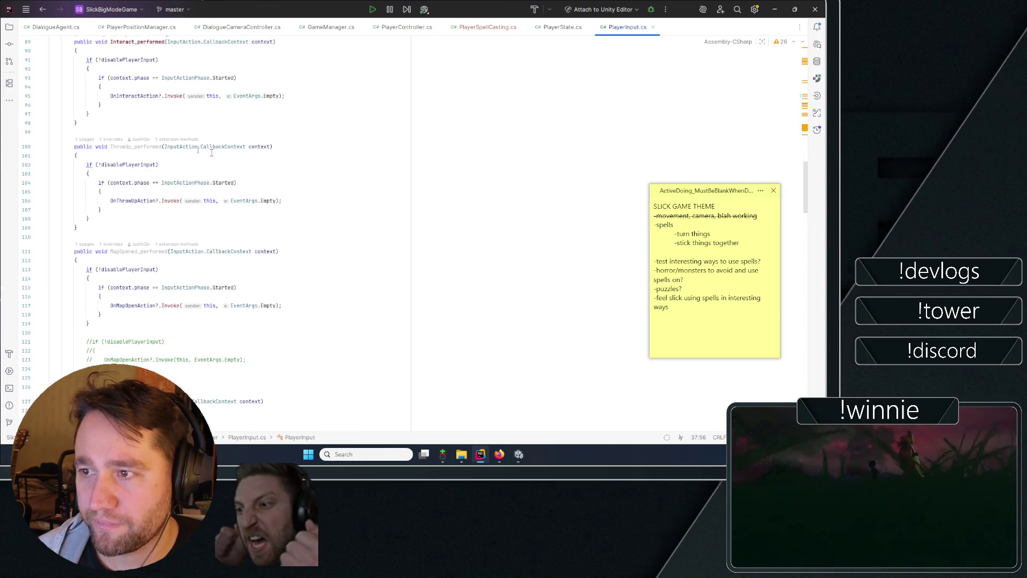
{"action": "scroll", "coordinate": [211, 152], "scroll_direction": "up", "scroll_amount": 10}
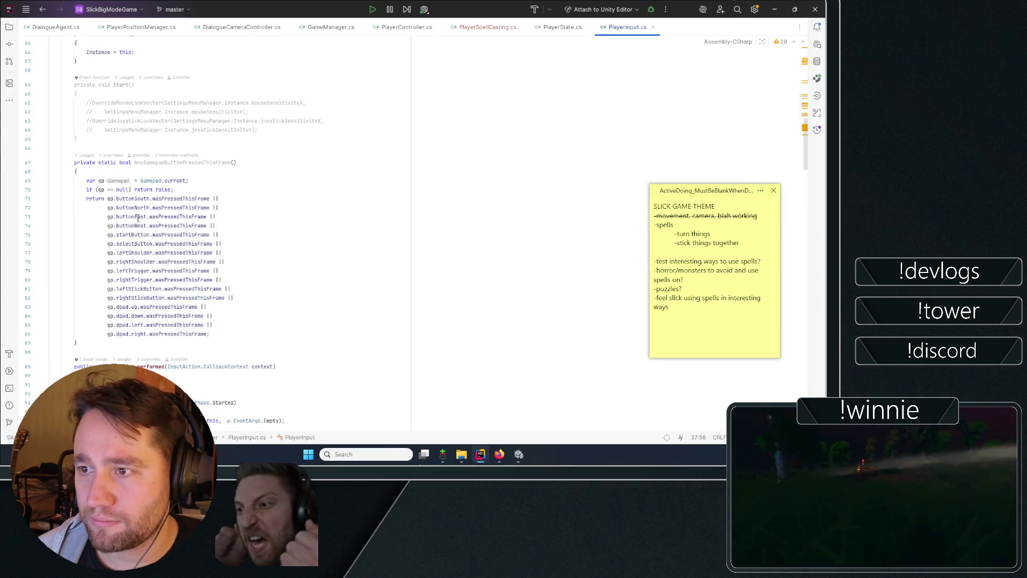
{"action": "scroll", "coordinate": [240, 214], "scroll_direction": "up", "scroll_amount": 1}
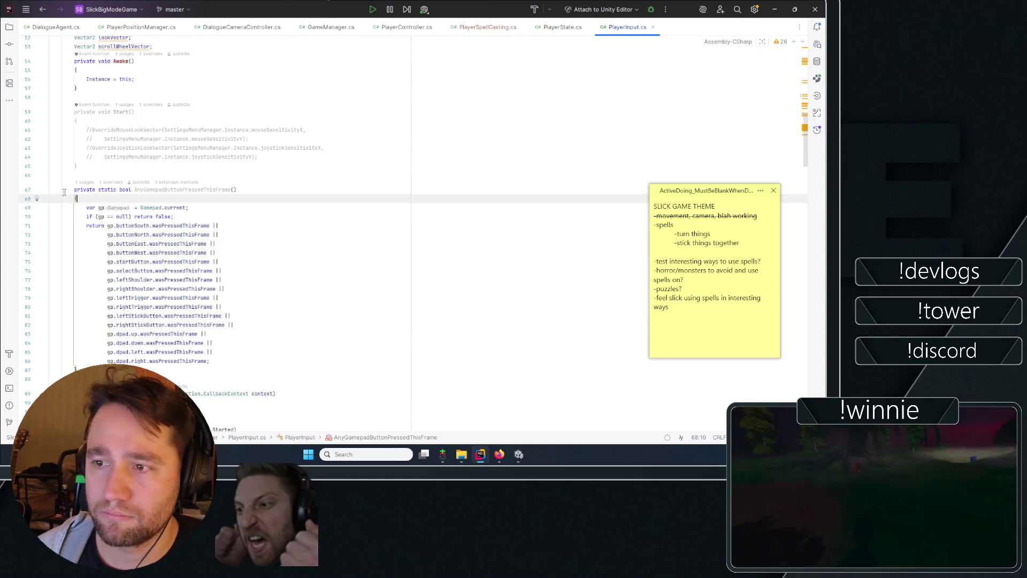
- Fold the AnyGamepadButtonPressedThisFrame method in PlayerInput.cs
{"action": "left_click", "coordinate": [59, 189]}
{"action": "left_click", "coordinate": [56, 157]}
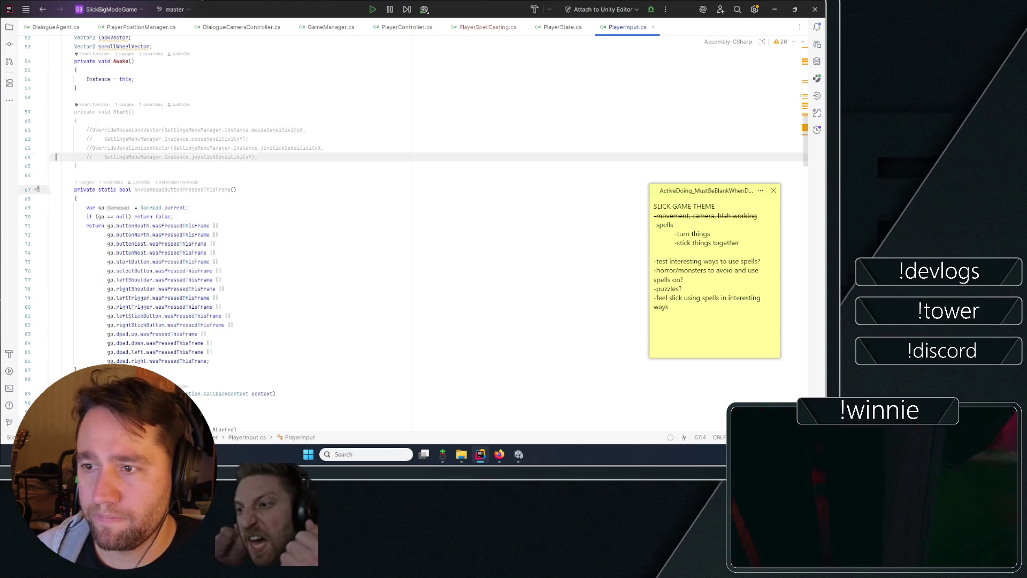
{"action": "left_click", "coordinate": [44, 190]}
{"action": "scroll", "coordinate": [207, 237], "scroll_direction": "up", "scroll_amount": 5}
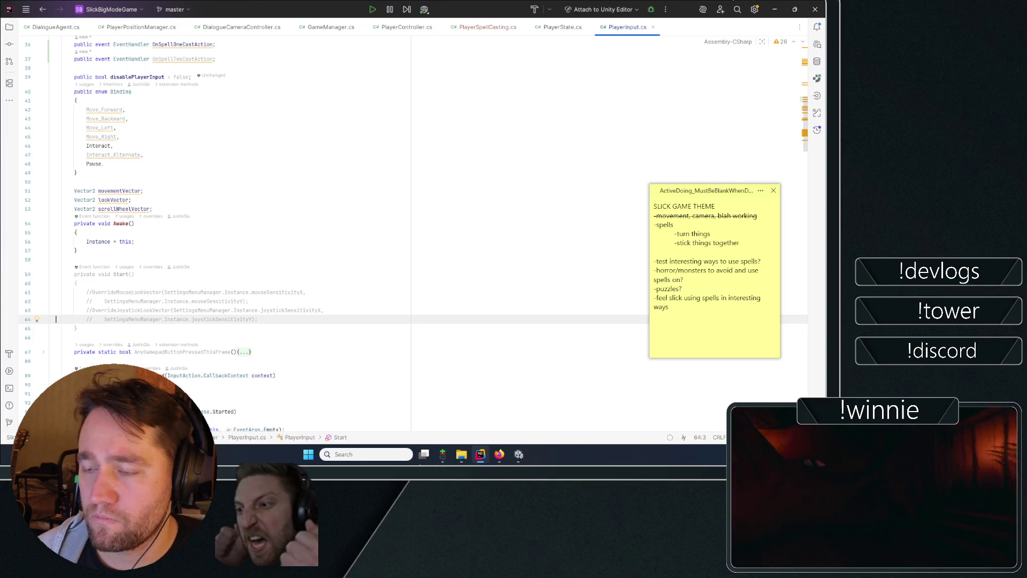
{"action": "scroll", "coordinate": [214, 235], "scroll_direction": "up", "scroll_amount": 2}
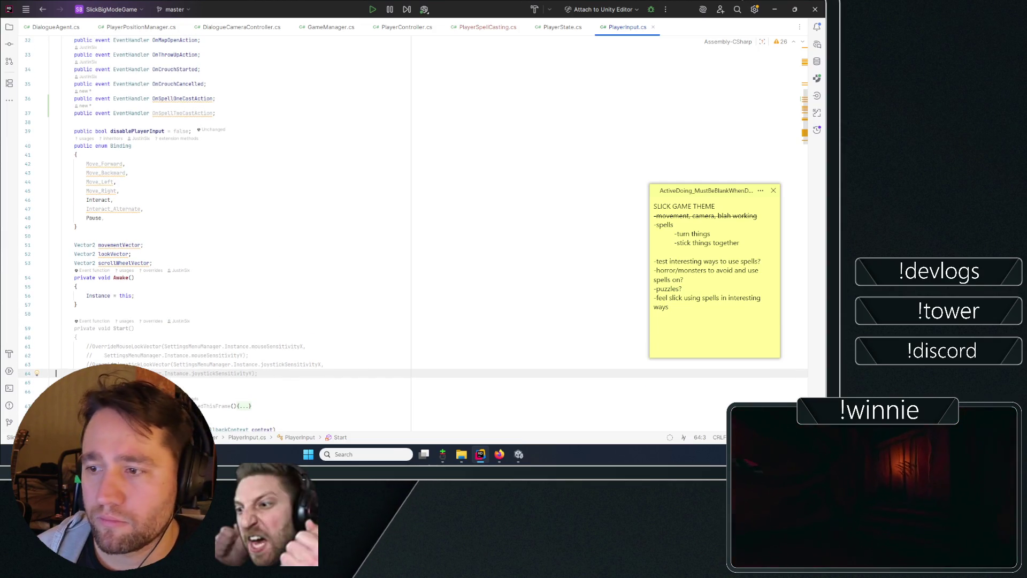
{"action": "scroll", "coordinate": [83, 189], "scroll_direction": "down", "scroll_amount": 2}
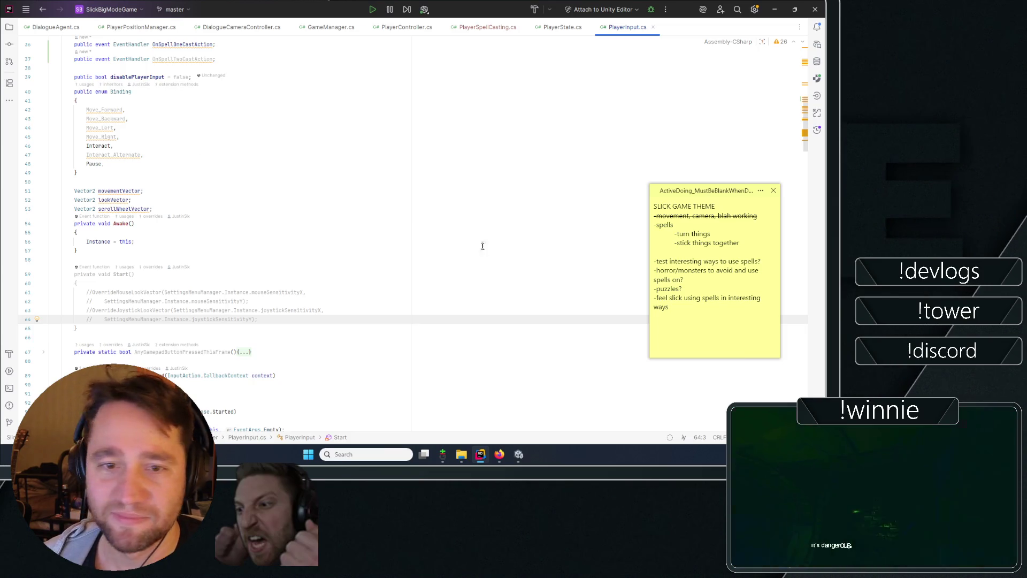
- Scroll down through the input handler methods in PlayerInput.cs
{"action": "scroll", "coordinate": [287, 179], "scroll_direction": "down", "scroll_amount": 3}
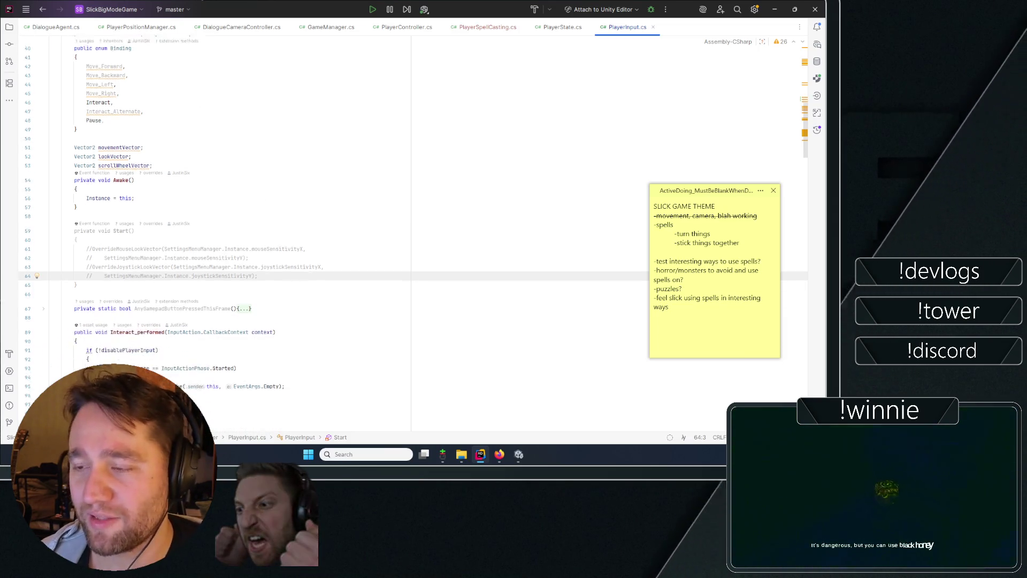
{"action": "scroll", "coordinate": [237, 149], "scroll_direction": "down", "scroll_amount": 15}
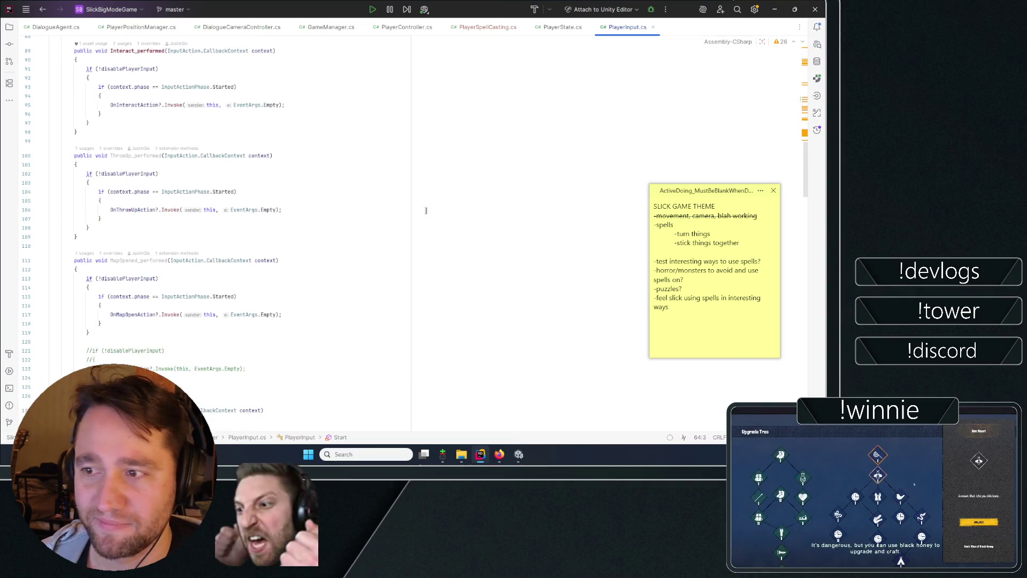
{"action": "scroll", "coordinate": [236, 149], "scroll_direction": "down", "scroll_amount": 2}
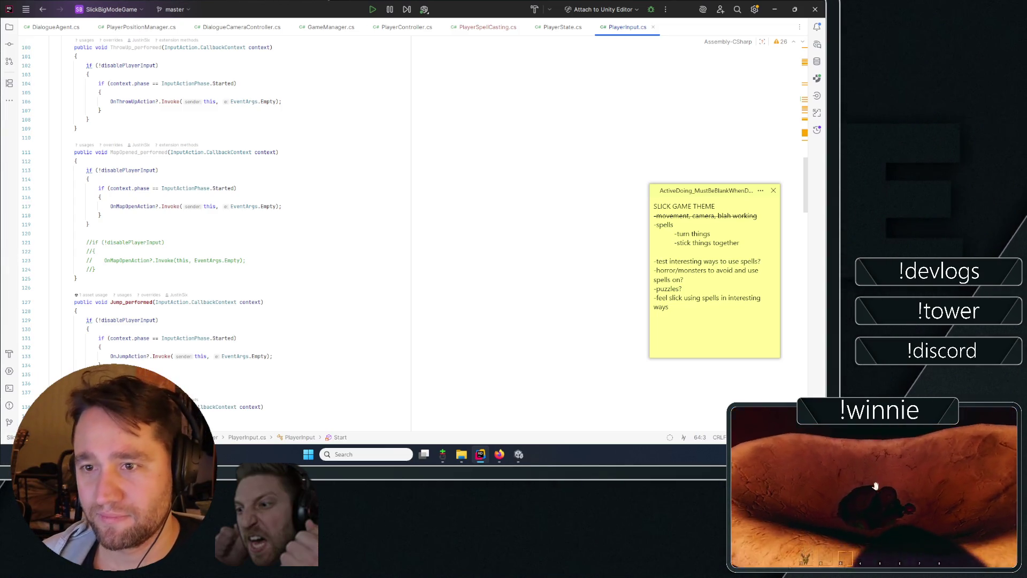
{"action": "scroll", "coordinate": [214, 230], "scroll_direction": "down", "scroll_amount": 1}
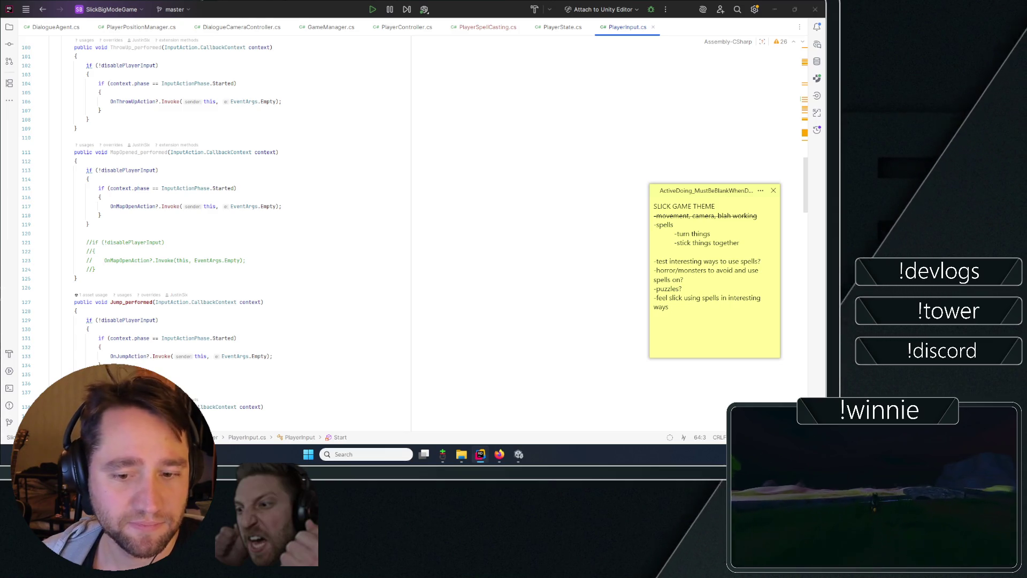
{"action": "scroll", "coordinate": [148, 234], "scroll_direction": "down", "scroll_amount": 6}
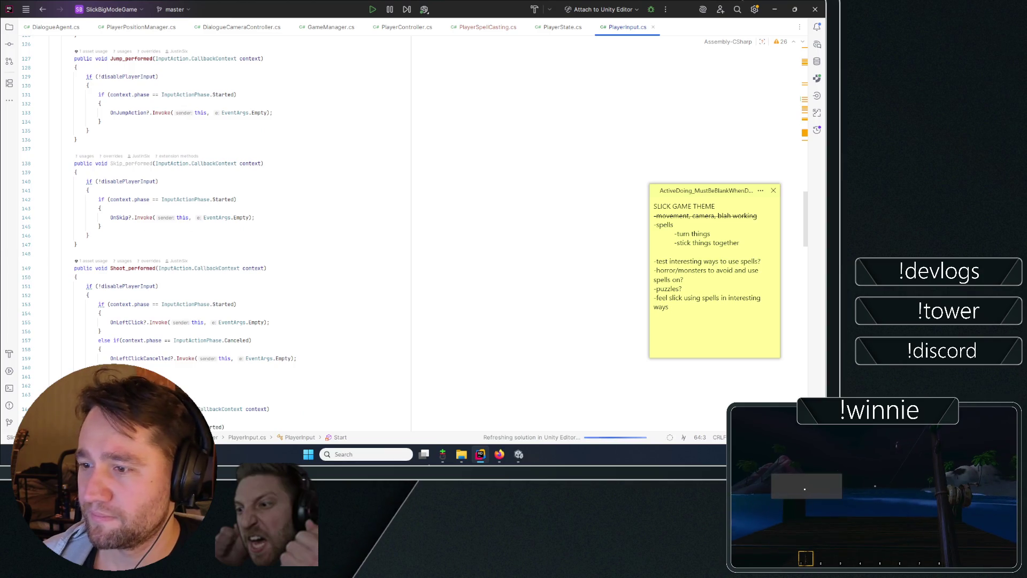
{"action": "scroll", "coordinate": [214, 230], "scroll_direction": "up", "scroll_amount": 1}
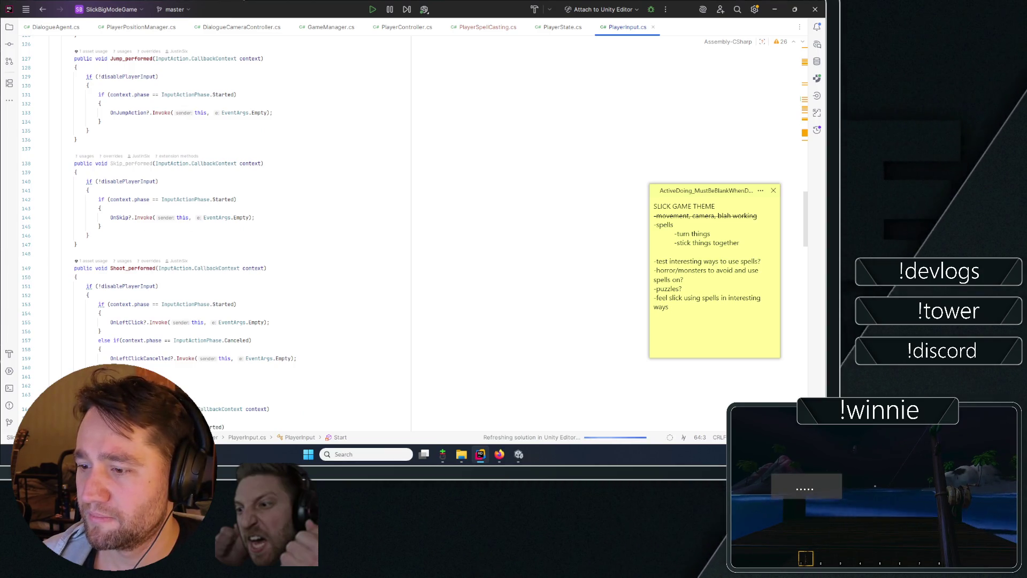
{"action": "scroll", "coordinate": [214, 231], "scroll_direction": "up", "scroll_amount": 8}
{"action": "scroll", "coordinate": [178, 271], "scroll_direction": "down", "scroll_amount": 13}
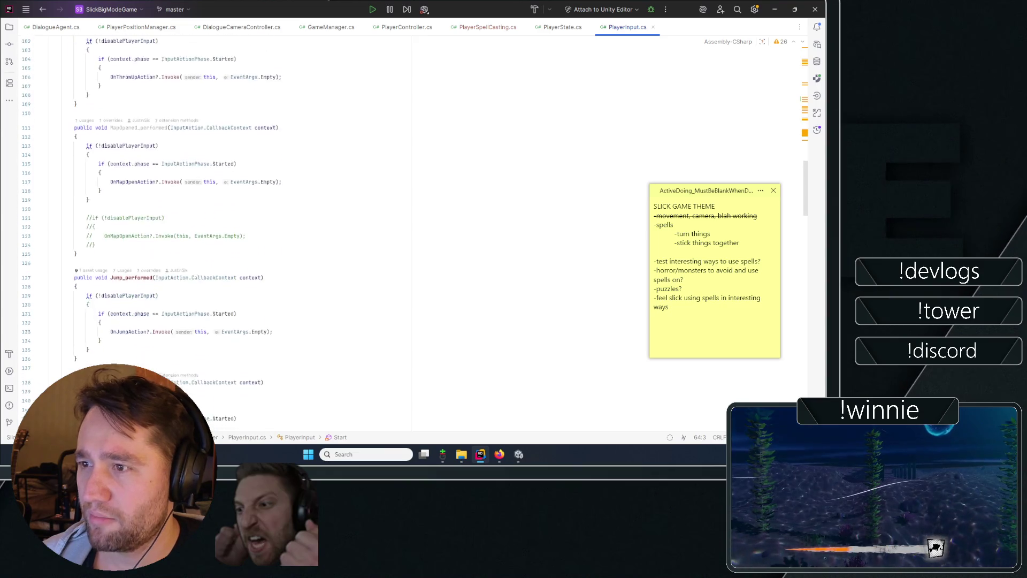
{"action": "scroll", "coordinate": [195, 244], "scroll_direction": "down", "scroll_amount": 20}
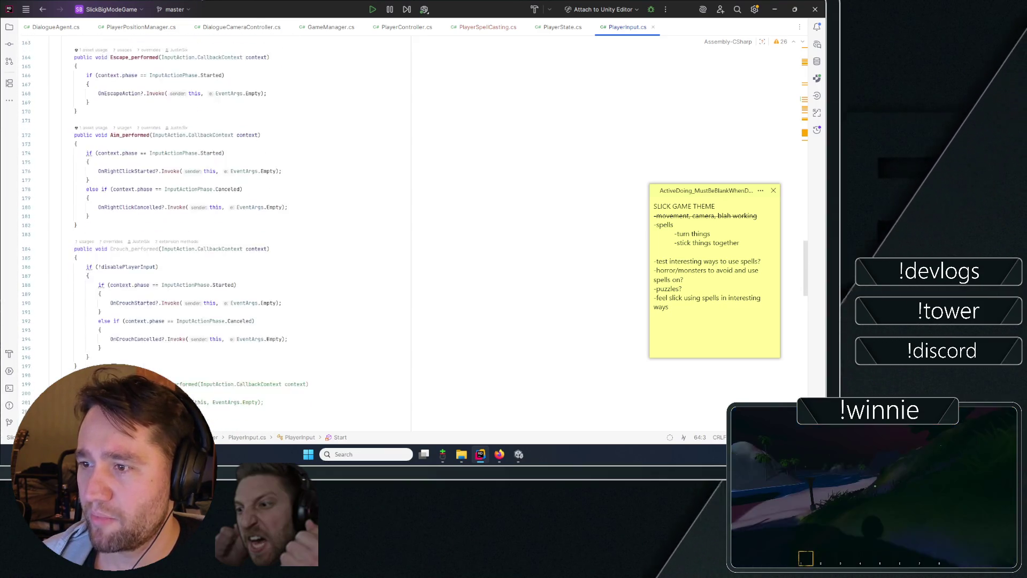
{"action": "scroll", "coordinate": [195, 244], "scroll_direction": "down", "scroll_amount": 8}
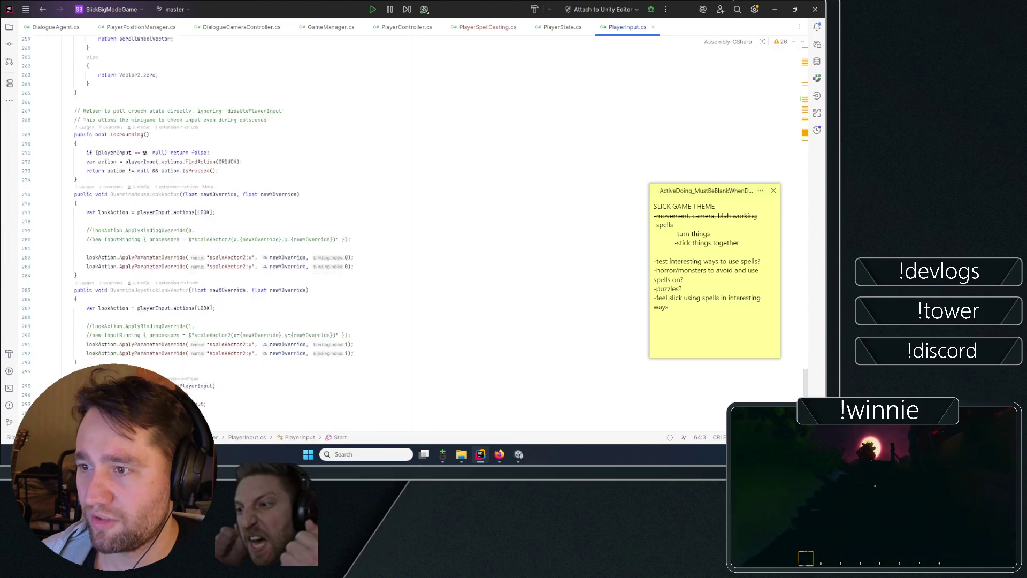
- Add a blank line after IsCrouching and place the caret just after Crouch_performed
{"action": "left_click", "coordinate": [279, 364]}
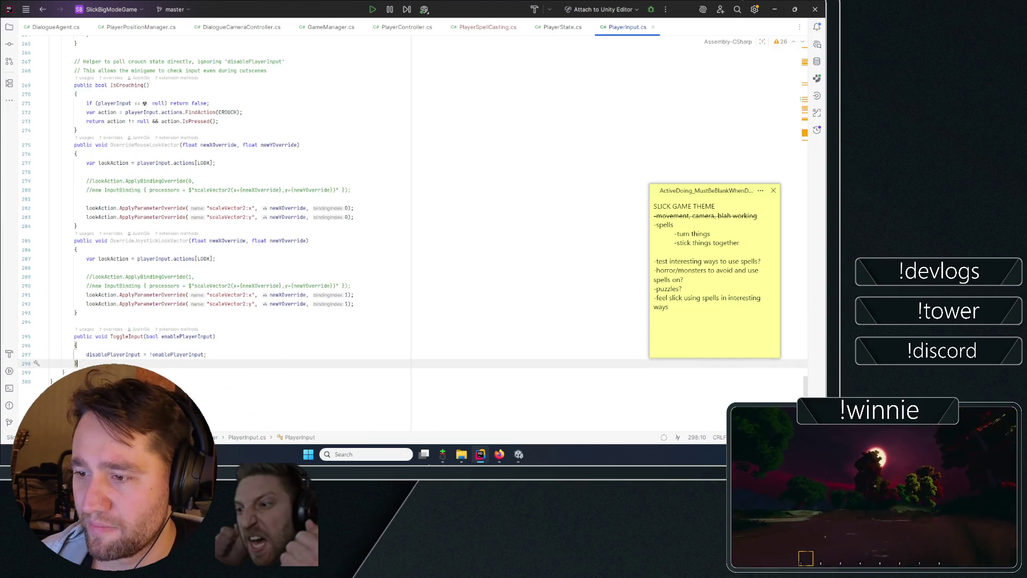
{"action": "scroll", "coordinate": [161, 299], "scroll_direction": "up", "scroll_amount": 6}
{"action": "left_click", "coordinate": [137, 320]}
{"action": "key", "text": "Return"}
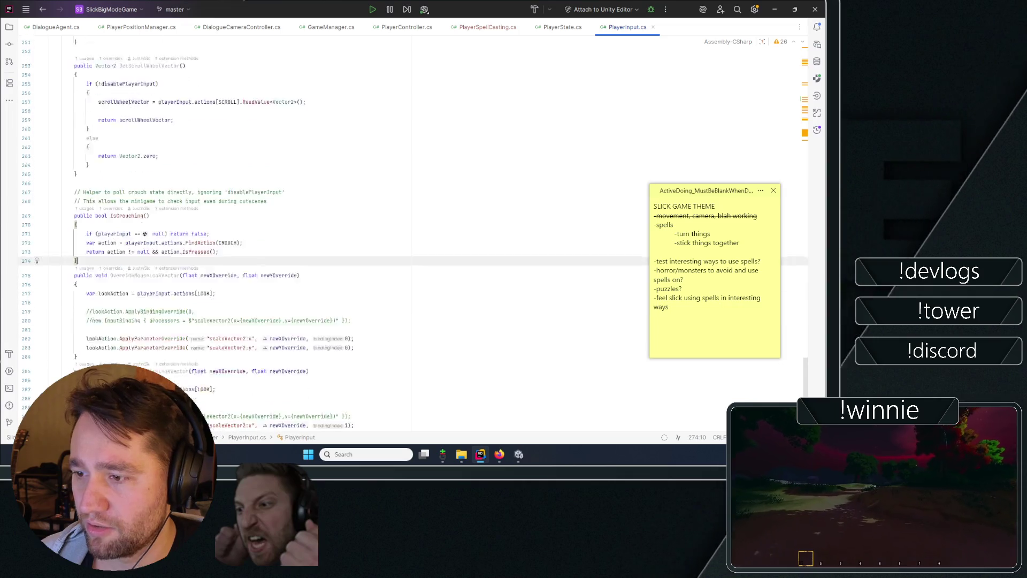
{"action": "scroll", "coordinate": [137, 300], "scroll_direction": "down", "scroll_amount": 5}
{"action": "key", "text": "Down"}
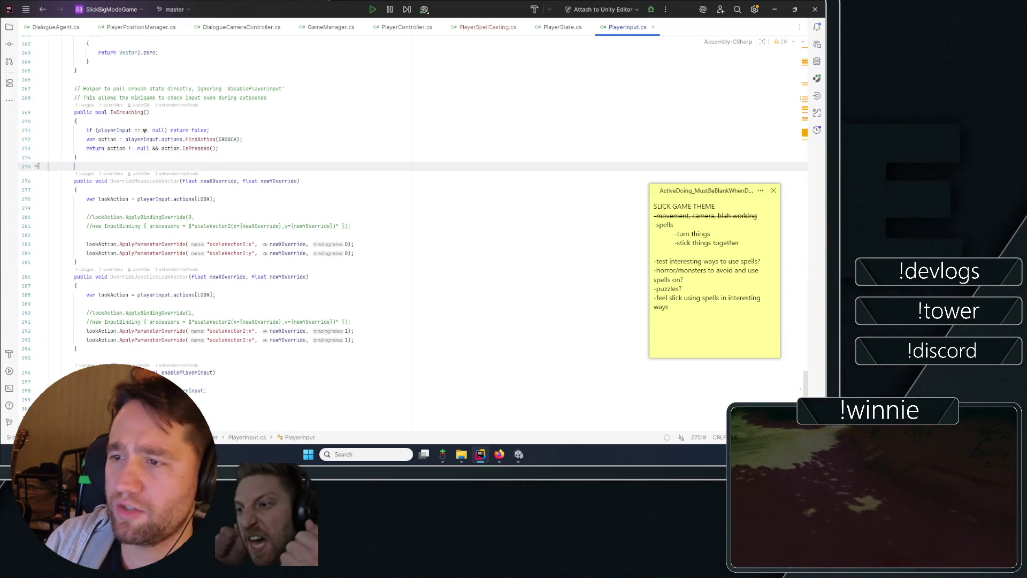
{"action": "scroll", "coordinate": [151, 295], "scroll_direction": "up", "scroll_amount": 8}
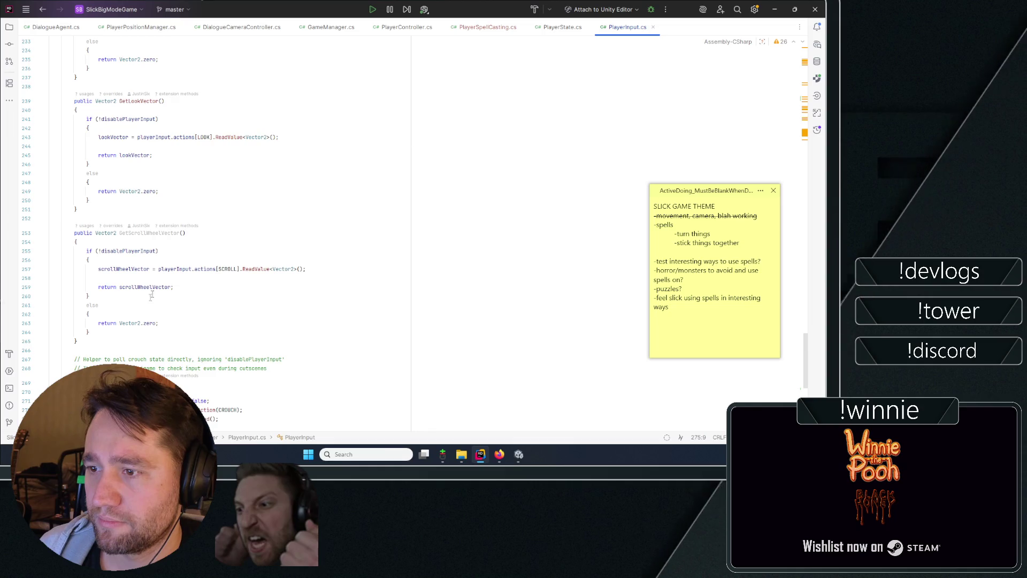
{"action": "scroll", "coordinate": [151, 296], "scroll_direction": "up", "scroll_amount": 10}
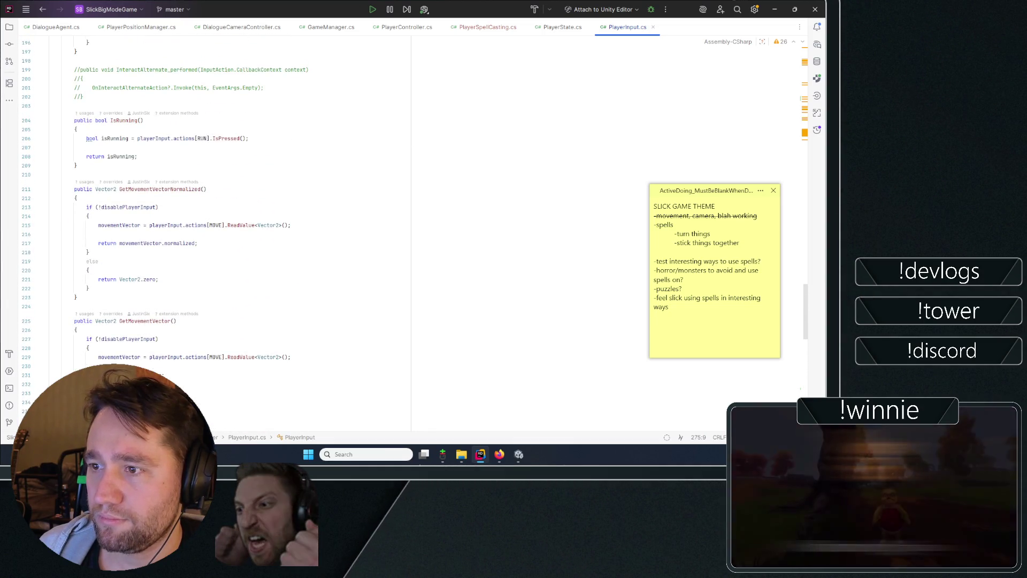
{"action": "scroll", "coordinate": [247, 67], "scroll_direction": "up", "scroll_amount": 6}
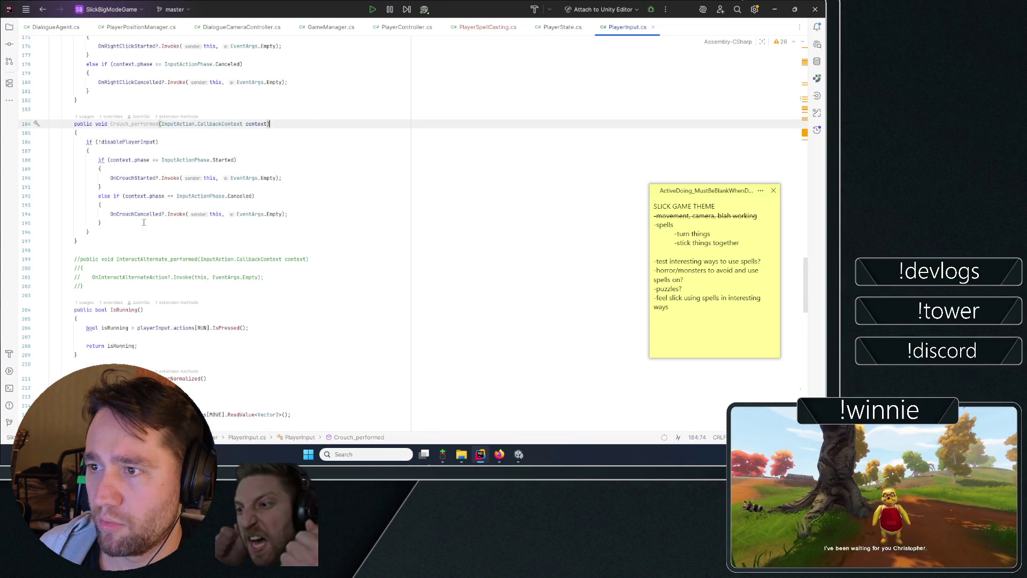
{"action": "left_click", "coordinate": [76, 241]}
- Add a public SpellOneCast_performed handler invoking OnSpellOneCastAction, using inline completions
{"action": "type", "text": "public void"}
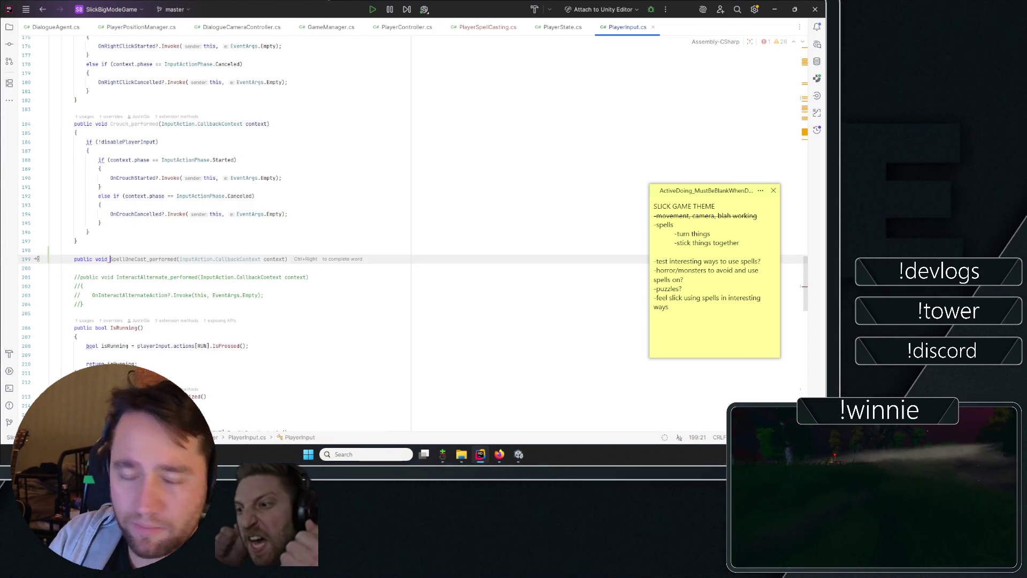
{"action": "key", "text": "Tab"}
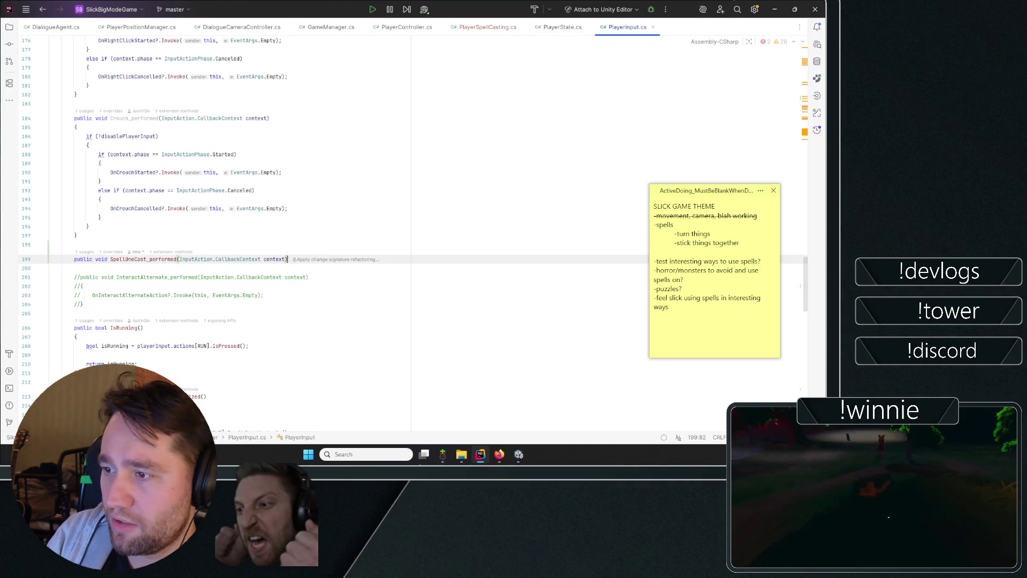
{"action": "key", "text": "Return"}
{"action": "type", "text": "{"}
{"action": "key", "text": "Return"}
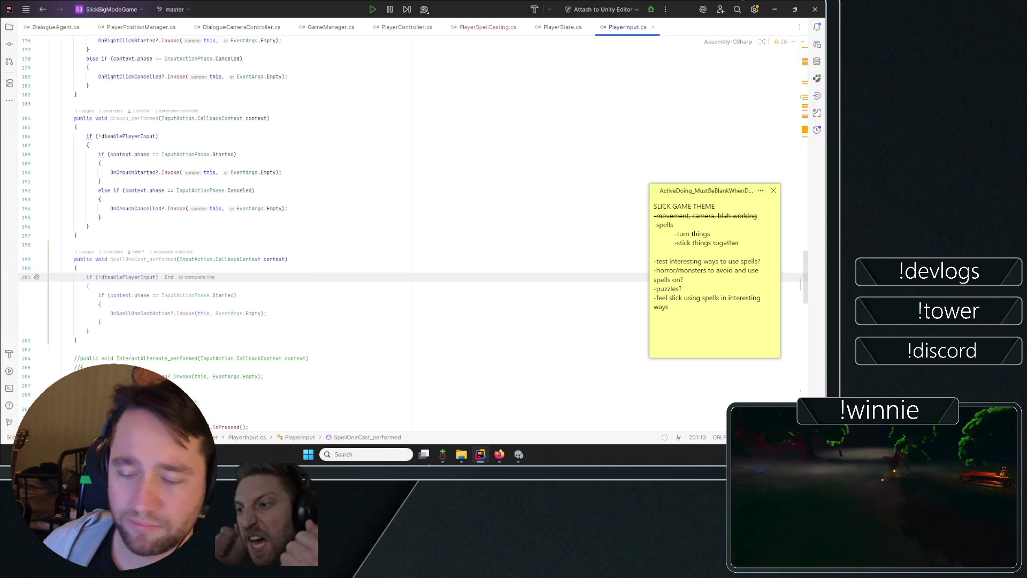
{"action": "key", "text": "Tab"}
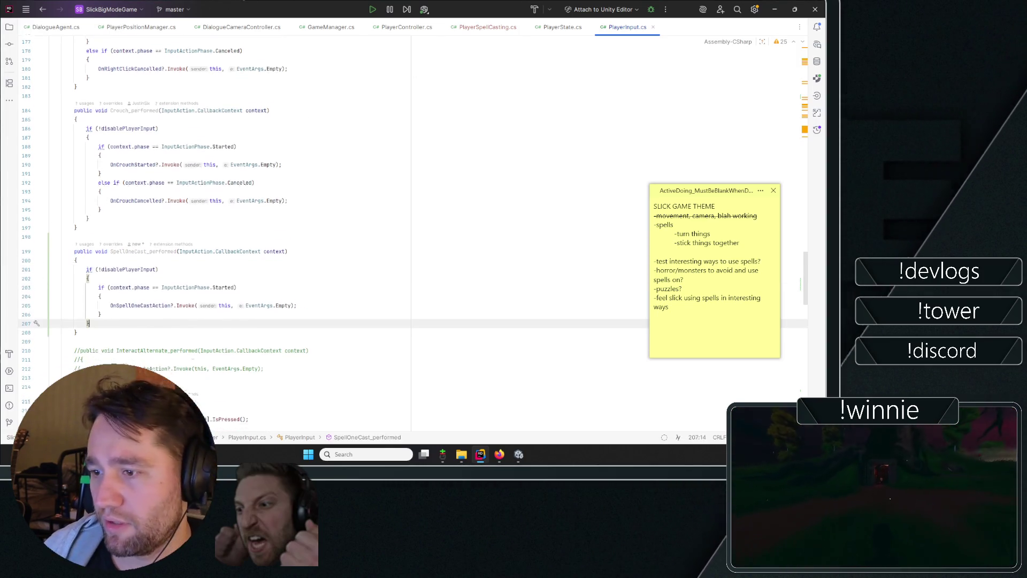
{"action": "scroll", "coordinate": [158, 259], "scroll_direction": "down", "scroll_amount": 3}
{"action": "left_click", "coordinate": [143, 234]}
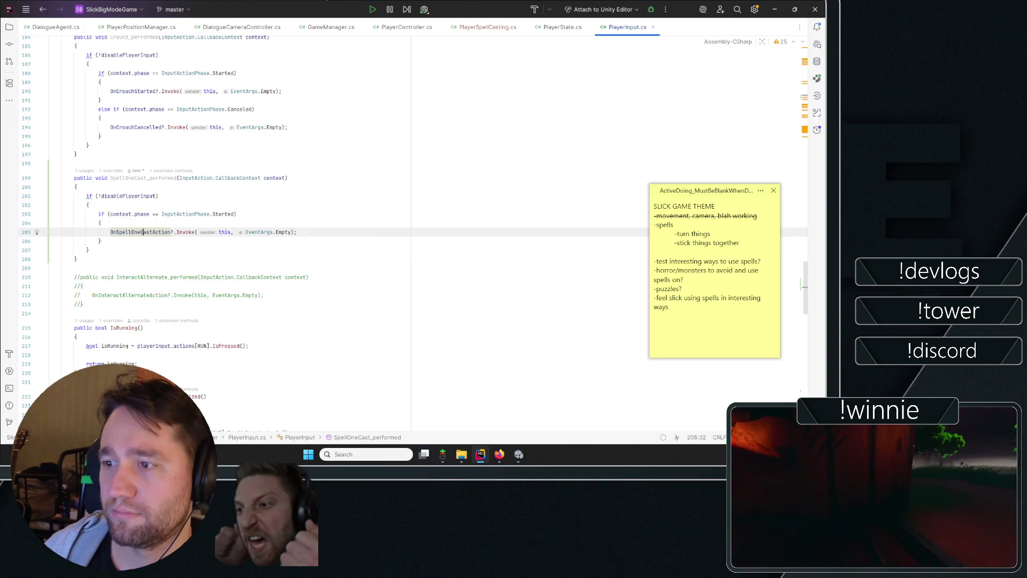
{"action": "left_click", "coordinate": [122, 259]}
- Add a public SpellTwoCast_performed handler via completion and check its Started condition and braces
{"action": "key", "text": "Return"}
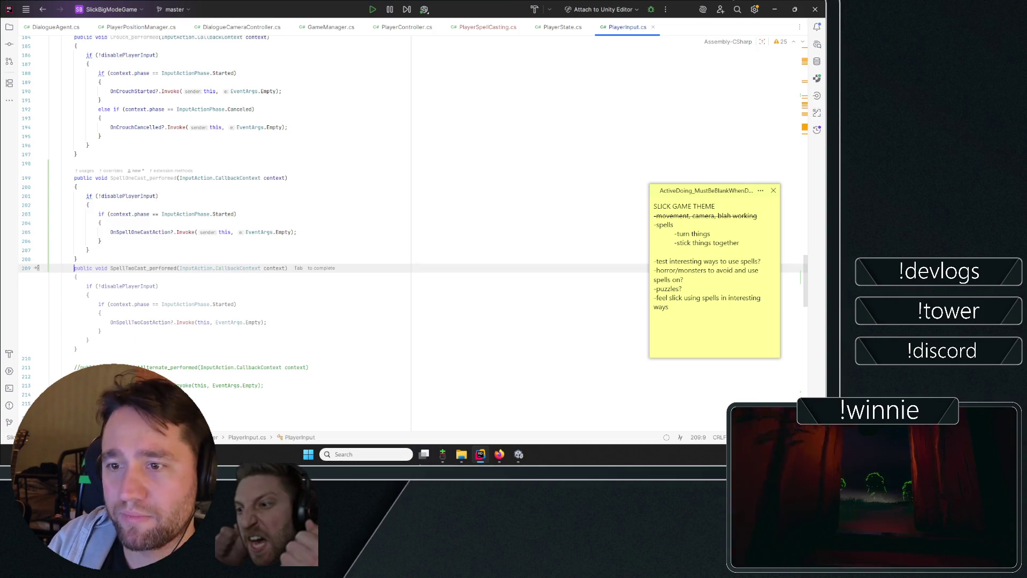
{"action": "type", "text": "public void SpellTwoCast_performed(InputAction.CallbackContext context"}
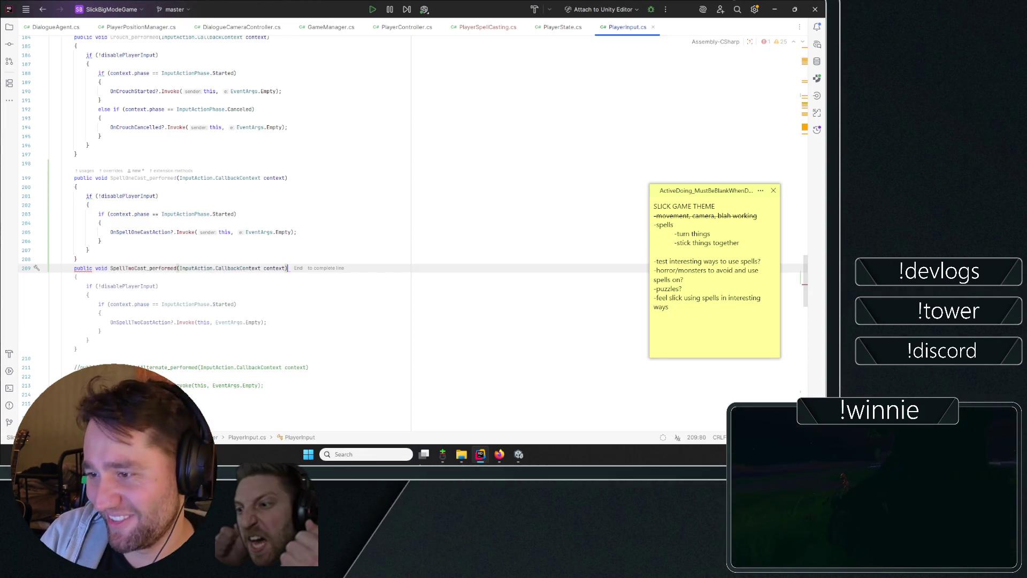
{"action": "key", "text": "Tab"}
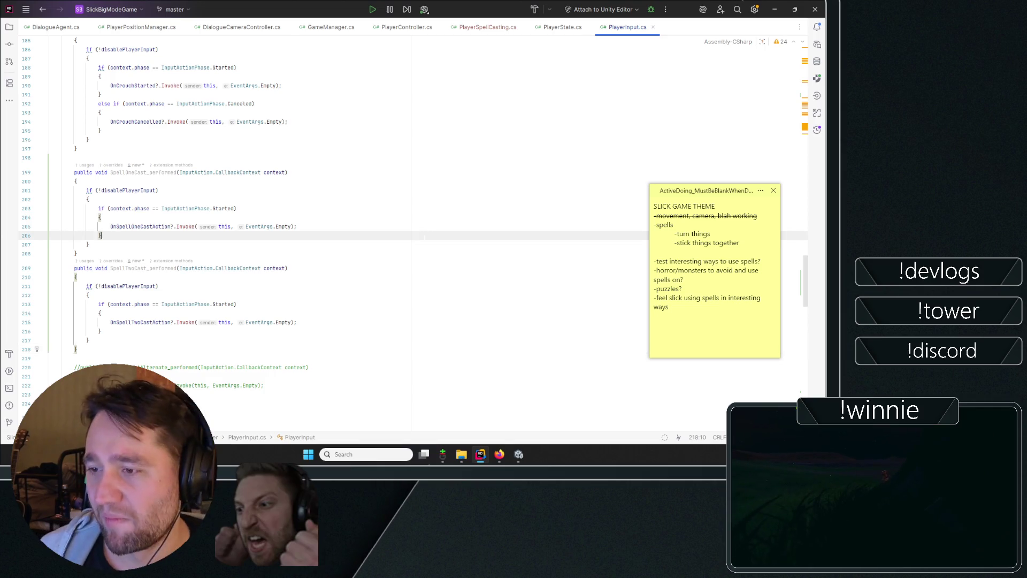
{"action": "left_click_drag", "start_coordinate": [75, 276], "coordinate": [78, 277]}
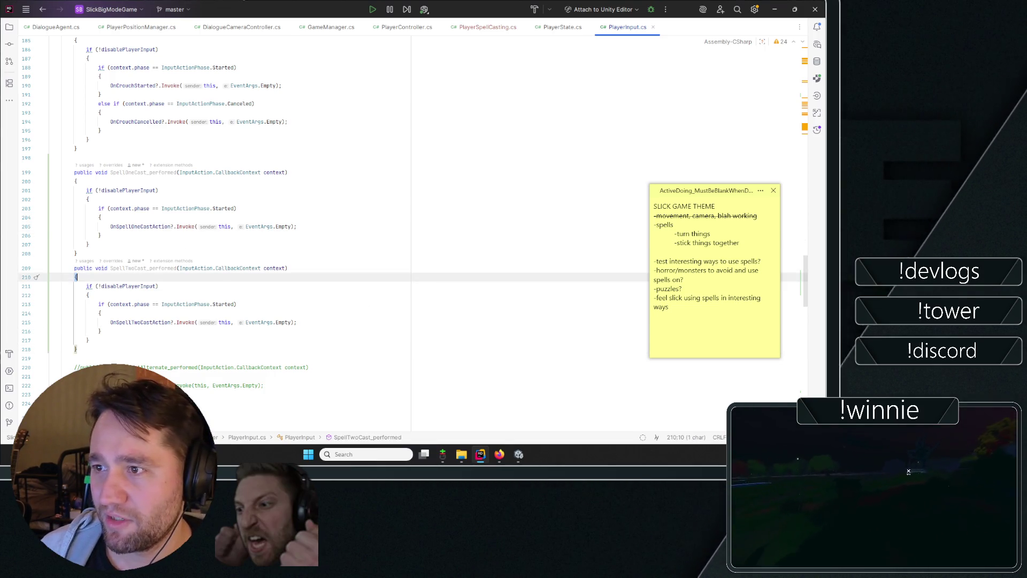
{"action": "scroll", "coordinate": [140, 263], "scroll_direction": "up", "scroll_amount": 4}
{"action": "double_click", "coordinate": [240, 212]}
{"action": "scroll", "coordinate": [240, 212], "scroll_direction": "down", "scroll_amount": 6}
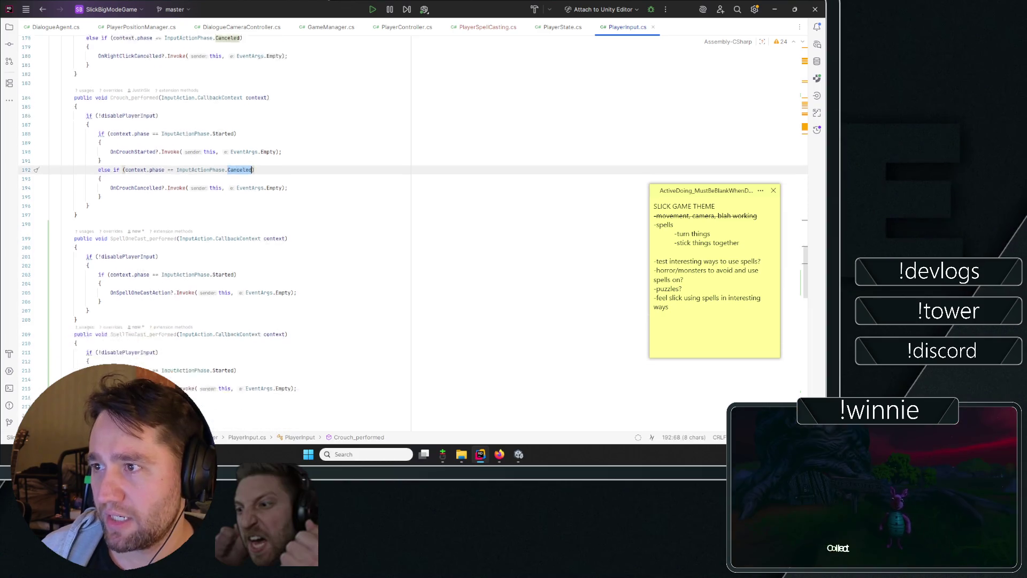
{"action": "left_click", "coordinate": [188, 250]}
{"action": "left_click", "coordinate": [224, 245]}
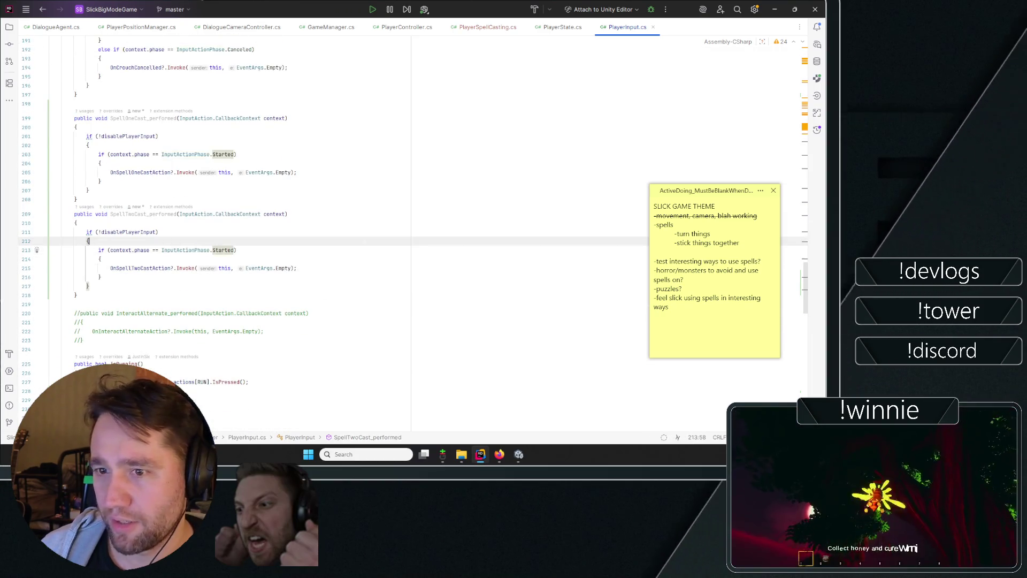
- Review both spell handlers and save the changes so Unity refreshes
{"action": "scroll", "coordinate": [312, 303], "scroll_direction": "up", "scroll_amount": 20}
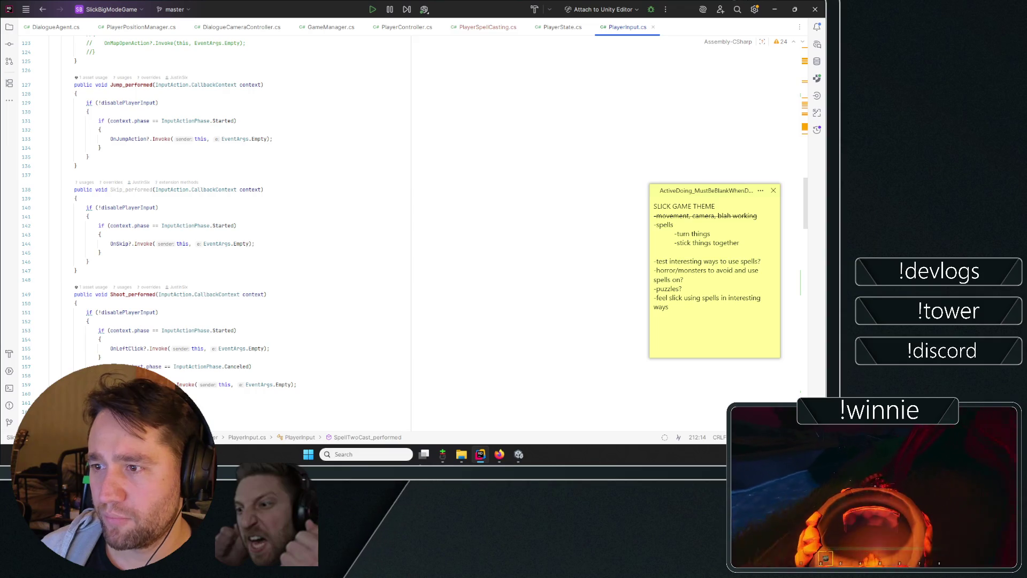
{"action": "scroll", "coordinate": [308, 302], "scroll_direction": "down", "scroll_amount": 20}
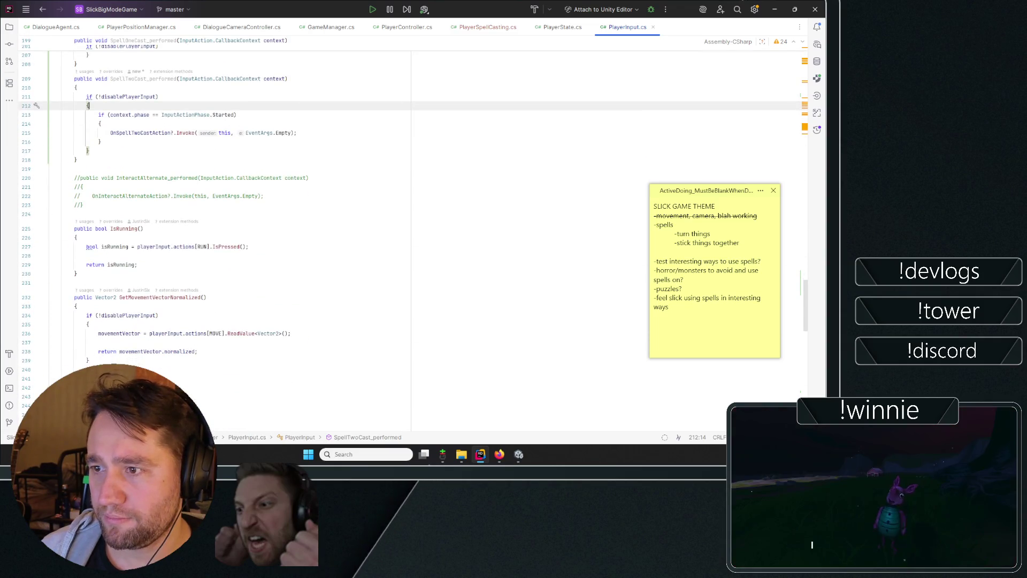
{"action": "left_click", "coordinate": [80, 107]}
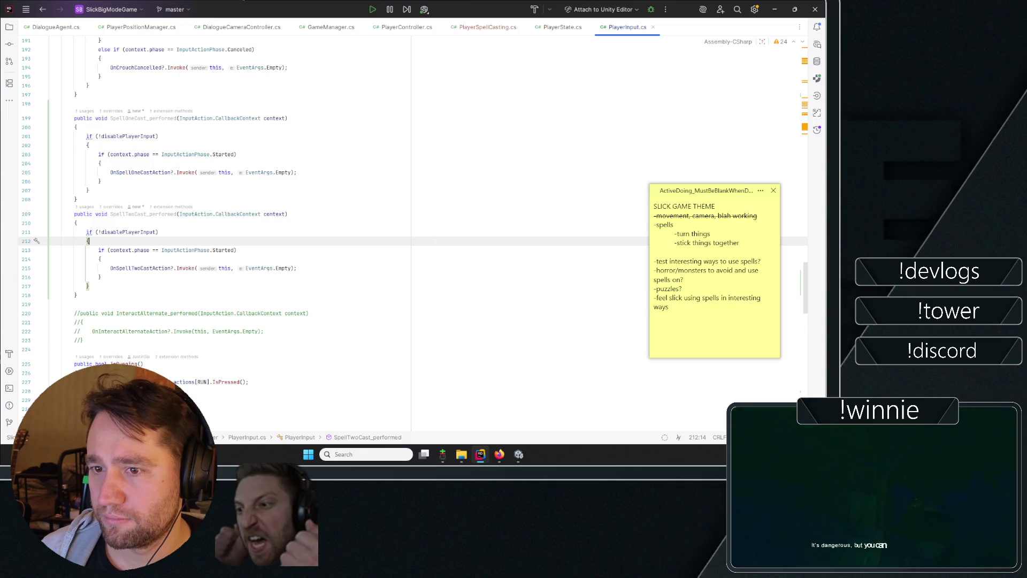
{"action": "scroll", "coordinate": [309, 214], "scroll_direction": "up", "scroll_amount": 3}
{"action": "key", "text": "ctrl+z"}
{"action": "key", "text": "ctrl+z"}
{"action": "key", "text": "ctrl+z"}
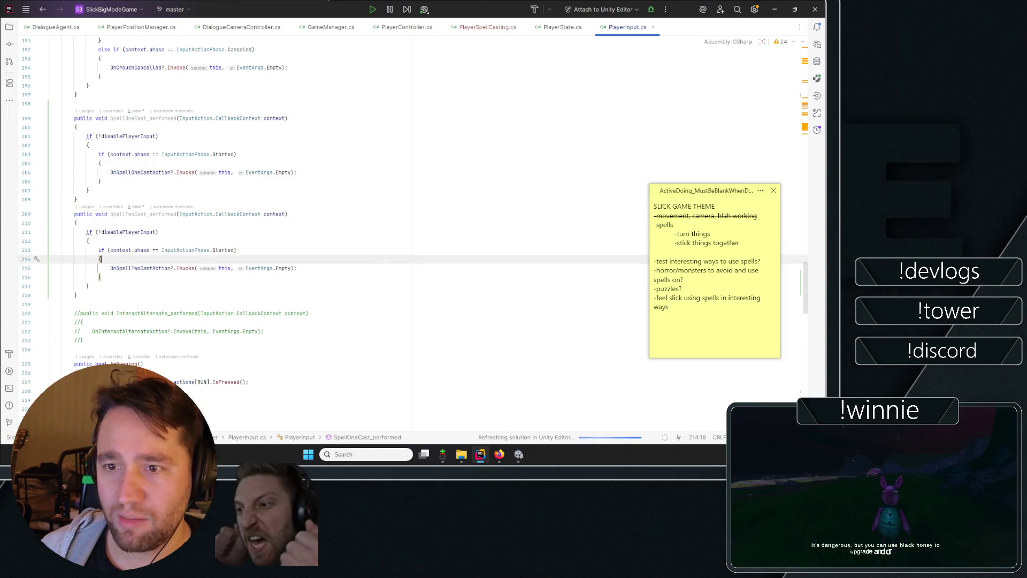
{"action": "scroll", "coordinate": [231, 230], "scroll_direction": "up", "scroll_amount": 20}
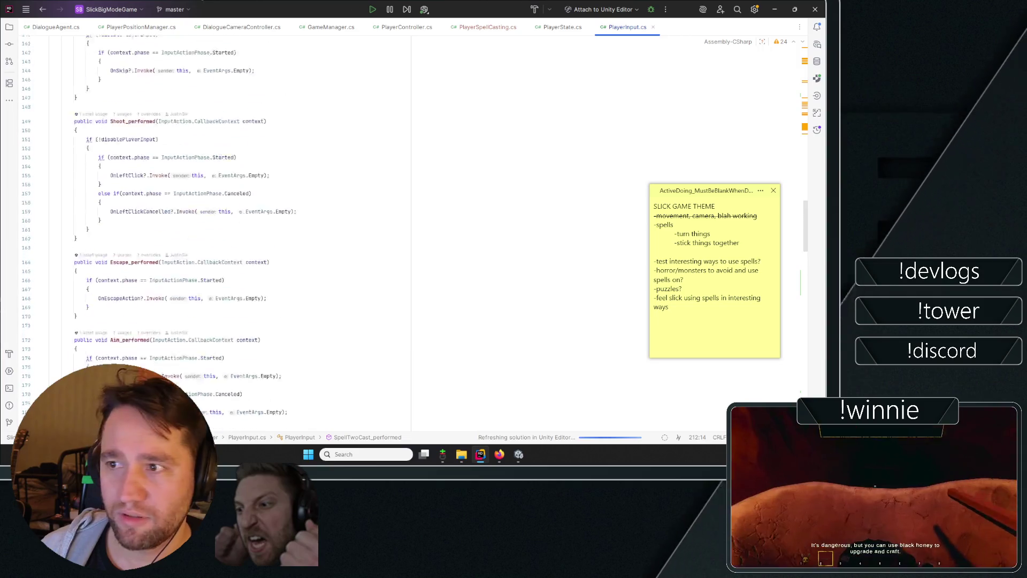
{"action": "scroll", "coordinate": [119, 100], "scroll_direction": "up", "scroll_amount": 13}
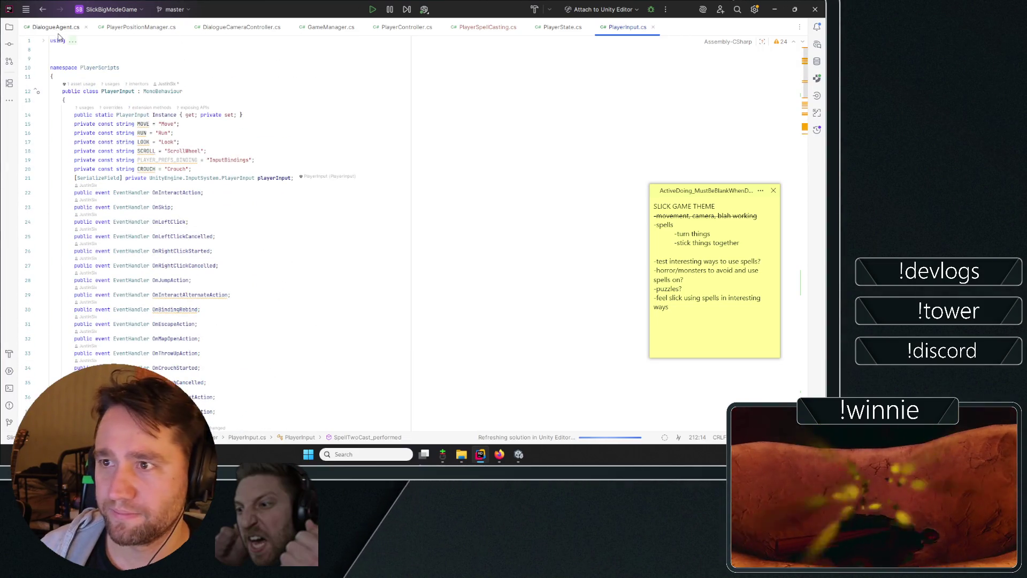
{"action": "left_click", "coordinate": [408, 27]}
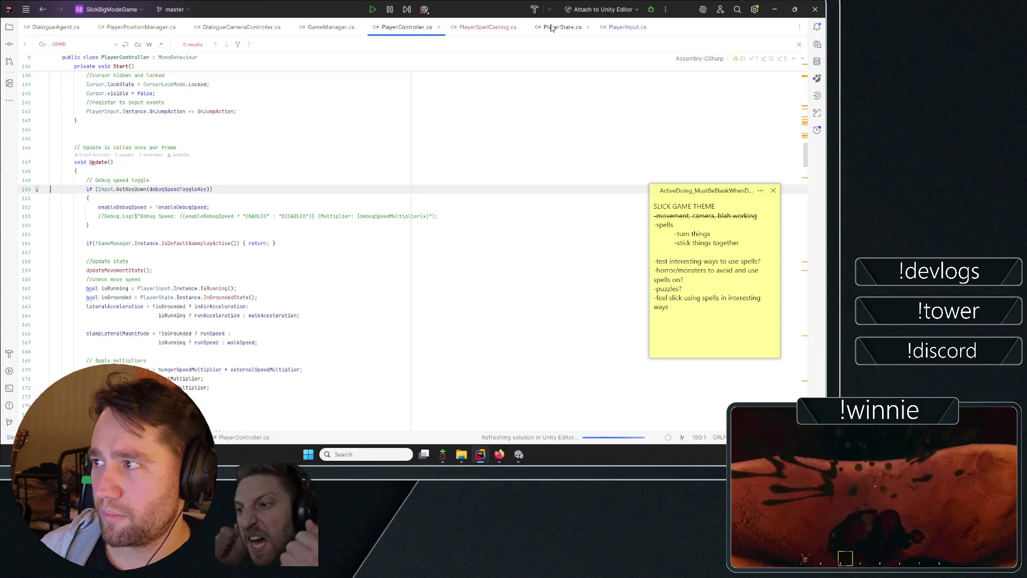
- In PlayerSpellCasting.cs Start, subscribe to OnSpellOneCastAction with a generated InstanceOnOnSpellOneCastAction handler
{"action": "left_click", "coordinate": [488, 27]}
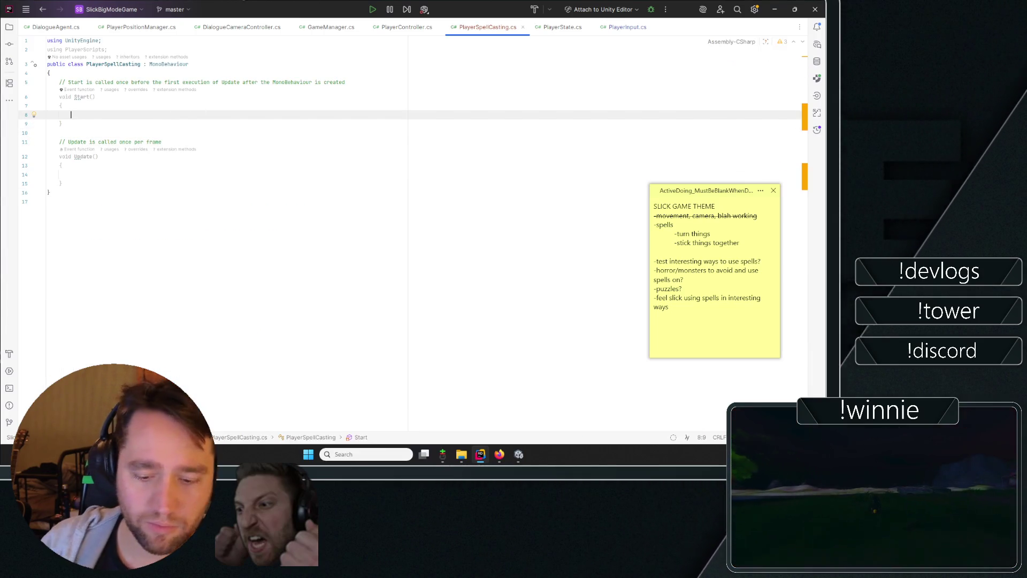
{"action": "type", "text": "PlayerInput.Instance."}
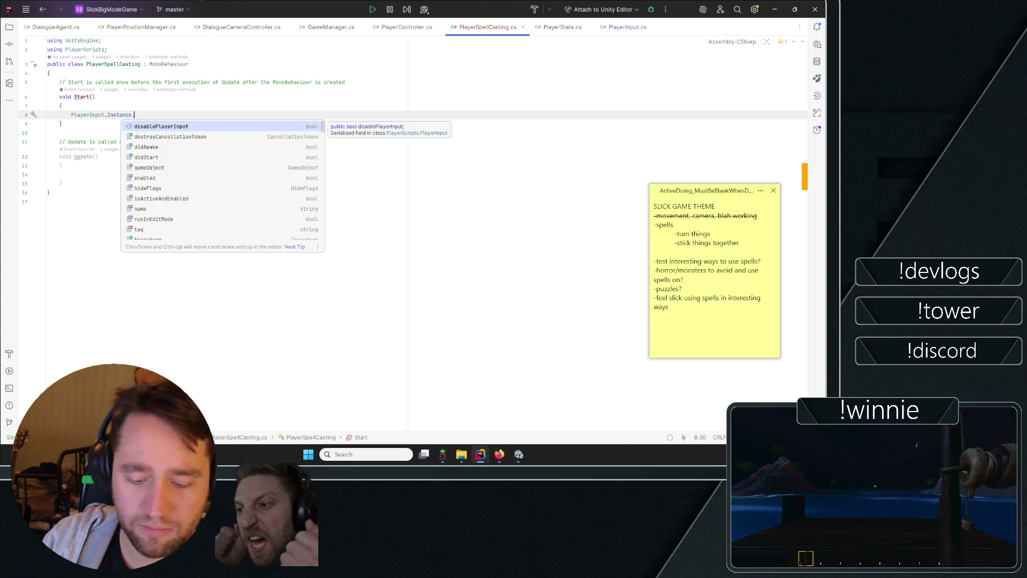
{"action": "type", "text": "onsp"}
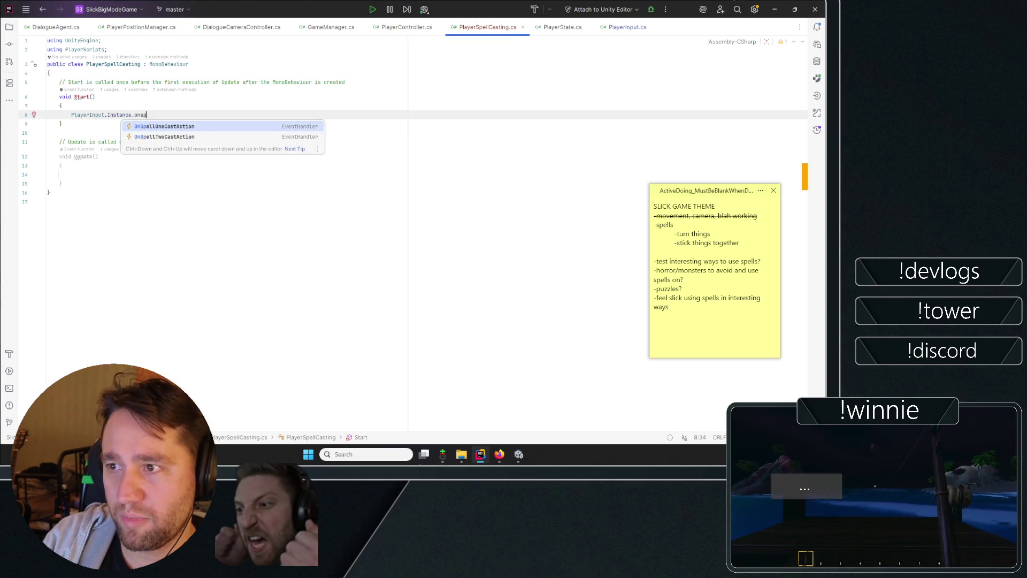
{"action": "key", "text": "Return"}
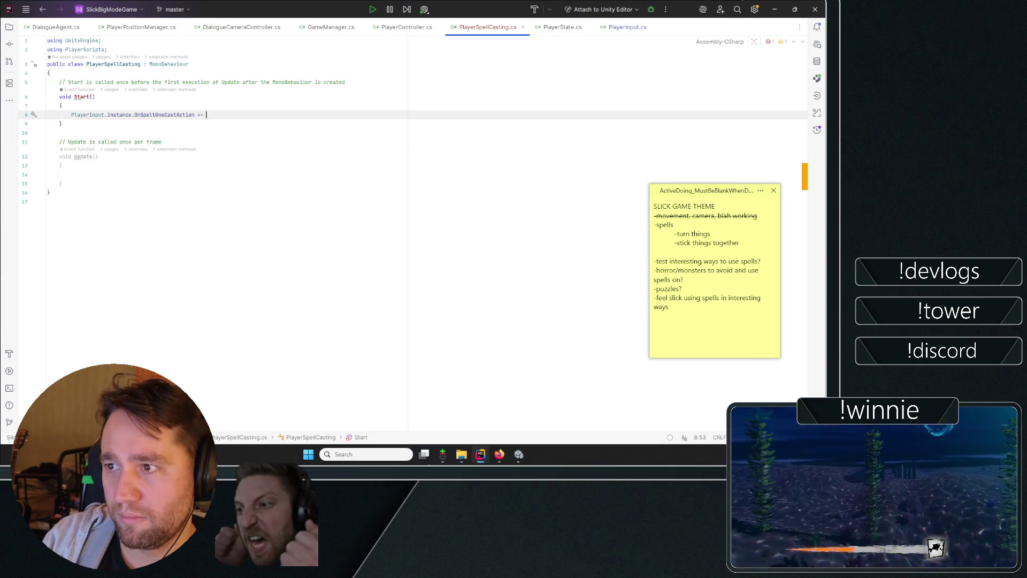
{"action": "key", "text": "Return"}
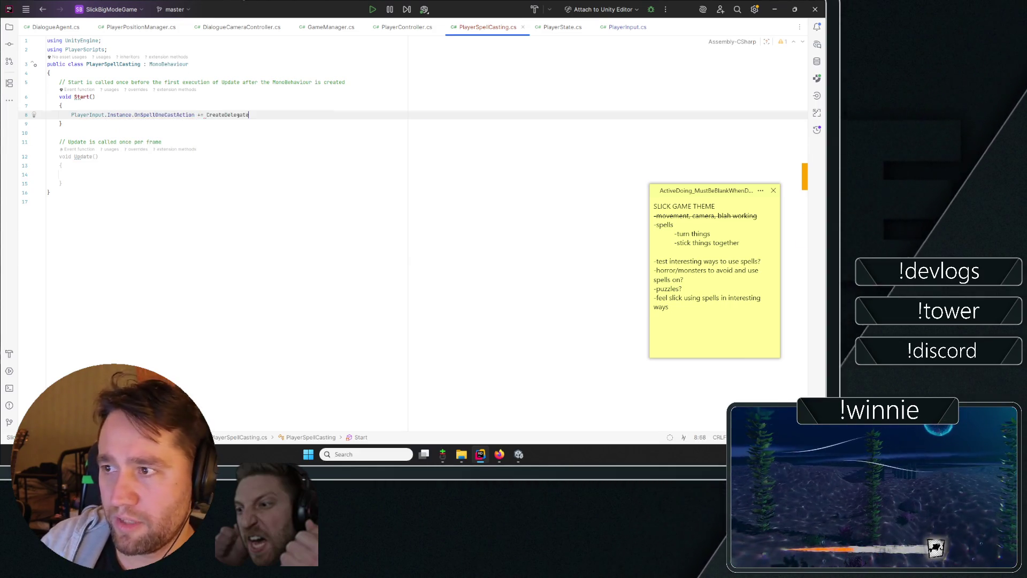
{"action": "key", "text": "Return"}
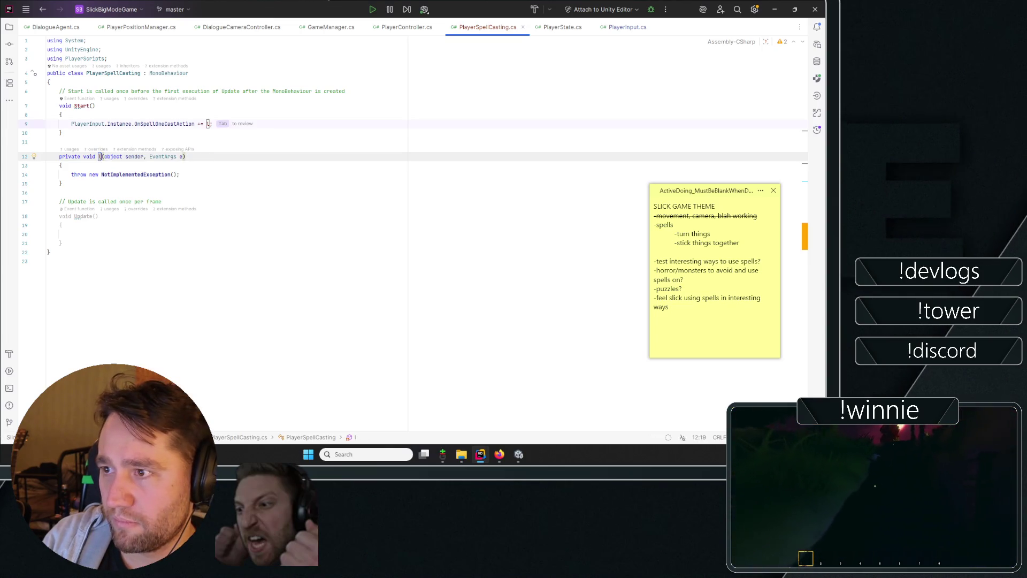
{"action": "key", "text": "Return"}
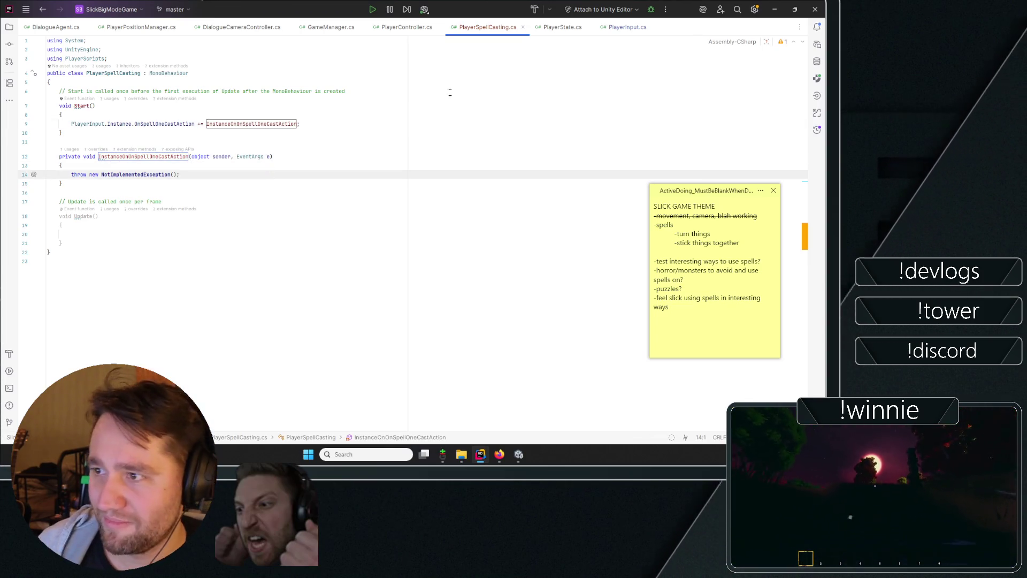
- Add a second subscription in Start to PlayerInput.Instance.OnSpellTwoCastAction
{"action": "left_click", "coordinate": [362, 134]}
{"action": "left_click", "coordinate": [343, 124]}
{"action": "key", "text": "Return"}
{"action": "type", "text": "PlayerInput.In"}
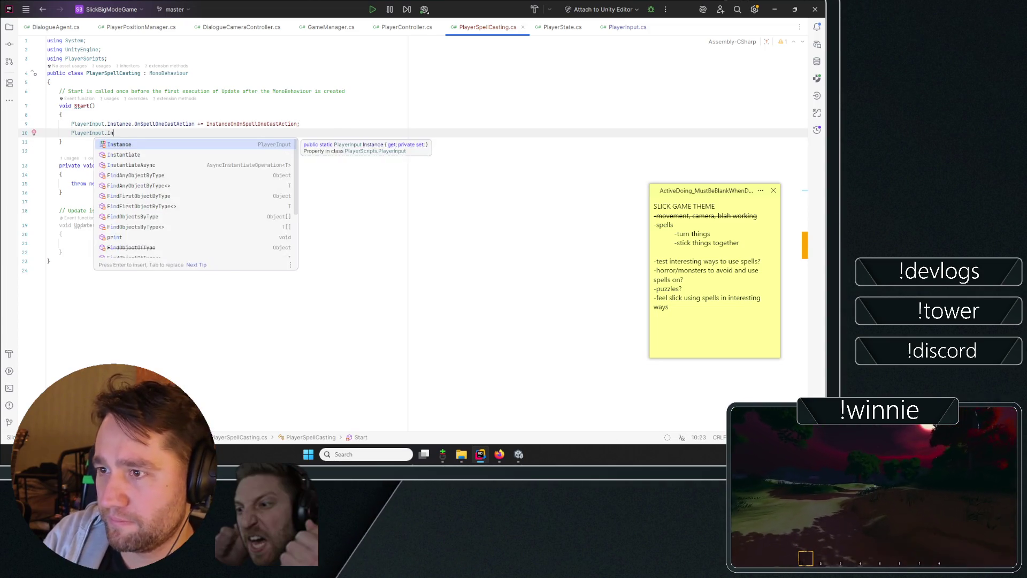
{"action": "key", "text": "Return"}
{"action": "type", "text": ".Instance."}
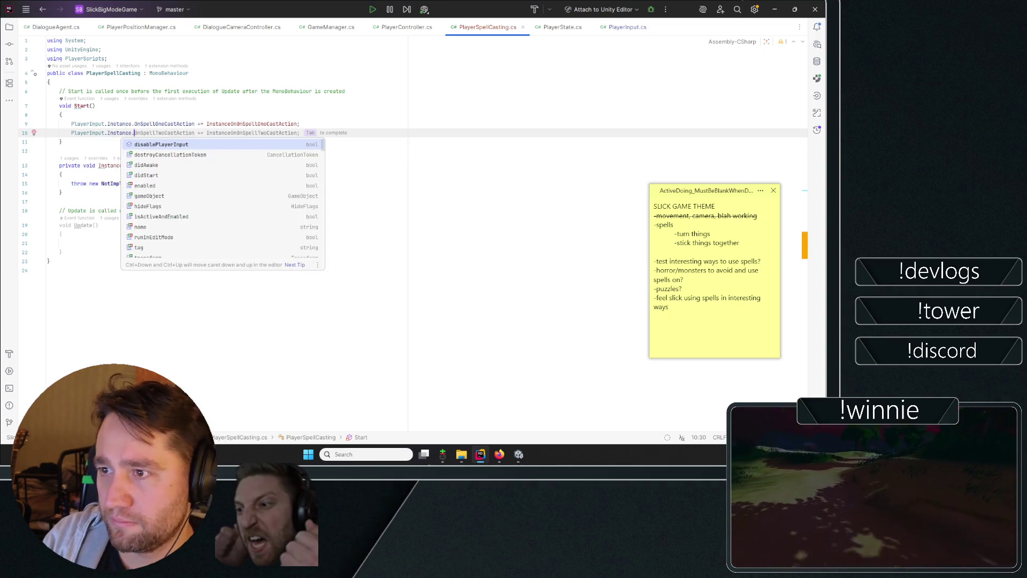
{"action": "key", "text": "Tab"}
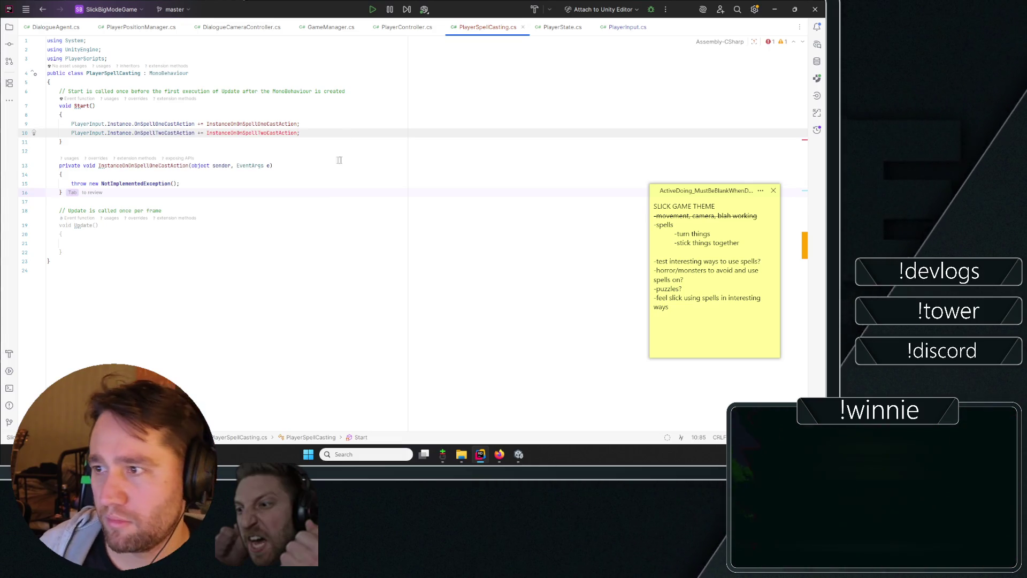
- Generate the missing InstanceOnOnSpellTwoCastAction handler method
{"action": "triple_click", "coordinate": [254, 134]}
{"action": "left_click_drag", "start_coordinate": [320, 140], "coordinate": [233, 135]}
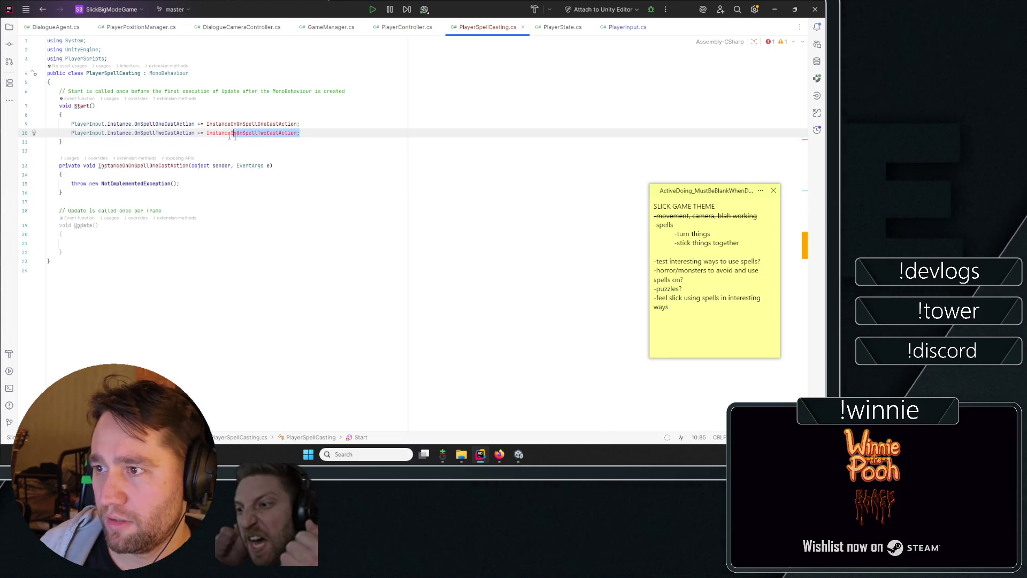
{"action": "left_click", "coordinate": [203, 134]}
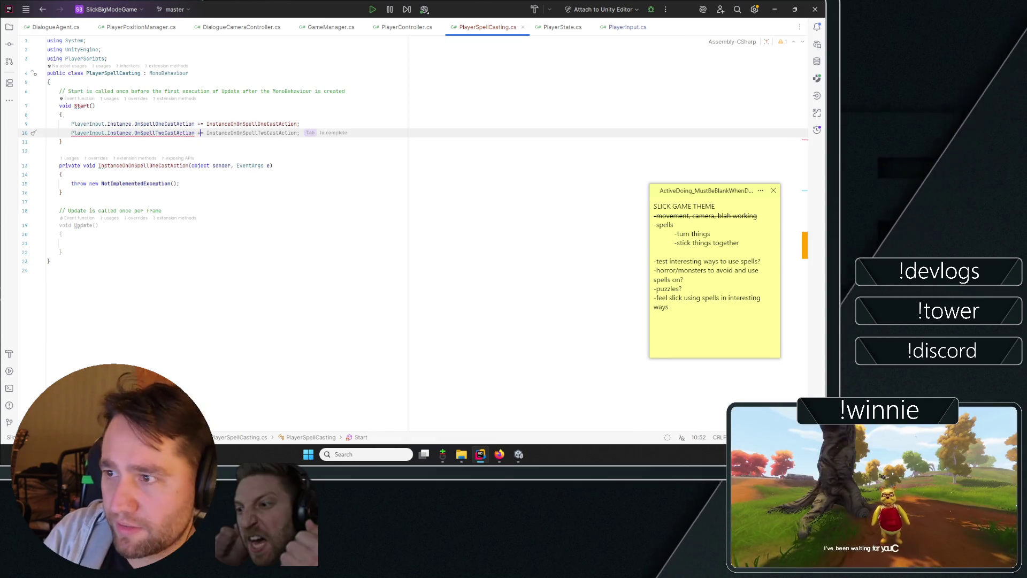
{"action": "key", "text": "ctrl+space"}
{"action": "key", "text": "Down"}
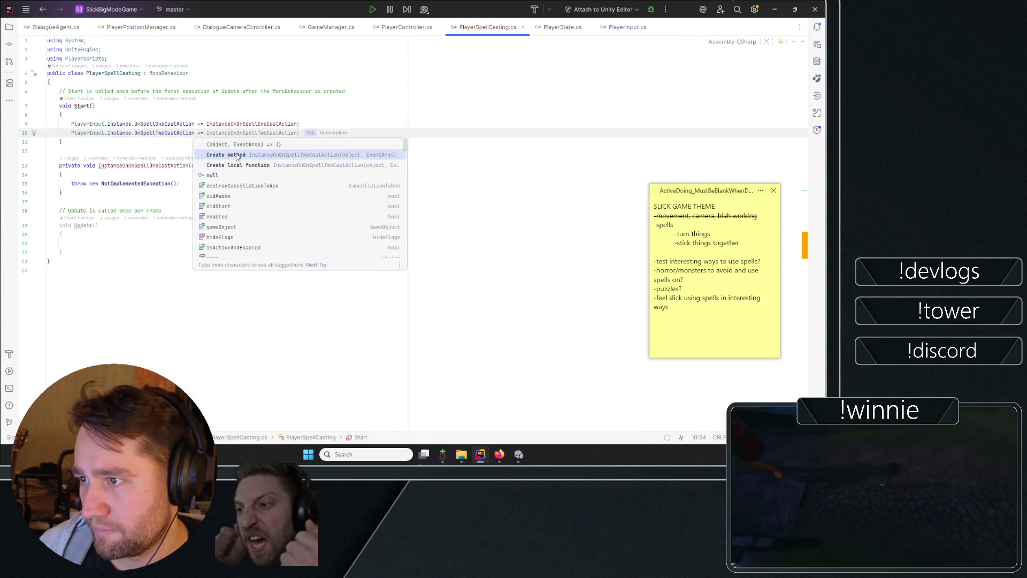
{"action": "key", "text": "Return"}
{"action": "key", "text": "ctrl+z"}
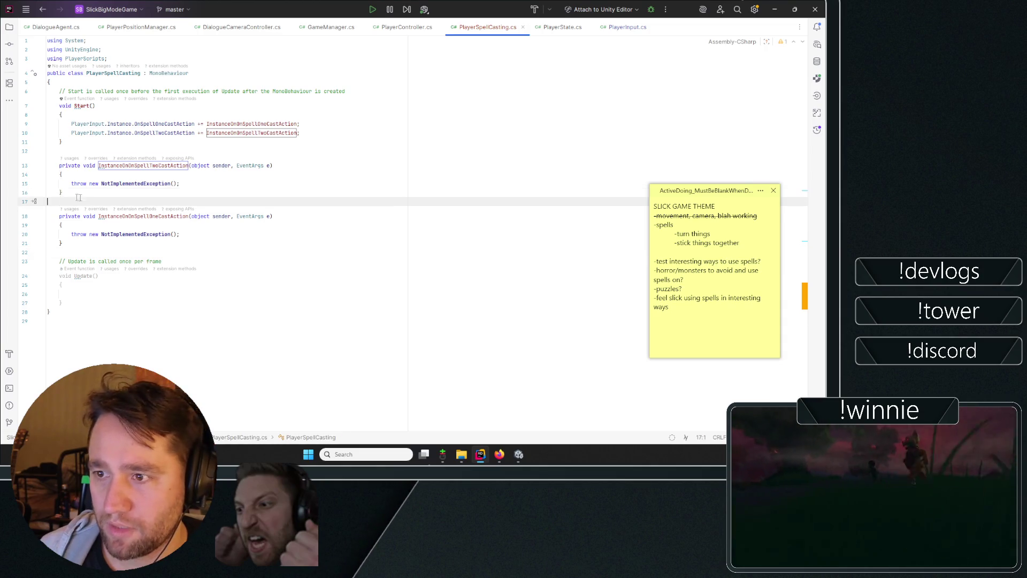
{"action": "key", "text": "ctrl+shift+z"}
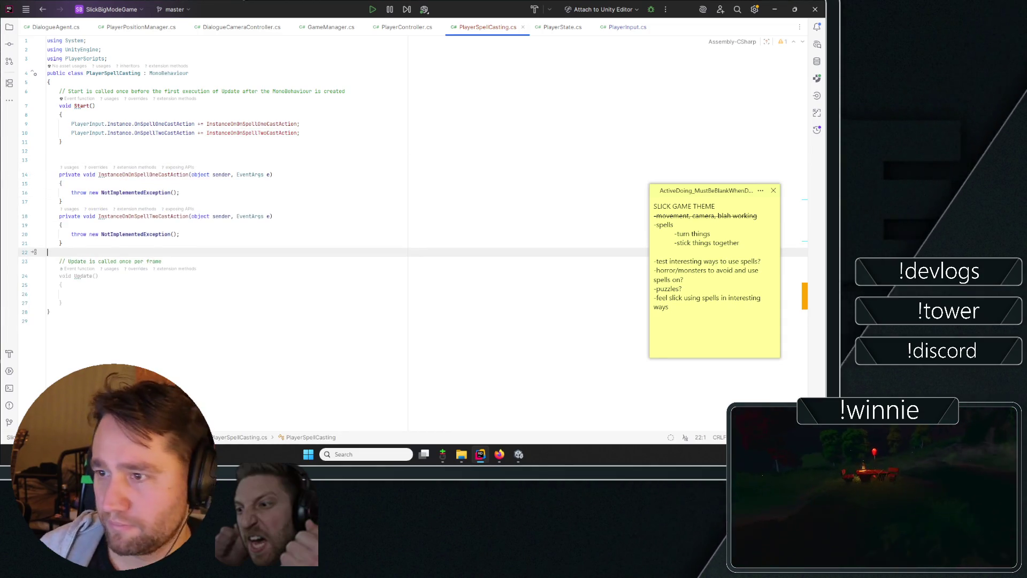
- Delete the unused Update method
{"action": "key", "text": "ctrl+w"}
{"action": "key", "text": "ctrl+w"}
{"action": "key", "text": "ctrl+w"}
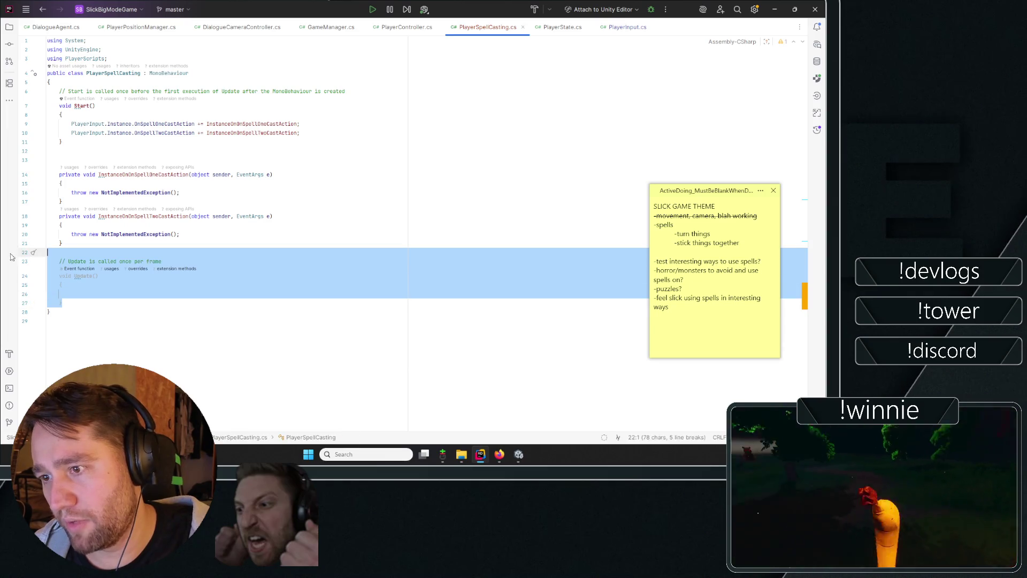
{"action": "key", "text": "Delete"}
{"action": "key", "text": "Up"}
{"action": "key", "text": "Up"}
{"action": "key", "text": "Up"}
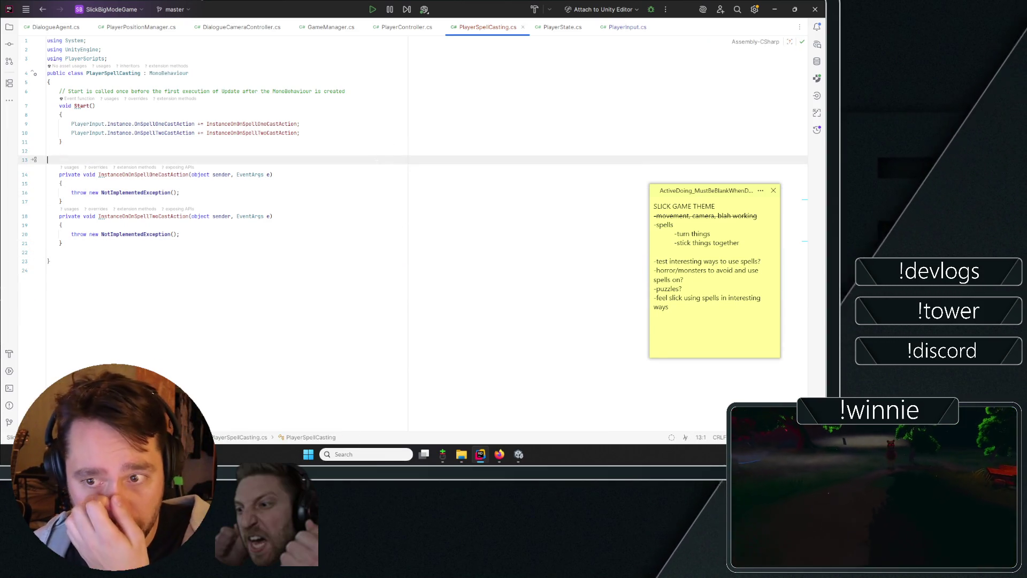
{"action": "left_click", "coordinate": [273, 174]}
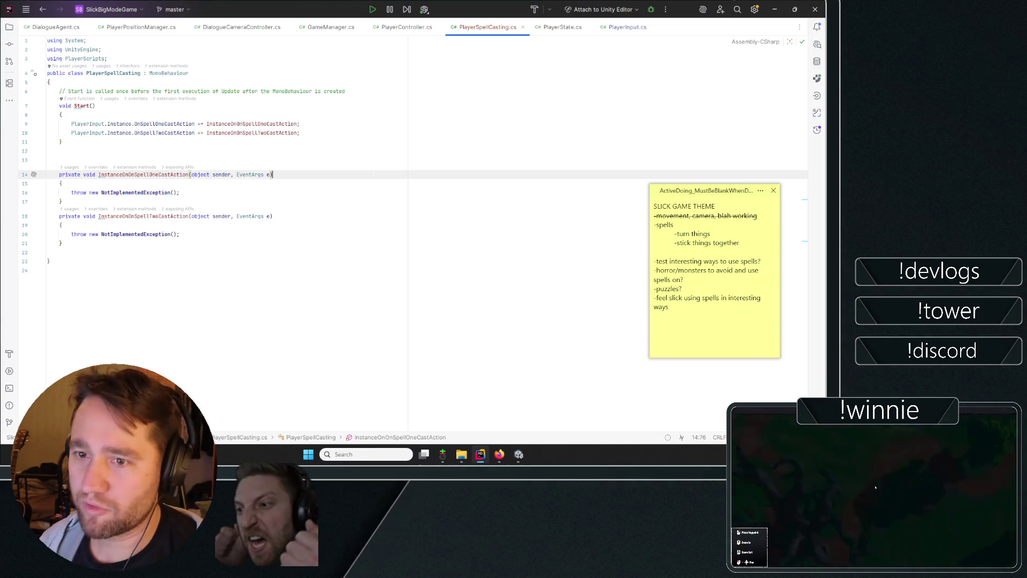
- Delete the NotImplementedException throw lines from both spell handlers
{"action": "key", "text": "Up"}
{"action": "key", "text": "Up"}
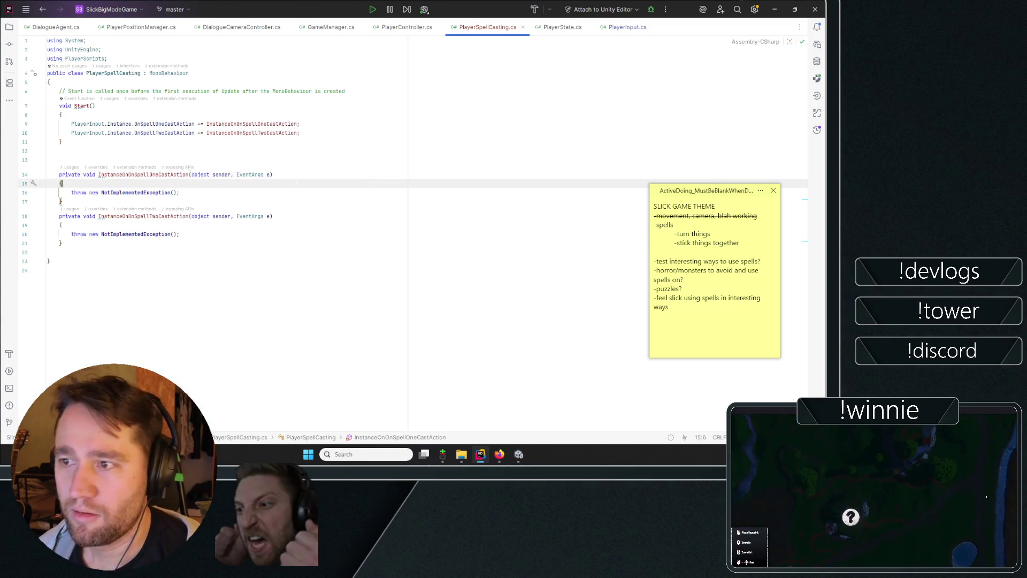
{"action": "key", "text": "Down"}
{"action": "key", "text": "Down"}
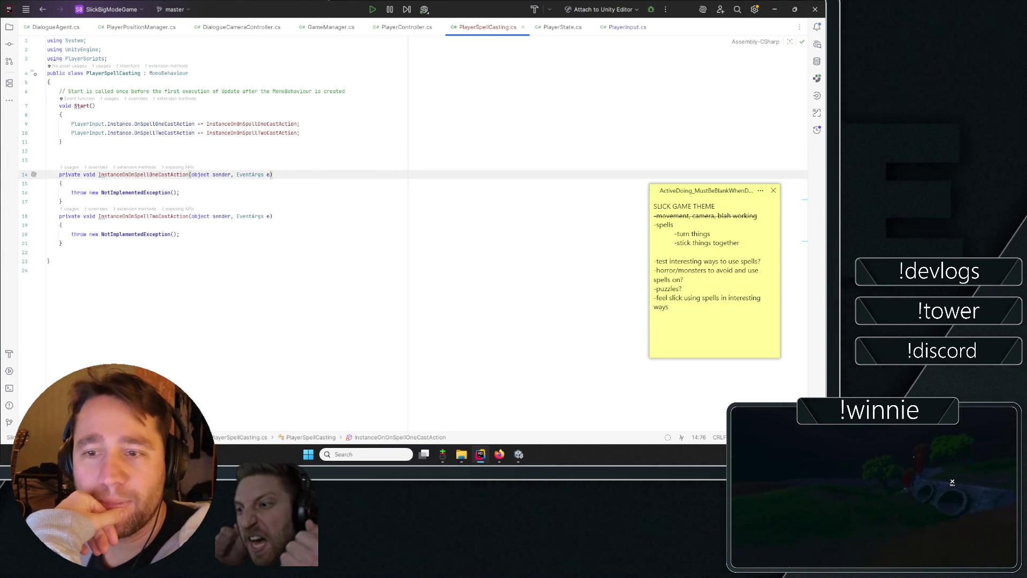
{"action": "key", "text": "Down"}
{"action": "key", "text": "Down"}
{"action": "key", "text": "Down"}
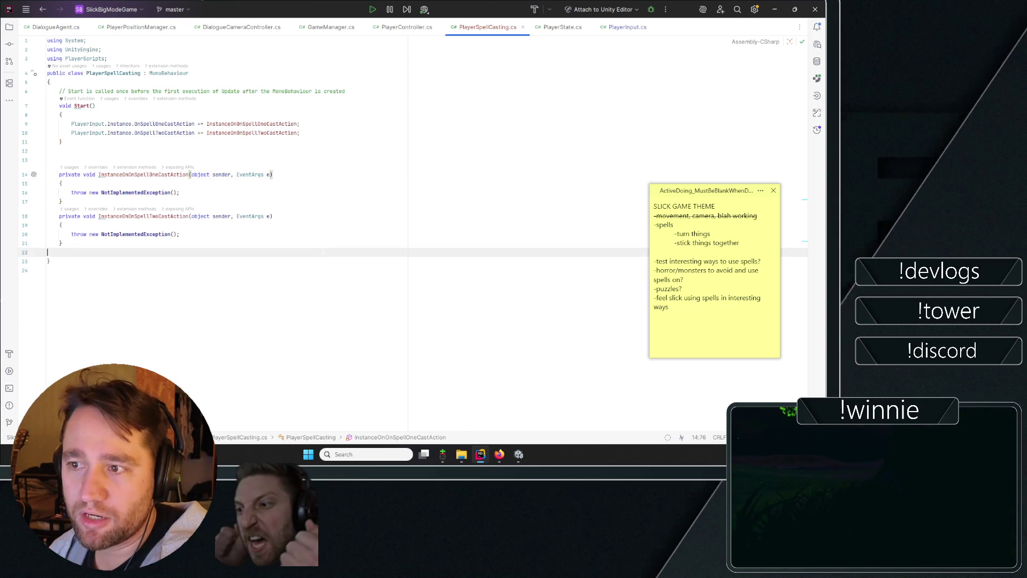
{"action": "key", "text": "Up"}
{"action": "key", "text": "Up"}
{"action": "key", "text": "Up"}
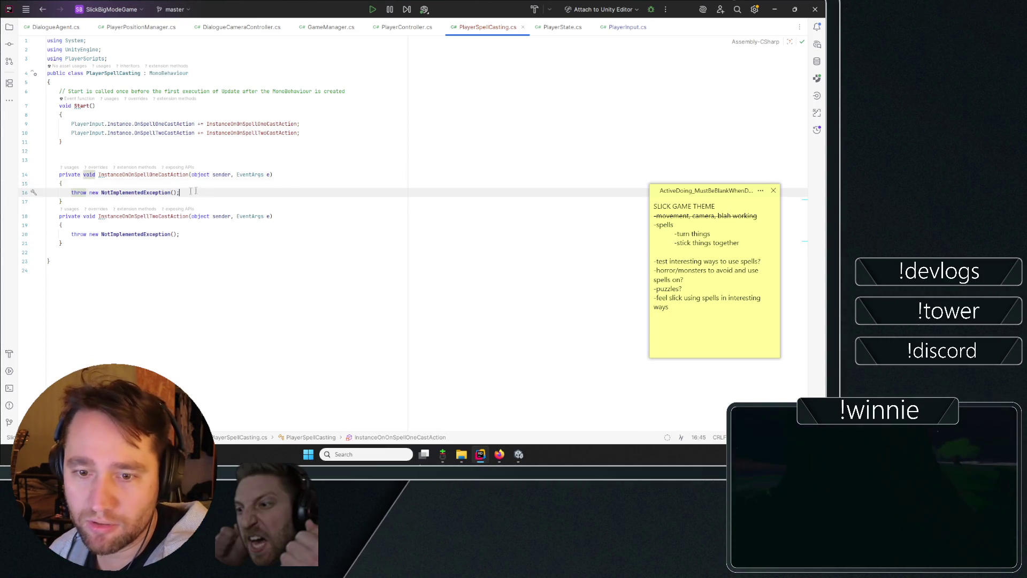
{"action": "mouse_move", "coordinate": [179, 192]}
{"action": "left_mouse_down"}
{"action": "mouse_move", "coordinate": [16, 177]}
{"action": "mouse_move", "coordinate": [13, 191]}
{"action": "left_mouse_up"}
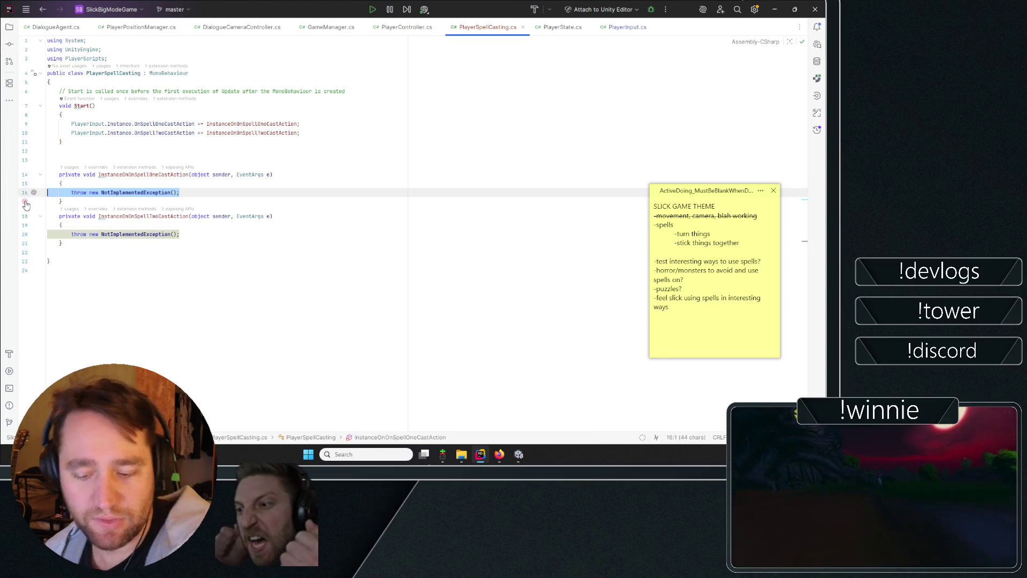
{"action": "key", "text": "Delete"}
{"action": "left_click_drag", "start_coordinate": [180, 234], "coordinate": [16, 239]}
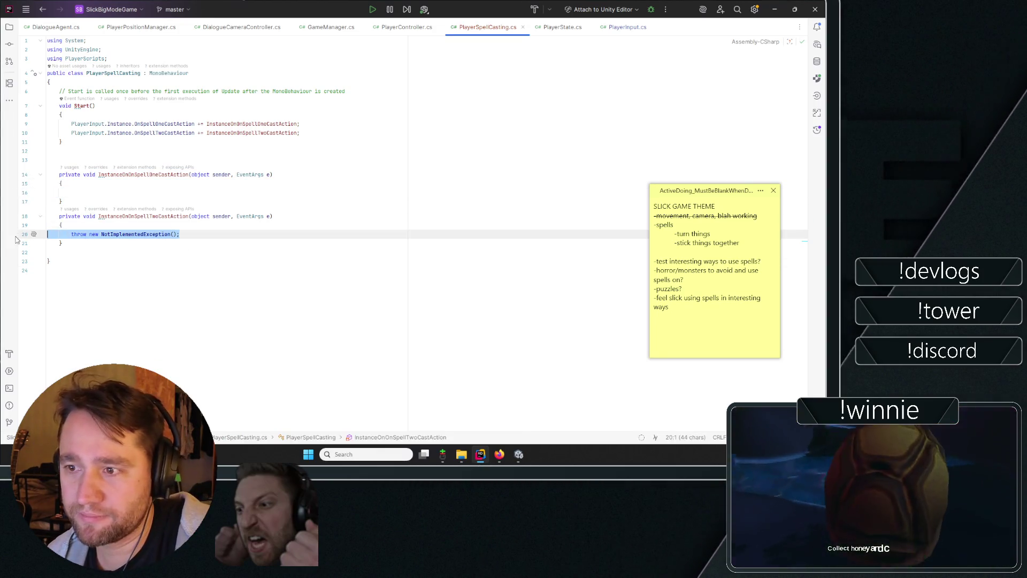
{"action": "key", "text": "Delete"}
- Save PlayerSpellCasting.cs and return to Unity
{"action": "key", "text": "Down"}
{"action": "key", "text": "Down"}
{"action": "key", "text": "Down"}
{"action": "key", "text": "Up"}
{"action": "key", "text": "Up"}
{"action": "key", "text": "Up"}
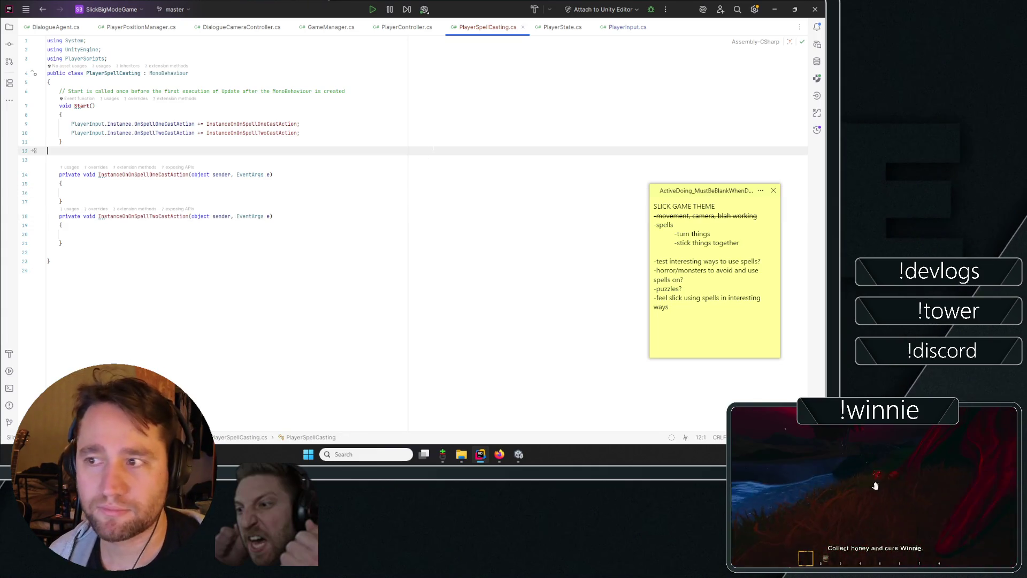
{"action": "key", "text": "Left"}
{"action": "key", "text": "ctrl+s"}
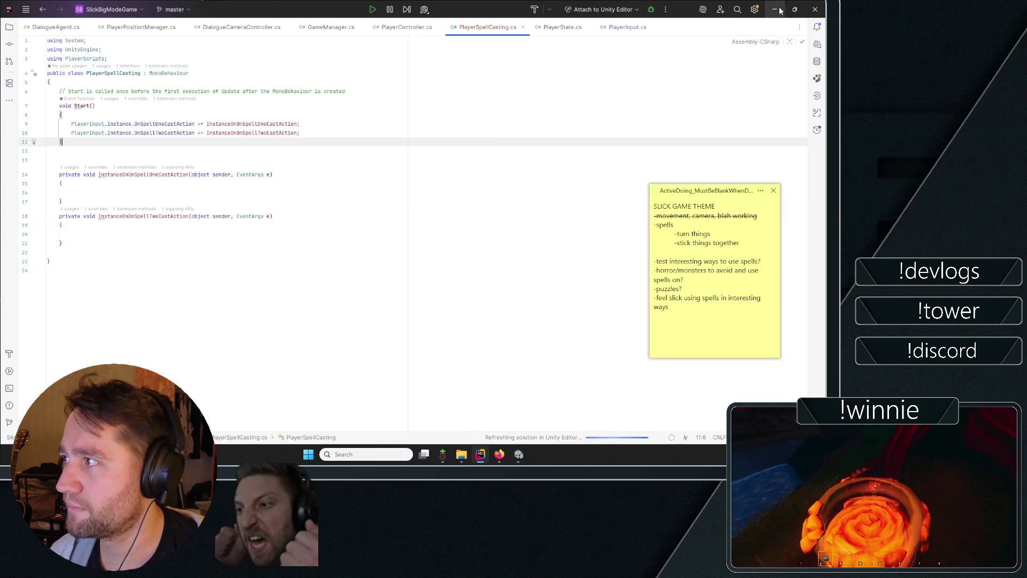
{"action": "left_click", "coordinate": [776, 10]}
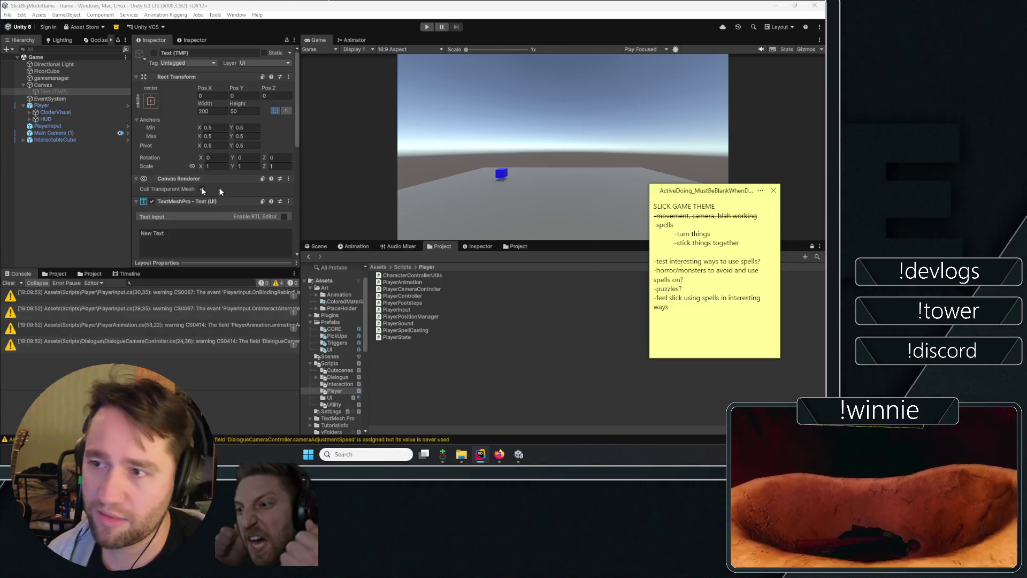
- Clear the old console warnings and collapse then re-expand the Player's children
{"action": "left_click", "coordinate": [6, 283]}
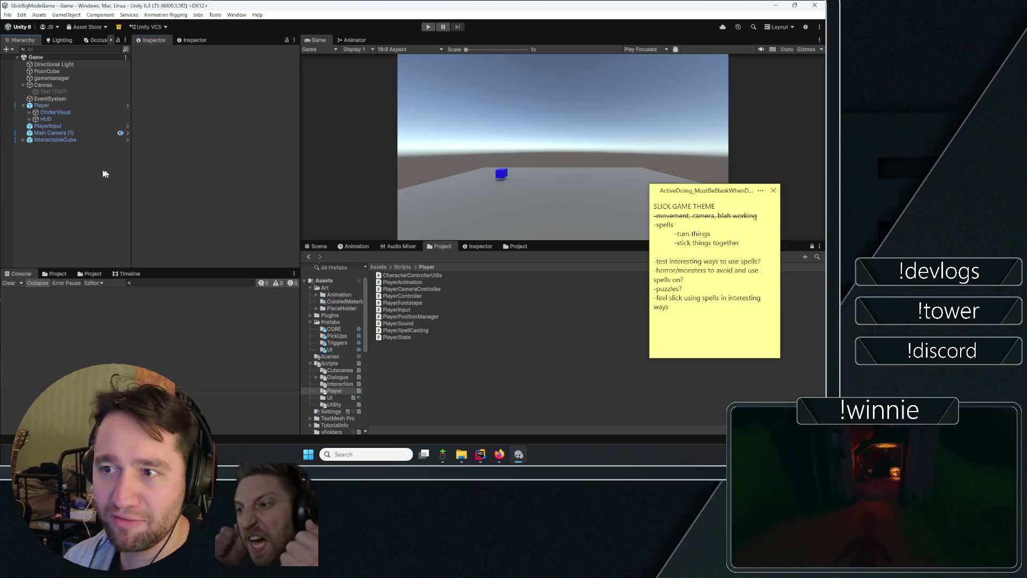
{"action": "left_click", "coordinate": [23, 105]}
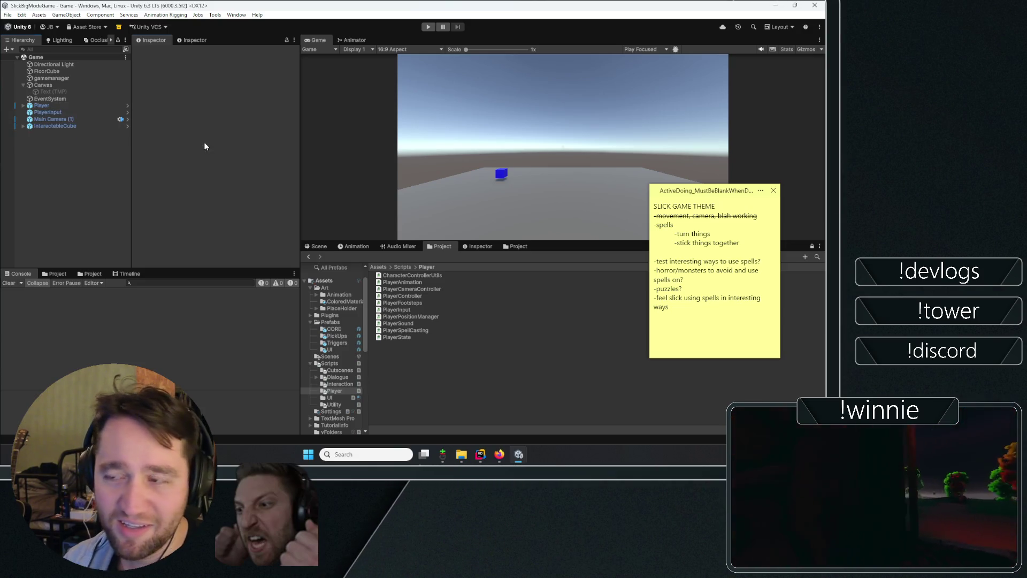
{"action": "left_click", "coordinate": [23, 106]}
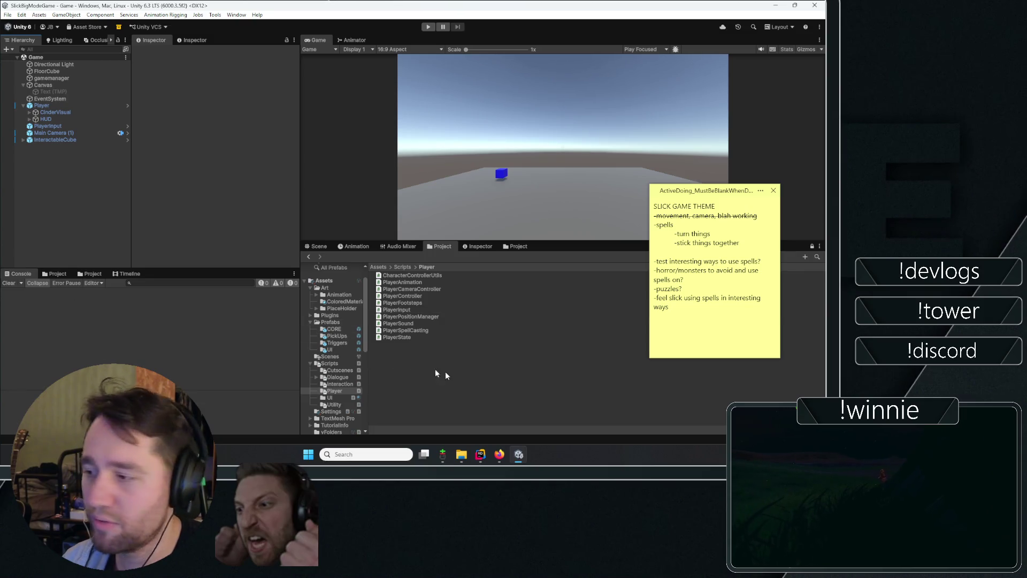
- Select InteractableCube, collapse its components, and choose Edit Script for Generic Can Pick Up
{"action": "left_click", "coordinate": [45, 140]}
{"action": "scroll", "coordinate": [156, 88], "scroll_direction": "down", "scroll_amount": 5}
{"action": "scroll", "coordinate": [180, 80], "scroll_direction": "up", "scroll_amount": 5}
{"action": "left_click", "coordinate": [181, 137]}
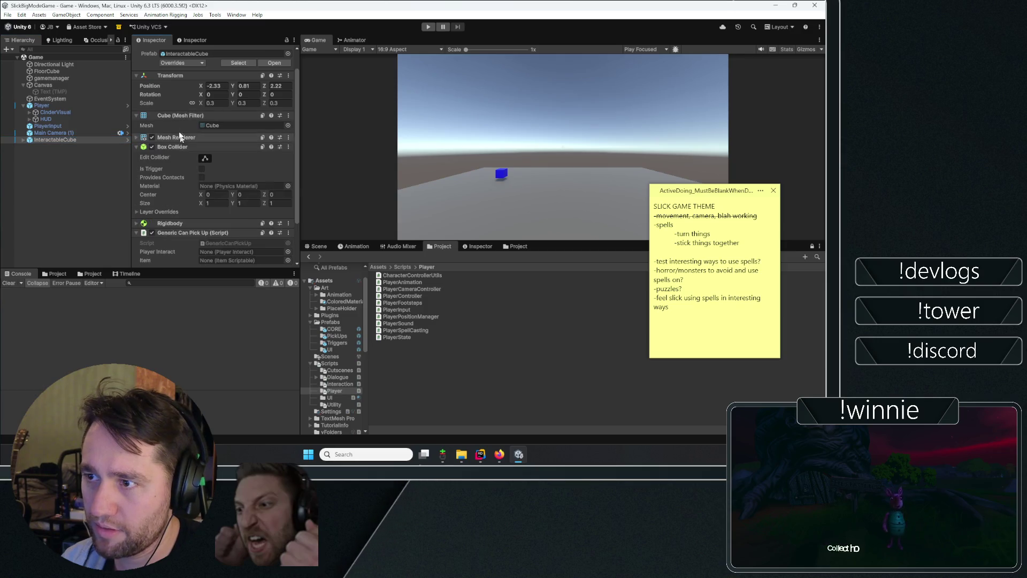
{"action": "left_click", "coordinate": [169, 76]}
{"action": "left_click", "coordinate": [168, 86]}
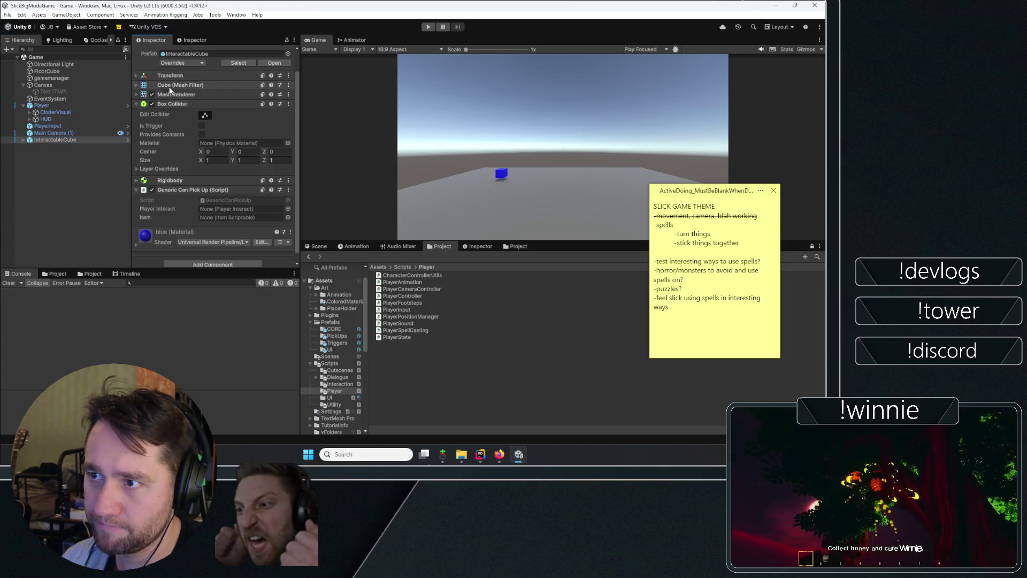
{"action": "left_click", "coordinate": [289, 190]}
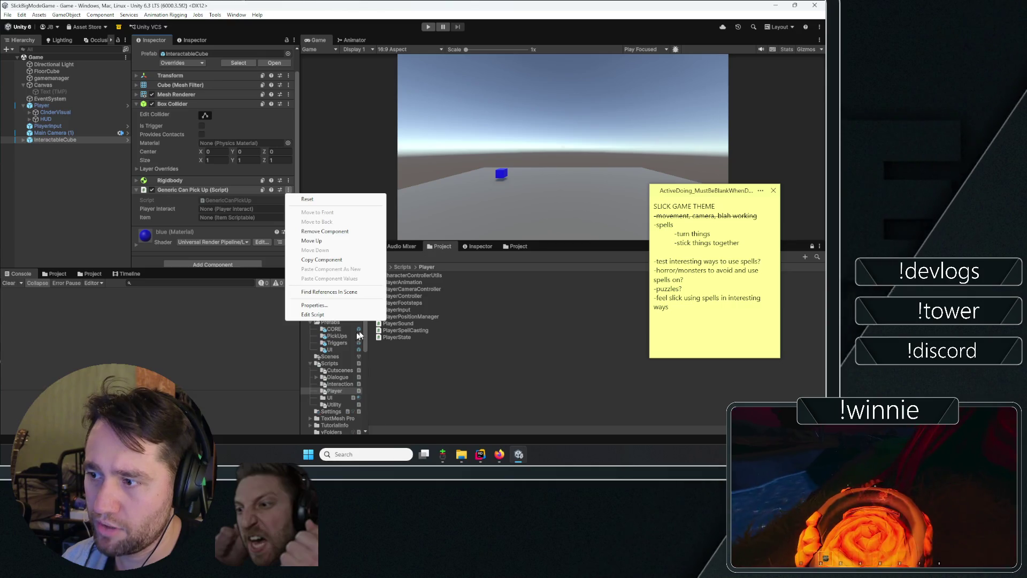
{"action": "left_click", "coordinate": [313, 314]}
{"action": "left_click", "coordinate": [163, 73]}
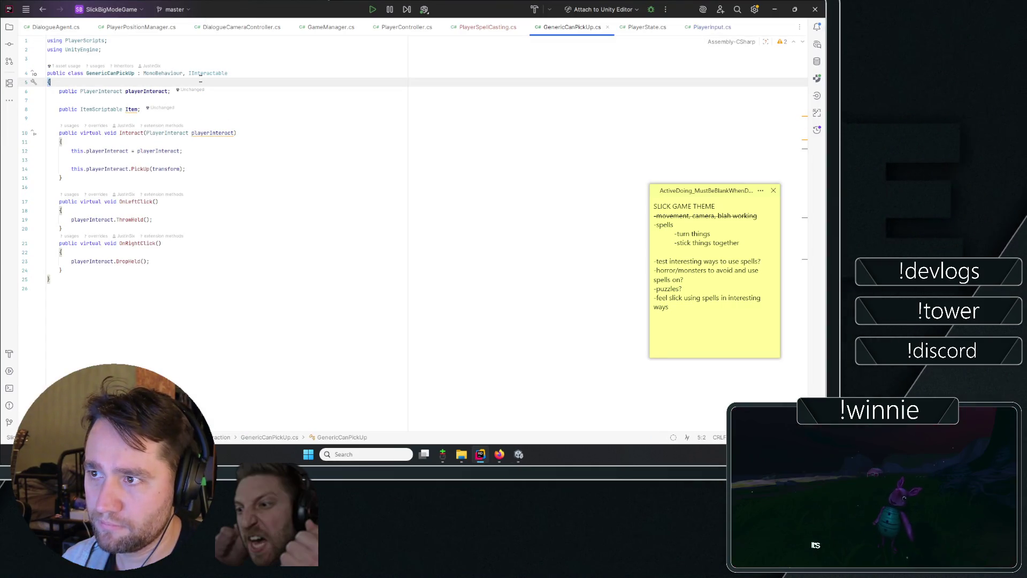
- Jump from GenericCanPickUp's IInteractable reference to the IInteractable declaration in IInteractable.cs
{"action": "double_click", "coordinate": [208, 73]}
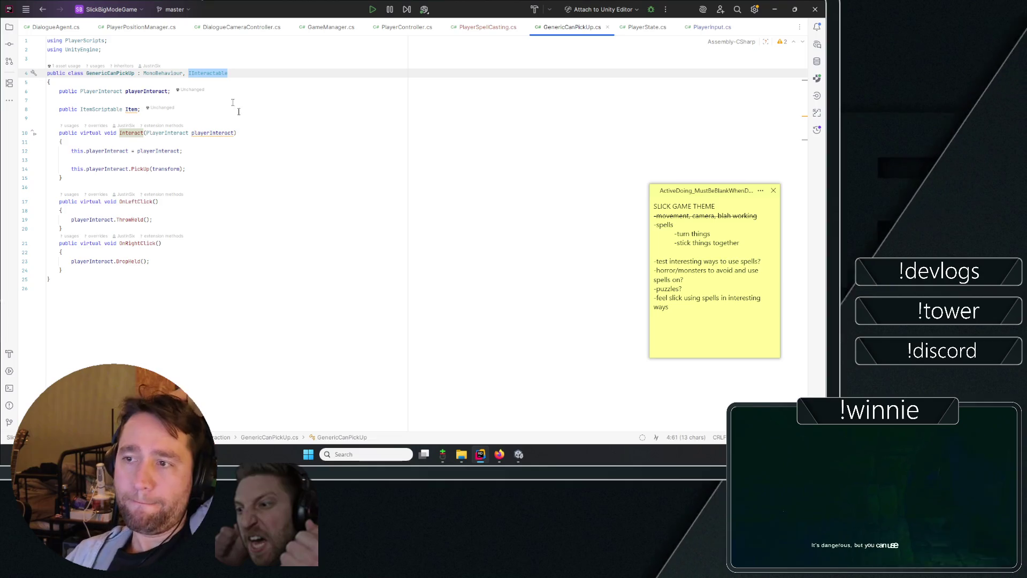
{"action": "right_click", "coordinate": [209, 74]}
{"action": "mouse_move", "coordinate": [232, 207]}
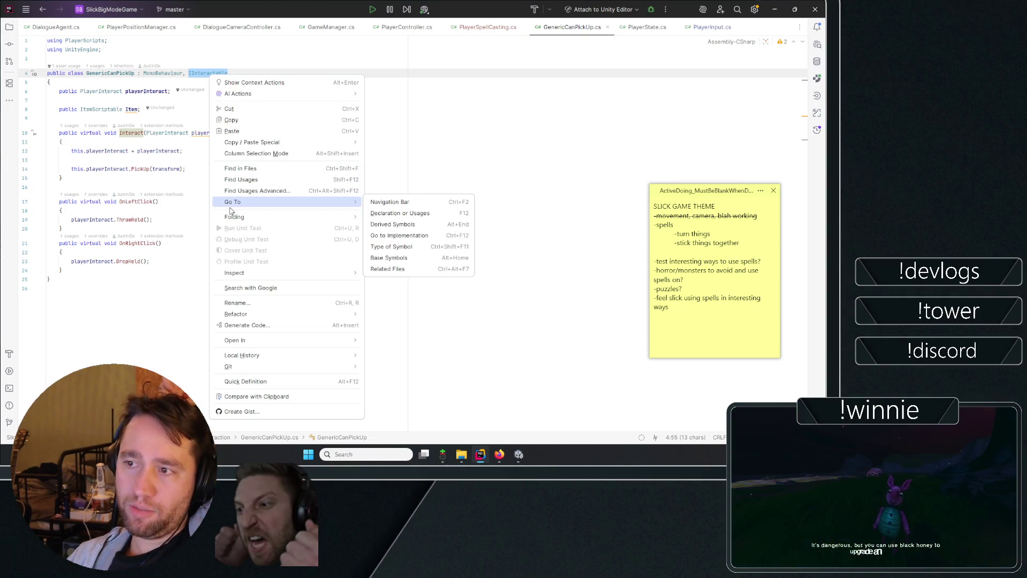
{"action": "left_click", "coordinate": [447, 213]}
{"action": "key", "text": "ctrl+a"}
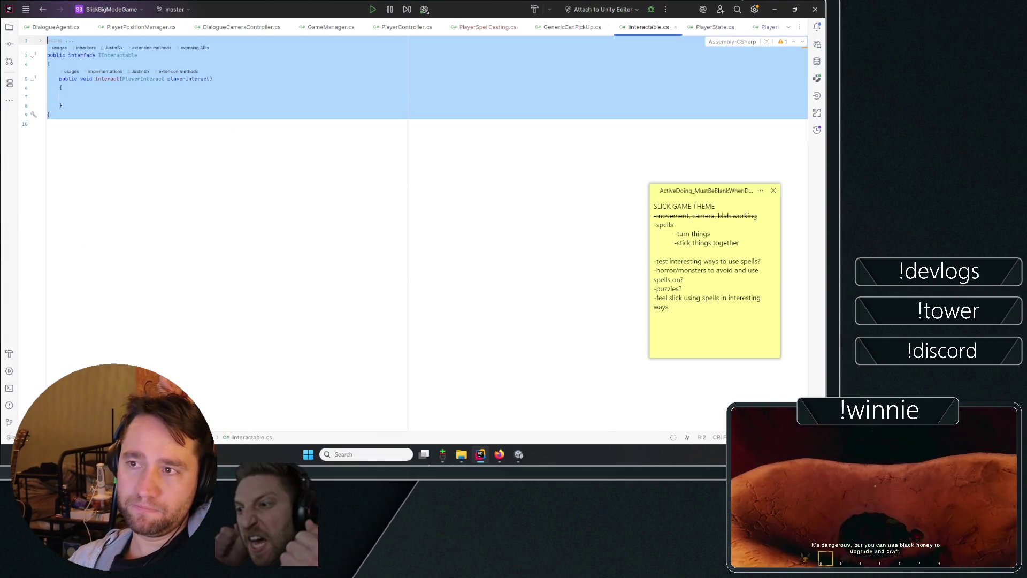
{"action": "key", "text": "Escape"}
{"action": "key", "text": "ctrl+a"}
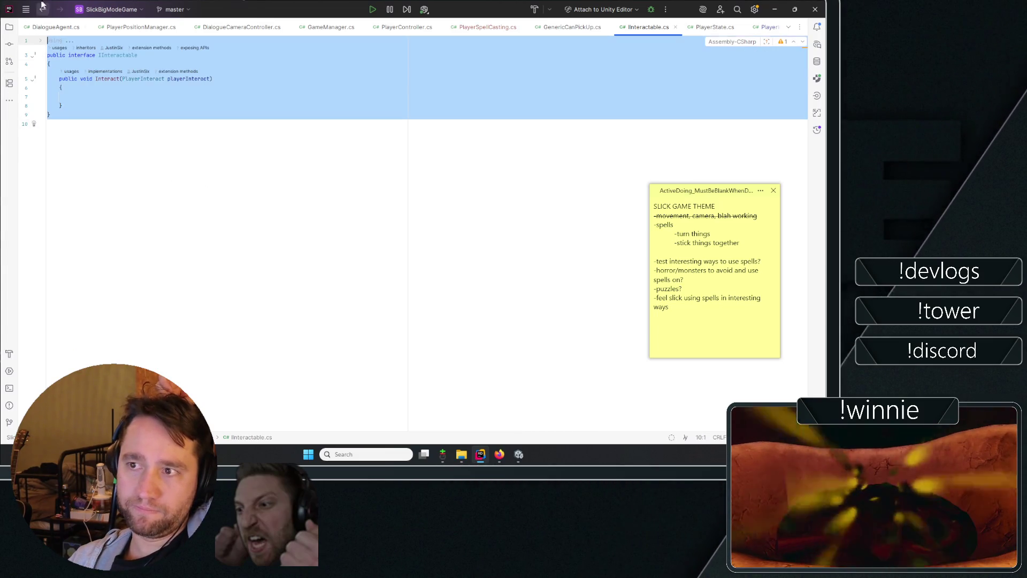
{"action": "key", "text": "Escape"}
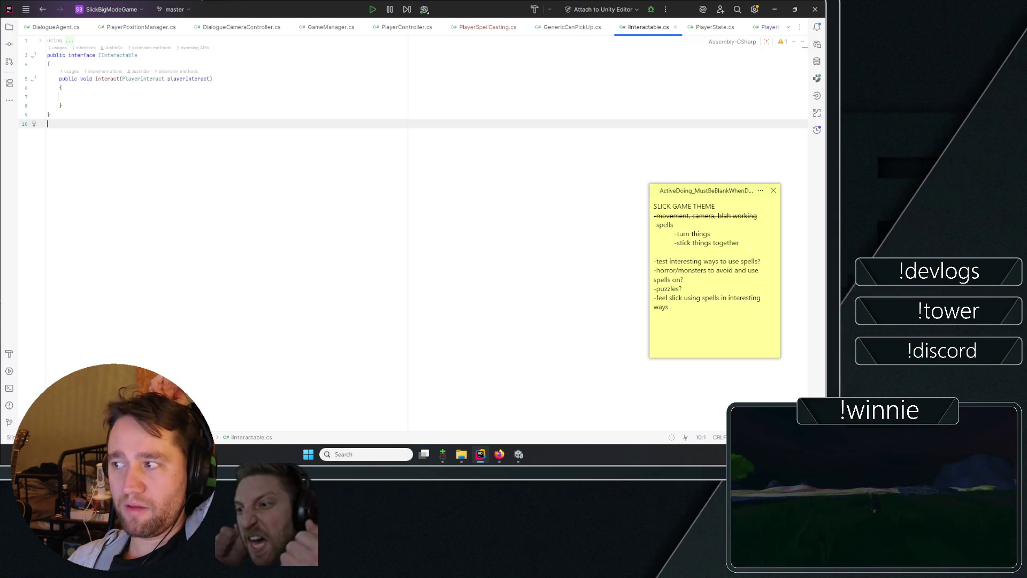
- Look over the spell-idea lines in the game ideas sticky note, then move on to DialogueAgent.cs
{"action": "left_click_drag", "start_coordinate": [654, 204], "coordinate": [654, 252]}
{"action": "left_click", "coordinate": [654, 252]}
{"action": "key", "text": "shift+Up"}
{"action": "key", "text": "shift+Up"}
{"action": "key", "text": "shift+Up"}
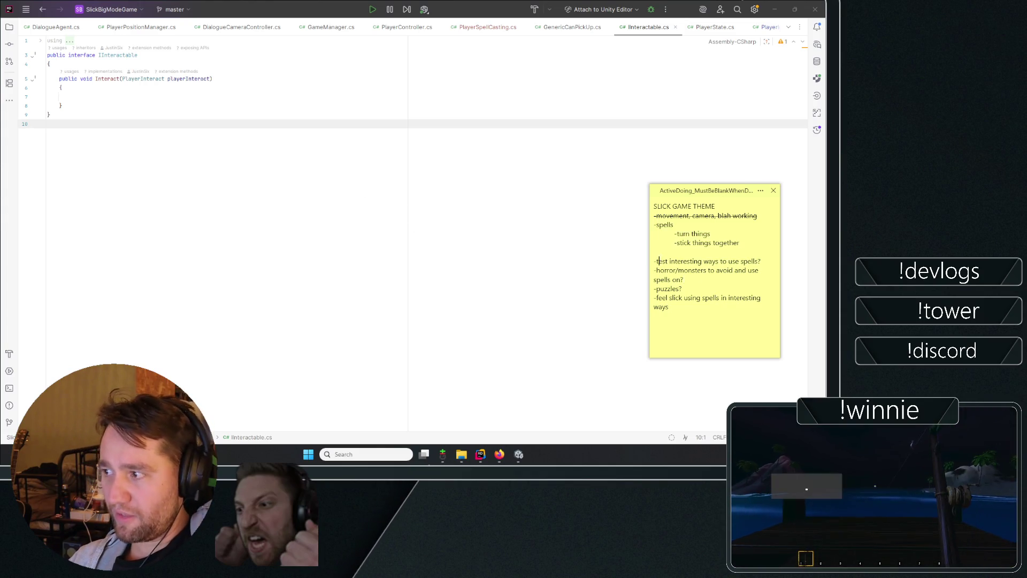
{"action": "mouse_move", "coordinate": [658, 261]}
{"action": "left_mouse_down"}
{"action": "mouse_move", "coordinate": [688, 271]}
{"action": "mouse_move", "coordinate": [683, 281]}
{"action": "left_mouse_up"}
{"action": "left_click", "coordinate": [694, 309]}
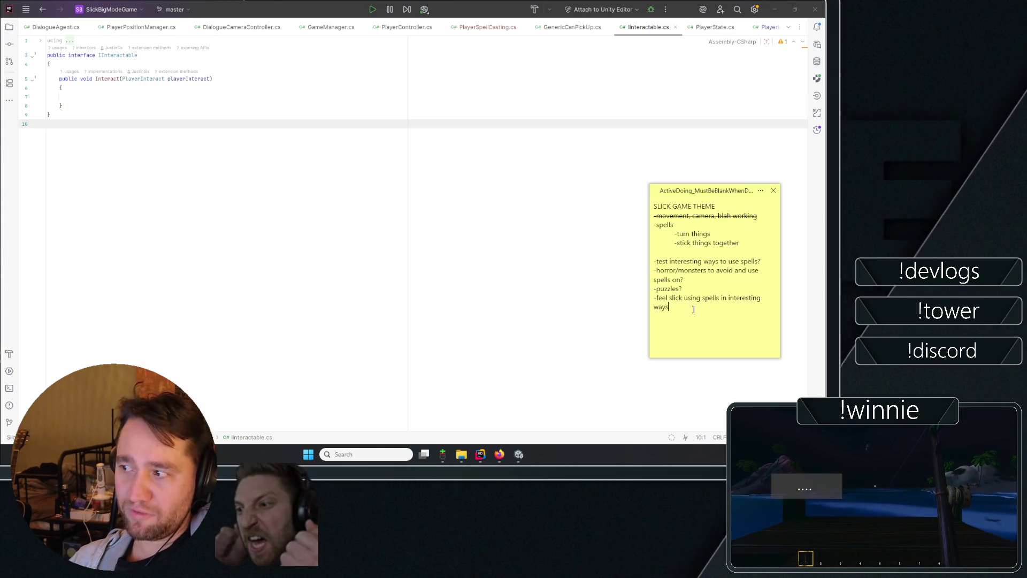
{"action": "key", "text": "shift+Up"}
{"action": "key", "text": "shift+Up"}
{"action": "key", "text": "shift+Up"}
{"action": "left_click", "coordinate": [684, 280]}
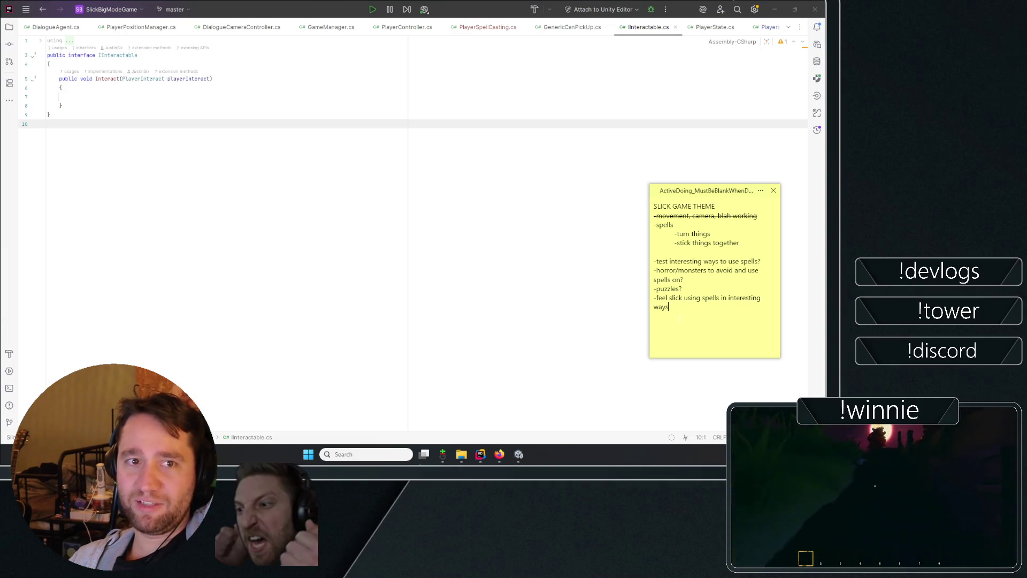
{"action": "mouse_move", "coordinate": [681, 312]}
{"action": "left_mouse_down"}
{"action": "mouse_move", "coordinate": [654, 230]}
{"action": "mouse_move", "coordinate": [654, 307]}
{"action": "left_mouse_up"}
{"action": "left_click", "coordinate": [714, 242]}
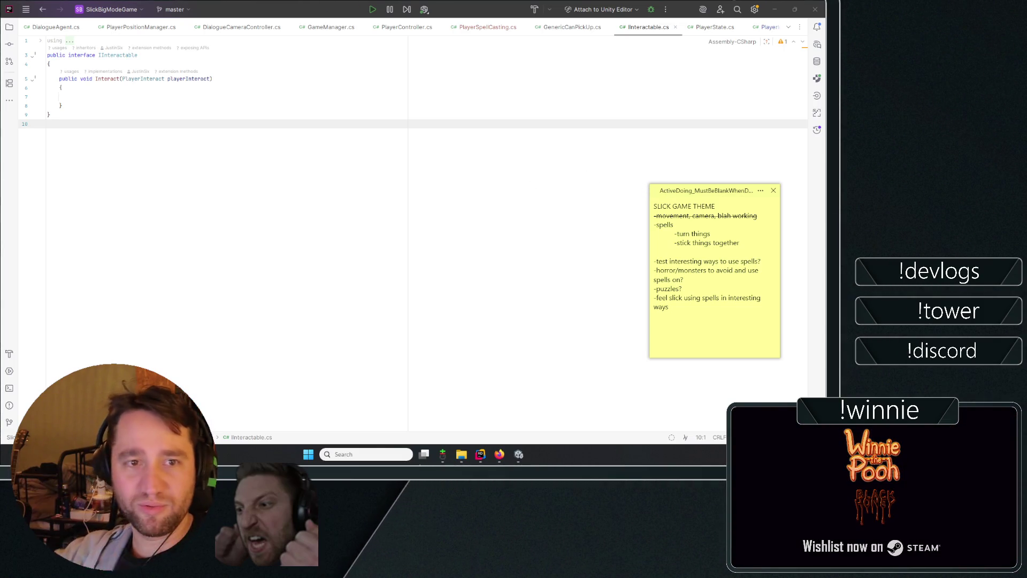
{"action": "left_click", "coordinate": [53, 97]}
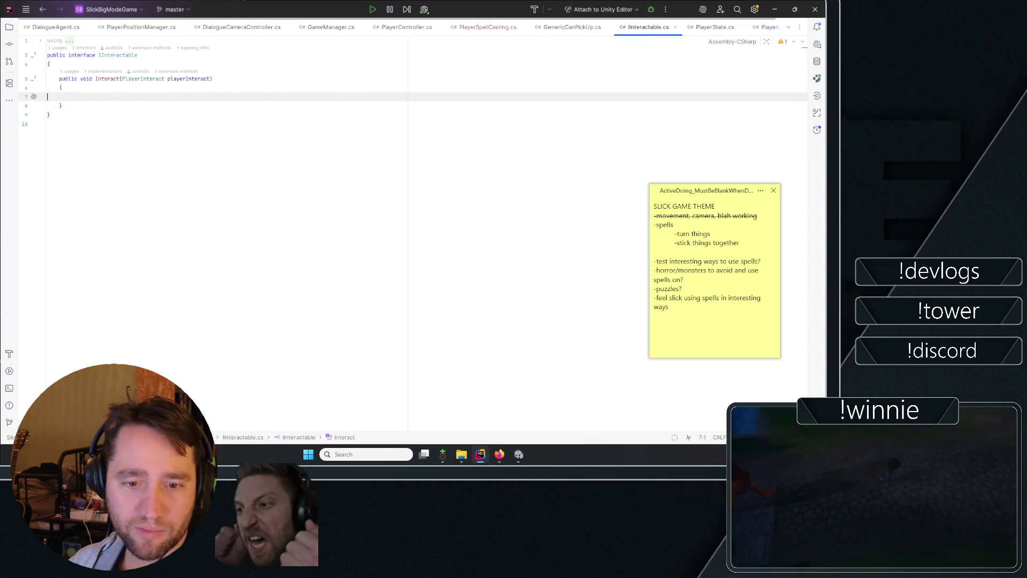
{"action": "left_click", "coordinate": [90, 28]}
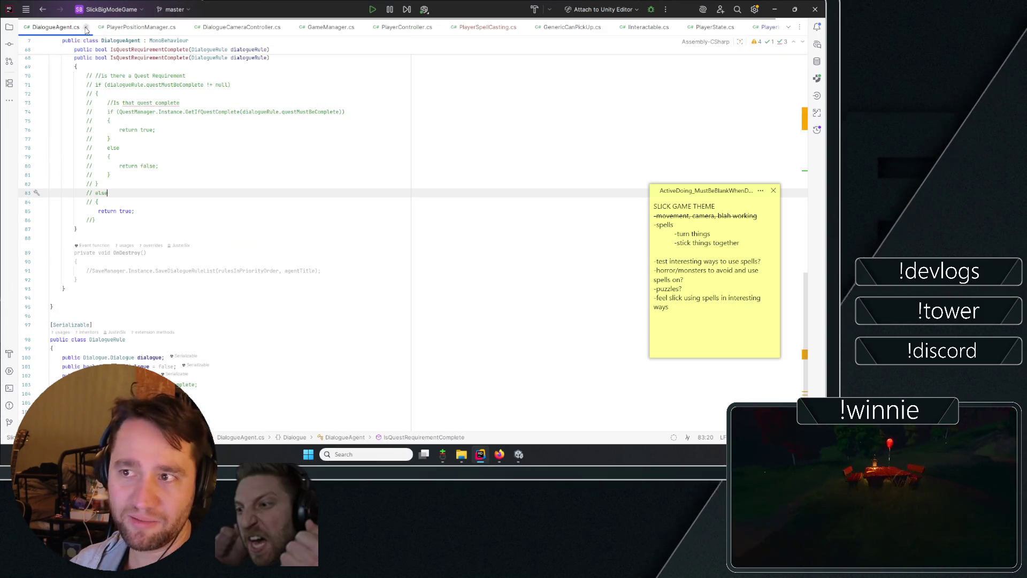
- Close the extra Rider tabs: DialogueAgent, PlayerPositionManager, DialogueCameraController, PlayerController and GameManager
{"action": "left_click", "coordinate": [86, 27]}
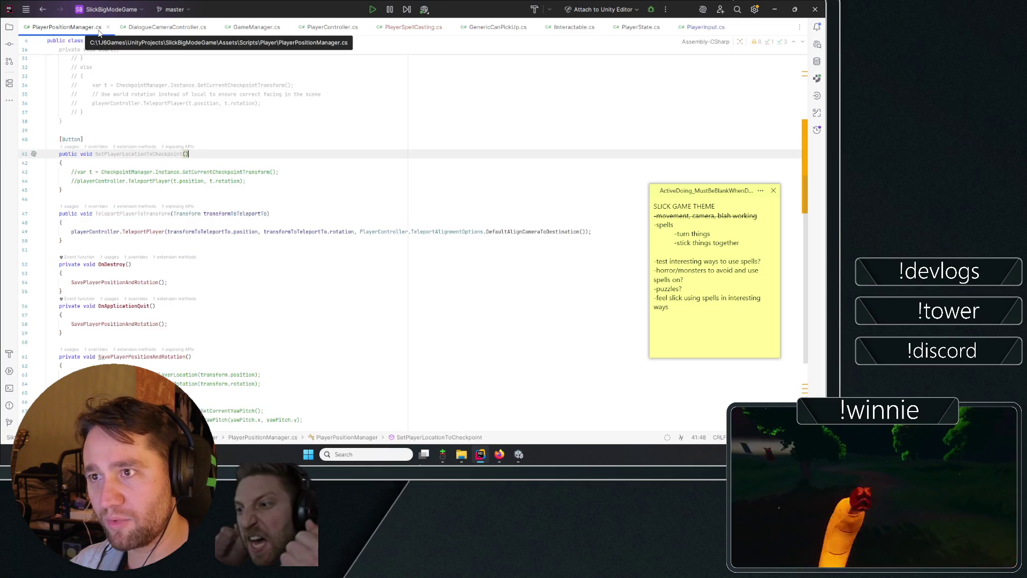
{"action": "left_click", "coordinate": [106, 26]}
{"action": "left_click", "coordinate": [116, 27]}
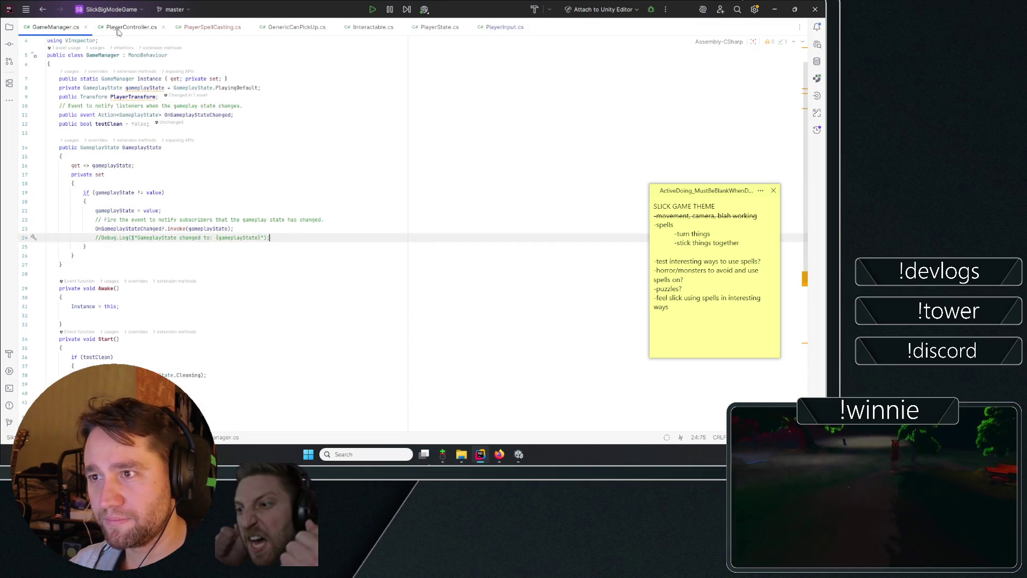
{"action": "left_click", "coordinate": [112, 28]}
{"action": "scroll", "coordinate": [164, 99], "scroll_direction": "up", "scroll_amount": 15}
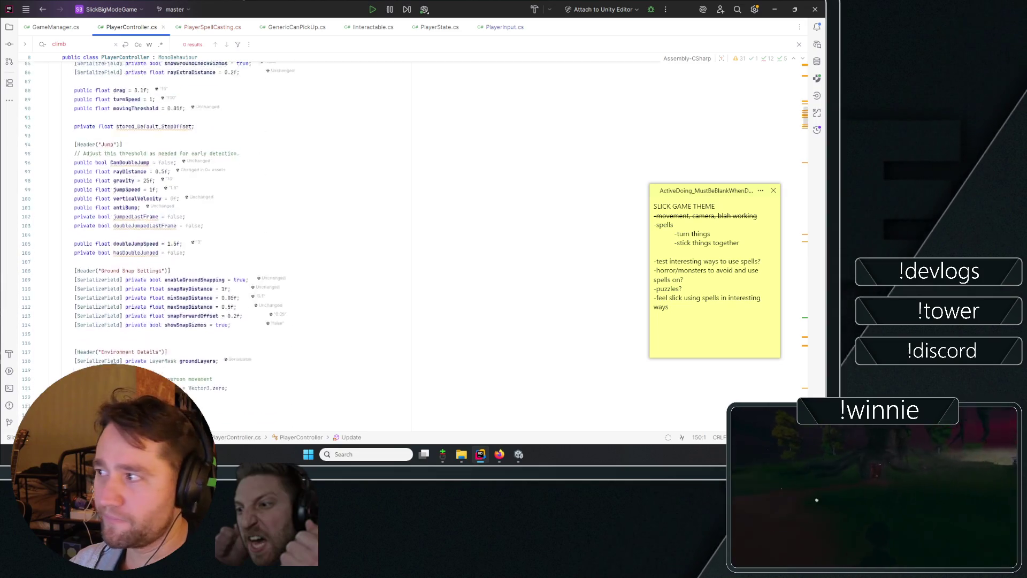
{"action": "left_click", "coordinate": [163, 28]}
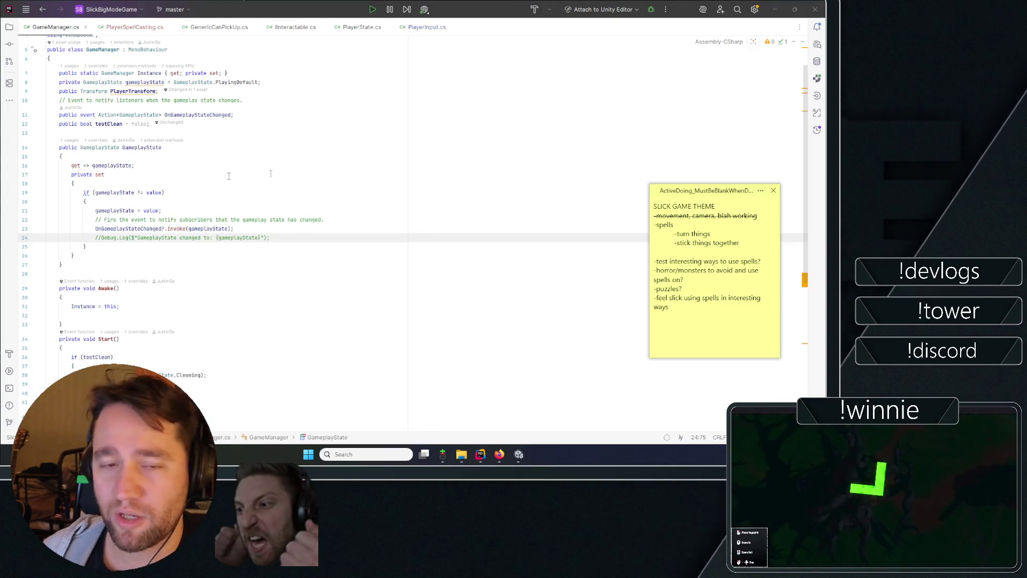
{"action": "left_click", "coordinate": [347, 157]}
{"action": "scroll", "coordinate": [348, 136], "scroll_direction": "up", "scroll_amount": 2}
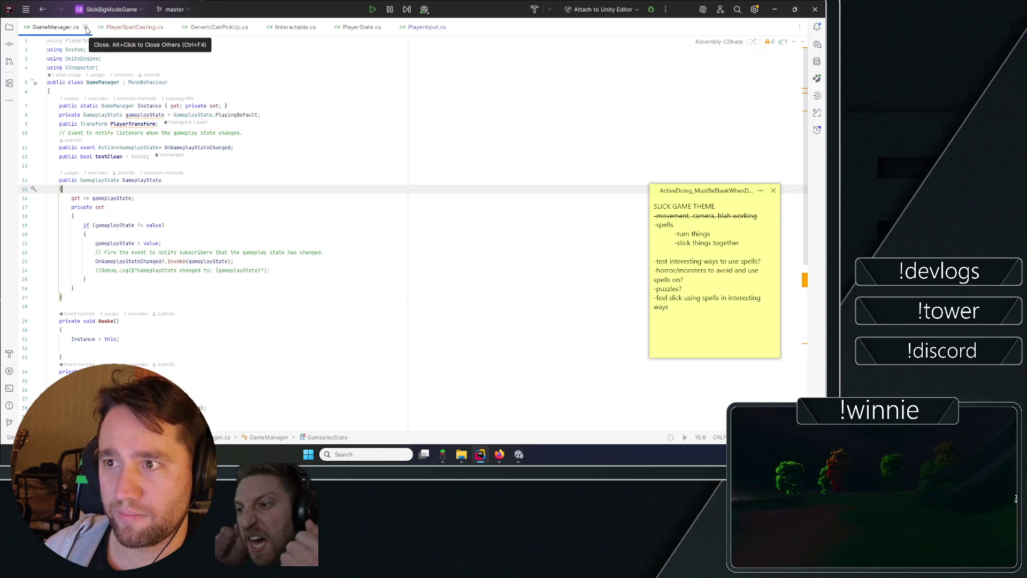
{"action": "left_click", "coordinate": [86, 27]}
- Skim PlayerSpellCasting, then open GenericCanPickUp.cs at its playerInteract field
{"action": "key", "text": "ctrl+End"}
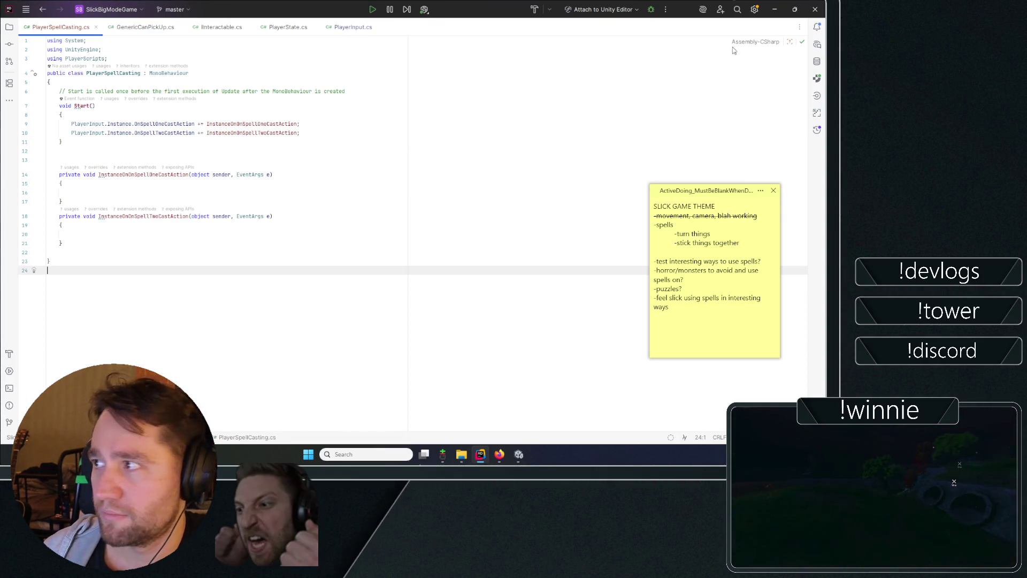
{"action": "left_click", "coordinate": [273, 174]}
{"action": "left_click", "coordinate": [135, 31]}
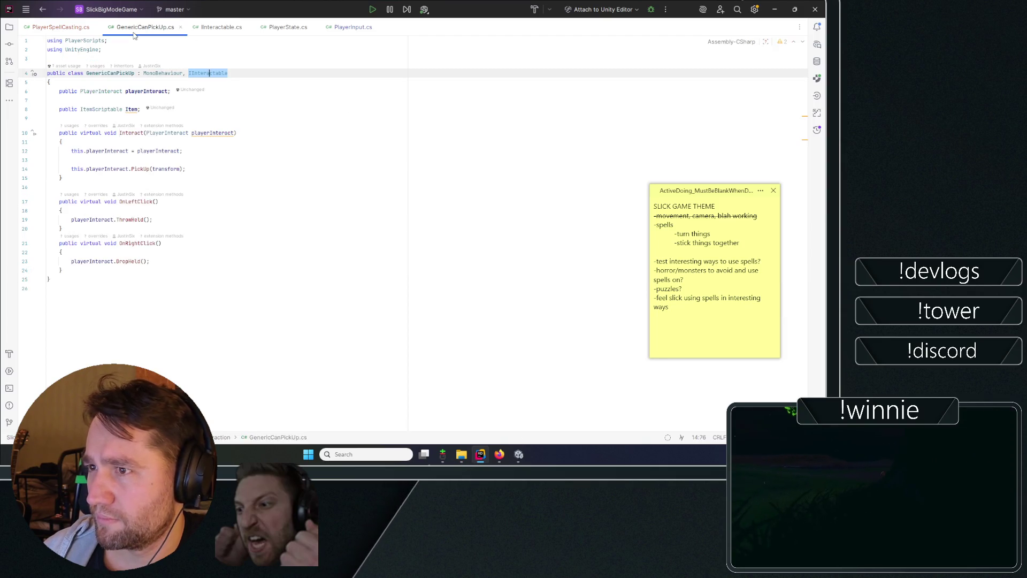
{"action": "left_click", "coordinate": [173, 91]}
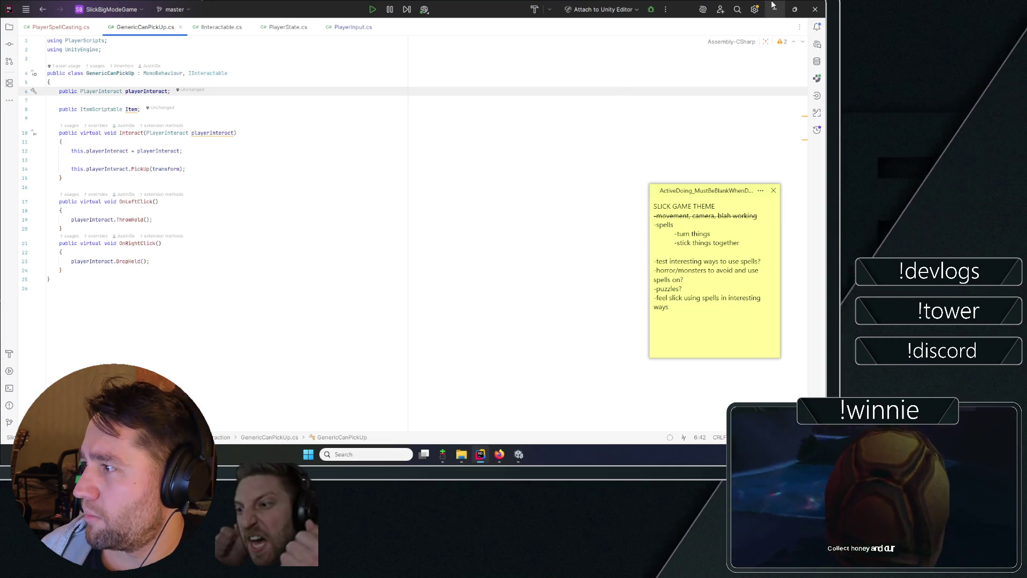
- Add a blank line under 'turn things' in the sticky note and switch to the Unity Editor
{"action": "left_click", "coordinate": [721, 235]}
{"action": "key", "text": "Return"}
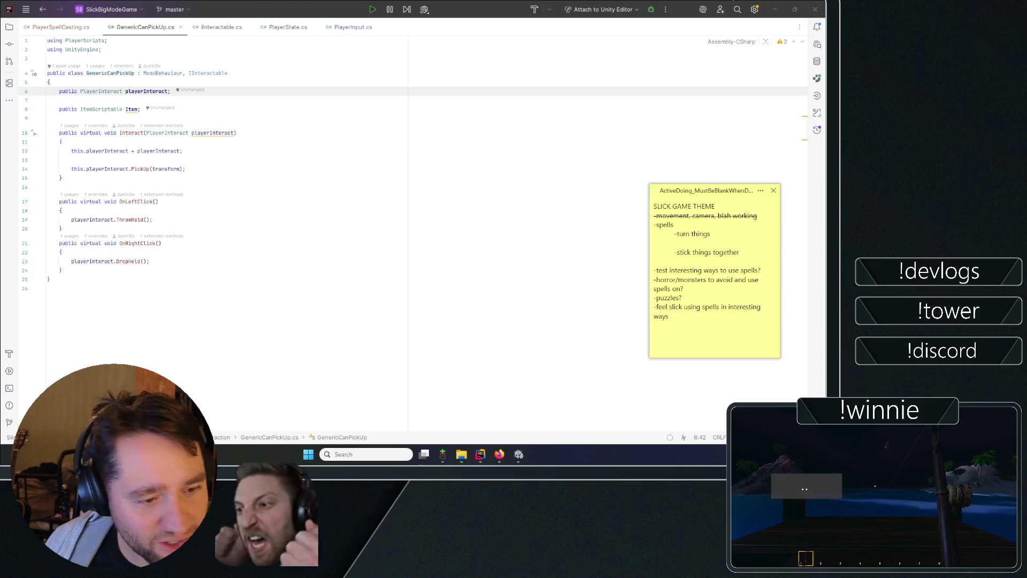
{"action": "key", "text": "alt+Tab"}
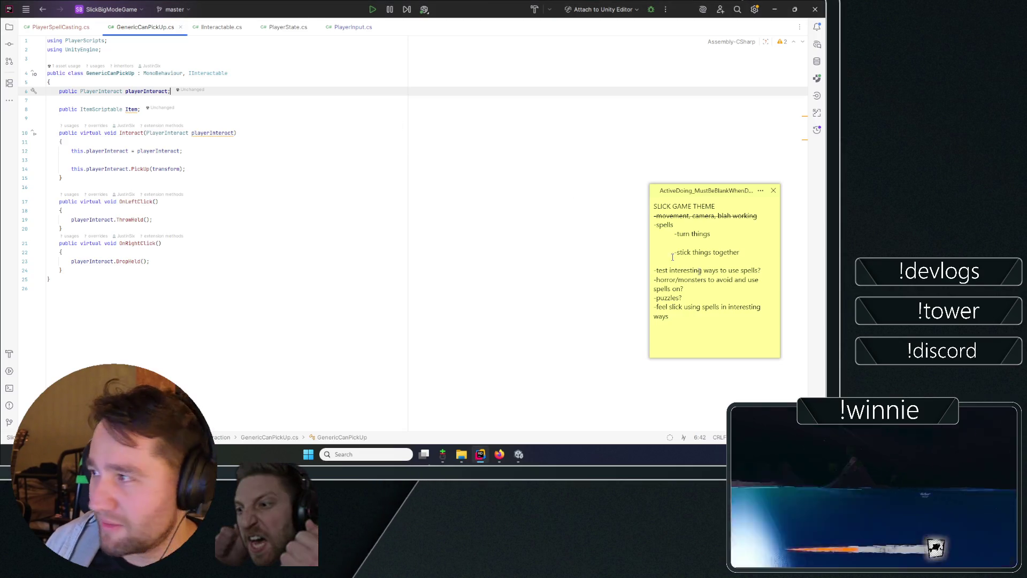
{"action": "key", "text": "alt+Tab"}
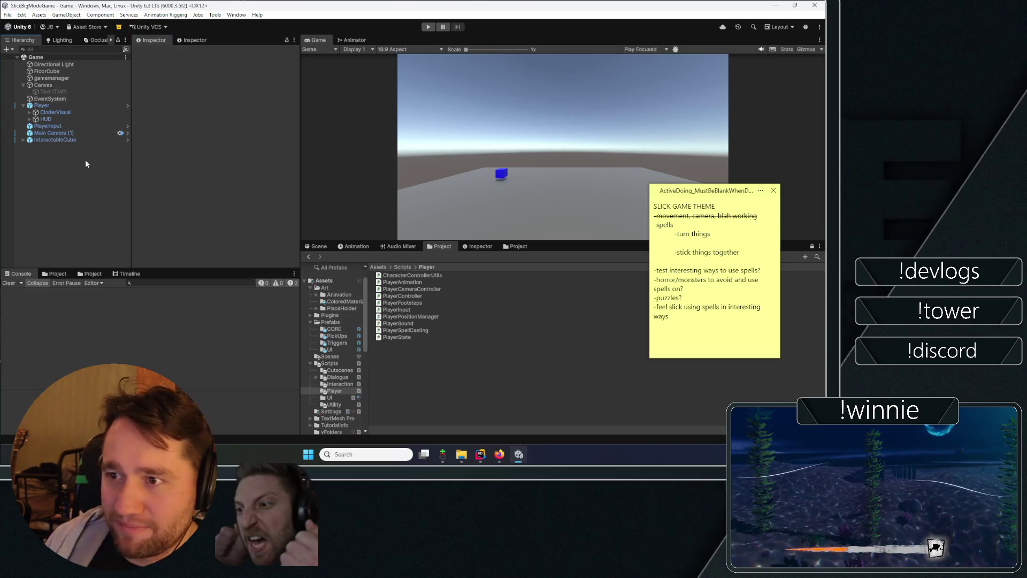
- Select InteractableCube and expand its Rigidbody component in the Inspector
{"action": "left_click", "coordinate": [64, 140]}
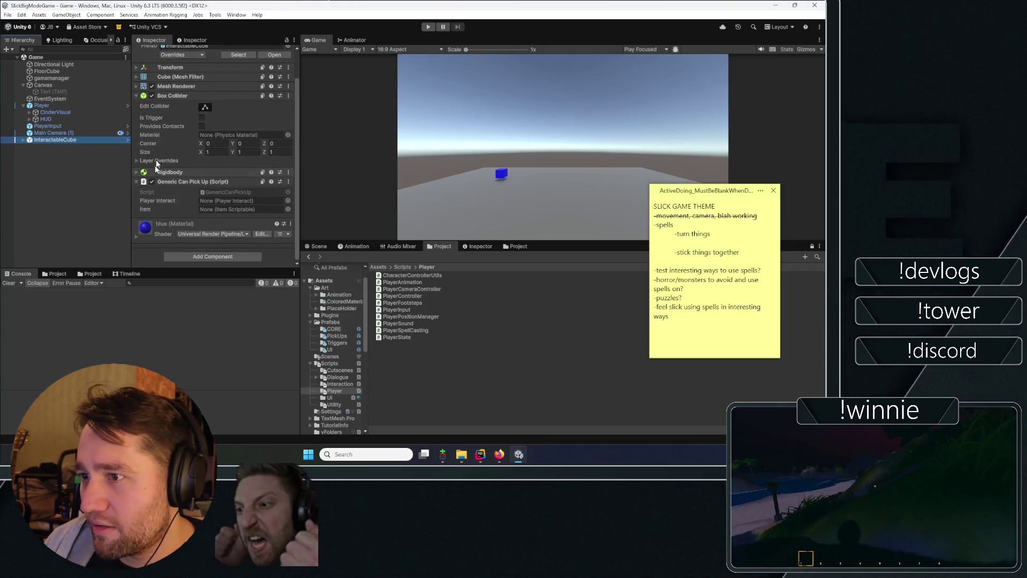
{"action": "left_click", "coordinate": [176, 172]}
{"action": "left_click", "coordinate": [175, 172]}
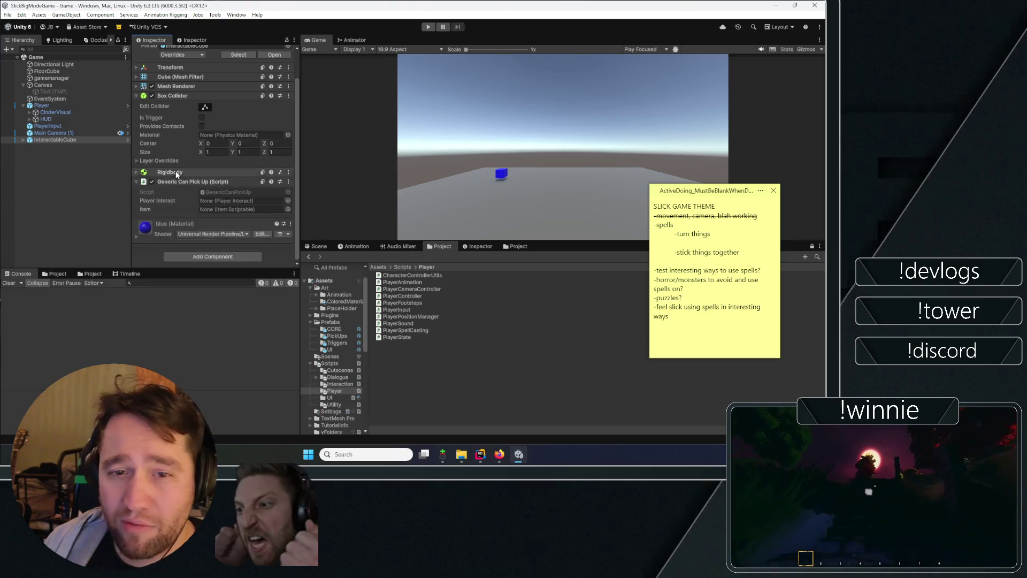
{"action": "left_click", "coordinate": [175, 171]}
{"action": "left_click", "coordinate": [701, 252]}
{"action": "type", "text": "have scripts on"}
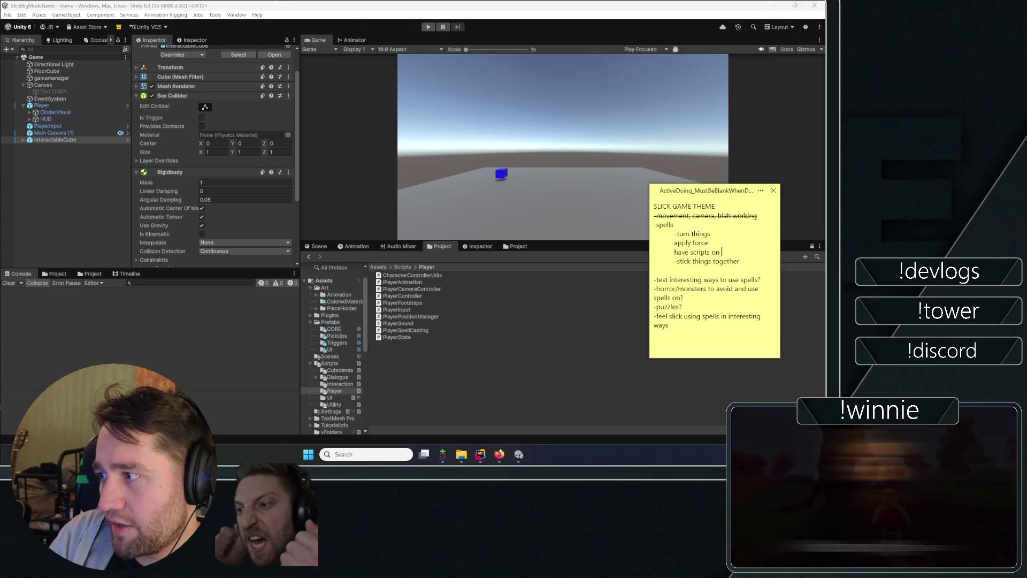
- Add 'have scripts on interactables that manage the turning' below 'apply force' in the sticky note
{"action": "type", "text": "interactables"}
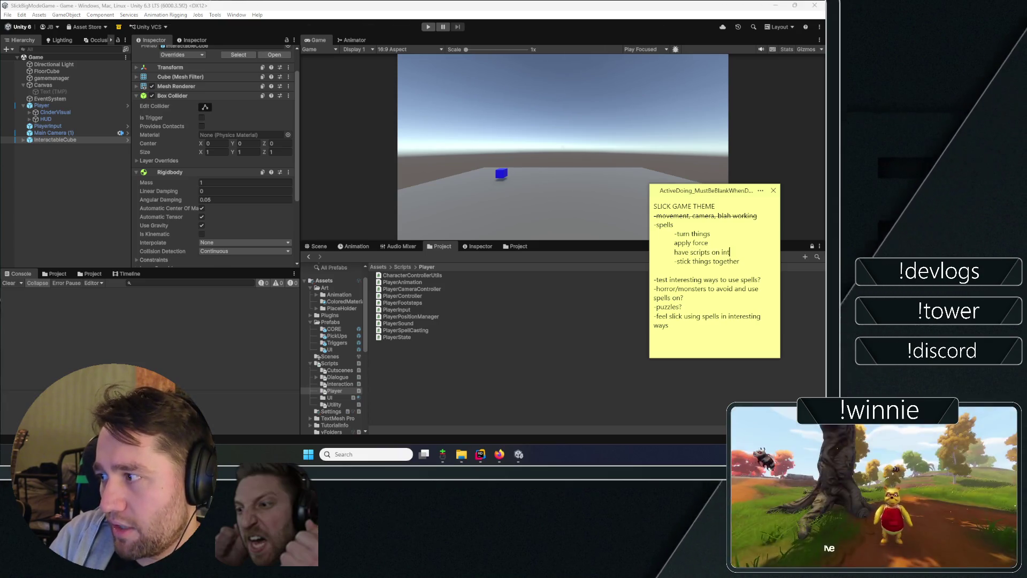
{"action": "type", "text": " that ma"}
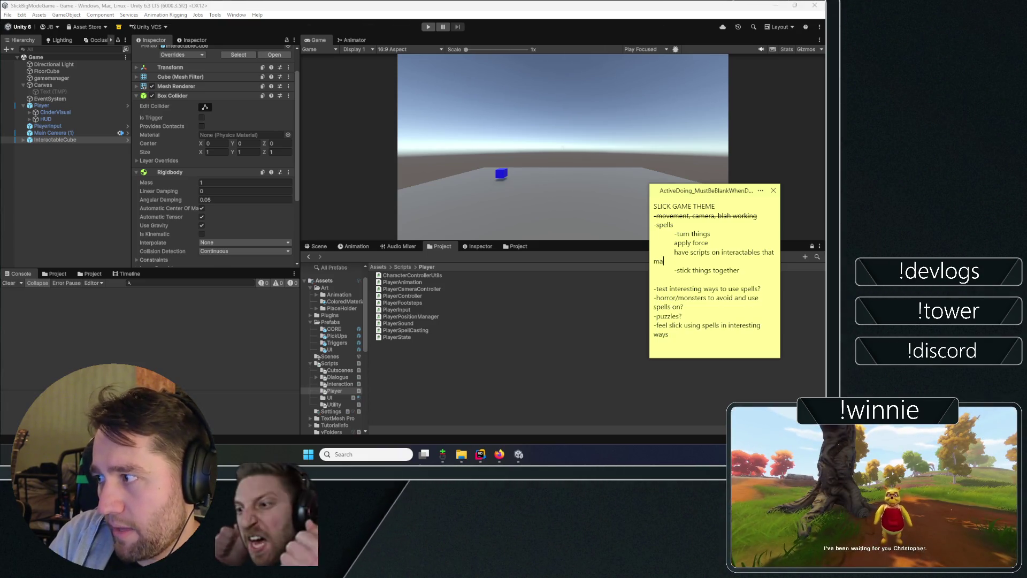
{"action": "type", "text": "nage the turning"}
{"action": "key", "text": "Return"}
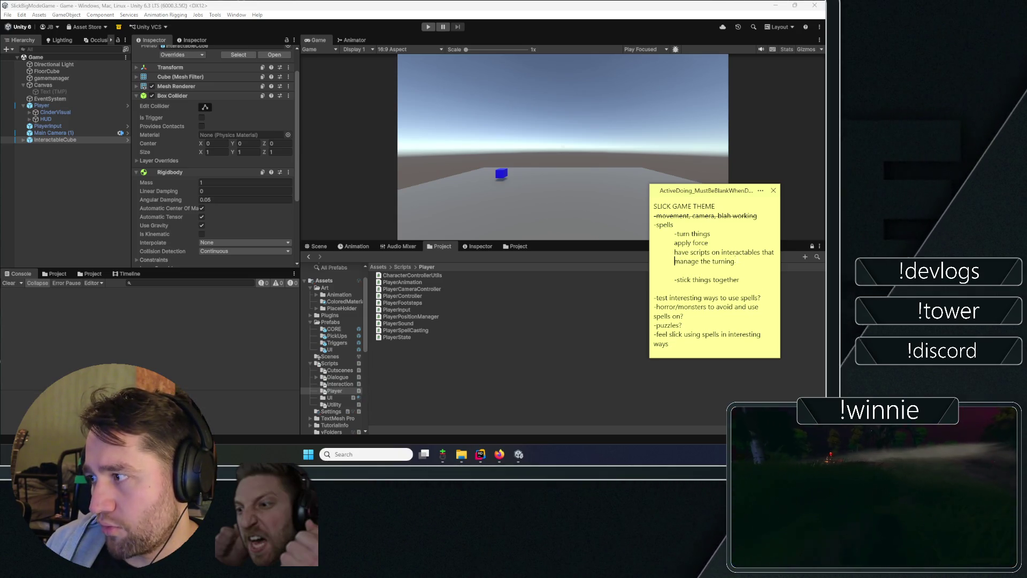
{"action": "left_click", "coordinate": [734, 261]}
{"action": "triple_click", "coordinate": [722, 259]}
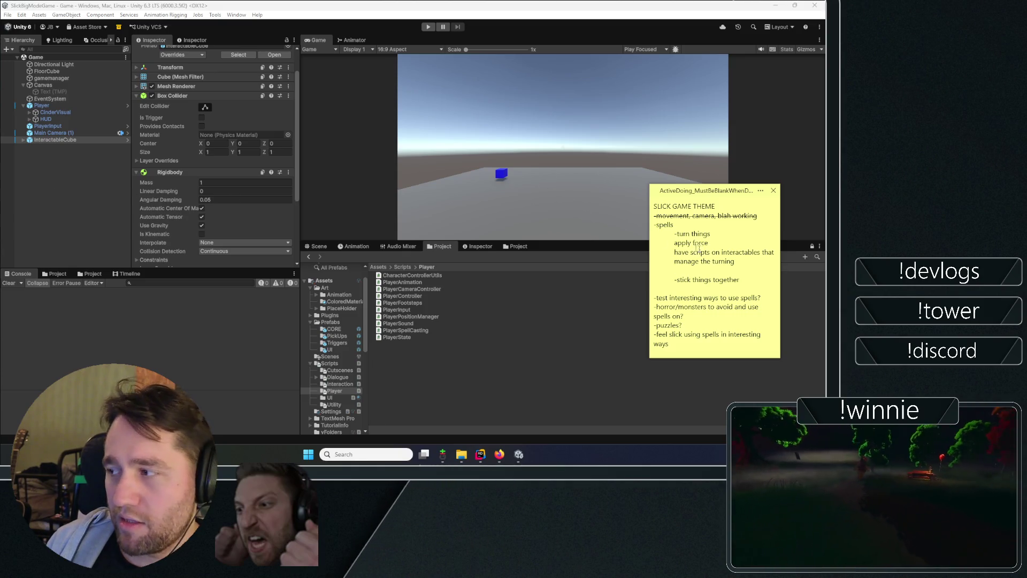
{"action": "key", "text": "shift+Home"}
{"action": "key", "text": "shift+Up"}
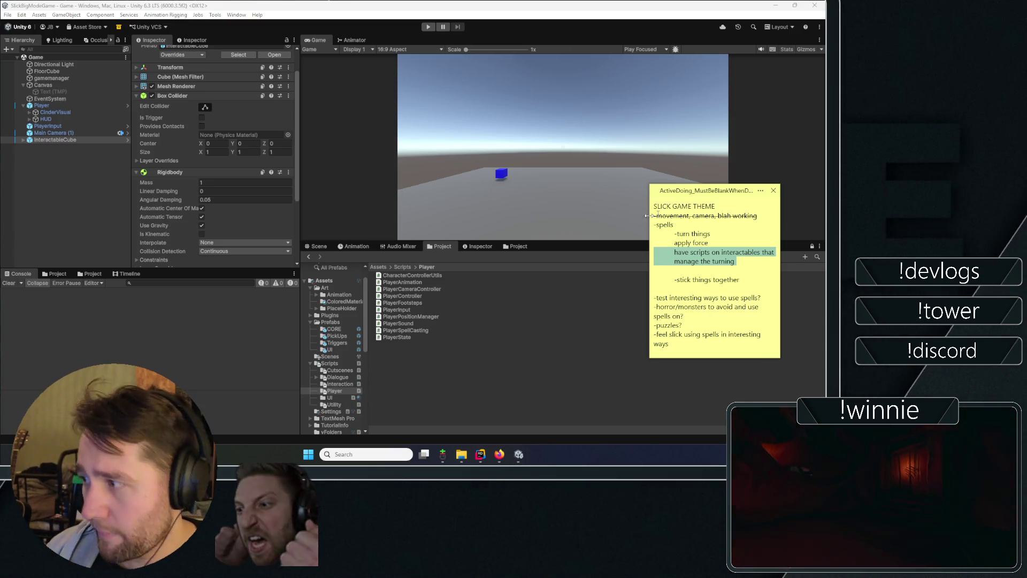
{"action": "mouse_move", "coordinate": [654, 248]}
{"action": "left_mouse_down"}
{"action": "mouse_move", "coordinate": [675, 242]}
{"action": "mouse_move", "coordinate": [645, 241]}
{"action": "left_mouse_up"}
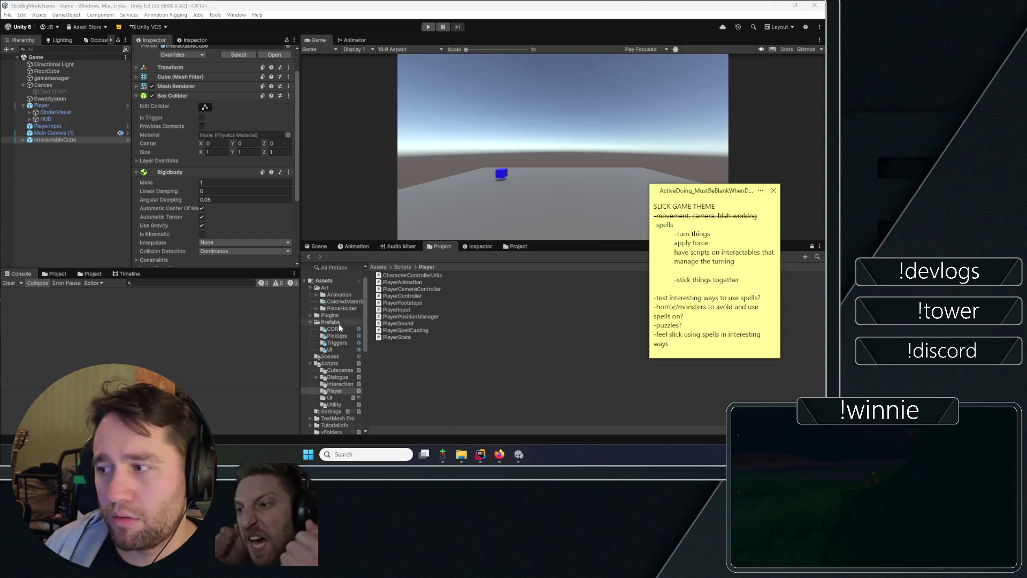
{"action": "left_click", "coordinate": [483, 455]}
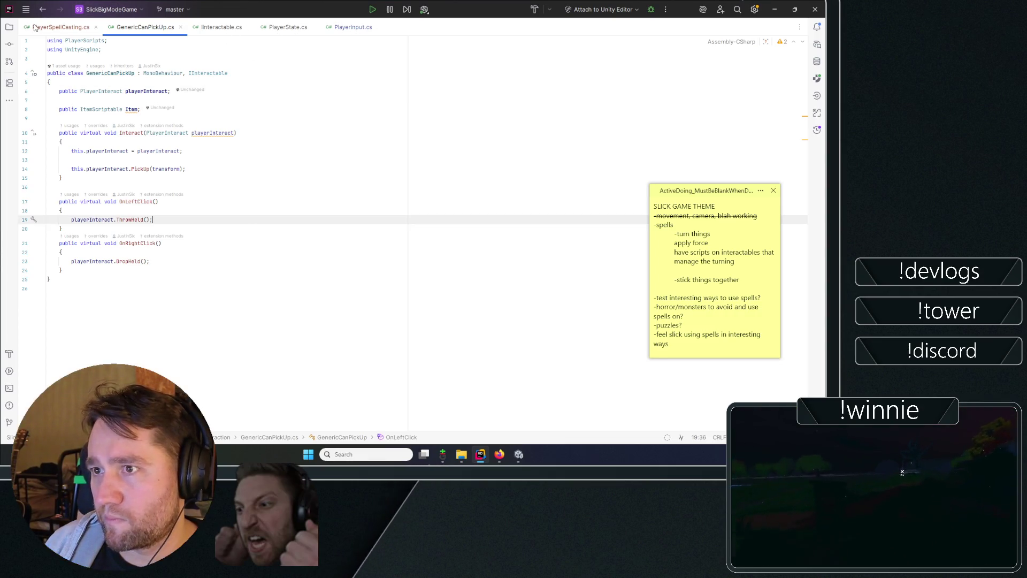
- Select Player, collapse Player Camera Controller and Player State, and open PlayerInteract via Edit Script
{"action": "key", "text": "alt+Tab"}
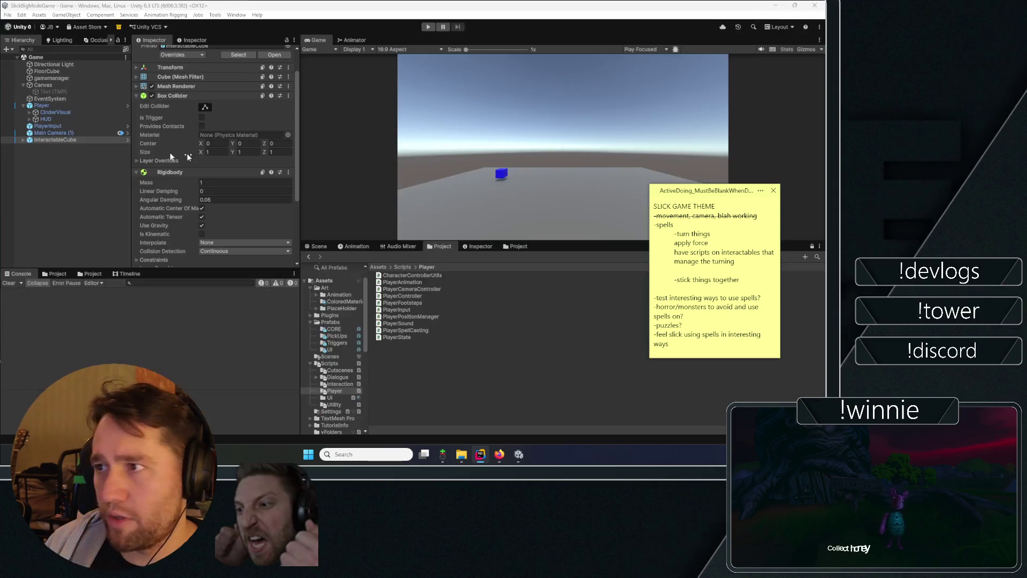
{"action": "left_click", "coordinate": [65, 107]}
{"action": "left_click", "coordinate": [185, 76]}
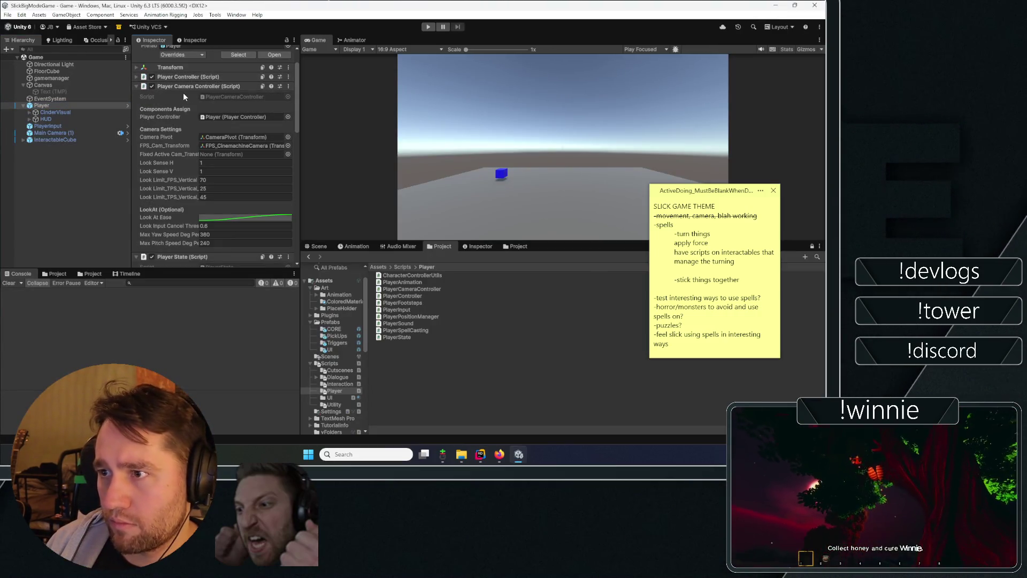
{"action": "left_click", "coordinate": [186, 87]}
{"action": "left_click", "coordinate": [186, 95]}
{"action": "scroll", "coordinate": [184, 120], "scroll_direction": "up", "scroll_amount": 2}
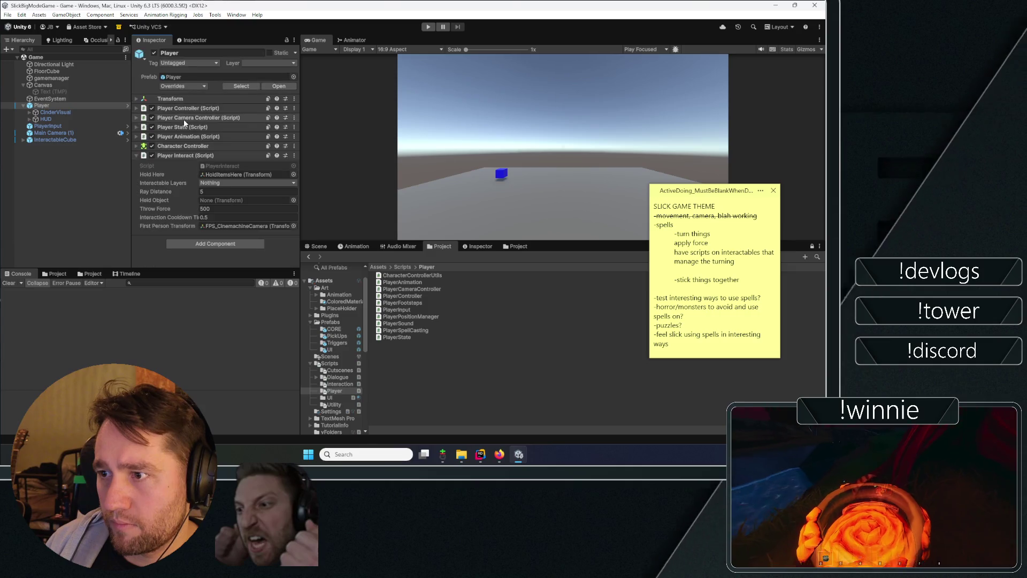
{"action": "left_click", "coordinate": [295, 156]}
{"action": "left_click", "coordinate": [424, 183]}
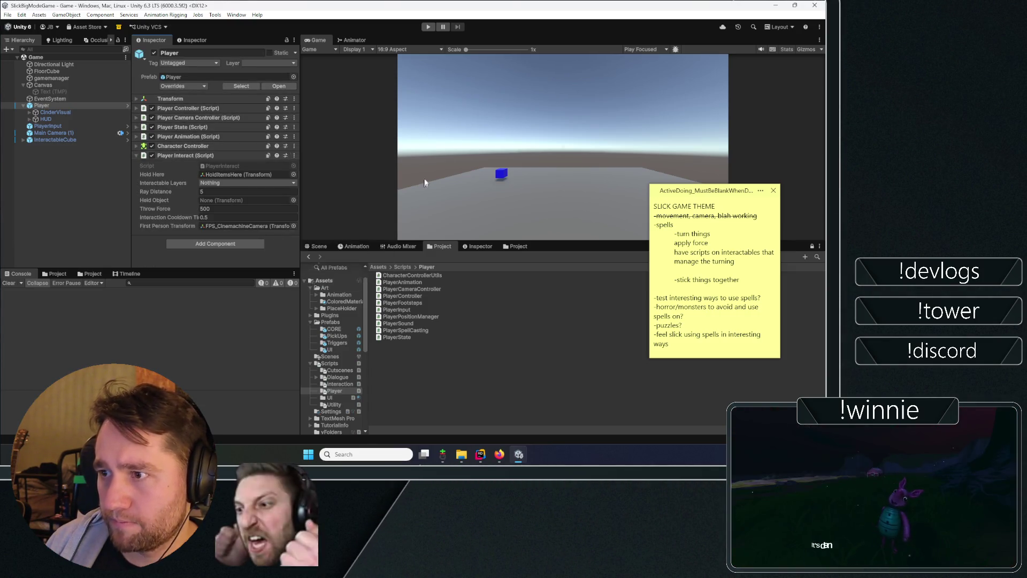
{"action": "scroll", "coordinate": [291, 118], "scroll_direction": "down", "scroll_amount": 15}
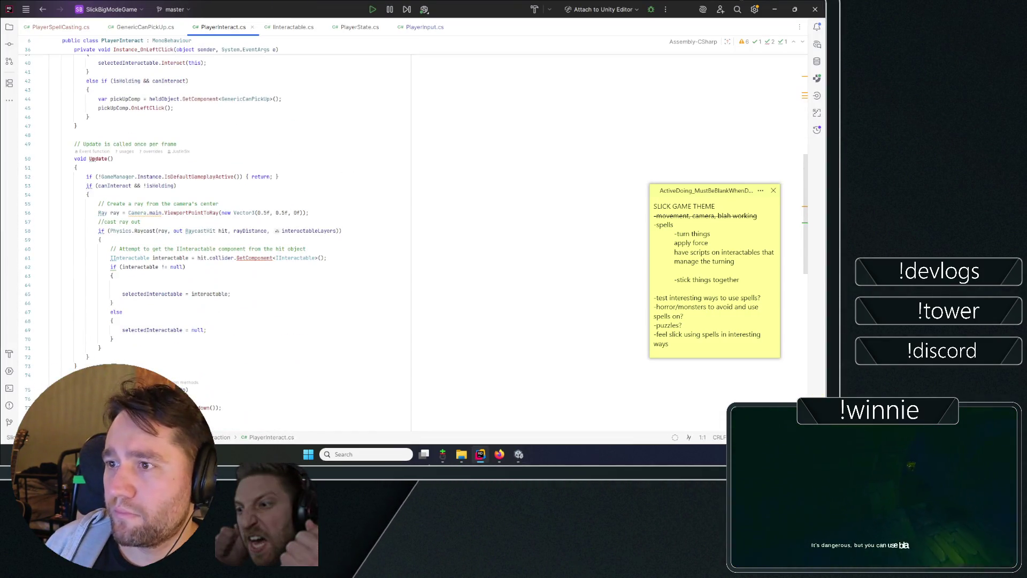
{"action": "scroll", "coordinate": [438, 211], "scroll_direction": "down", "scroll_amount": 4}
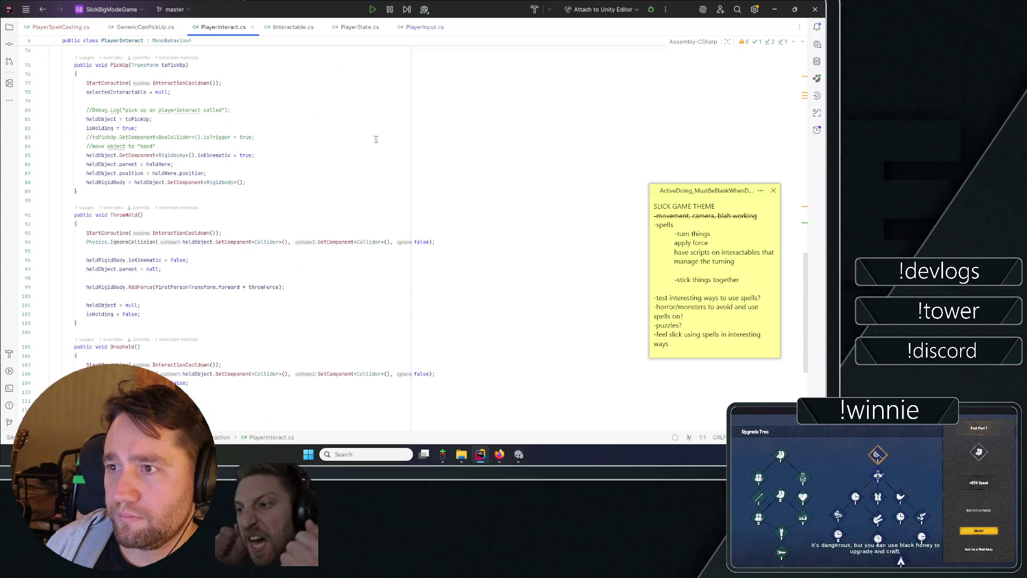
{"action": "scroll", "coordinate": [374, 137], "scroll_direction": "up", "scroll_amount": 8}
{"action": "scroll", "coordinate": [214, 214], "scroll_direction": "up", "scroll_amount": 15}
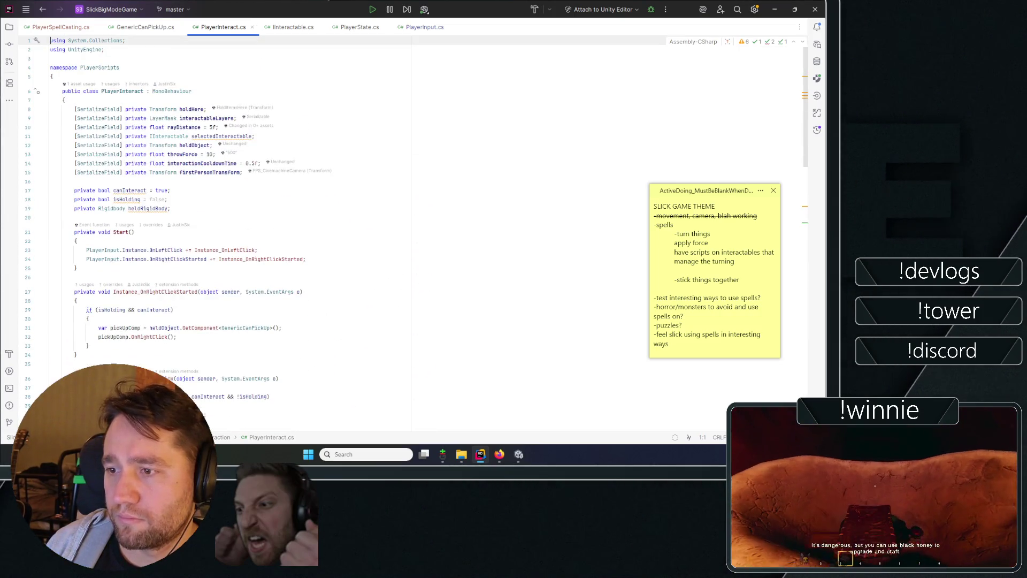
{"action": "left_click", "coordinate": [235, 259]}
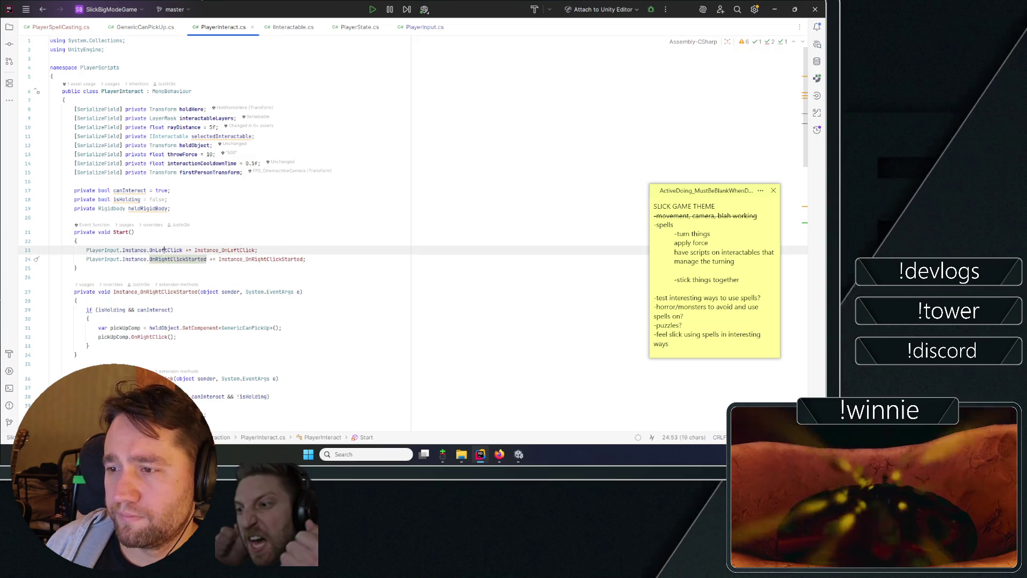
{"action": "left_click", "coordinate": [300, 242]}
{"action": "left_click", "coordinate": [302, 251]}
{"action": "scroll", "coordinate": [308, 237], "scroll_direction": "down", "scroll_amount": 7}
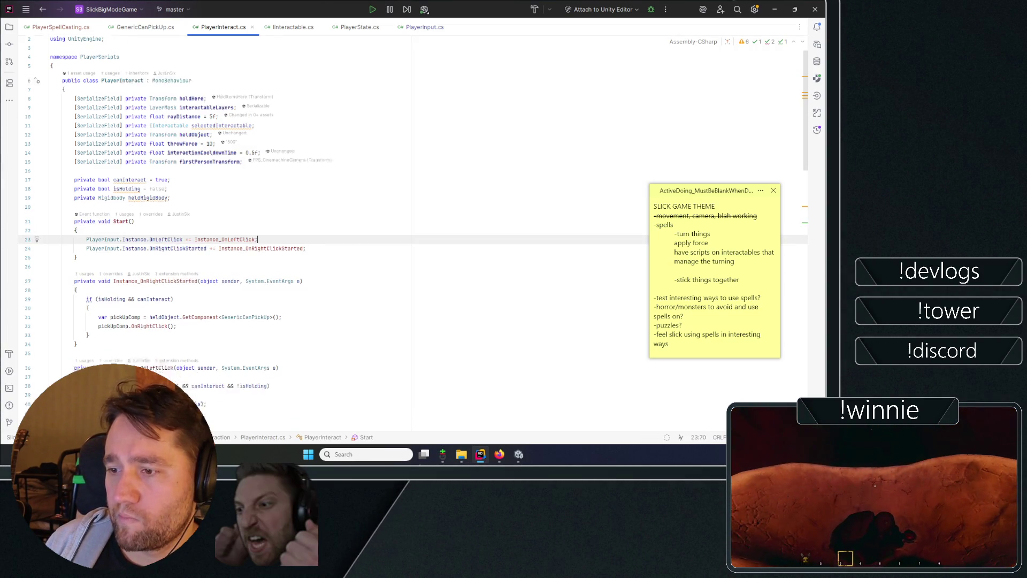
{"action": "scroll", "coordinate": [308, 237], "scroll_direction": "down", "scroll_amount": 3}
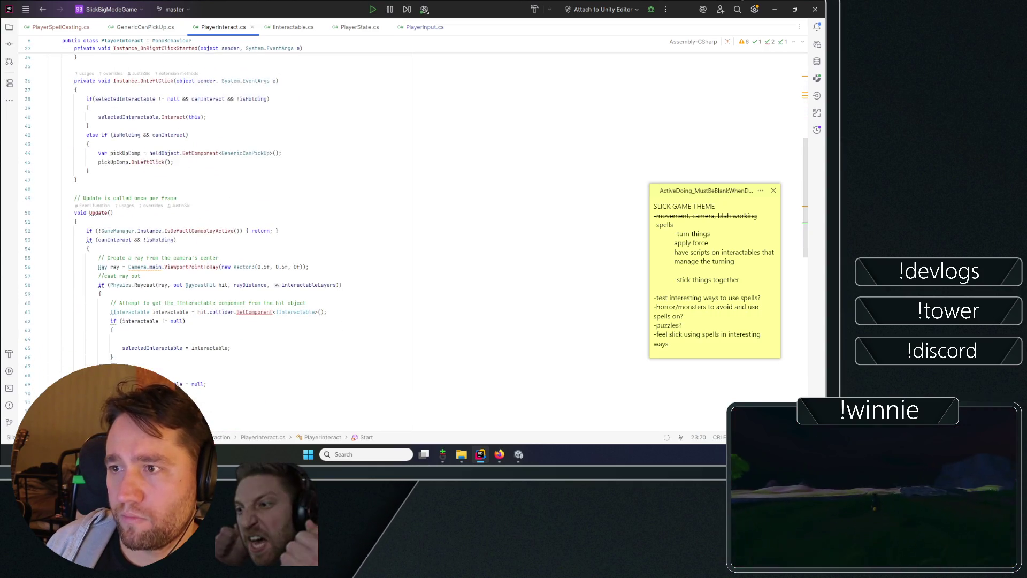
{"action": "scroll", "coordinate": [308, 238], "scroll_direction": "up", "scroll_amount": 10}
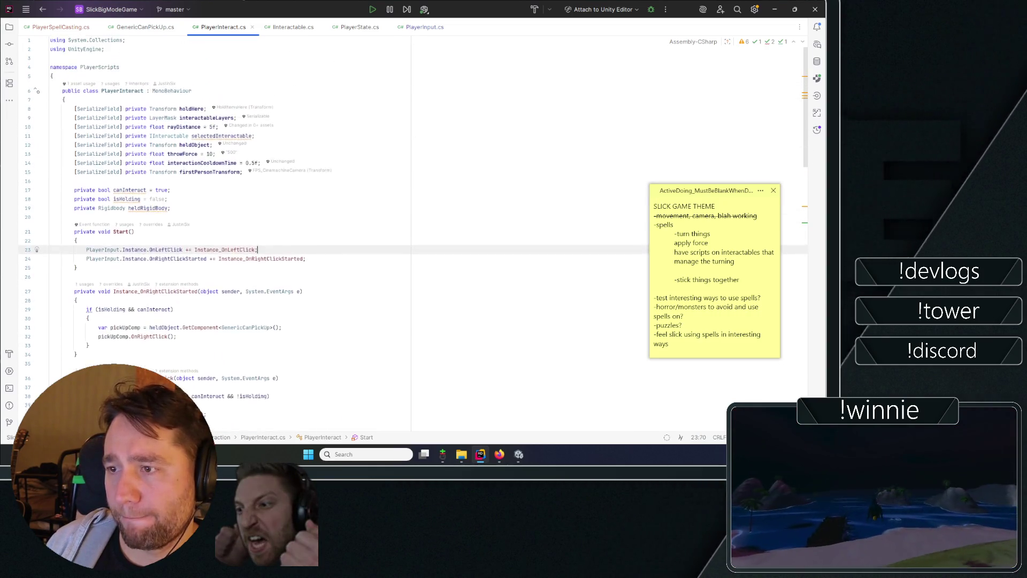
{"action": "scroll", "coordinate": [308, 237], "scroll_direction": "down", "scroll_amount": 6}
{"action": "scroll", "coordinate": [329, 210], "scroll_direction": "down", "scroll_amount": 7}
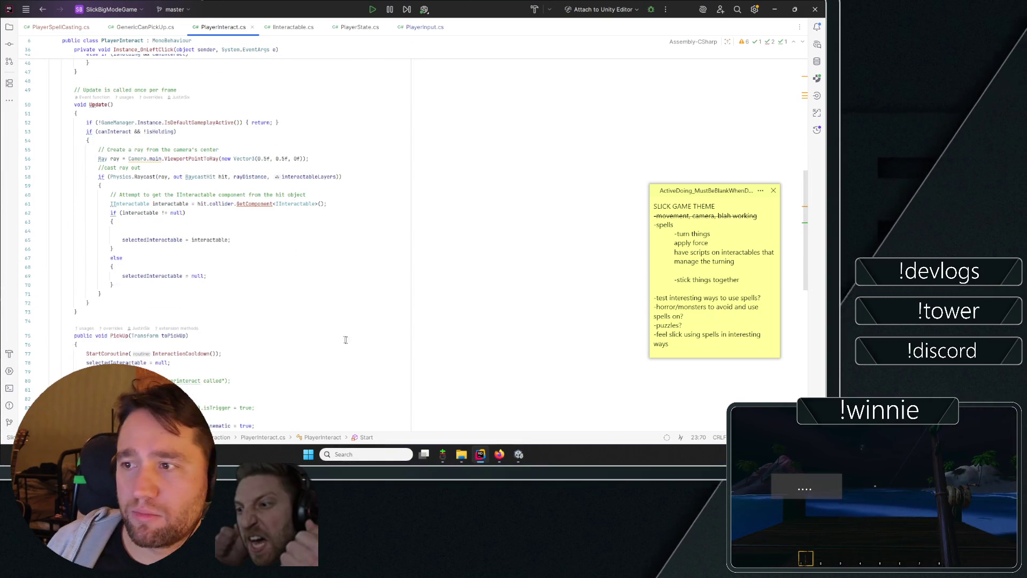
{"action": "left_click", "coordinate": [100, 294]}
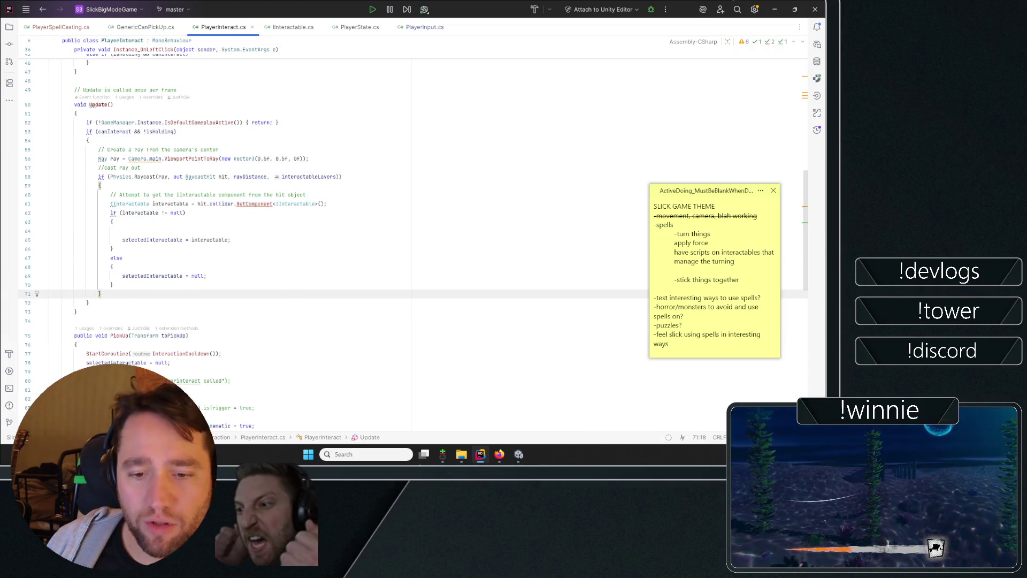
{"action": "key", "text": "alt+Tab"}
{"action": "left_click", "coordinate": [459, 184]}
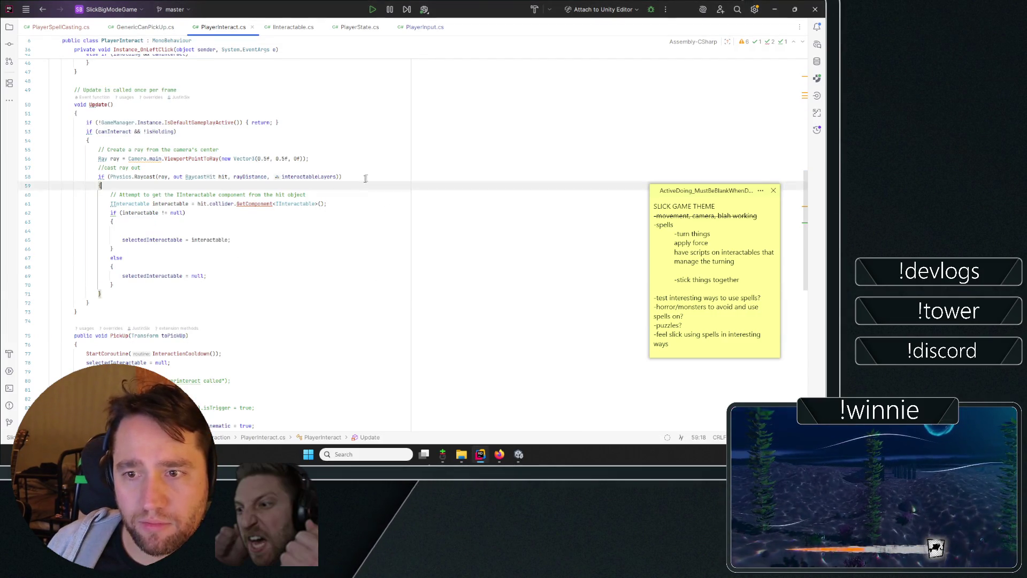
{"action": "scroll", "coordinate": [460, 181], "scroll_direction": "up", "scroll_amount": 15}
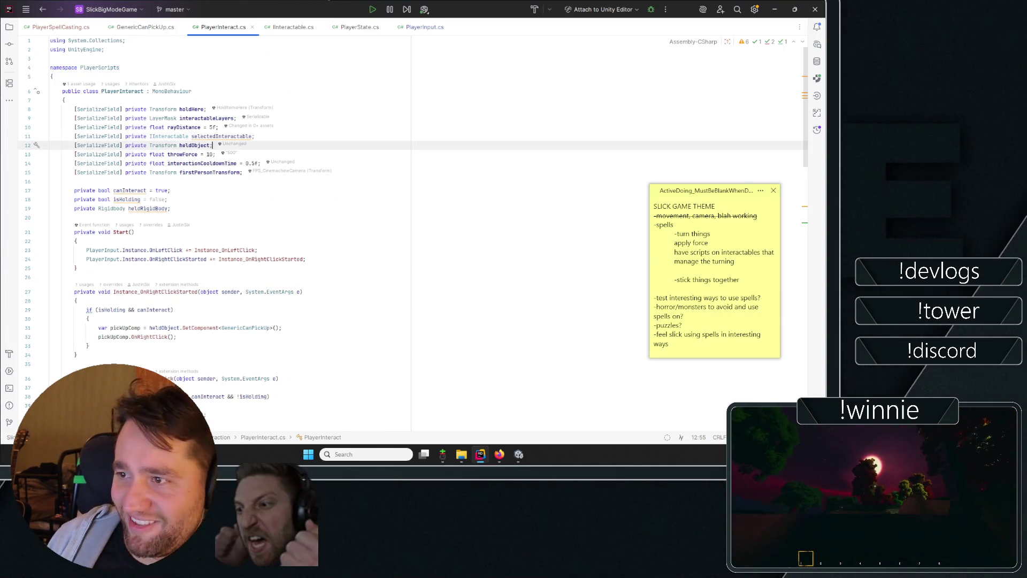
{"action": "left_click", "coordinate": [206, 109]}
{"action": "key", "text": "Up"}
{"action": "key", "text": "Up"}
{"action": "key", "text": "Up"}
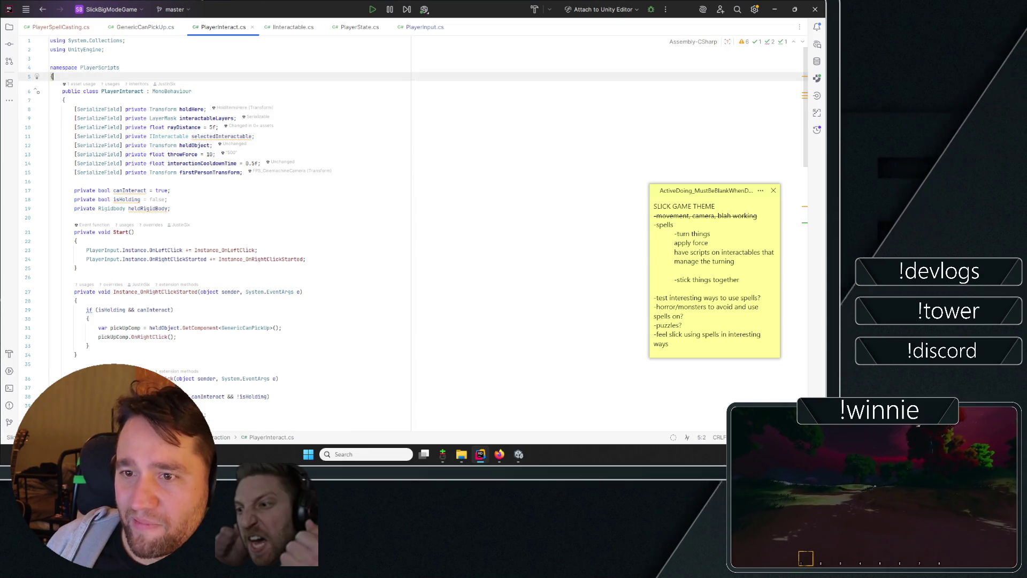
{"action": "key", "text": "Down"}
{"action": "key", "text": "Down"}
{"action": "key", "text": "Down"}
{"action": "key", "text": "Up"}
{"action": "key", "text": "Up"}
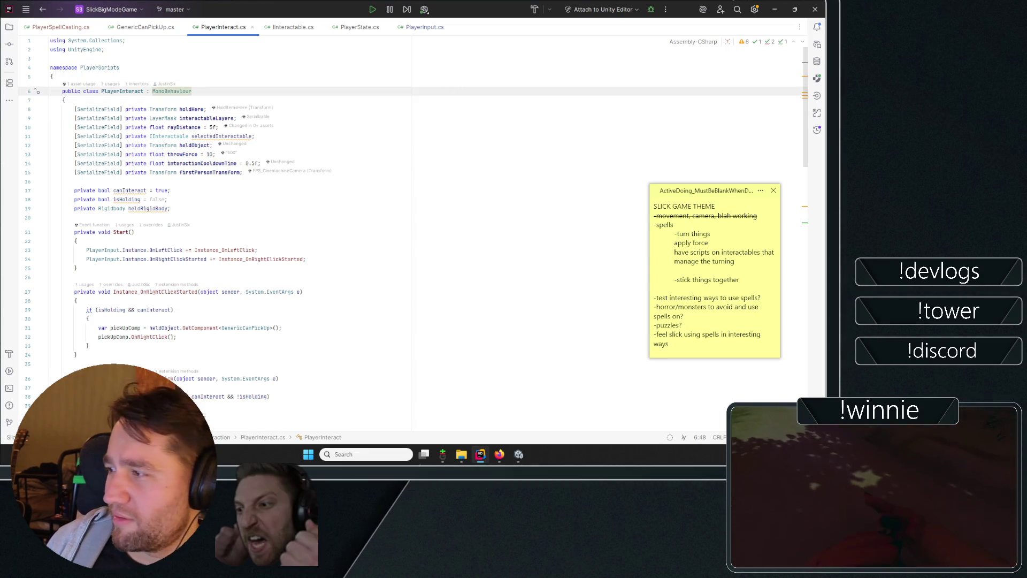
{"action": "left_click", "coordinate": [673, 225]}
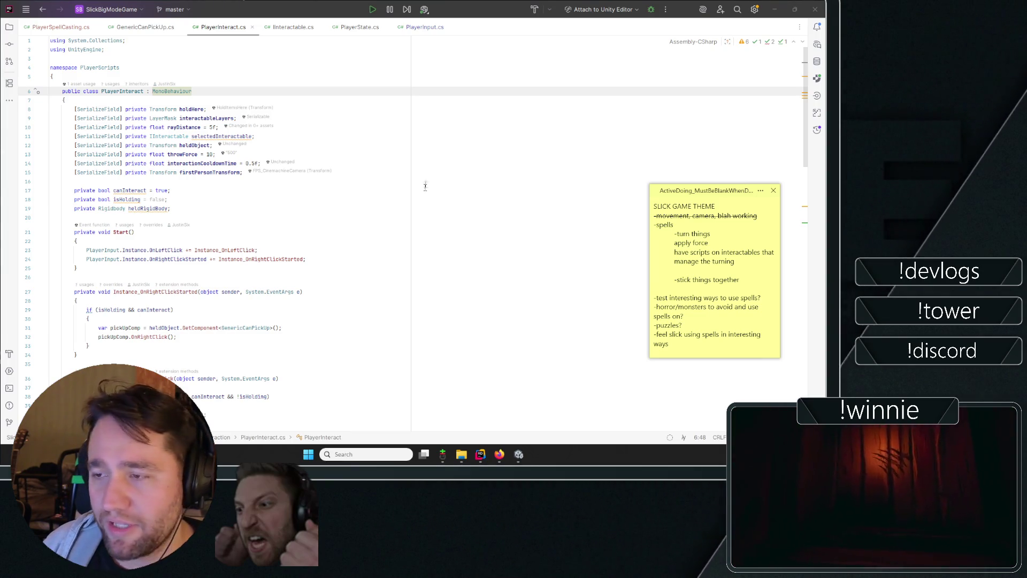
{"action": "left_click", "coordinate": [340, 109]}
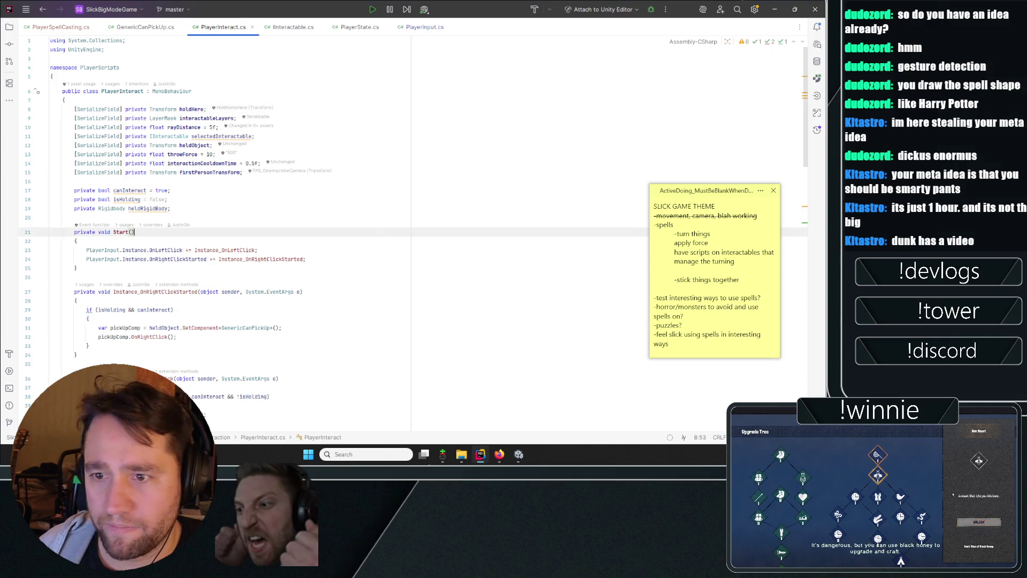
{"action": "left_click", "coordinate": [212, 145]}
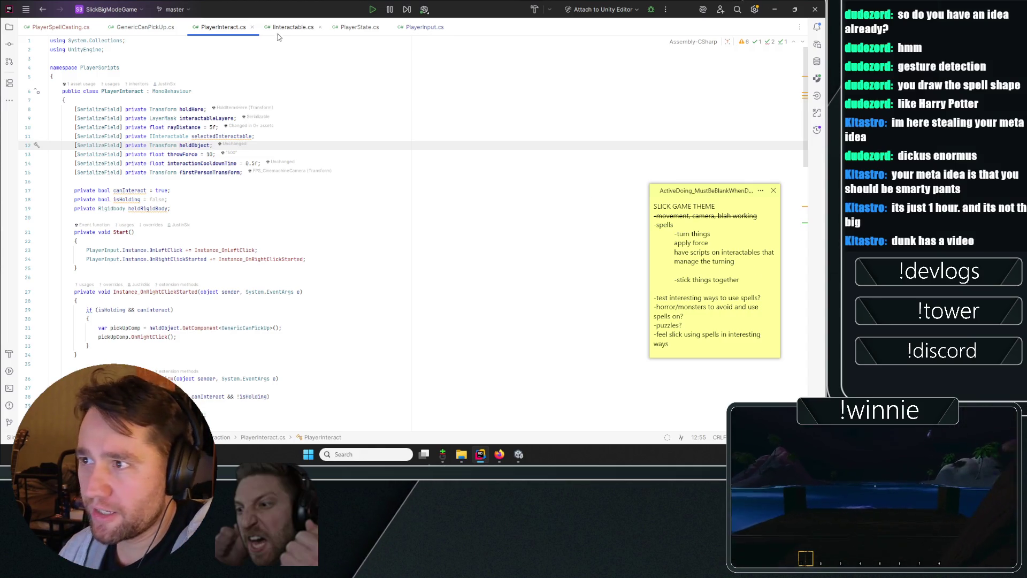
- Give the Interact method in Interactable.cs a body with an opening brace
{"action": "left_click", "coordinate": [294, 27]}
{"action": "key", "text": "Return"}
{"action": "type", "text": "{"}
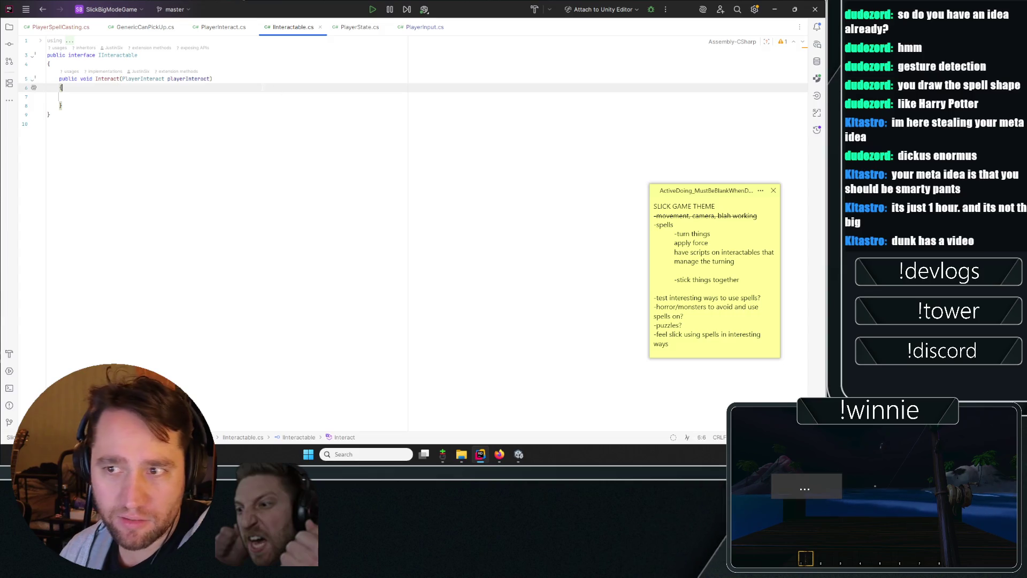
{"action": "left_click", "coordinate": [48, 96]}
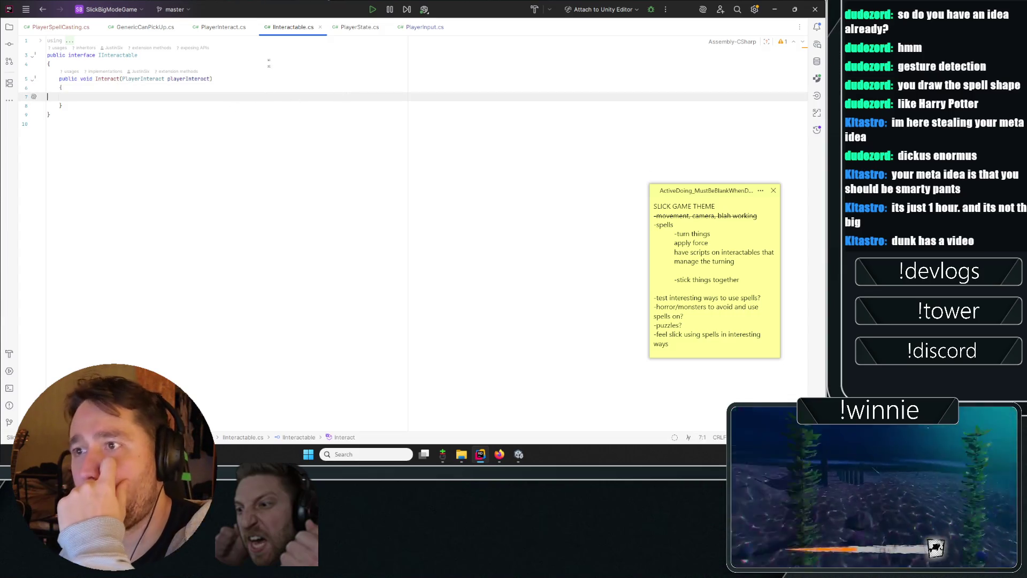
- Look over PlayerInteract.cs and PlayerSpellCasting's spell-one handler before returning to Unity
{"action": "left_click", "coordinate": [210, 27]}
{"action": "scroll", "coordinate": [296, 42], "scroll_direction": "down", "scroll_amount": 10}
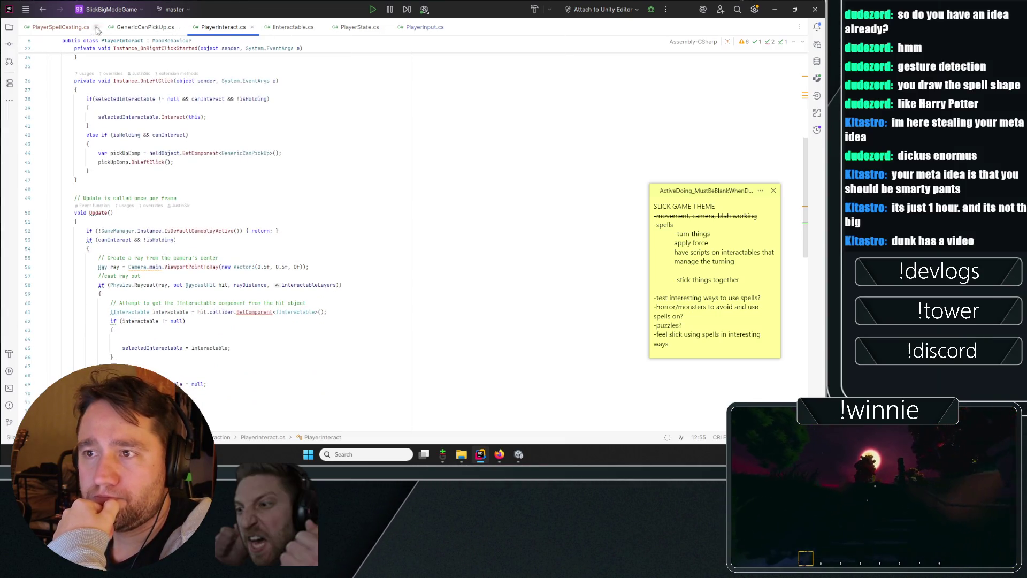
{"action": "left_click", "coordinate": [96, 29]}
{"action": "left_click", "coordinate": [48, 192]}
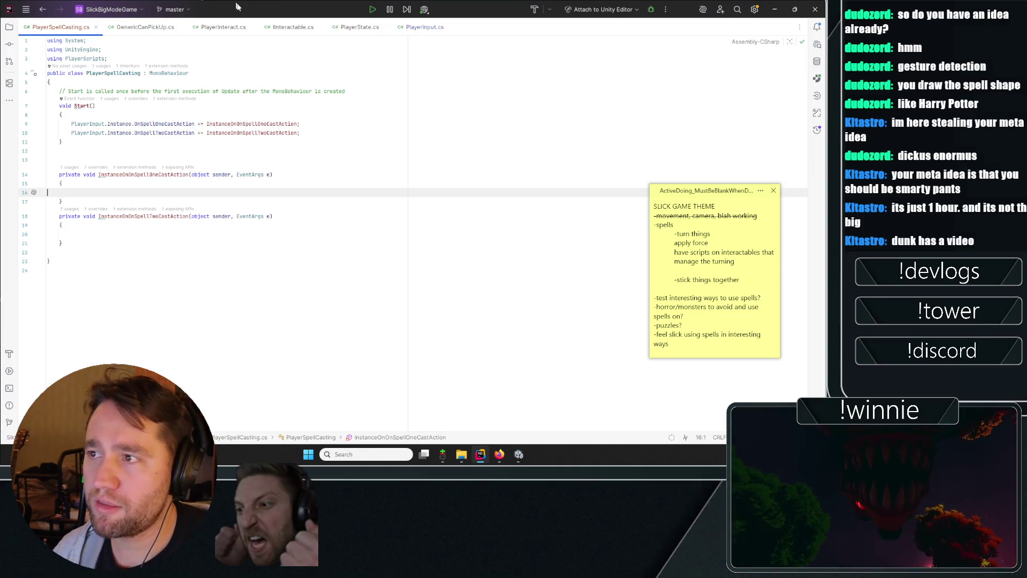
{"action": "key", "text": "alt+Tab"}
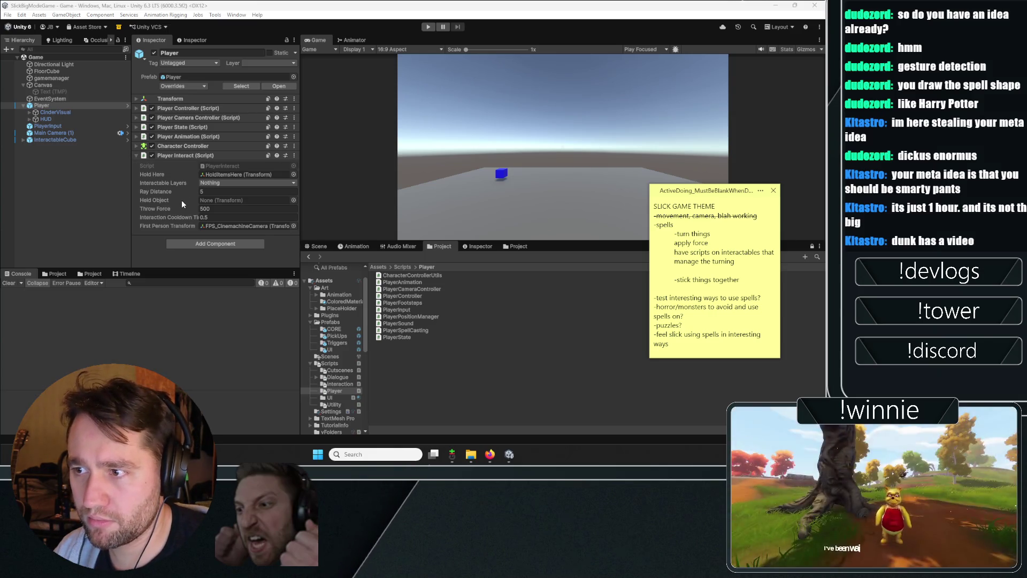
{"action": "left_click", "coordinate": [294, 40]}
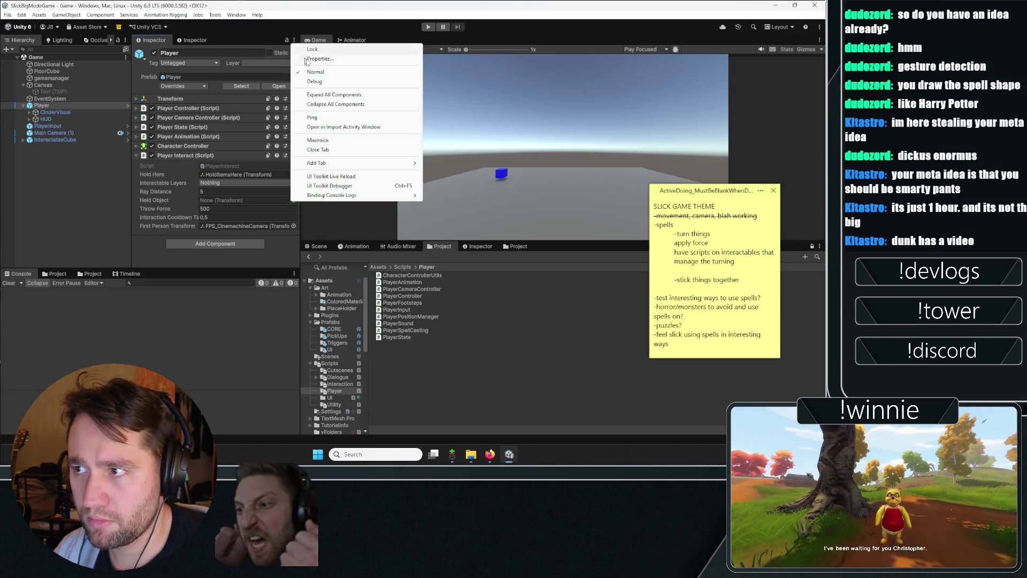
- Switch the Inspector to Debug mode and play-test, leaving Player Interact's Interactable Layers at Nothing
{"action": "left_click", "coordinate": [323, 81]}
{"action": "key", "text": "ctrl+p"}
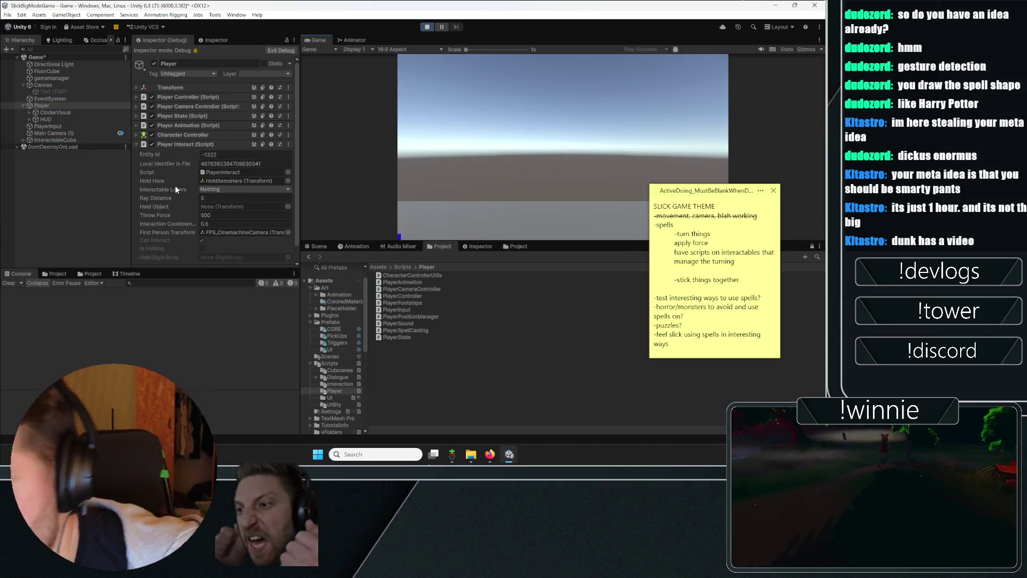
{"action": "scroll", "coordinate": [175, 184], "scroll_direction": "down", "scroll_amount": 2}
{"action": "mouse_move", "coordinate": [563, 147]}
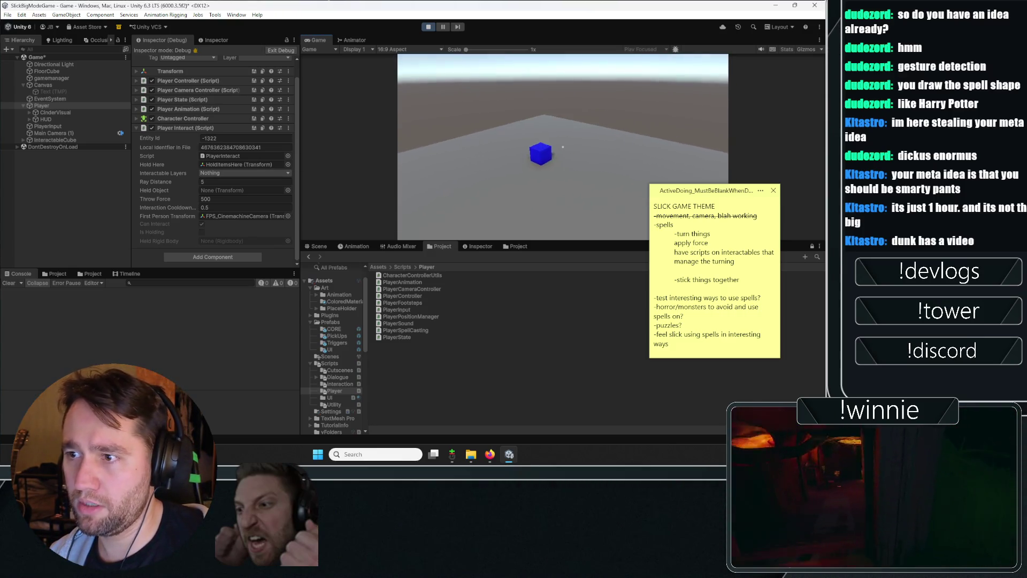
{"action": "left_click", "coordinate": [237, 174]}
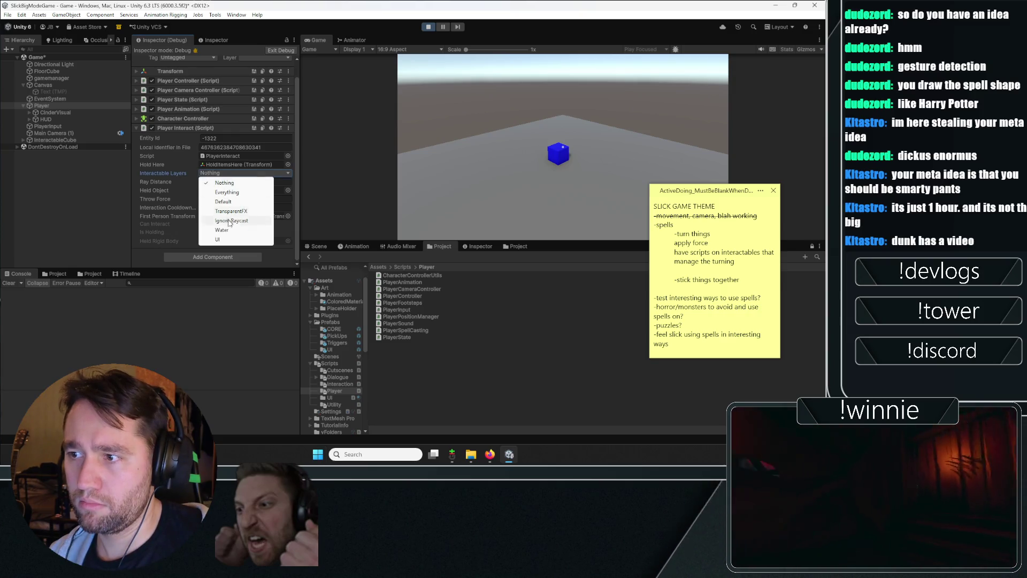
{"action": "left_click", "coordinate": [49, 193]}
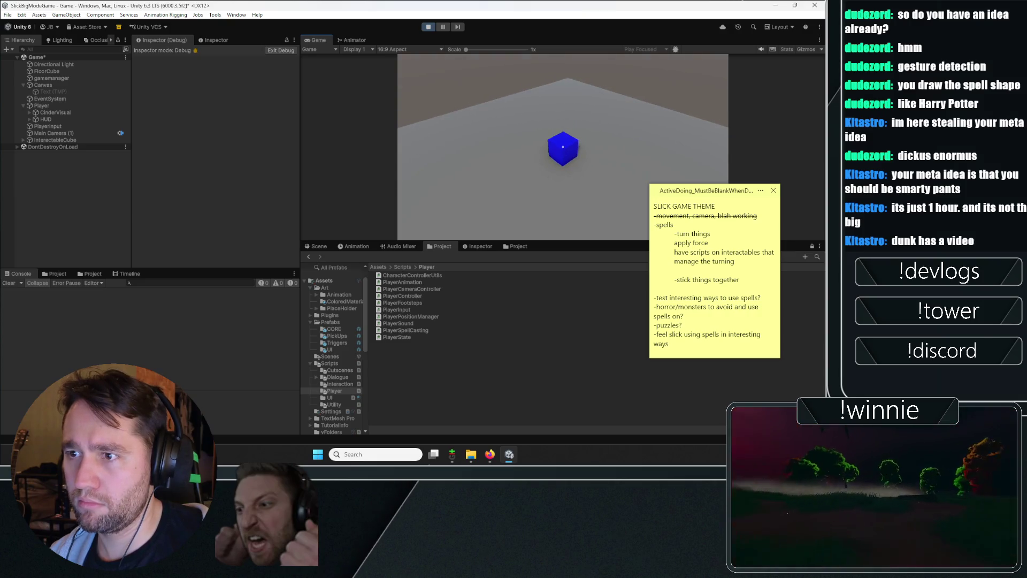
{"action": "left_click", "coordinate": [66, 106]}
{"action": "left_click", "coordinate": [210, 166]}
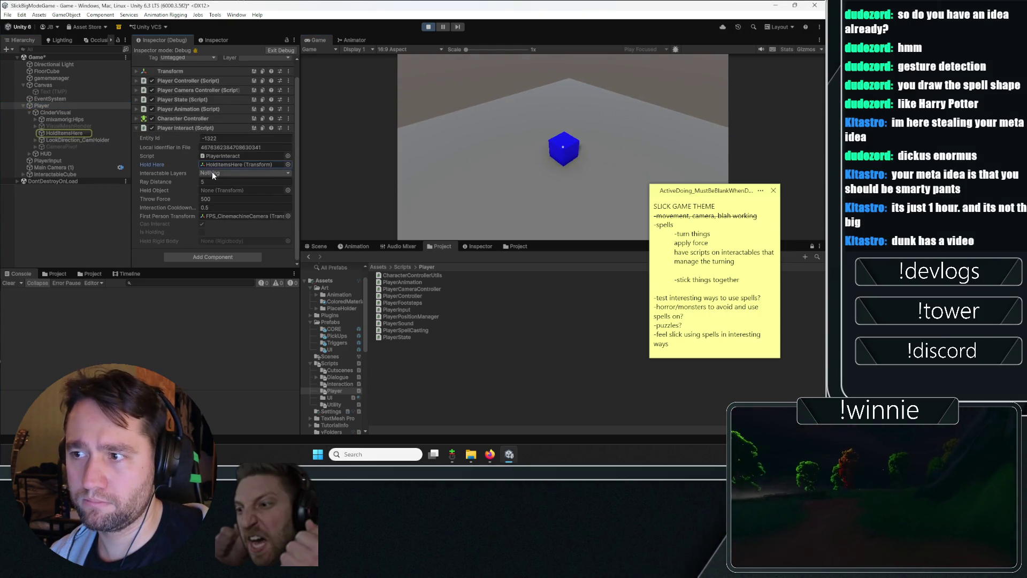
{"action": "left_click", "coordinate": [212, 173]}
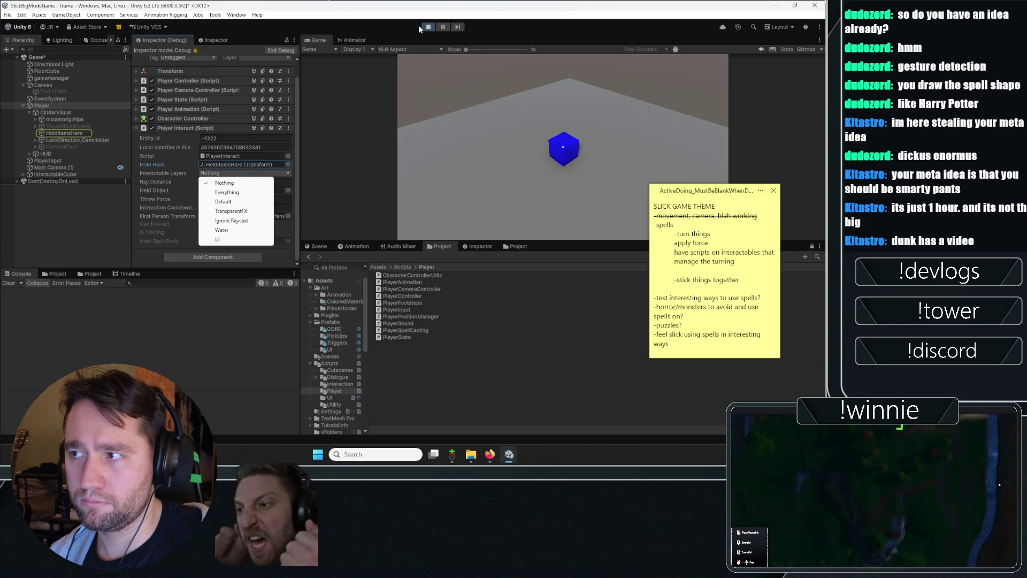
{"action": "left_click", "coordinate": [426, 27]}
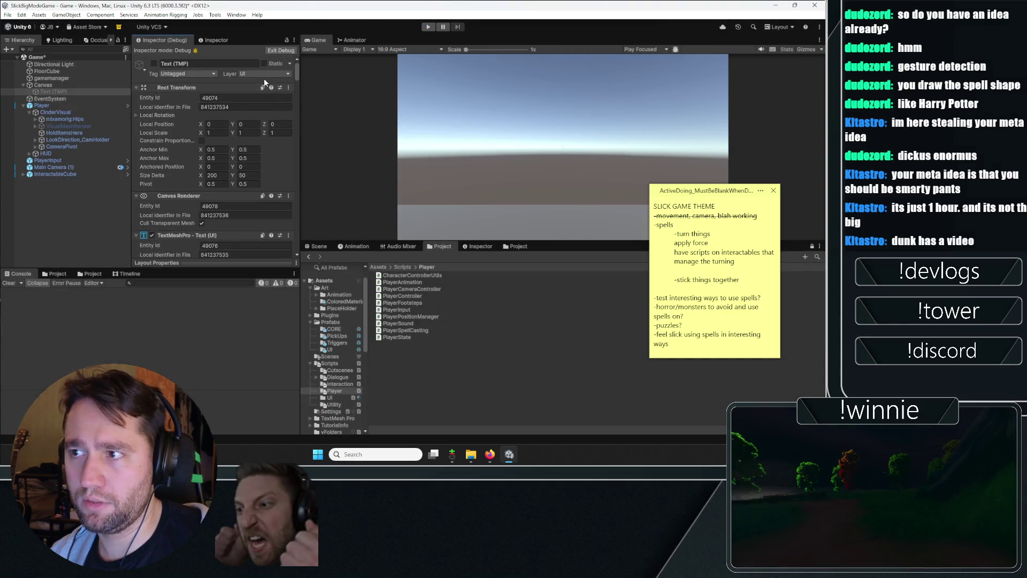
- Through Add Layer, name layer 6 'Player' and layer 7 'Interactable'
{"action": "left_click", "coordinate": [264, 75]}
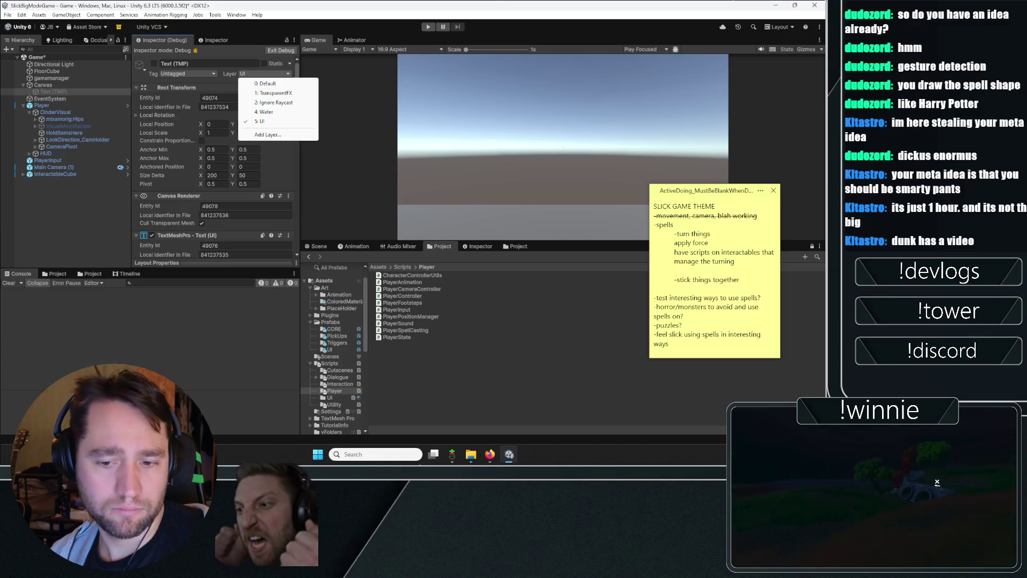
{"action": "key", "text": "Escape"}
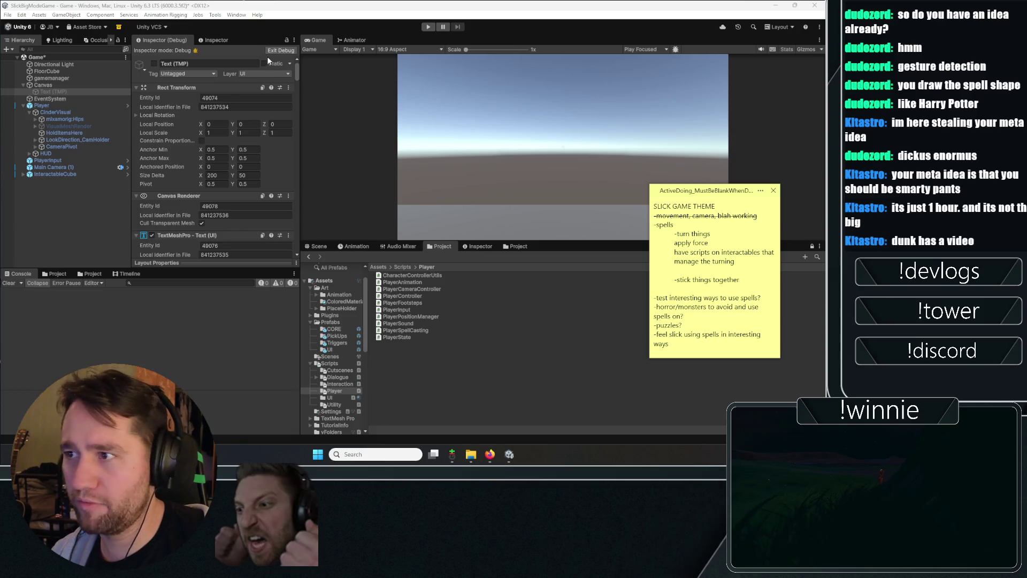
{"action": "left_click", "coordinate": [256, 75]}
{"action": "left_click", "coordinate": [261, 135]}
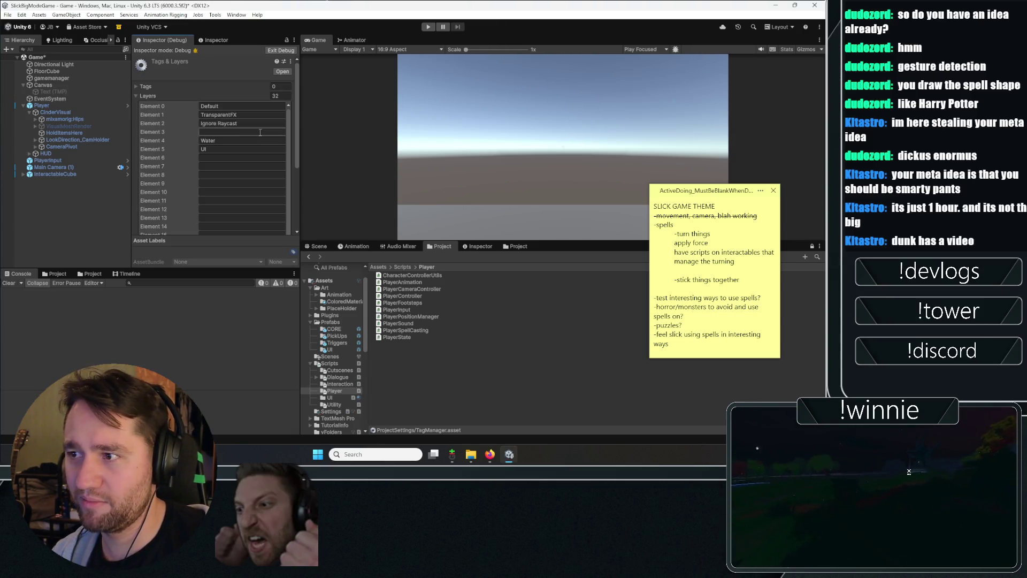
{"action": "left_click", "coordinate": [219, 157]}
{"action": "type", "text": "Player"}
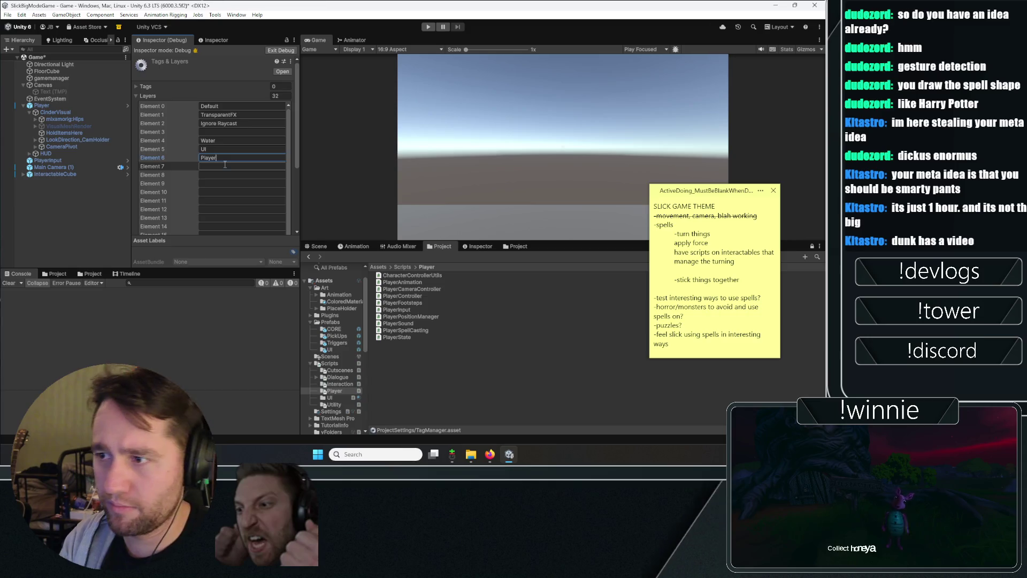
{"action": "left_click", "coordinate": [225, 166]}
{"action": "type", "text": "Interactable"}
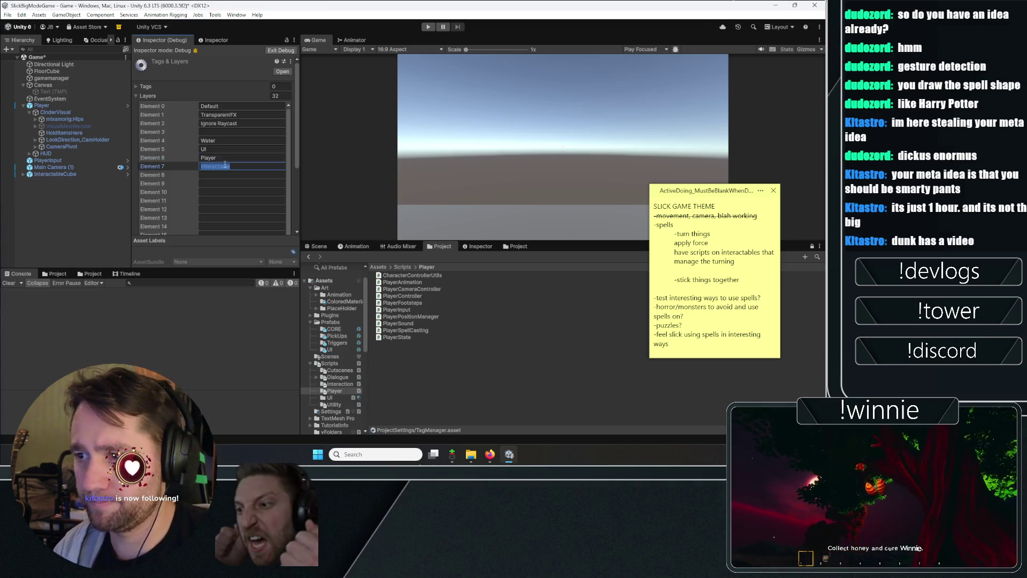
{"action": "left_click", "coordinate": [61, 105]}
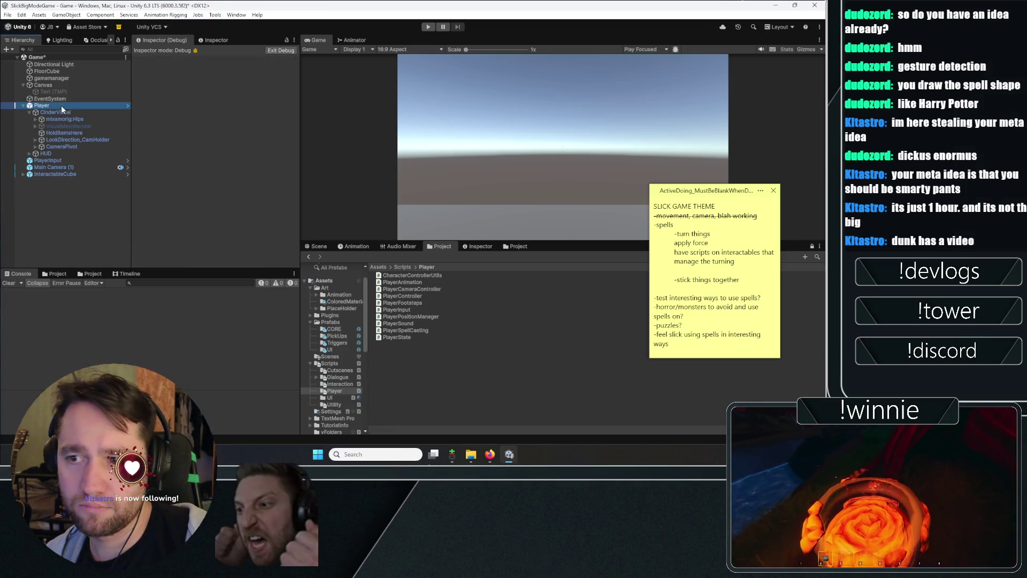
- Put Player on the Player layer and set Player Interact's Interactable Layers to Interactable
{"action": "left_click", "coordinate": [280, 105]}
{"action": "left_click", "coordinate": [47, 251]}
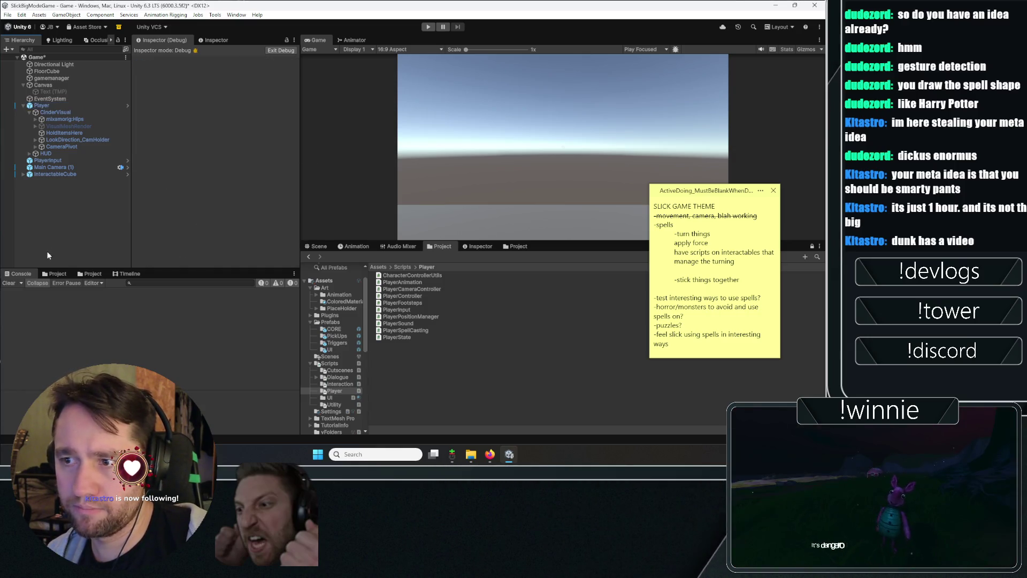
{"action": "left_click", "coordinate": [64, 175]}
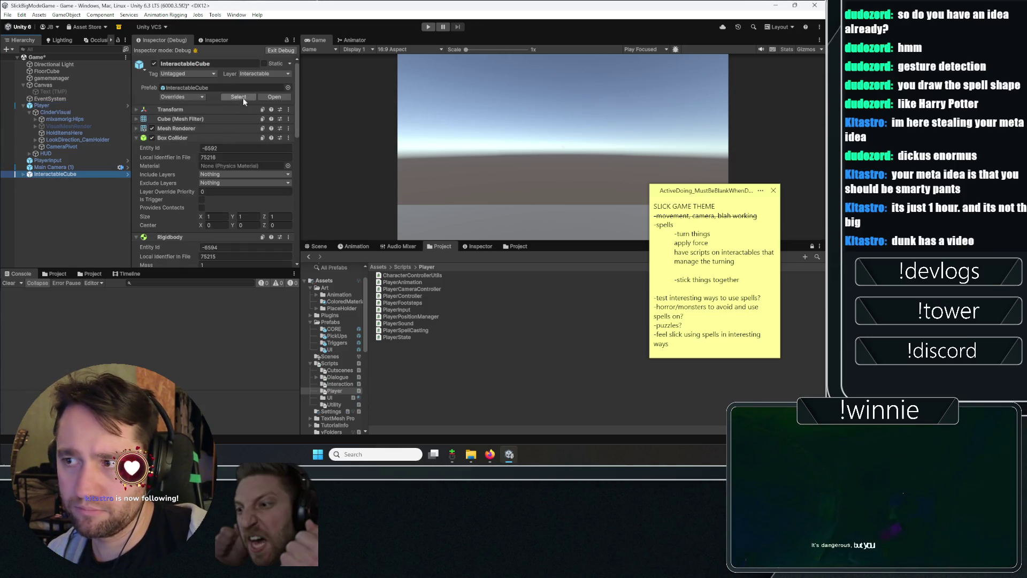
{"action": "left_click", "coordinate": [57, 106]}
{"action": "scroll", "coordinate": [214, 160], "scroll_direction": "down", "scroll_amount": 2}
{"action": "left_click", "coordinate": [243, 173]}
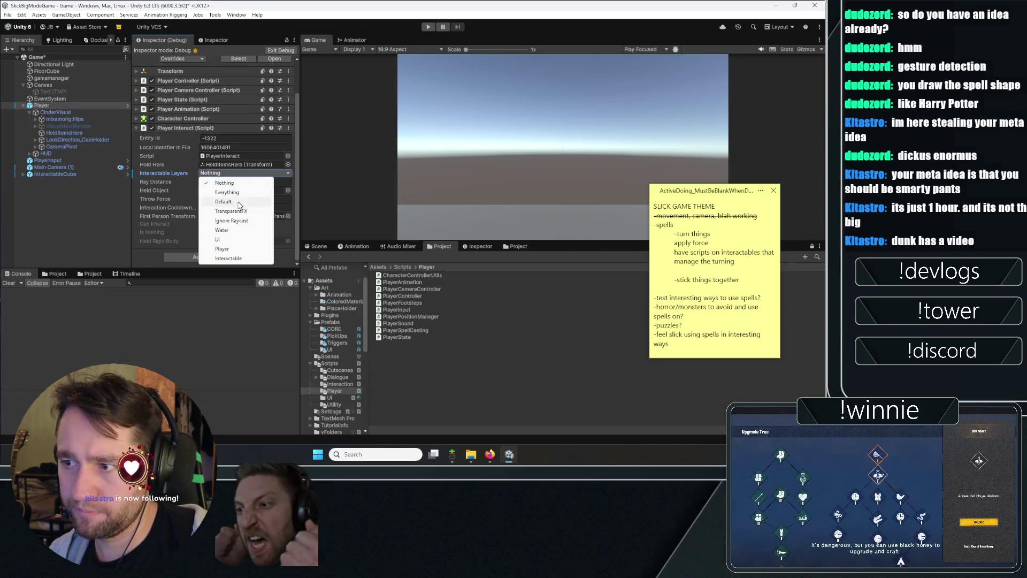
{"action": "left_click", "coordinate": [228, 258]}
- Play-test picking up, dropping and throwing the blue cube, then return to Rider
{"action": "key", "text": "ctrl+p"}
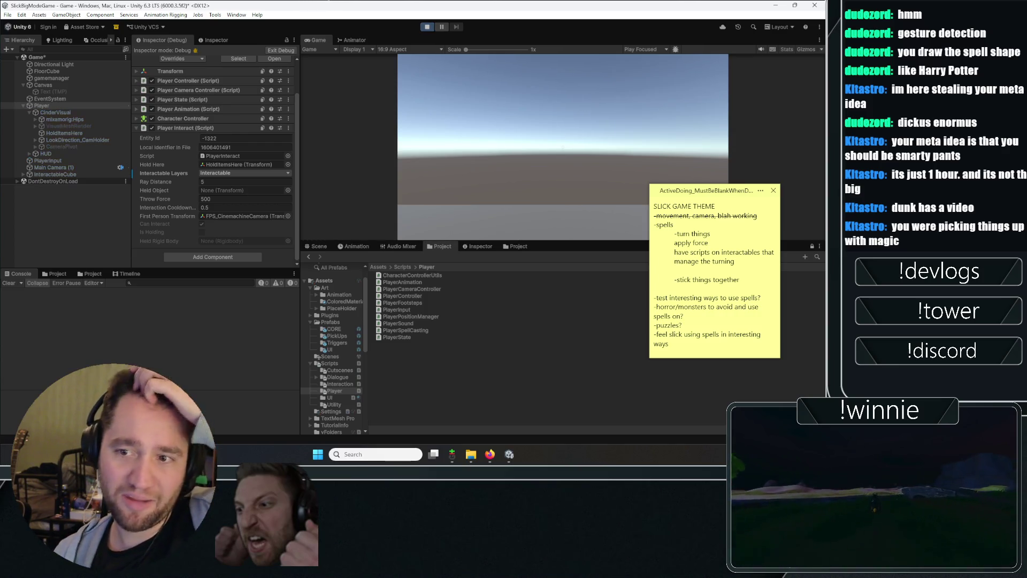
{"action": "left_click", "coordinate": [460, 131]}
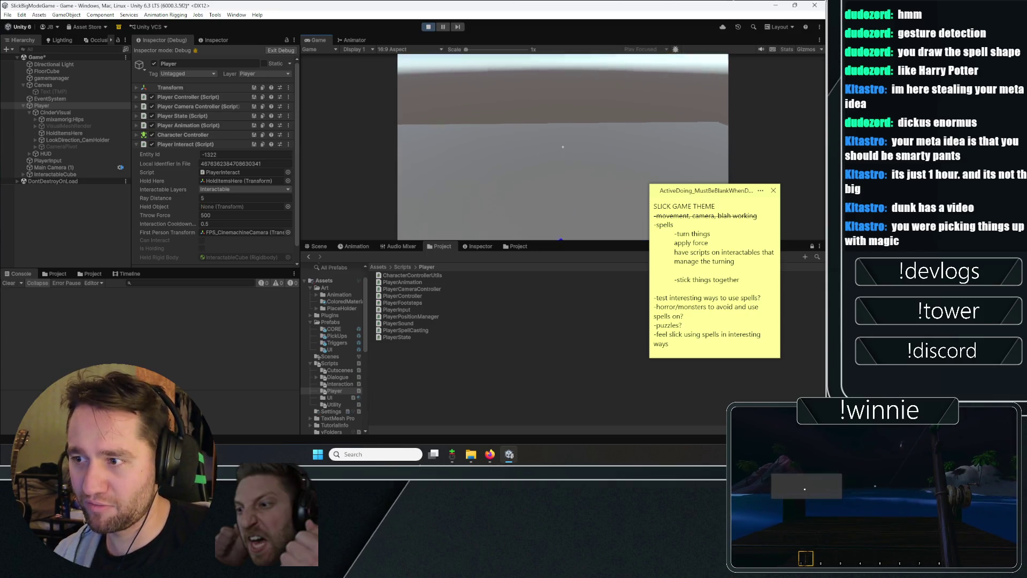
{"action": "left_click", "coordinate": [563, 147]}
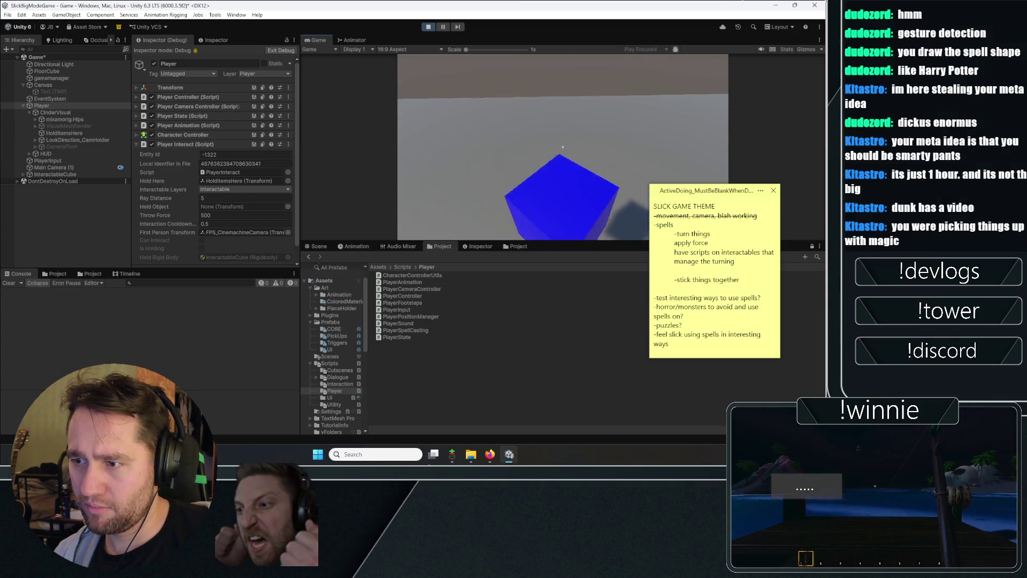
{"action": "left_click", "coordinate": [563, 146]}
{"action": "left_click", "coordinate": [563, 147]}
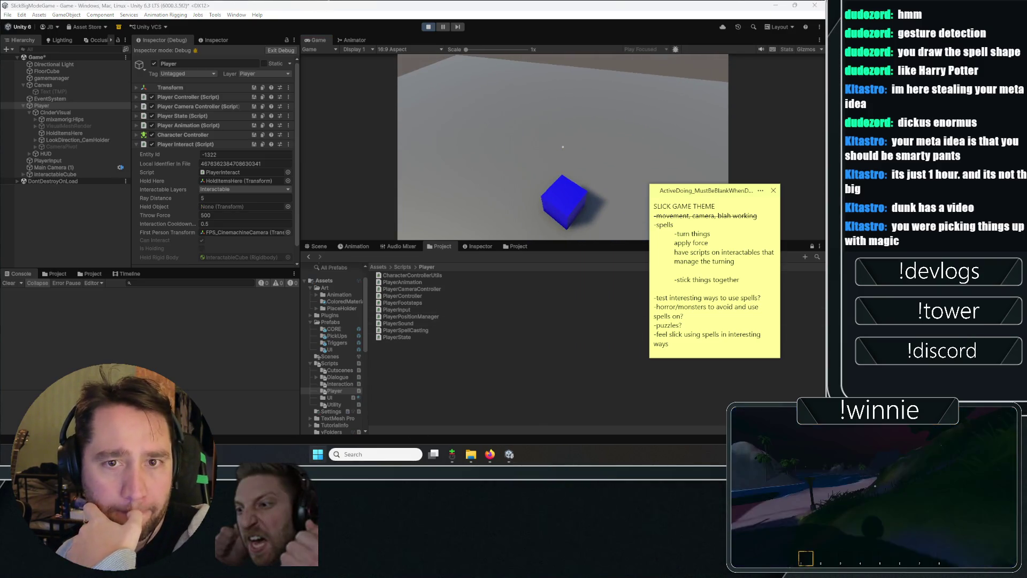
{"action": "key", "text": "alt+Tab"}
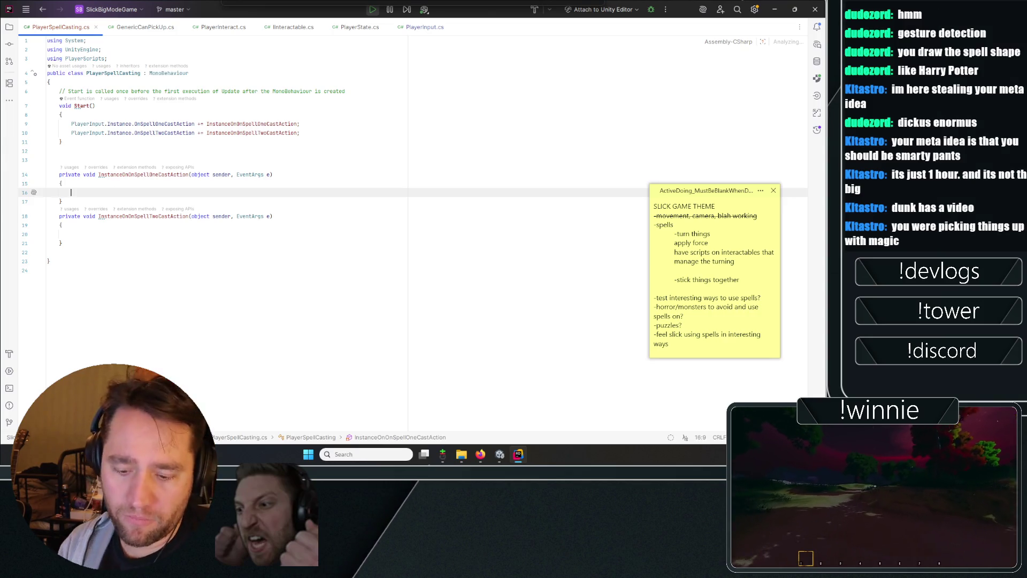
- Note 'check with playerinteract what is being looked at that is interactable' and give IInteractable's Interact a { } body
{"action": "type", "text": "check with playerinteract what is being "}
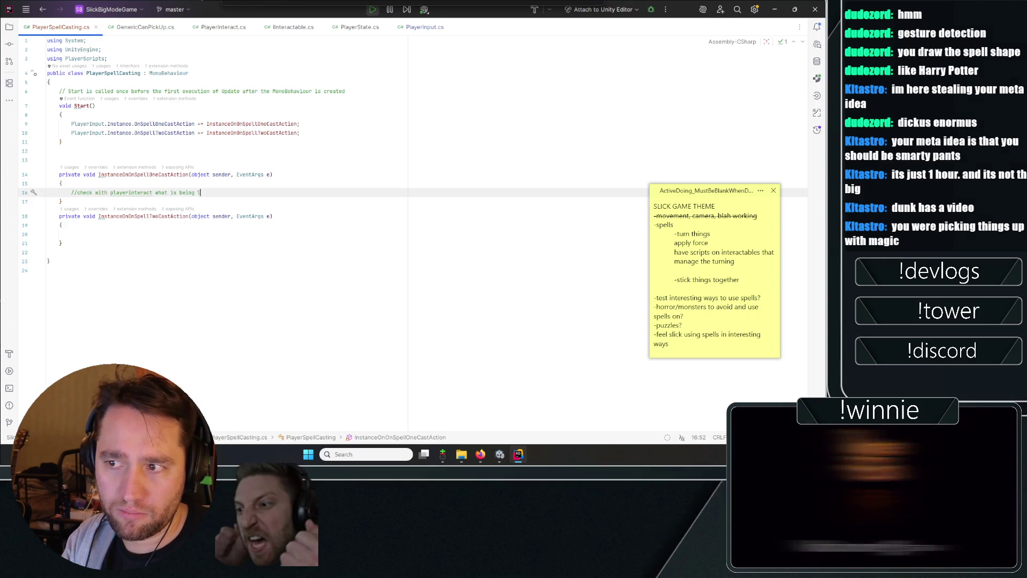
{"action": "type", "text": "looked at that is interactable"}
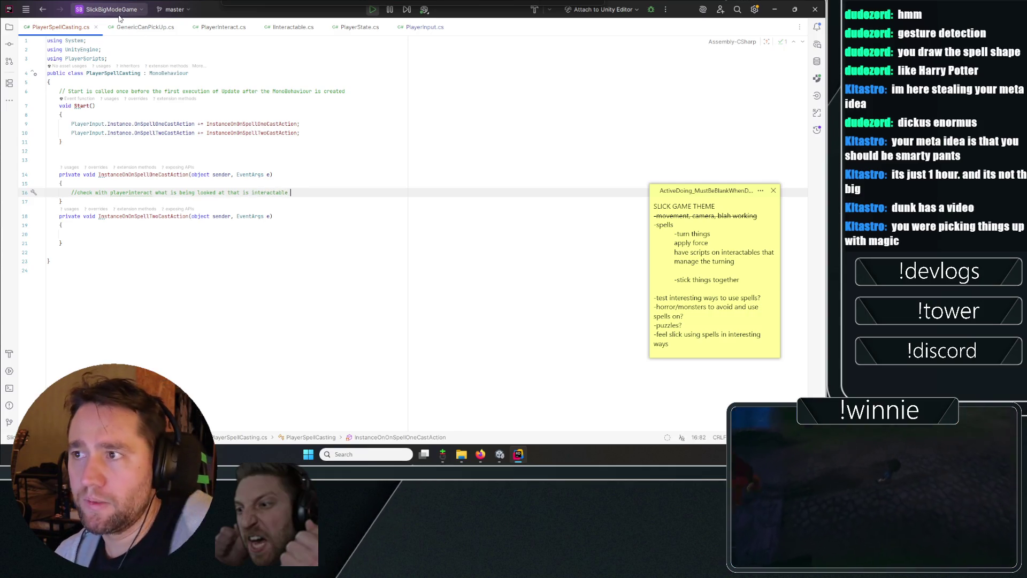
{"action": "left_click", "coordinate": [212, 33]}
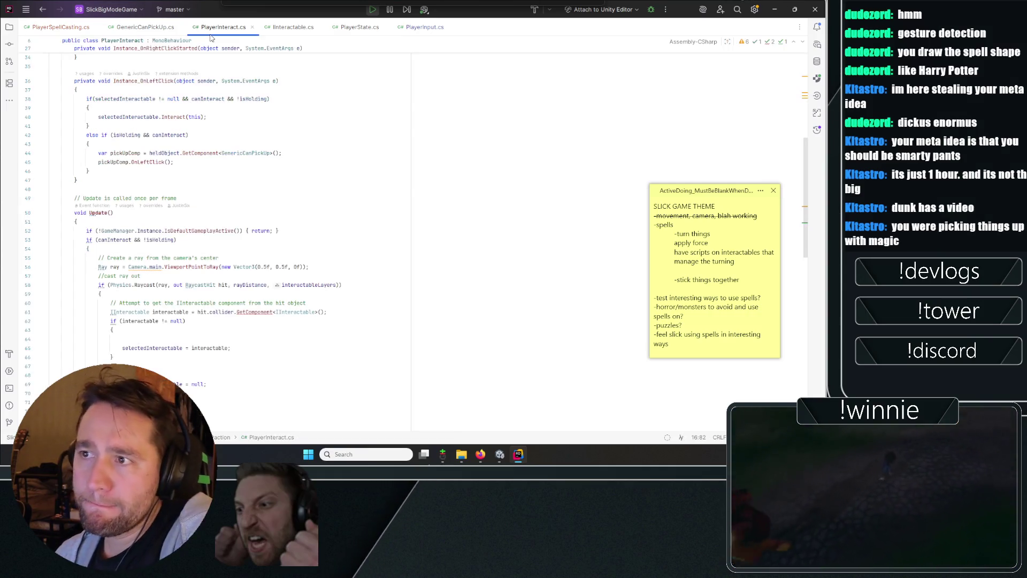
{"action": "key", "text": "alt+Right"}
{"action": "type", "text": "{"}
{"action": "key", "text": "Return"}
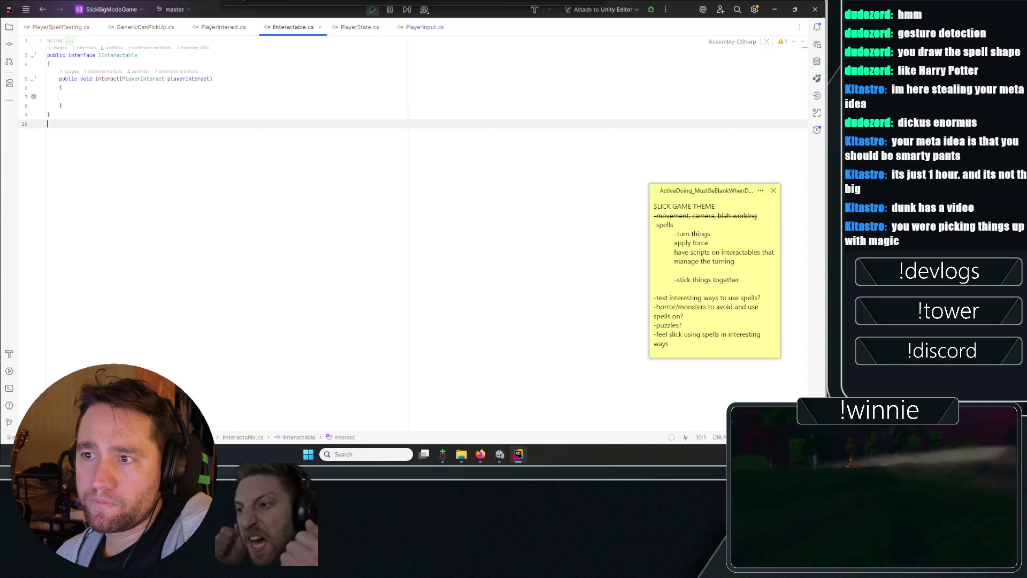
{"action": "key", "text": "ctrl+w"}
{"action": "key", "text": "ctrl+w"}
{"action": "key", "text": "ctrl+w"}
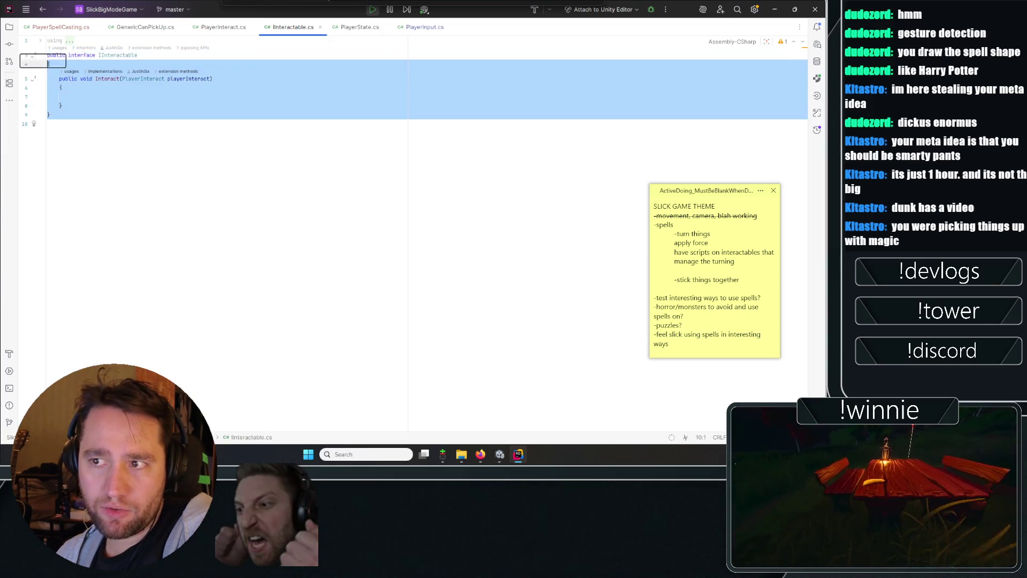
{"action": "left_click", "coordinate": [117, 150]}
{"action": "key", "text": "ctrl+a"}
{"action": "key", "text": "Escape"}
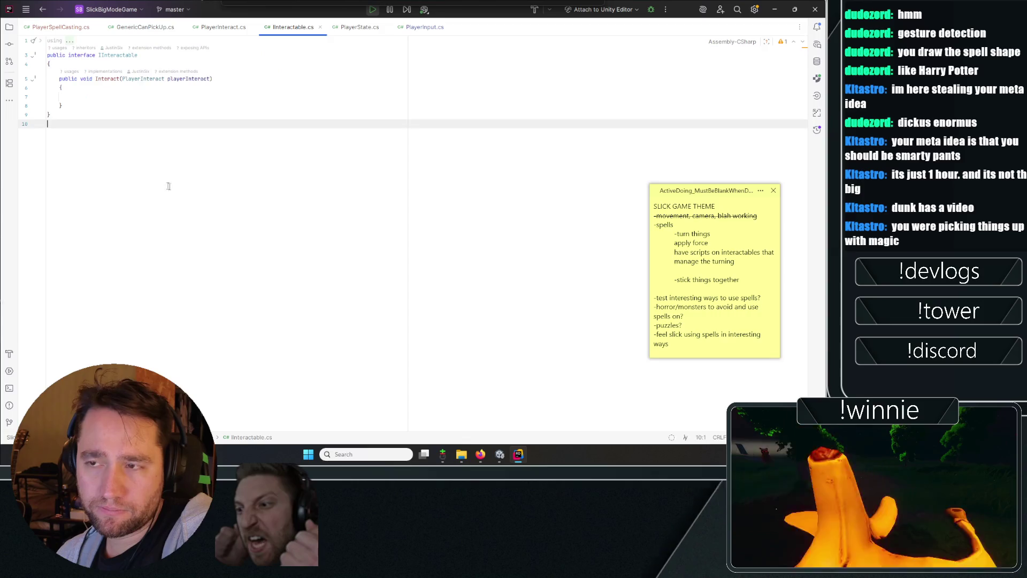
{"action": "key", "text": "ctrl+a"}
{"action": "key", "text": "Escape"}
- Review PlayerInteract's Update code and its selectedInteractable field
{"action": "key", "text": "alt+Left"}
{"action": "key", "text": "Up"}
{"action": "key", "text": "Up"}
{"action": "key", "text": "Up"}
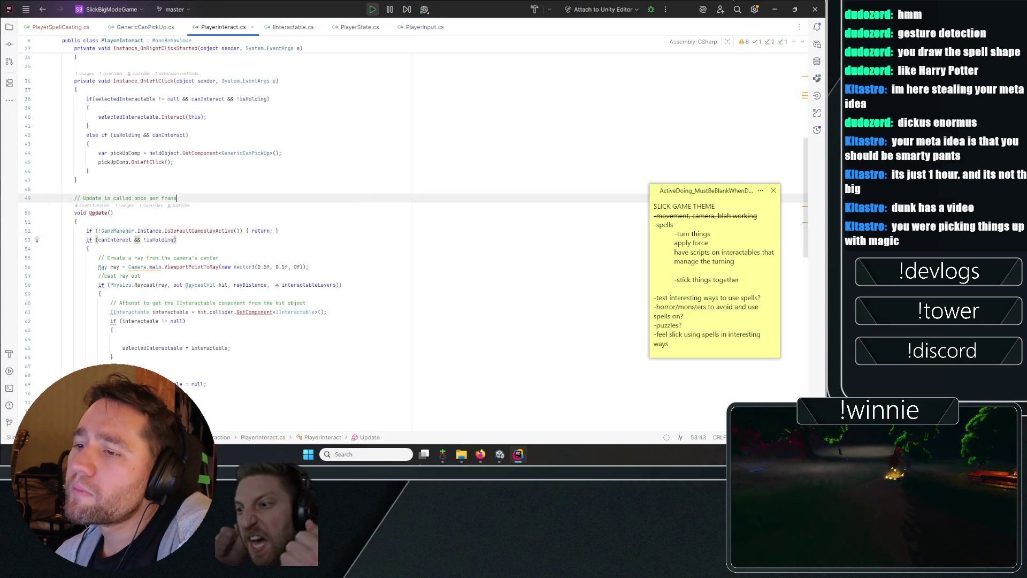
{"action": "scroll", "coordinate": [309, 230], "scroll_direction": "down", "scroll_amount": 3}
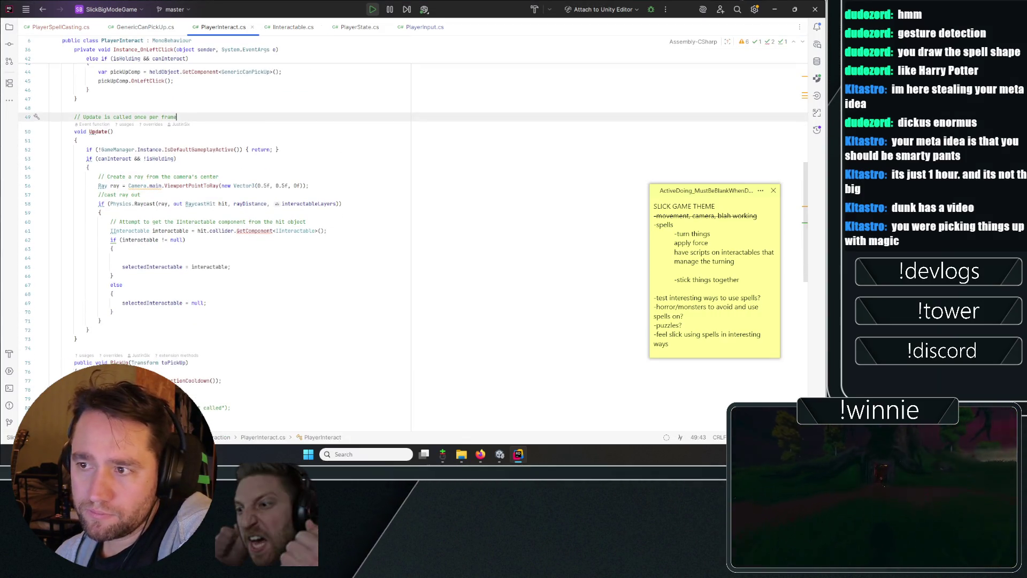
{"action": "scroll", "coordinate": [234, 242], "scroll_direction": "down", "scroll_amount": 3}
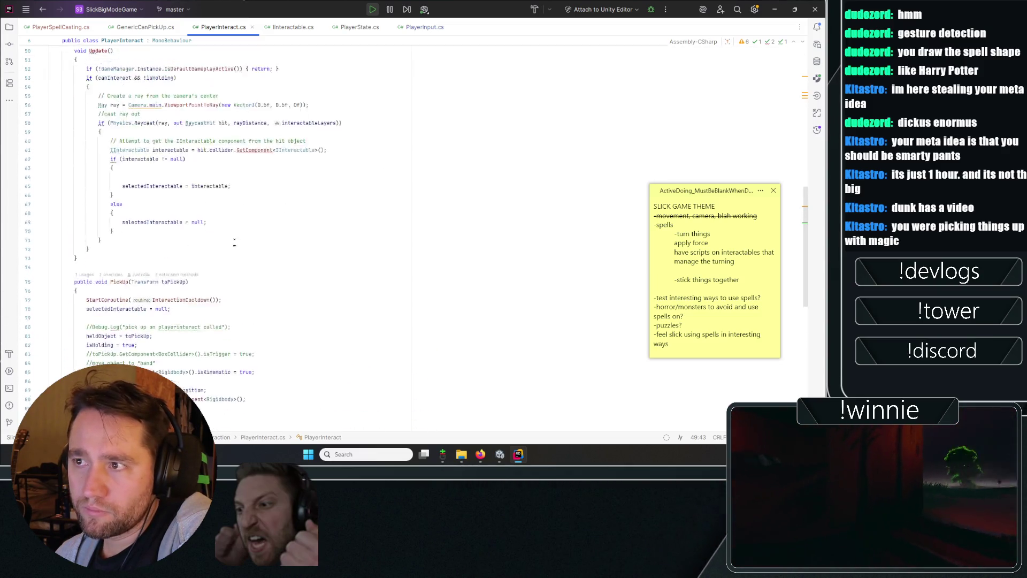
{"action": "scroll", "coordinate": [234, 242], "scroll_direction": "up", "scroll_amount": 3}
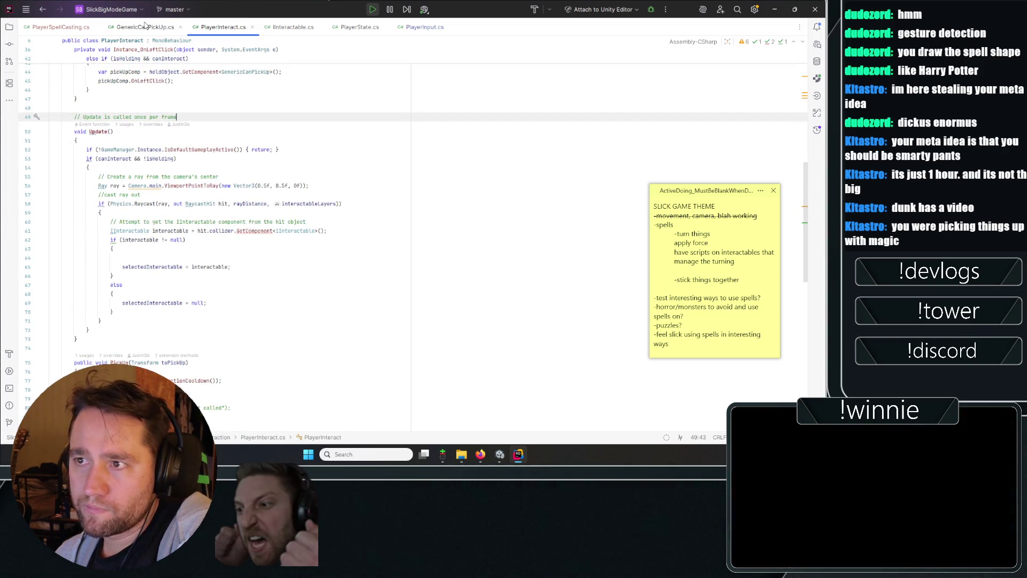
{"action": "left_click", "coordinate": [374, 150]}
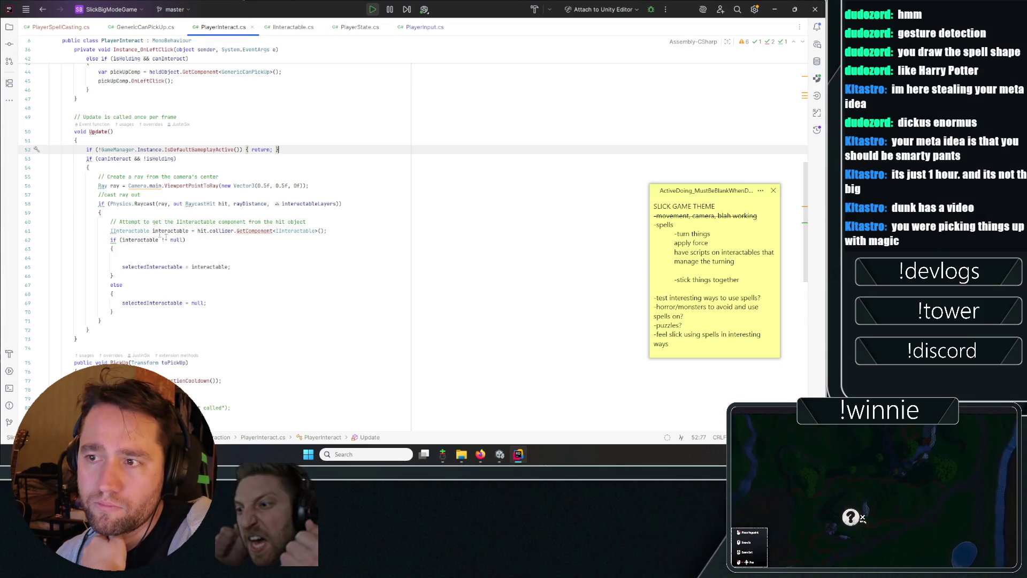
{"action": "scroll", "coordinate": [214, 241], "scroll_direction": "up", "scroll_amount": 1}
{"action": "double_click", "coordinate": [153, 294]}
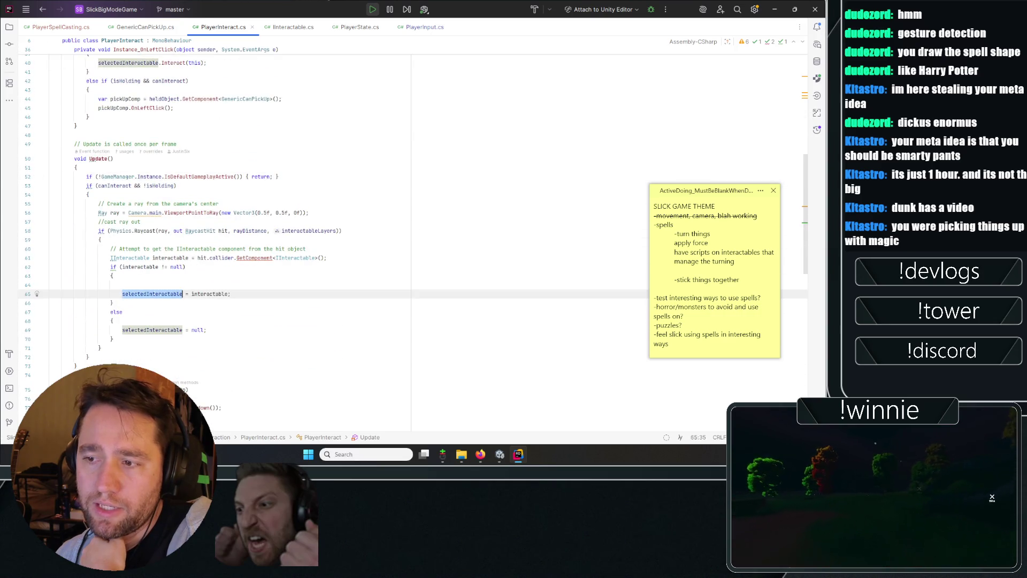
{"action": "scroll", "coordinate": [237, 331], "scroll_direction": "up", "scroll_amount": 10}
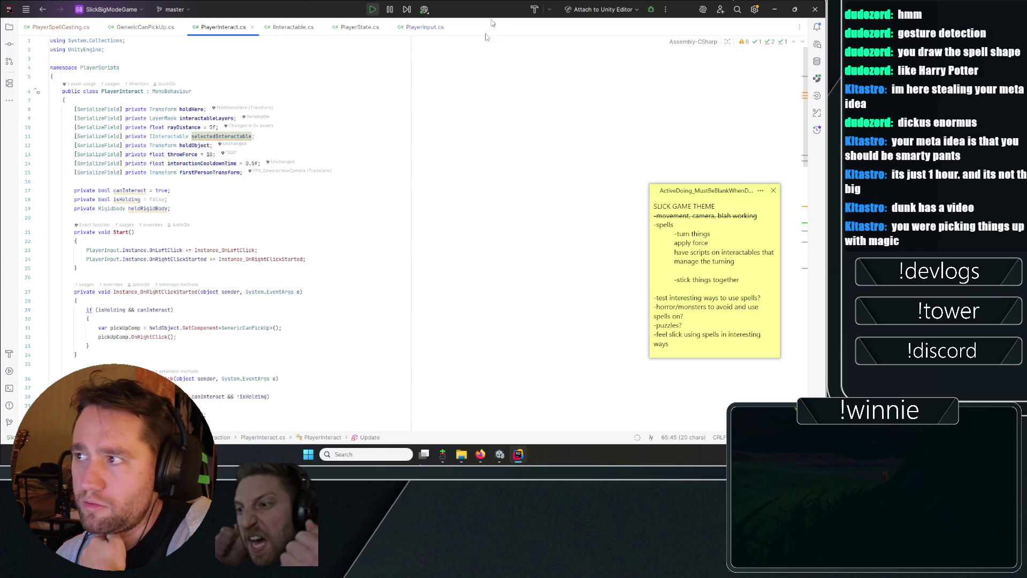
- Back in Unity, exit Play mode so the scripts recompile
{"action": "key", "text": "alt+Tab"}
{"action": "scroll", "coordinate": [168, 193], "scroll_direction": "down", "scroll_amount": 1}
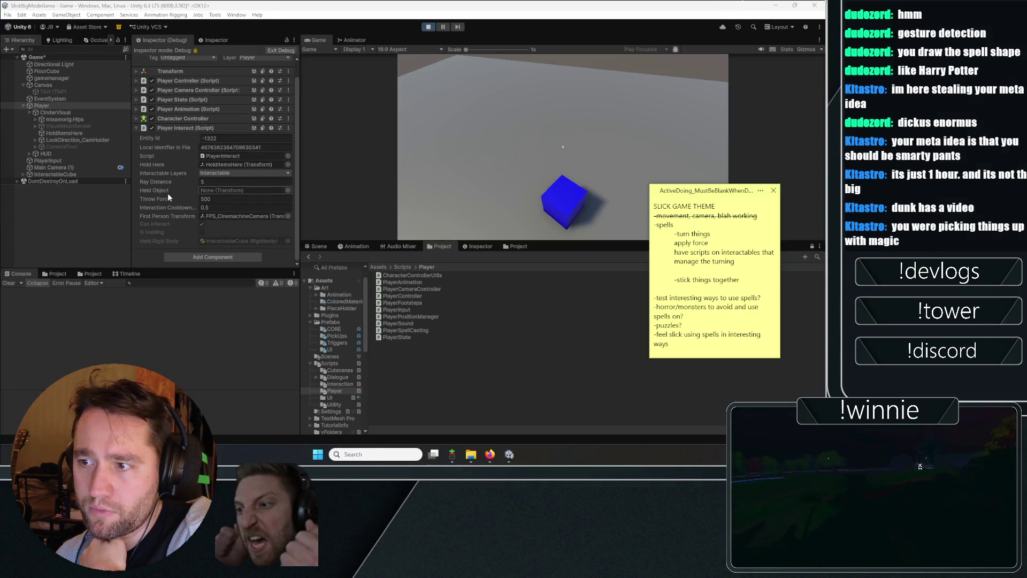
{"action": "left_click", "coordinate": [294, 40]}
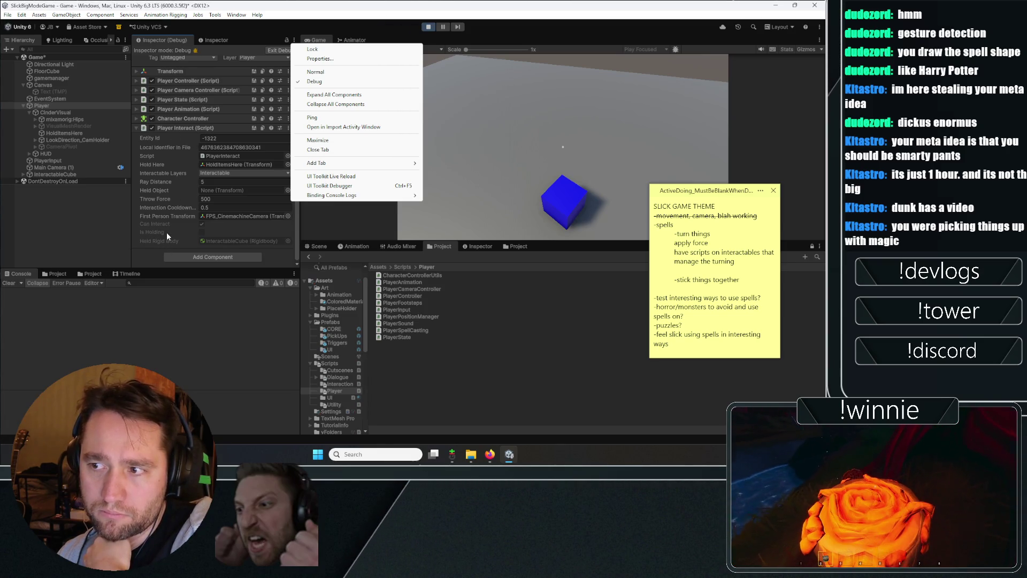
{"action": "left_click", "coordinate": [149, 253]}
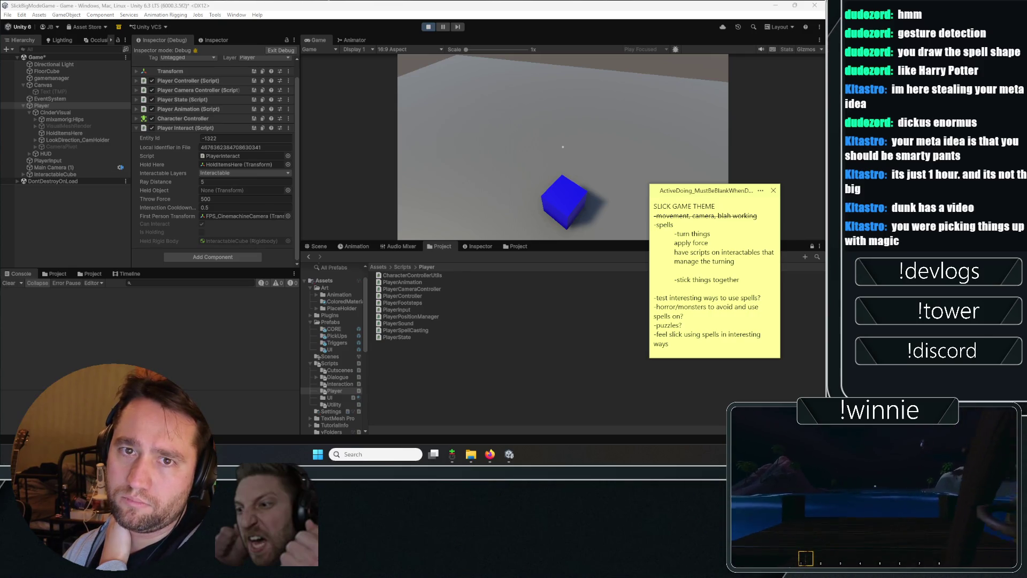
{"action": "left_click", "coordinate": [428, 27]}
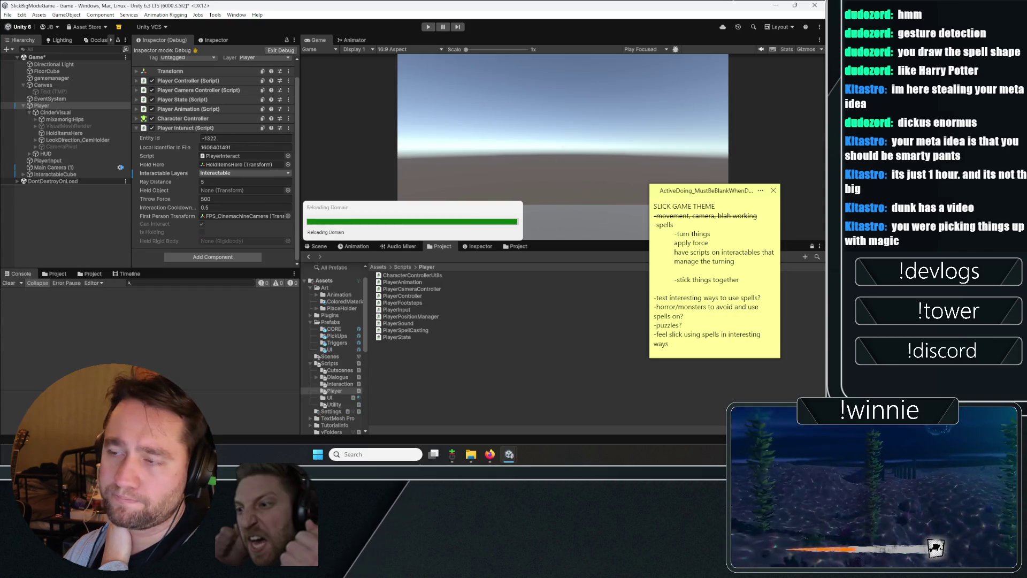
- Check line 15 of PlayerInteract, then inspect the Player and InteractableCube objects in Unity
{"action": "left_click_drag", "start_coordinate": [0, 4], "coordinate": [328, 4]}
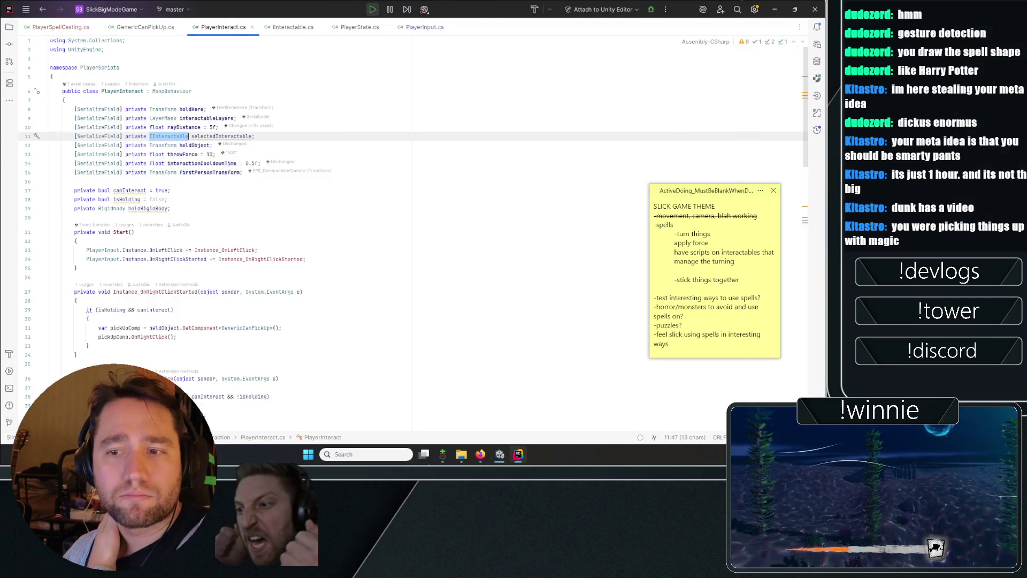
{"action": "left_click", "coordinate": [375, 172]}
{"action": "left_click", "coordinate": [775, 9]}
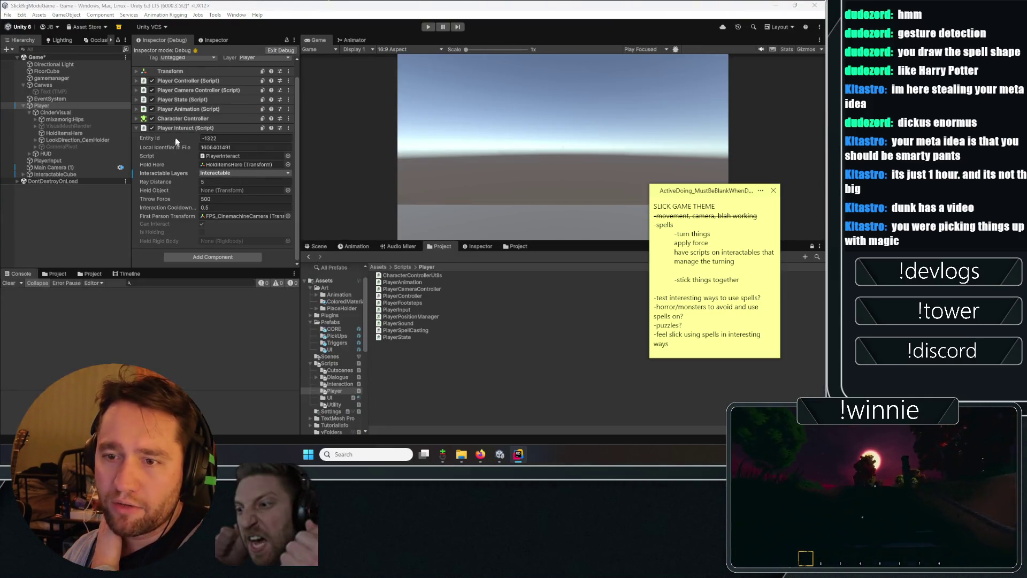
{"action": "left_click", "coordinate": [62, 105]}
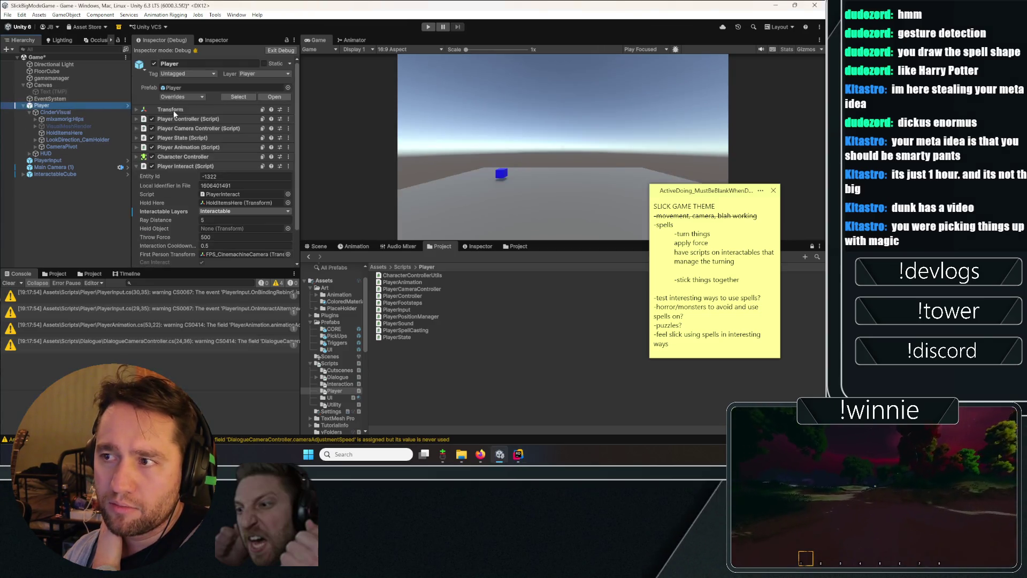
{"action": "left_click", "coordinate": [262, 74]}
{"action": "left_click", "coordinate": [50, 210]}
{"action": "left_click", "coordinate": [55, 174]}
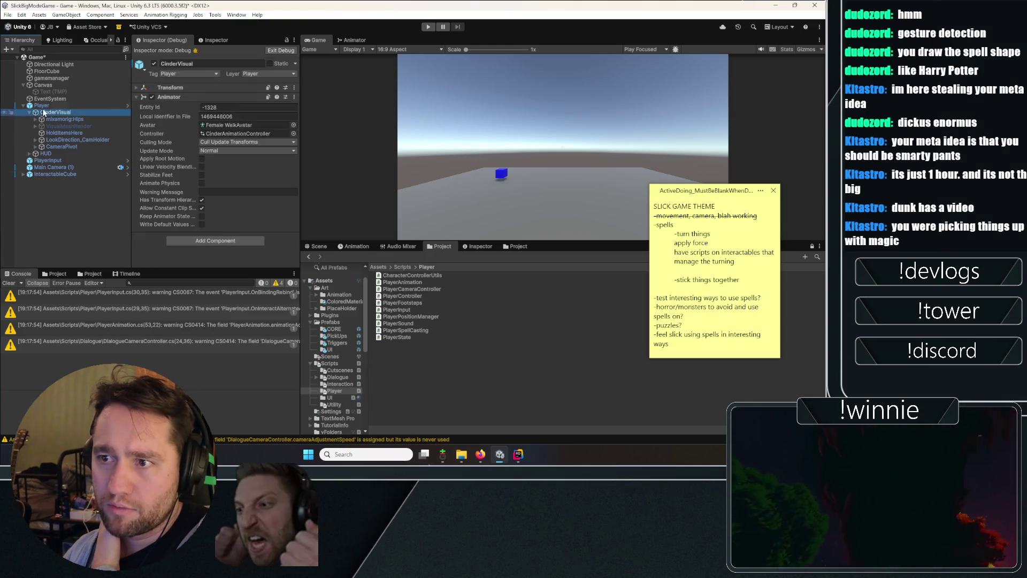
{"action": "left_click", "coordinate": [42, 105]}
{"action": "scroll", "coordinate": [230, 155], "scroll_direction": "down", "scroll_amount": 2}
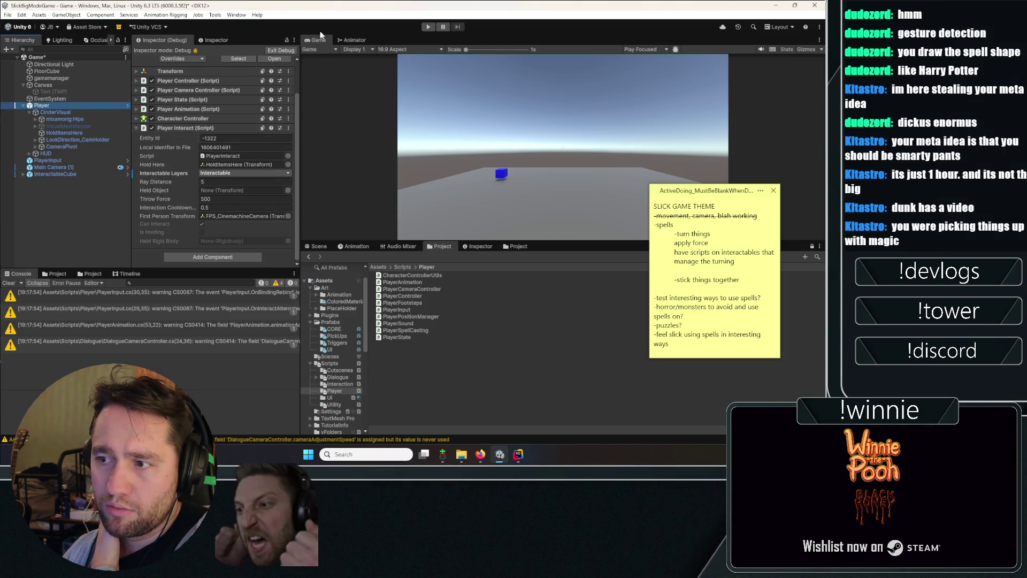
- Switch the Inspector back to Normal mode, deselect the Player and clear the console warnings
{"action": "left_click", "coordinate": [310, 51]}
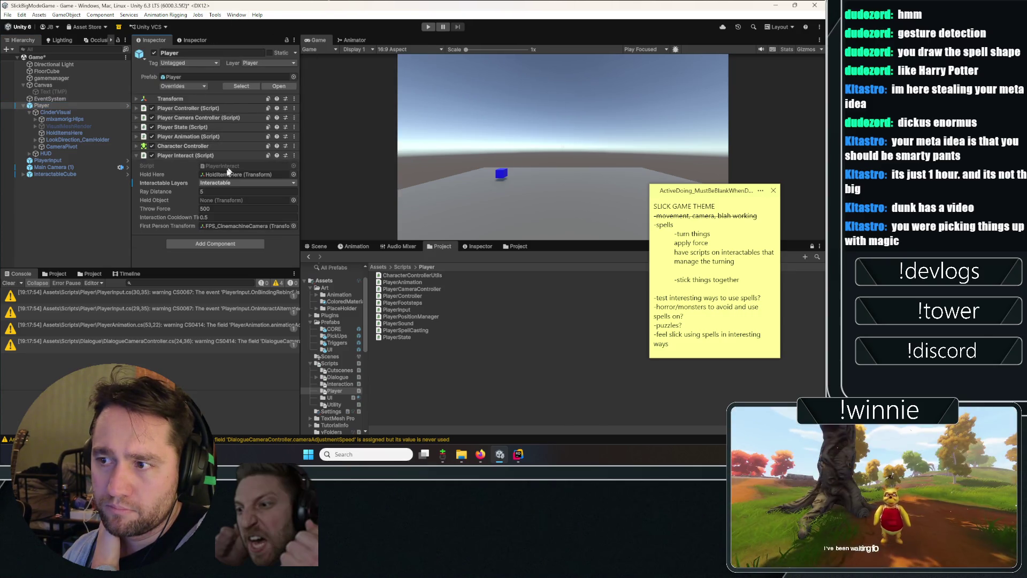
{"action": "left_click", "coordinate": [45, 252]}
{"action": "left_click", "coordinate": [8, 283]}
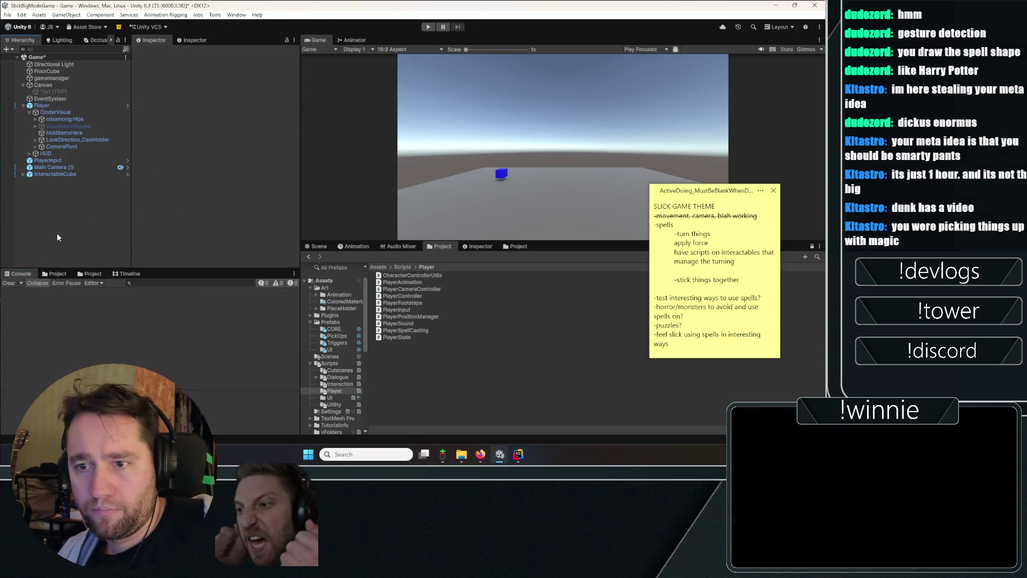
- Save the scene, show the Scripts folder and inspect InteractableCube's Box Collider and Rigidbody
{"action": "key", "text": "ctrl+s"}
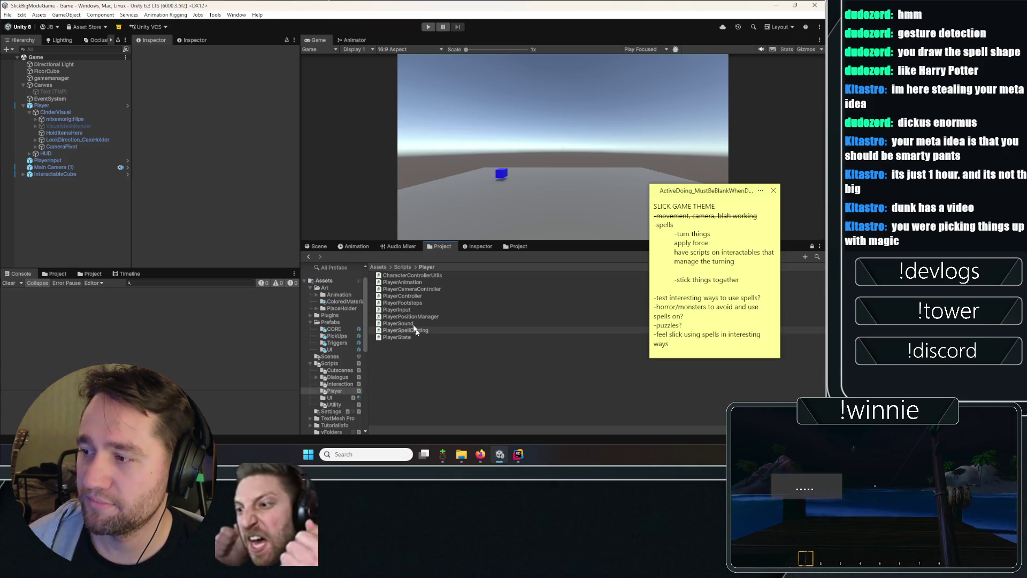
{"action": "left_click", "coordinate": [406, 265]}
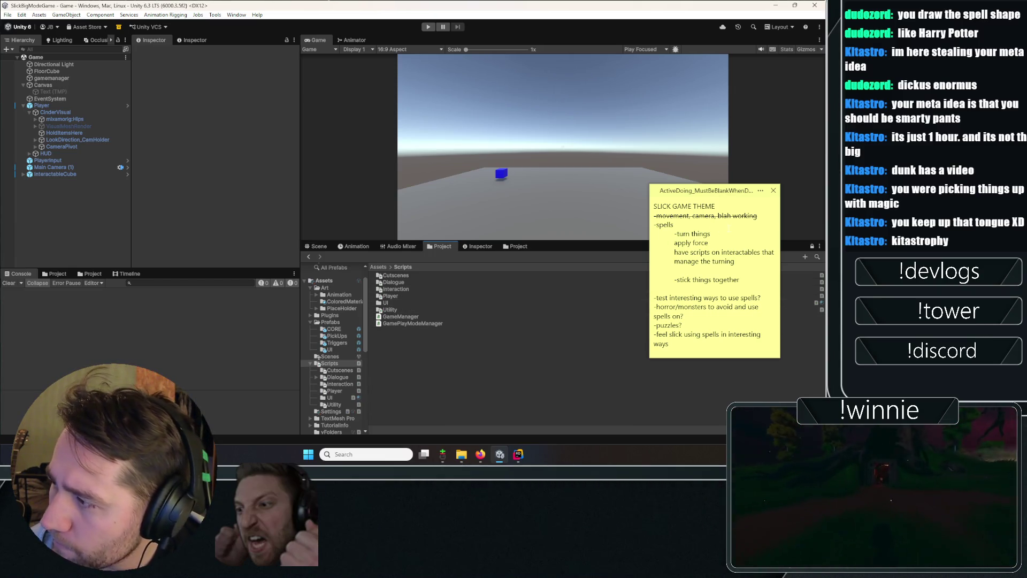
{"action": "left_click", "coordinate": [53, 174]}
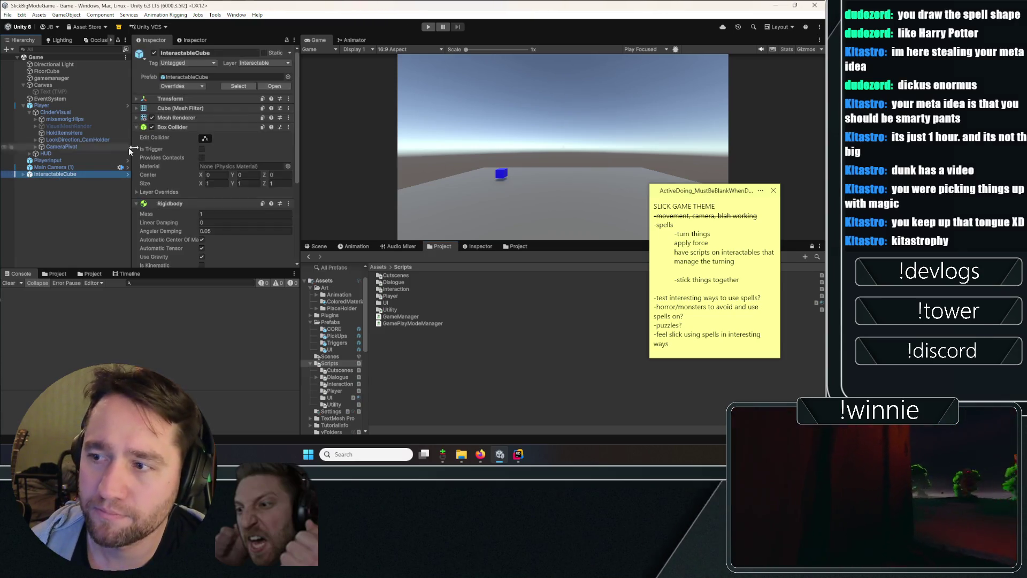
- Collapse InteractableCube's Box Collider and Rigidbody sections in the Inspector
{"action": "scroll", "coordinate": [187, 92], "scroll_direction": "down", "scroll_amount": 5}
{"action": "scroll", "coordinate": [185, 89], "scroll_direction": "up", "scroll_amount": 4}
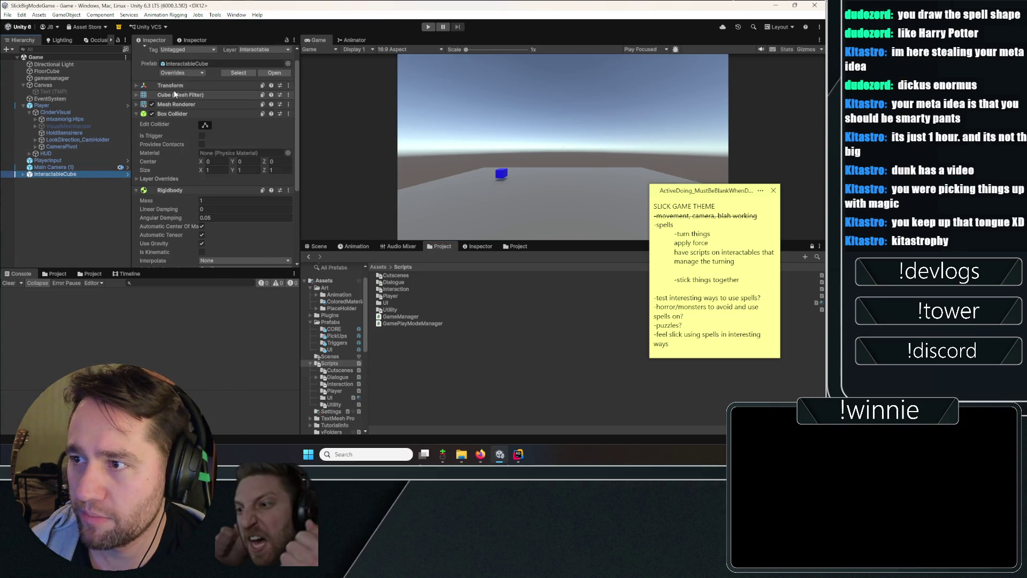
{"action": "left_click", "coordinate": [173, 114]}
{"action": "left_click", "coordinate": [170, 124]}
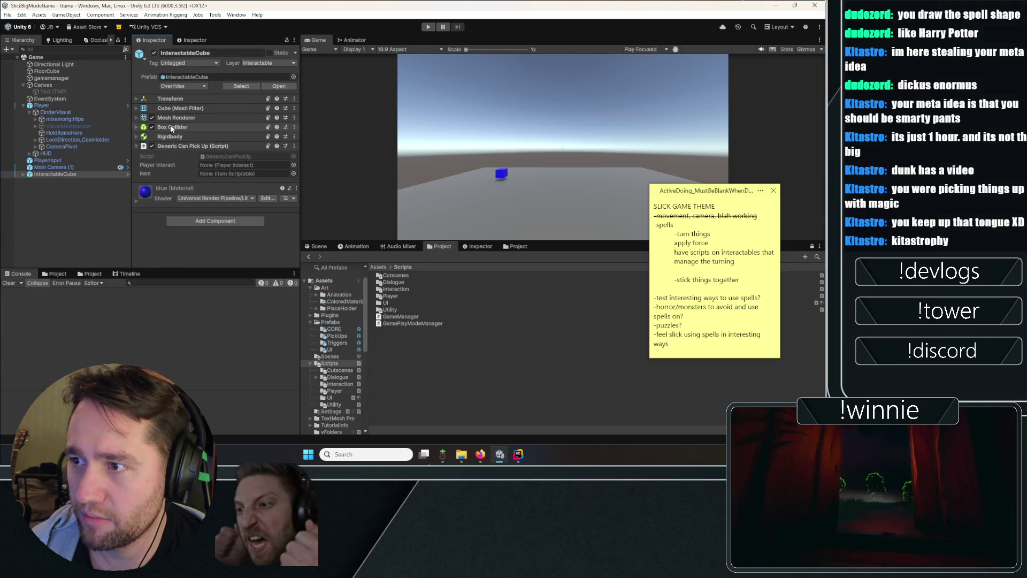
- Create a MagicalInteractions MonoBehaviour script in the Interaction folder and open it in Rider
{"action": "double_click", "coordinate": [396, 289]}
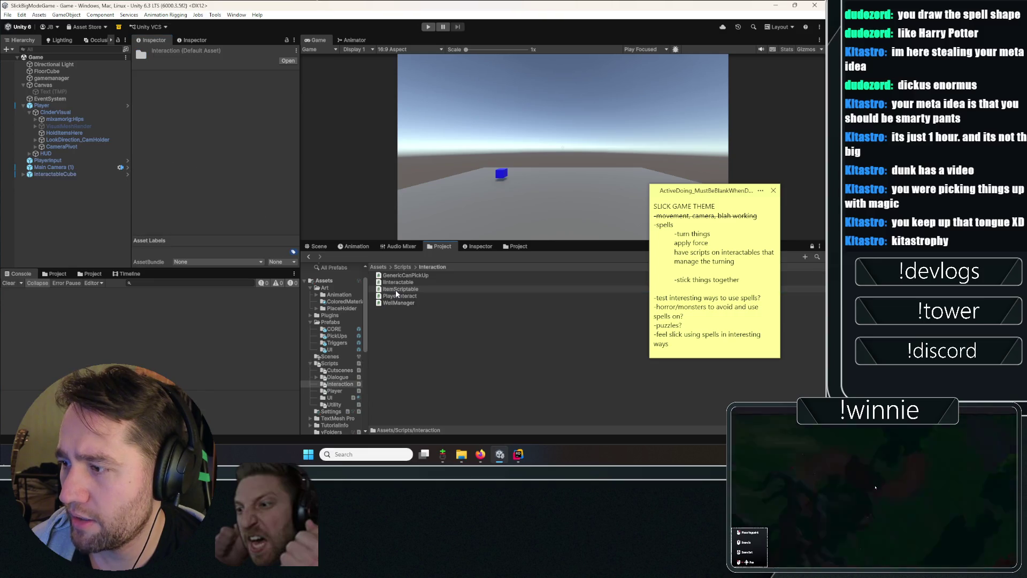
{"action": "right_click", "coordinate": [395, 324]}
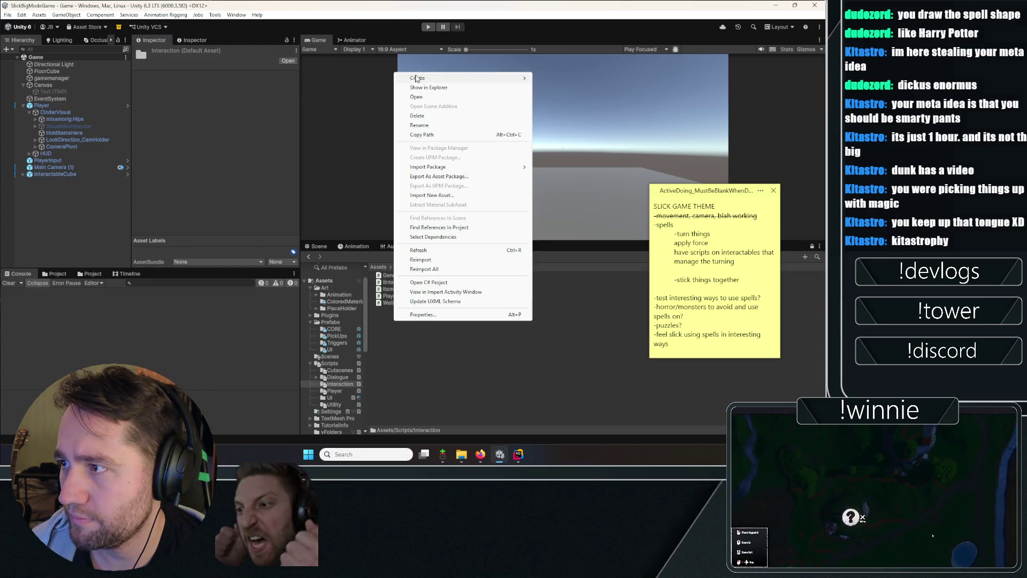
{"action": "mouse_move", "coordinate": [428, 79]}
{"action": "left_click", "coordinate": [609, 92]}
{"action": "type", "text": "Magical"}
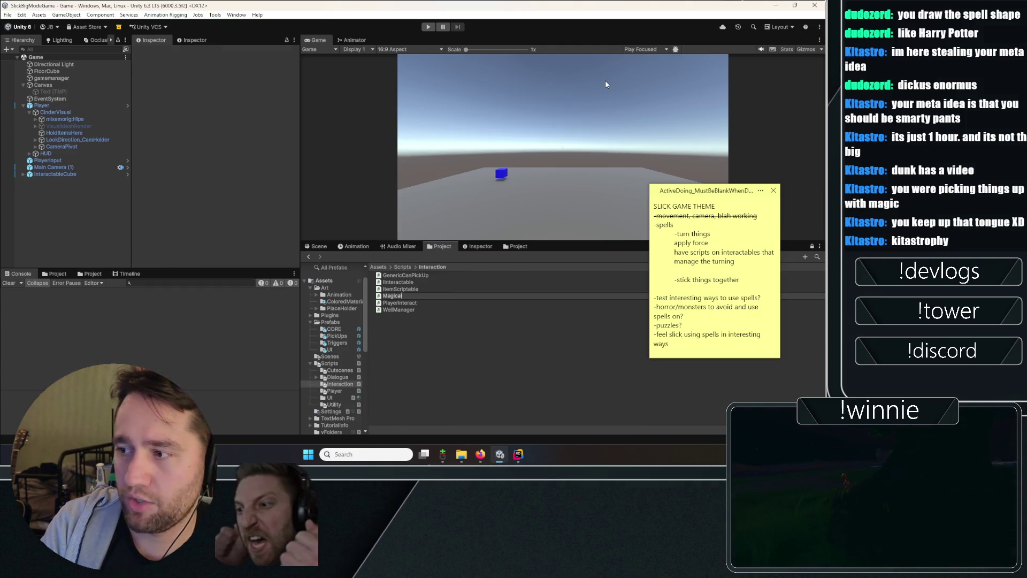
{"action": "type", "text": "Interactions"}
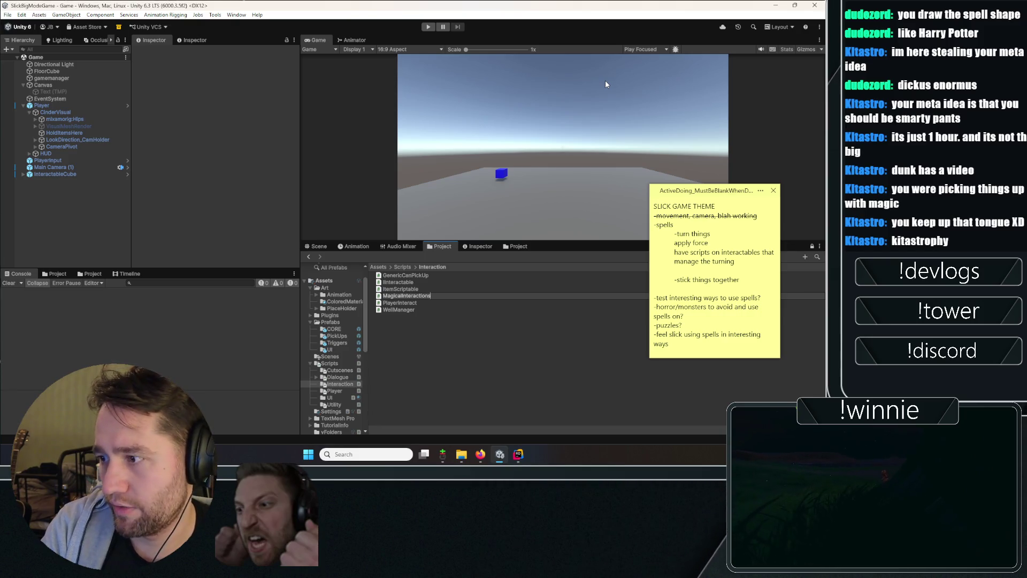
{"action": "key", "text": "Return"}
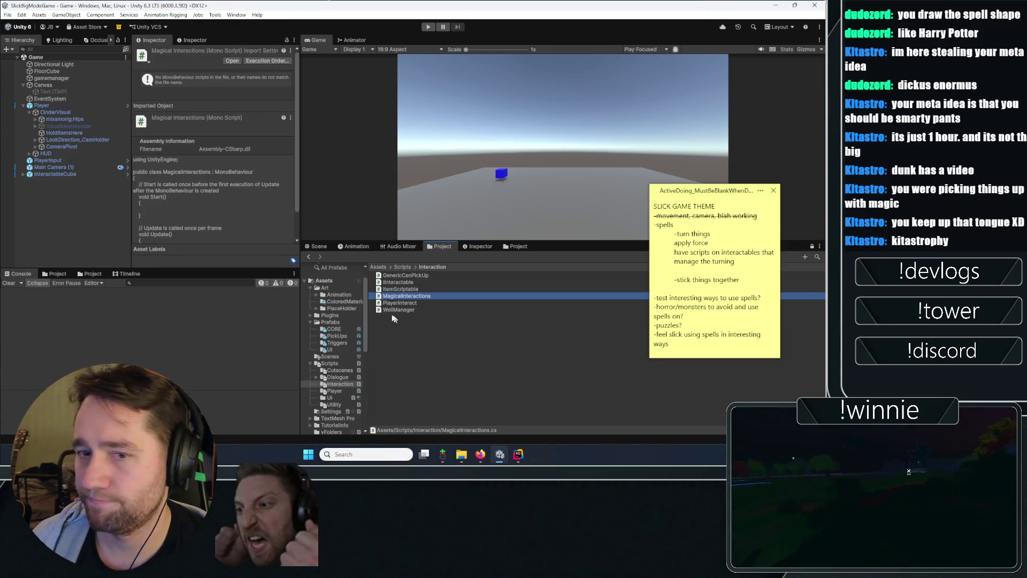
{"action": "double_click", "coordinate": [393, 295]}
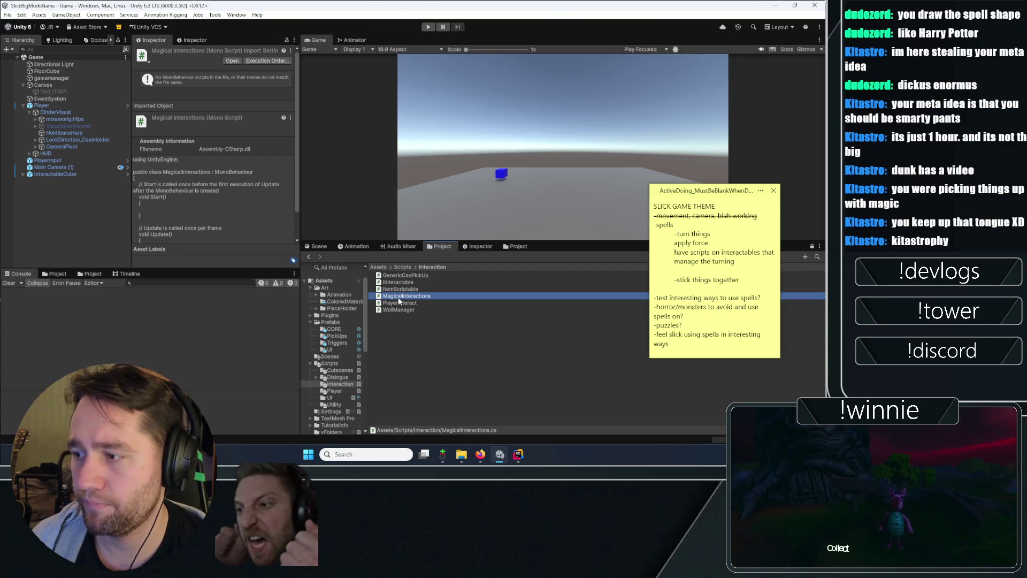
{"action": "left_click", "coordinate": [65, 174]}
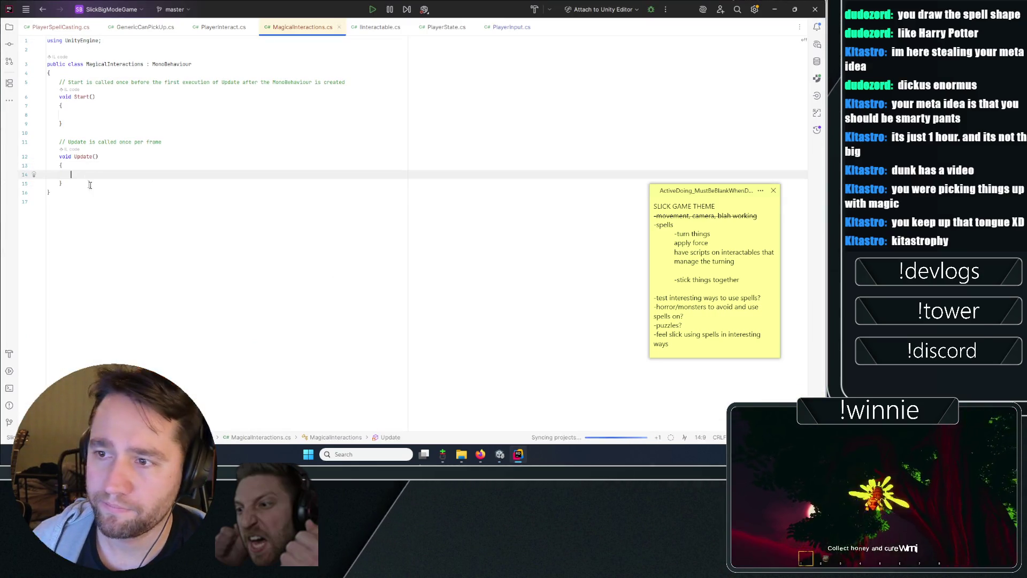
- Delete the template Start() method and its comment
{"action": "left_click_drag", "start_coordinate": [89, 183], "coordinate": [35, 79]}
{"action": "left_click", "coordinate": [62, 124]}
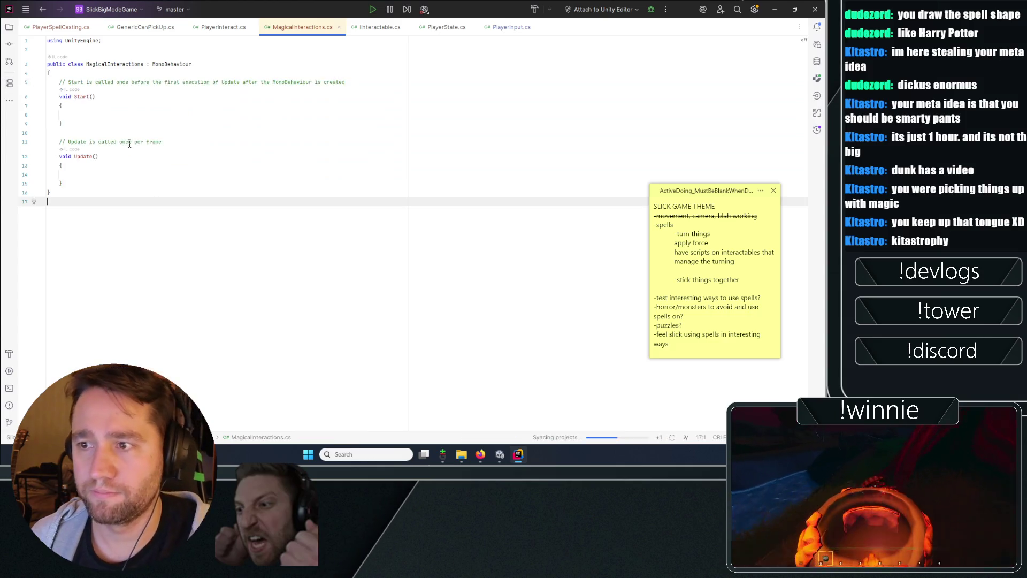
{"action": "left_click_drag", "start_coordinate": [61, 124], "coordinate": [24, 81]}
{"action": "key", "text": "BackSpace"}
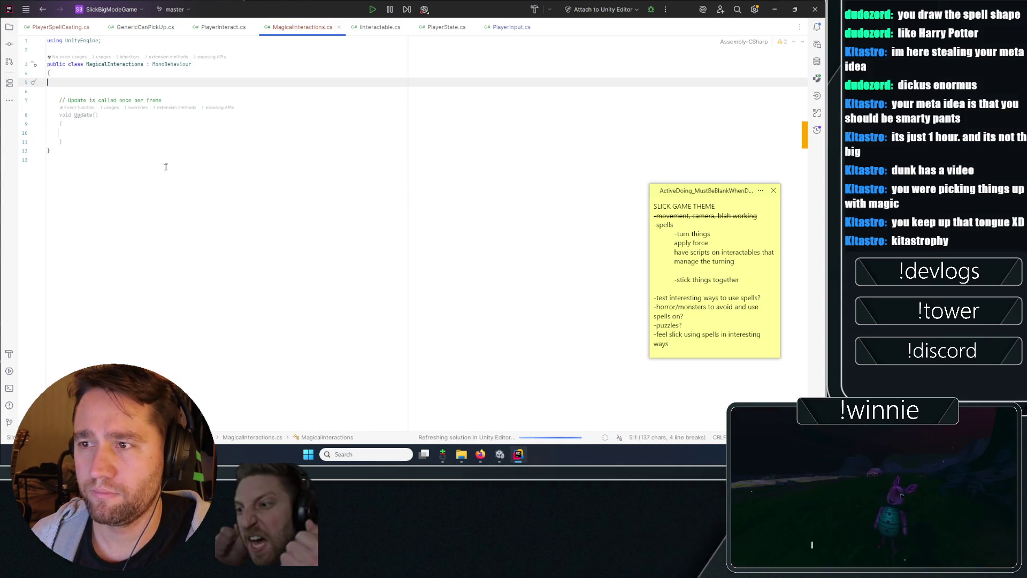
- Declare a Rigidbody field named rb at the top of the class
{"action": "key", "text": "Down"}
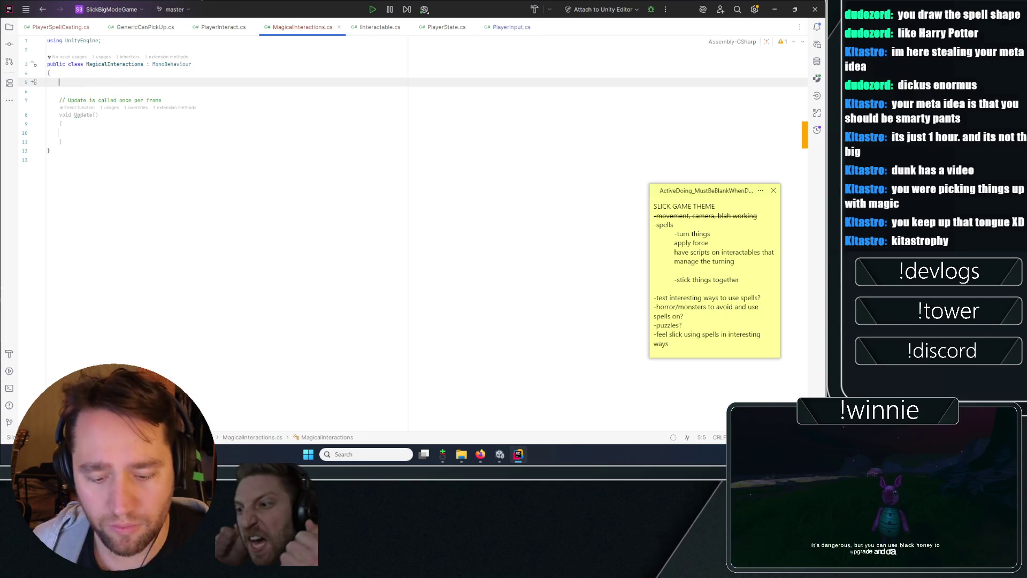
{"action": "type", "text": "rigi"}
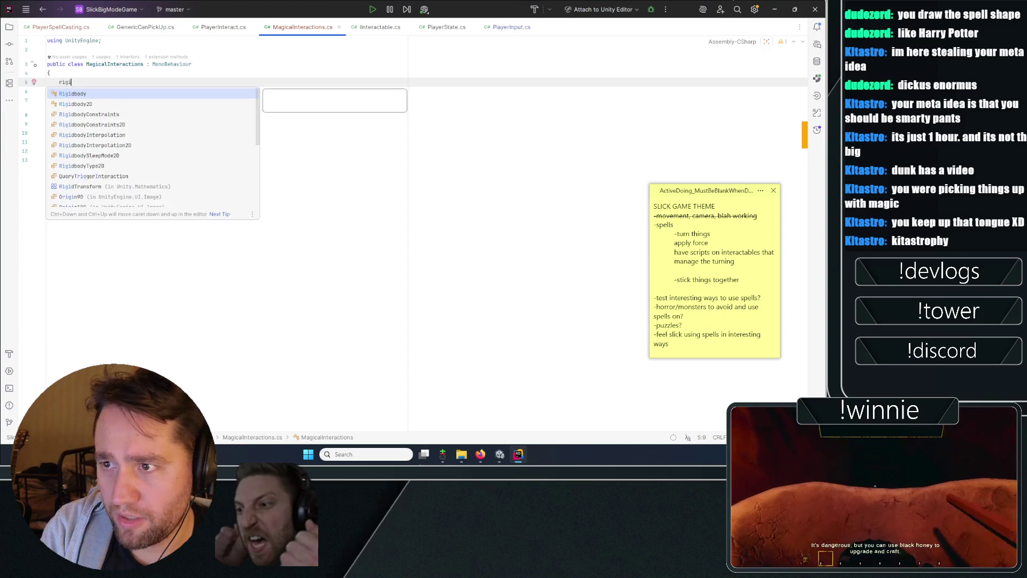
{"action": "key", "text": "Return"}
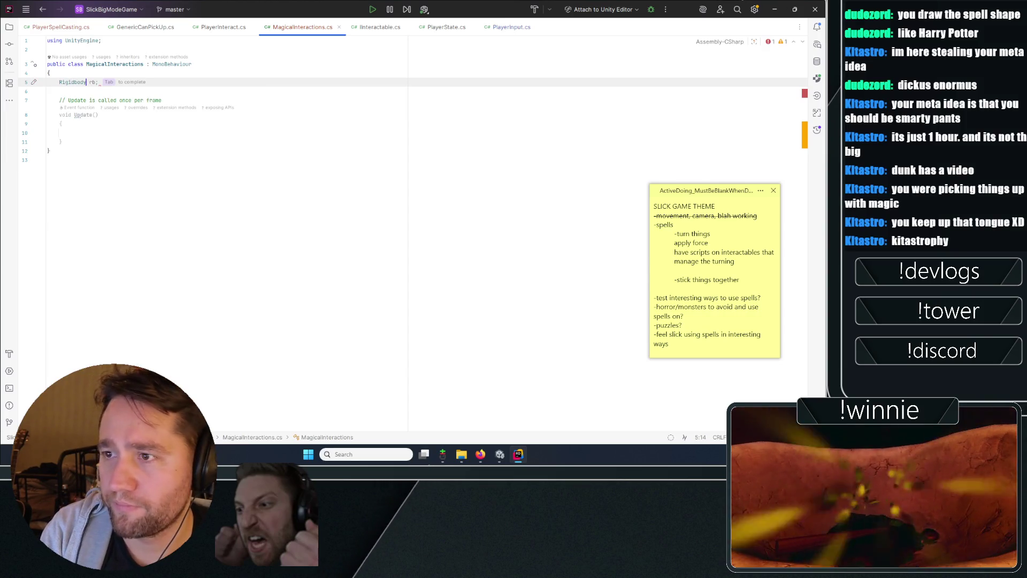
{"action": "key", "text": "Tab"}
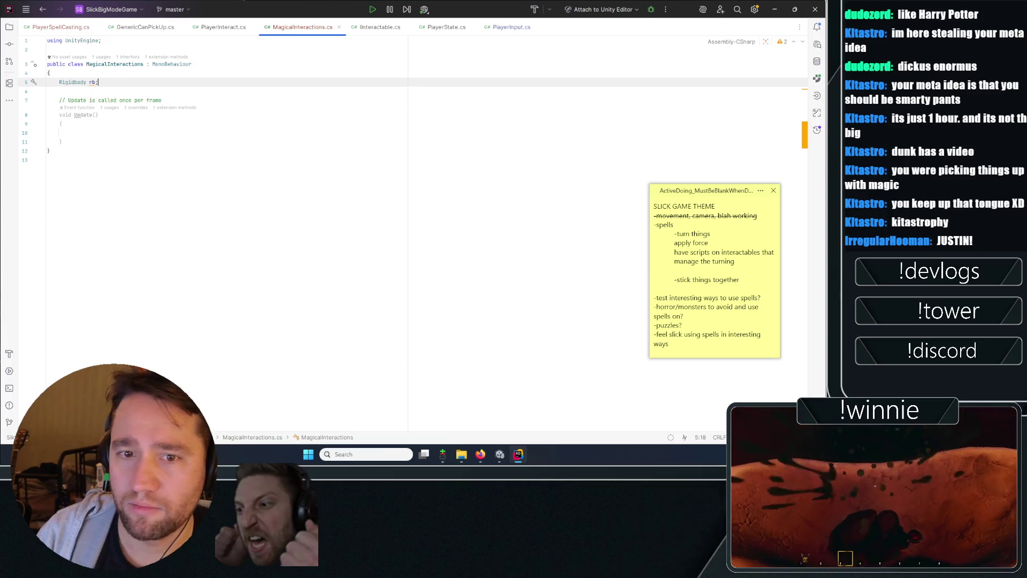
- Add a blank line below the rb field for the next declaration
{"action": "left_click", "coordinate": [48, 91]}
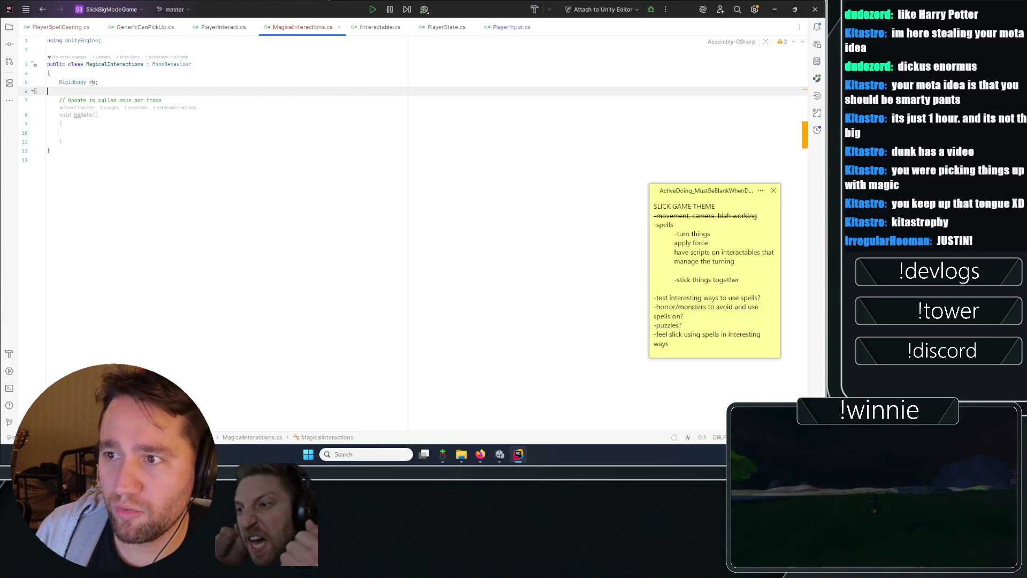
{"action": "left_click", "coordinate": [71, 132]}
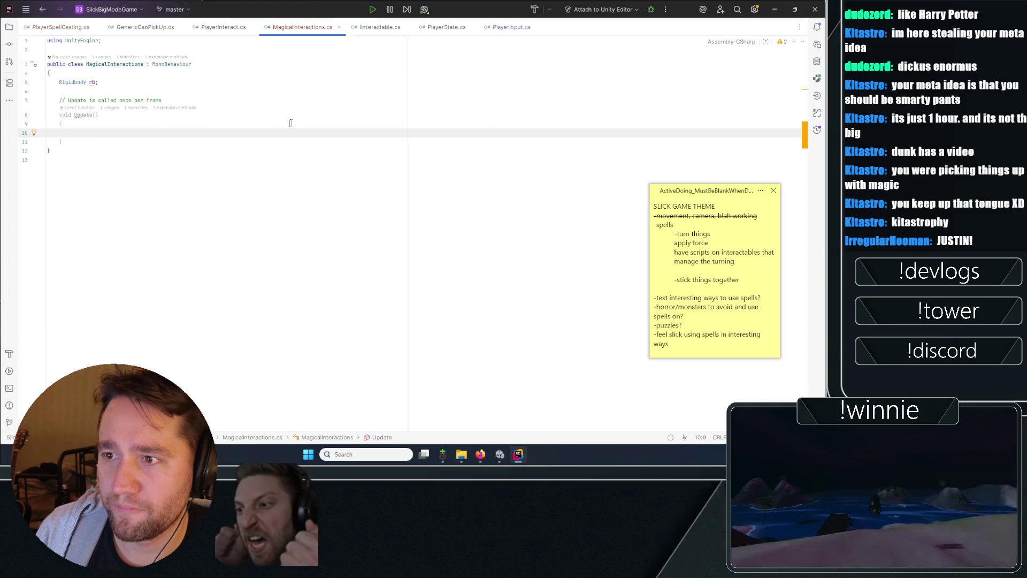
{"action": "key", "text": "Up"}
{"action": "key", "text": "Up"}
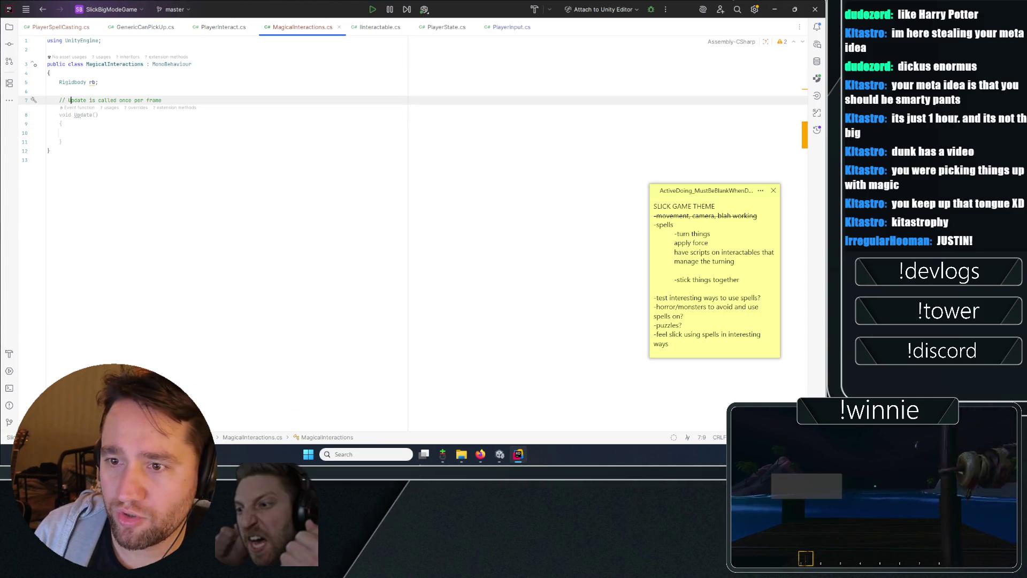
{"action": "key", "text": "Down"}
{"action": "key", "text": "Up"}
{"action": "key", "text": "Up"}
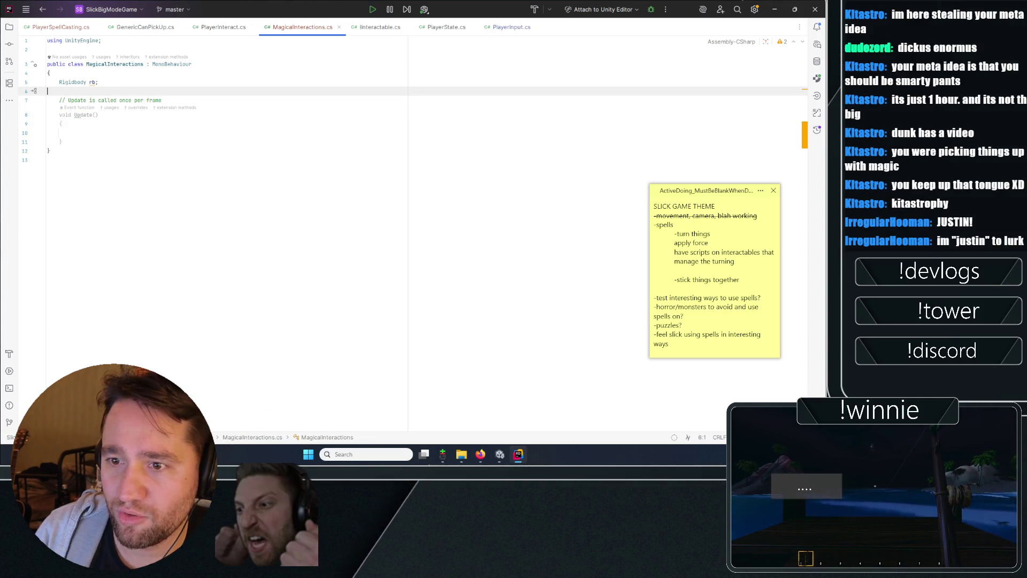
{"action": "key", "text": "Up"}
{"action": "key", "text": "Down"}
{"action": "key", "text": "Up"}
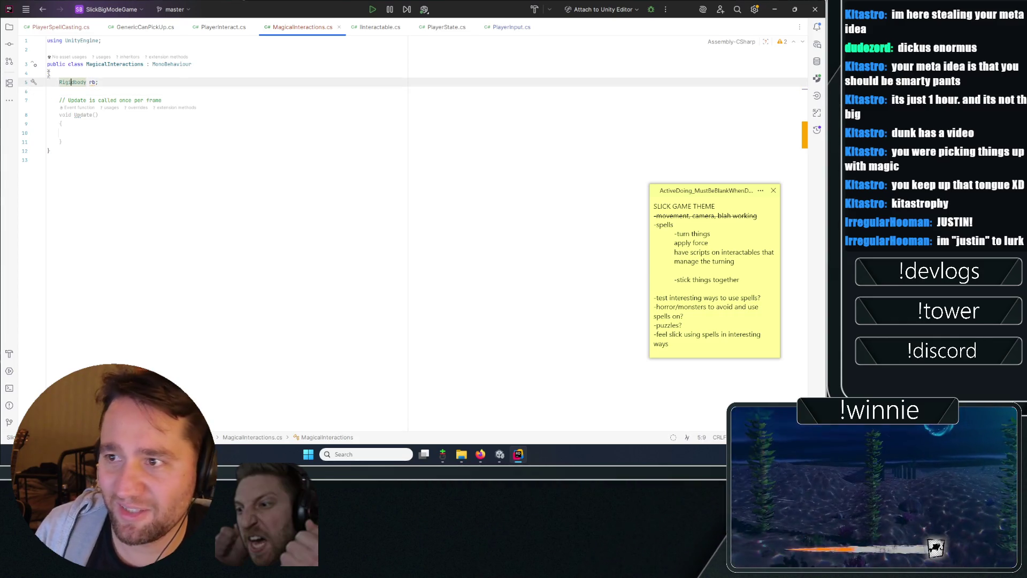
{"action": "key", "text": "Return"}
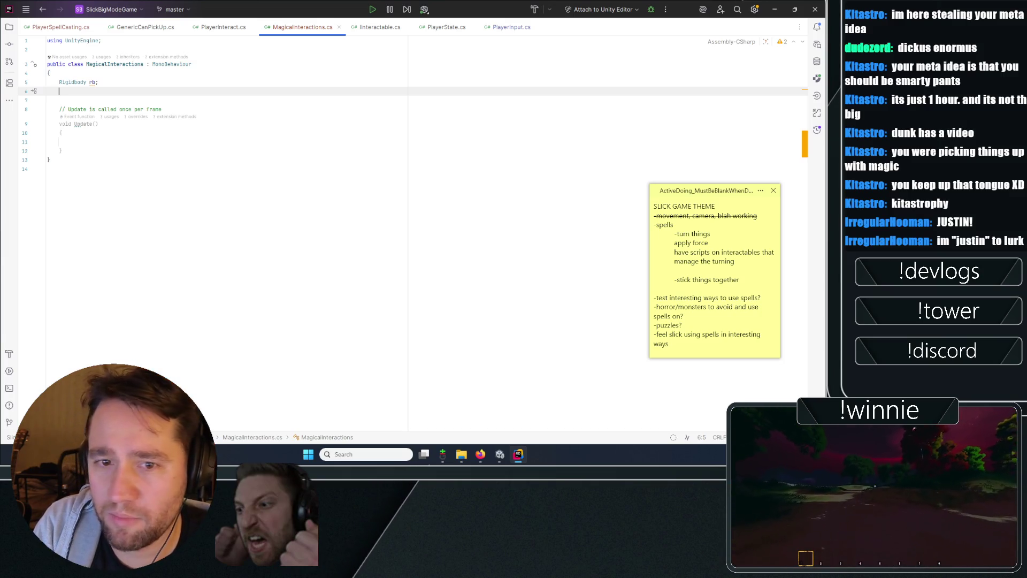
- Add a float turnForce field with a default value of 1000f
{"action": "type", "text": "float "}
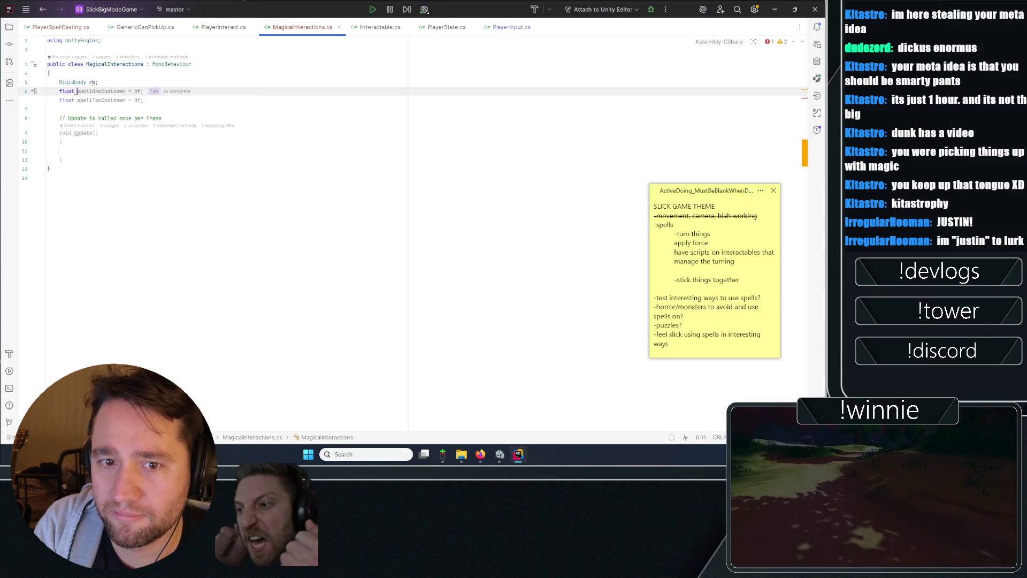
{"action": "type", "text": "turnforce"}
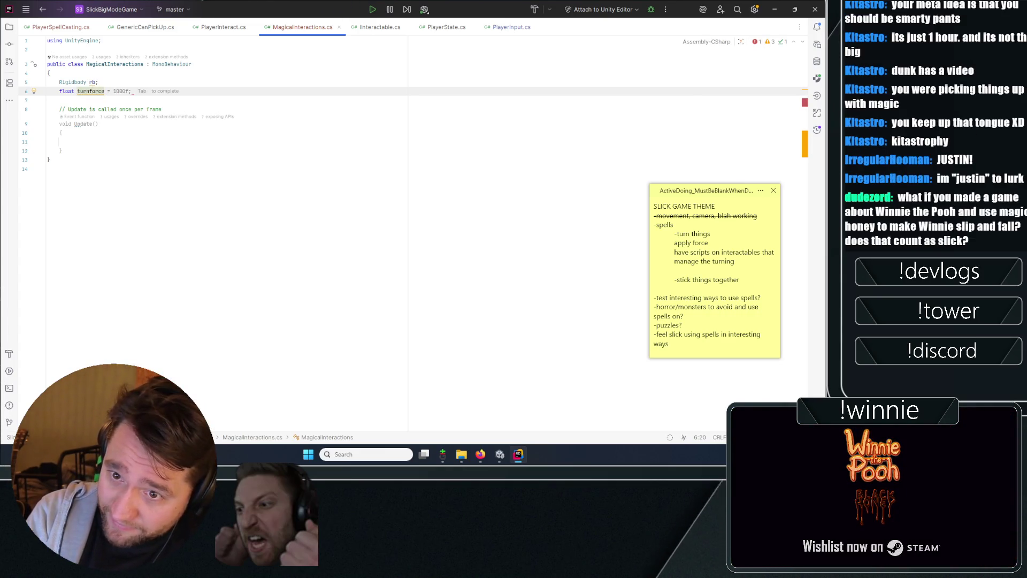
{"action": "key", "text": "Tab"}
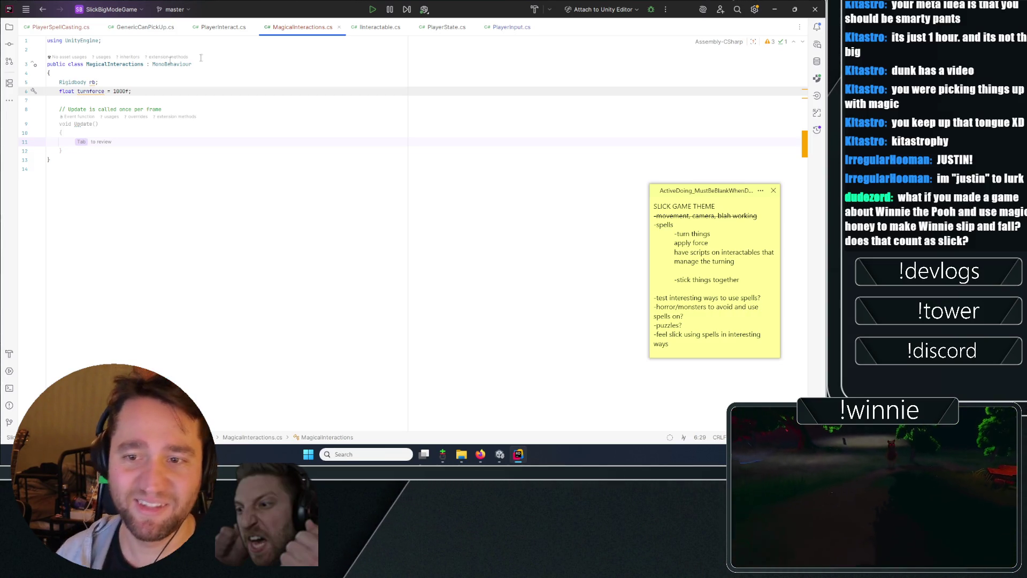
{"action": "left_click", "coordinate": [252, 73]}
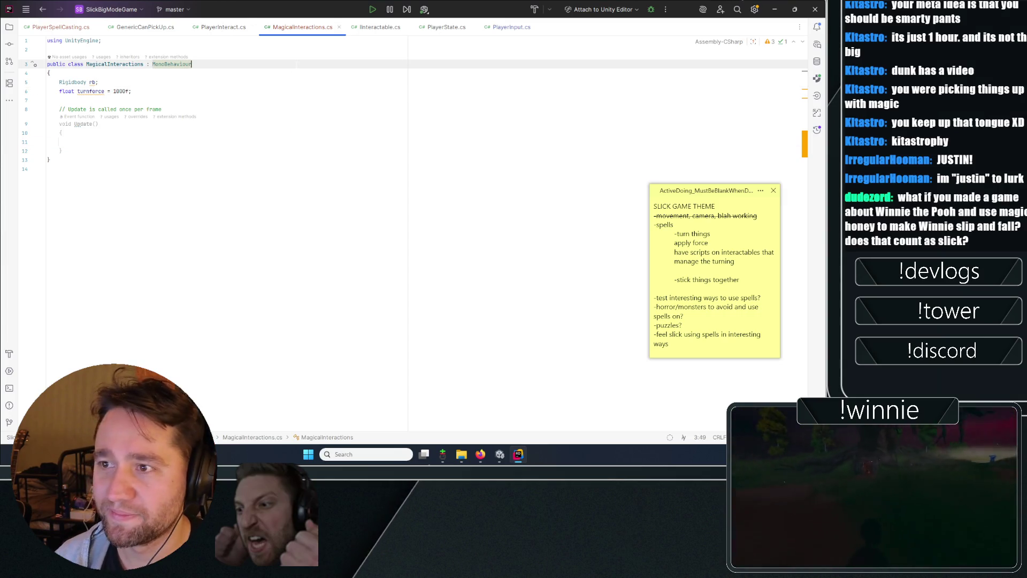
{"action": "left_click", "coordinate": [302, 100]}
{"action": "key", "text": "ctrl+End"}
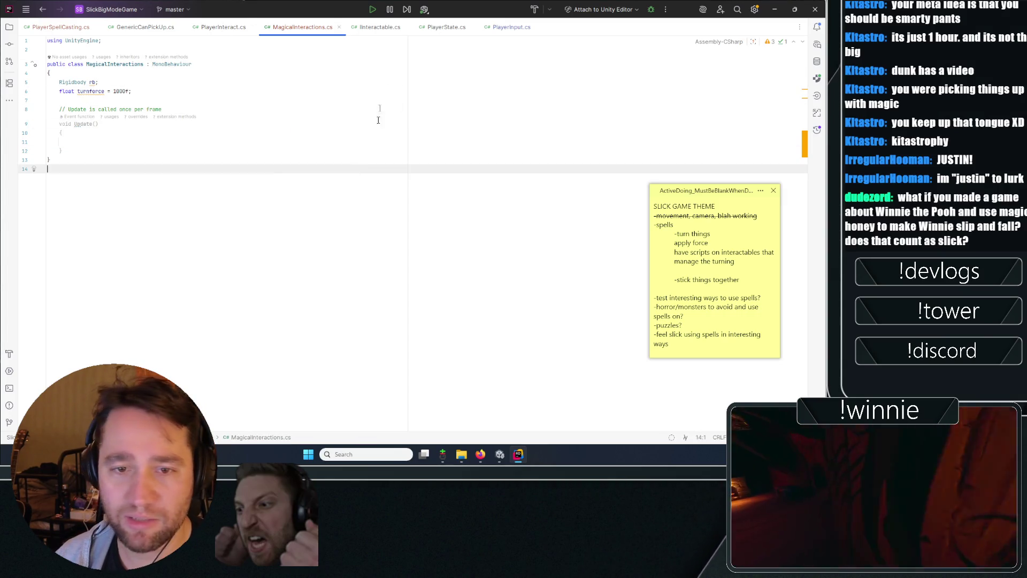
{"action": "left_click", "coordinate": [287, 99]}
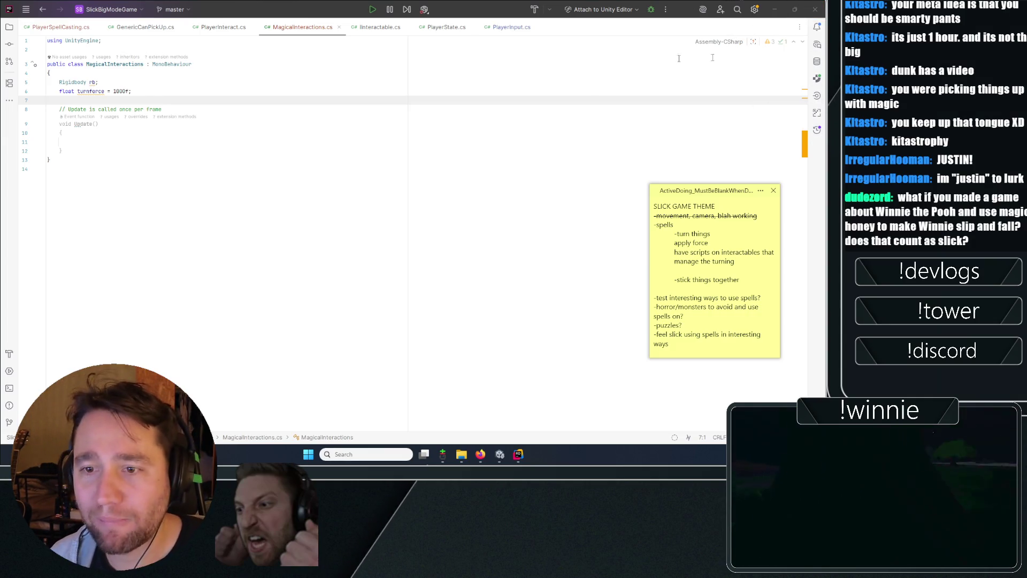
- Add shouldTurn and worldDirection fields; Update calls rb.AddForce(worldDirection * turnForce) when shouldTurn
{"action": "left_click", "coordinate": [98, 124]}
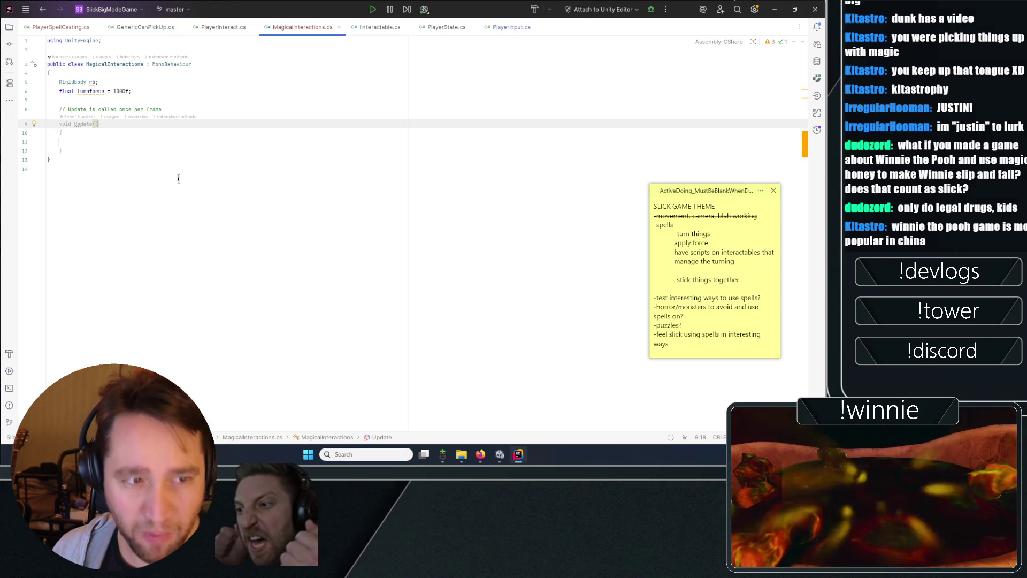
{"action": "left_click", "coordinate": [59, 141]}
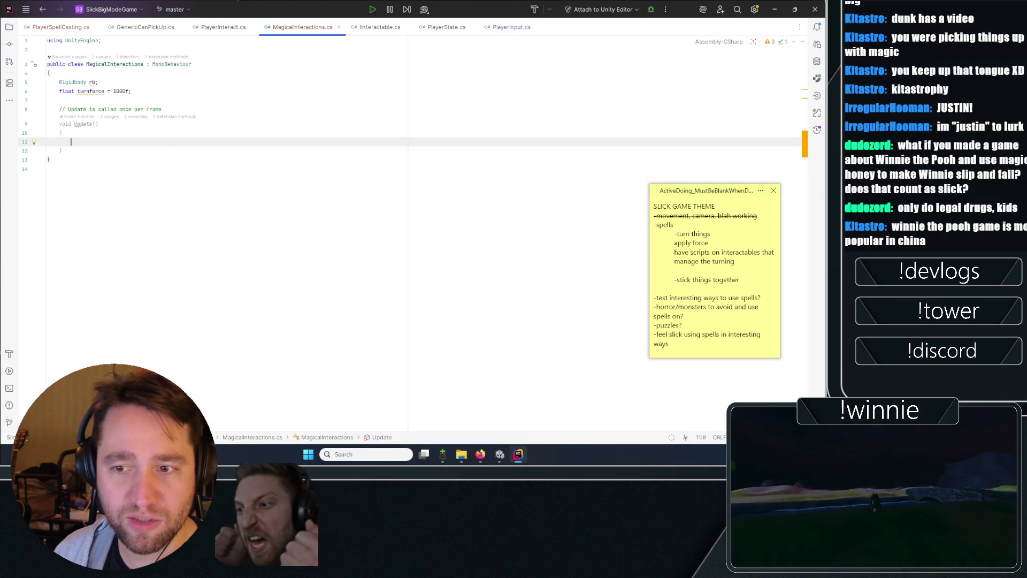
{"action": "left_click", "coordinate": [218, 91]}
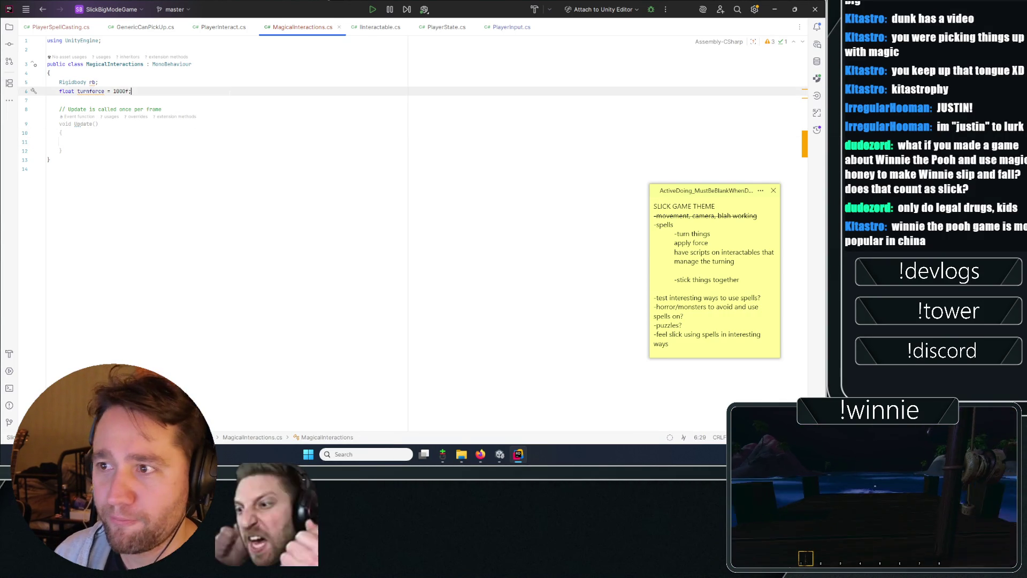
{"action": "left_click", "coordinate": [219, 133]}
{"action": "key", "text": "Down"}
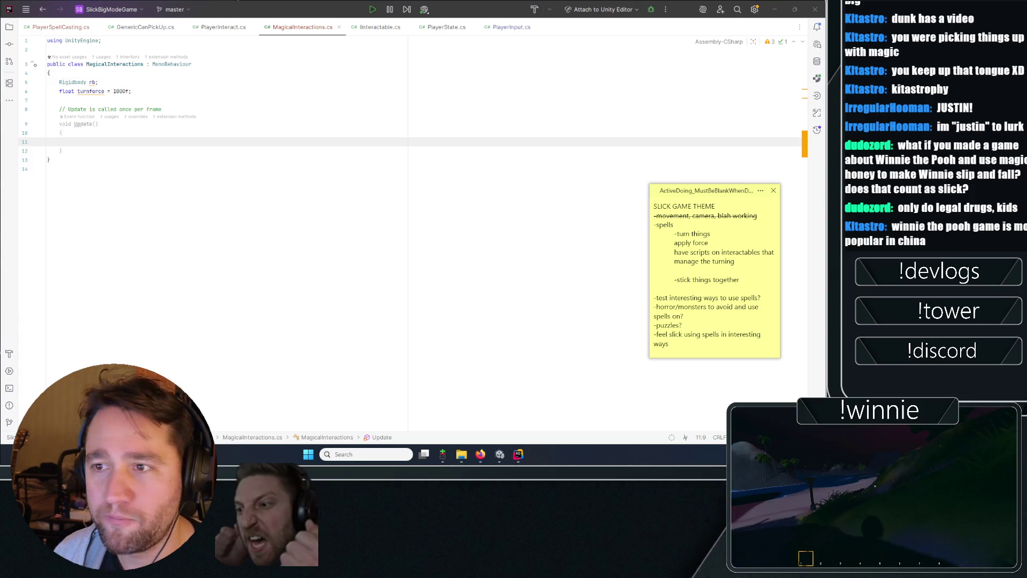
{"action": "left_click", "coordinate": [154, 91]}
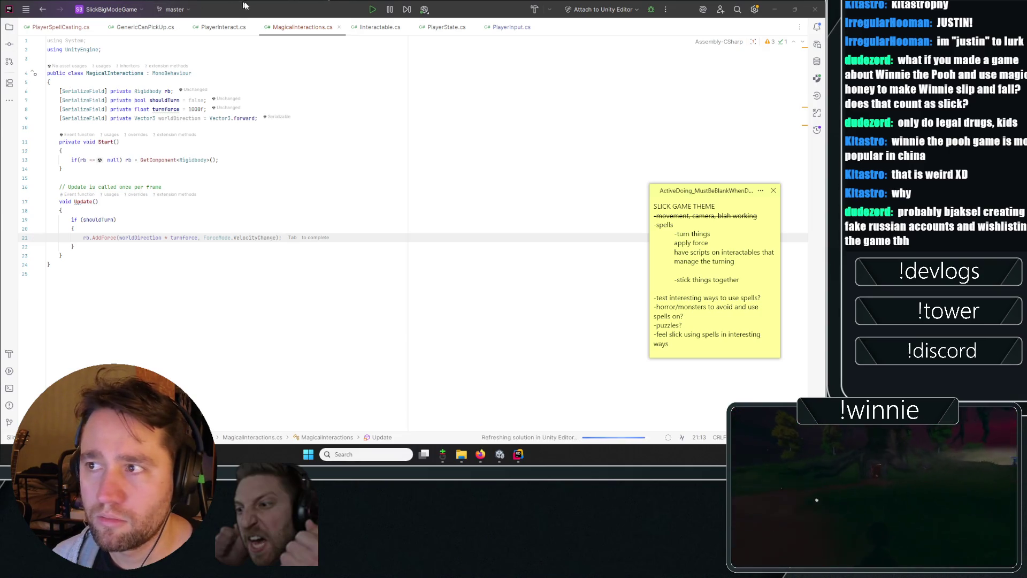
{"action": "key", "text": "alt+Tab"}
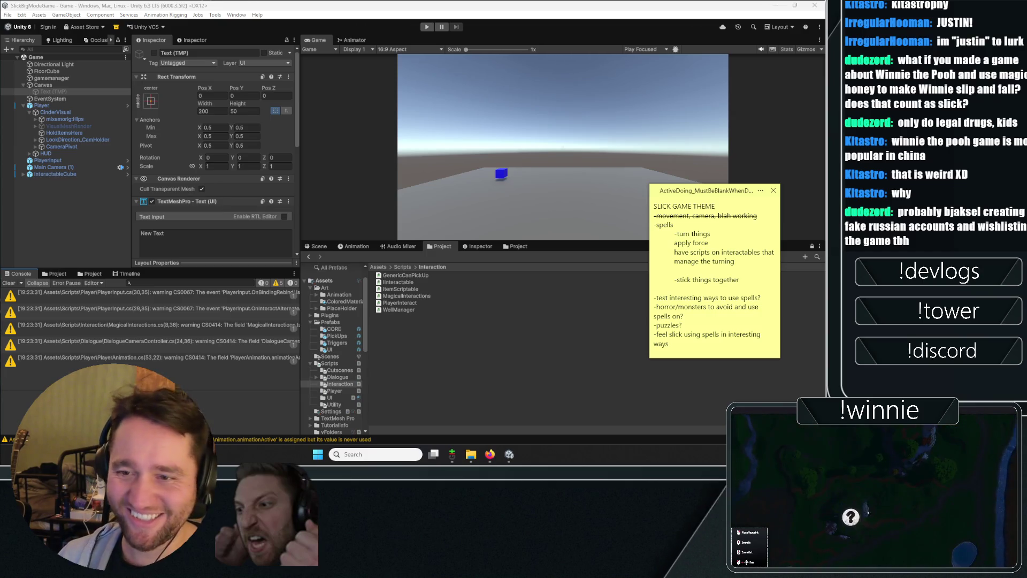
- After the recompile, deselect the Text (TMP) object so the Inspector is empty
{"action": "left_click", "coordinate": [54, 237]}
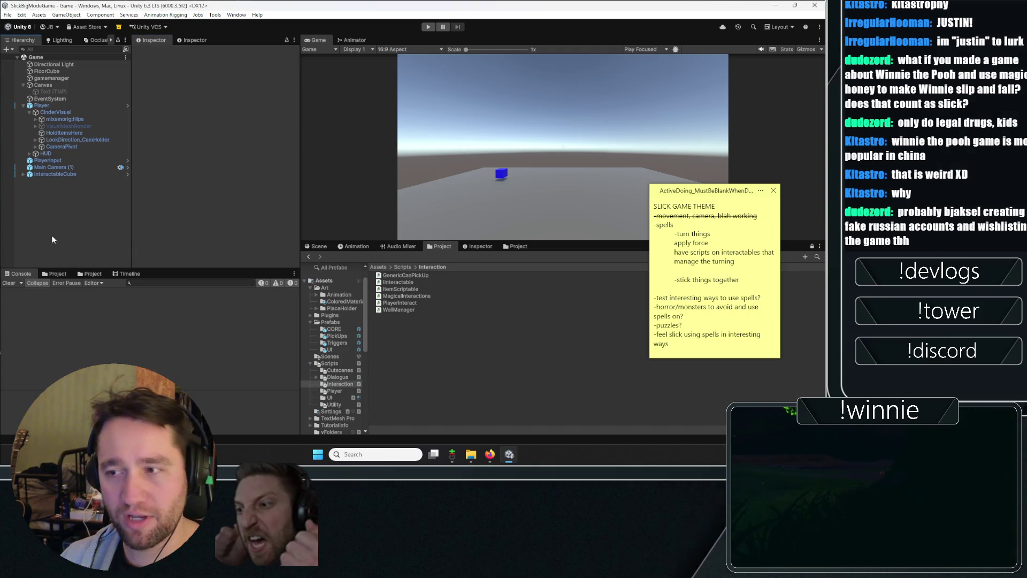
{"action": "left_click_drag", "start_coordinate": [132, 219], "coordinate": [131, 219]}
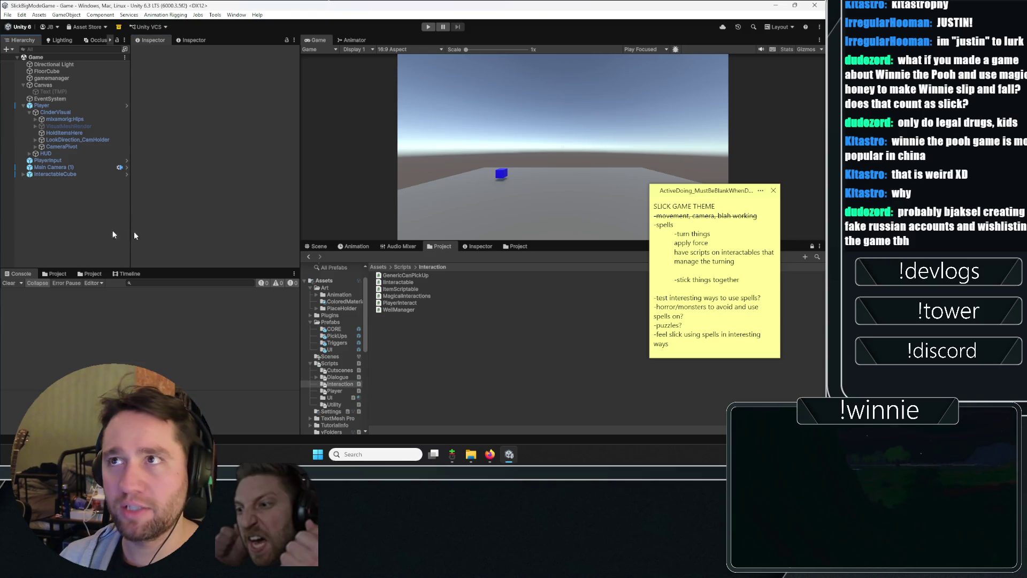
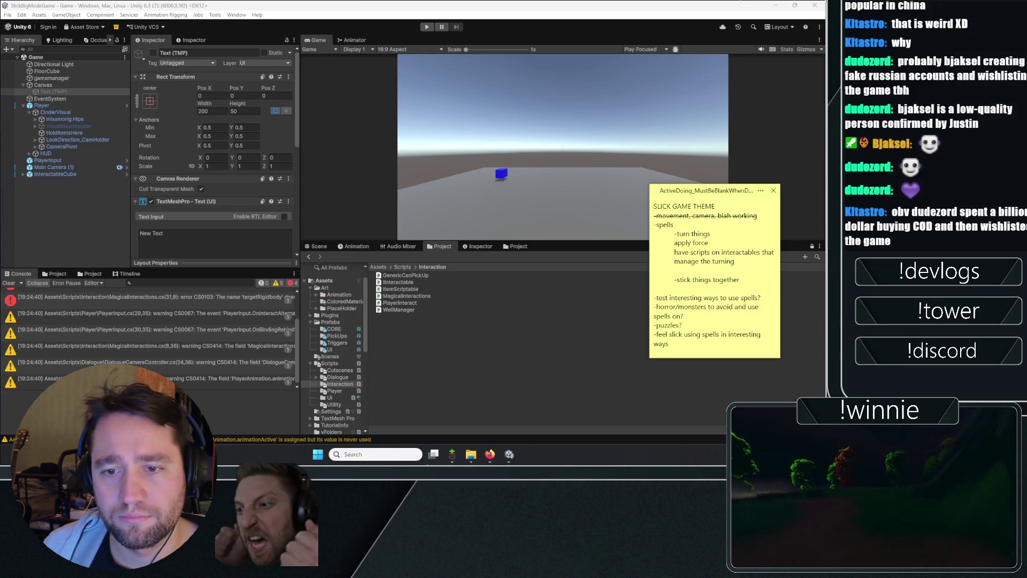
- Attach the MagicalInteractions script to InteractableCube
{"action": "left_click", "coordinate": [59, 172]}
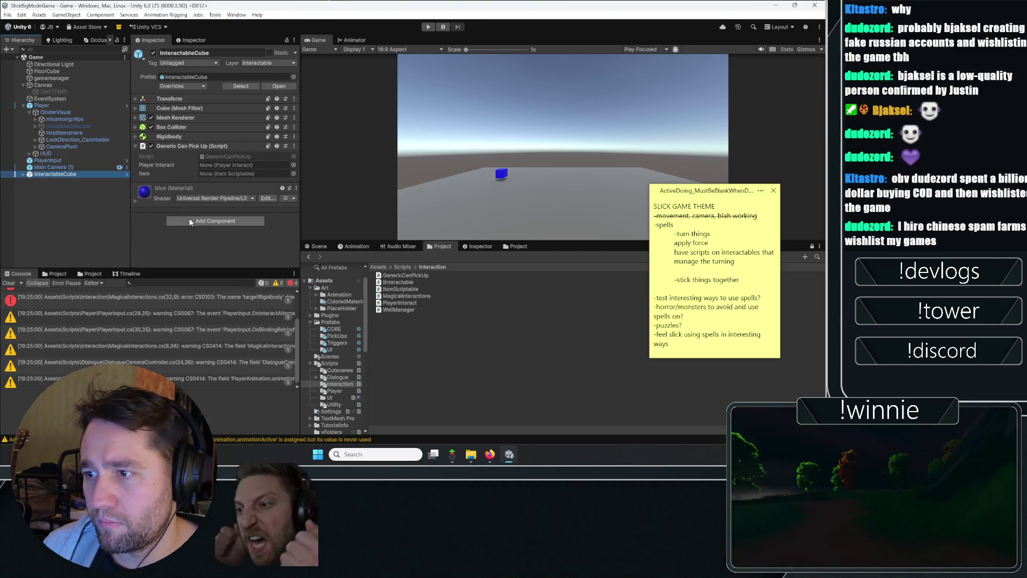
{"action": "left_click", "coordinate": [188, 218]}
{"action": "type", "text": "gamepl"}
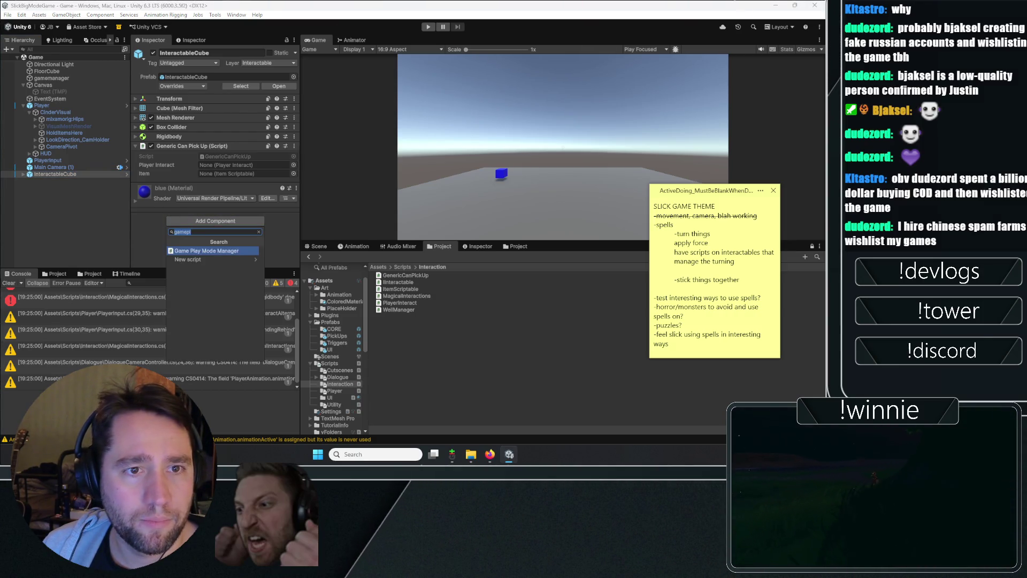
{"action": "key", "text": "Escape"}
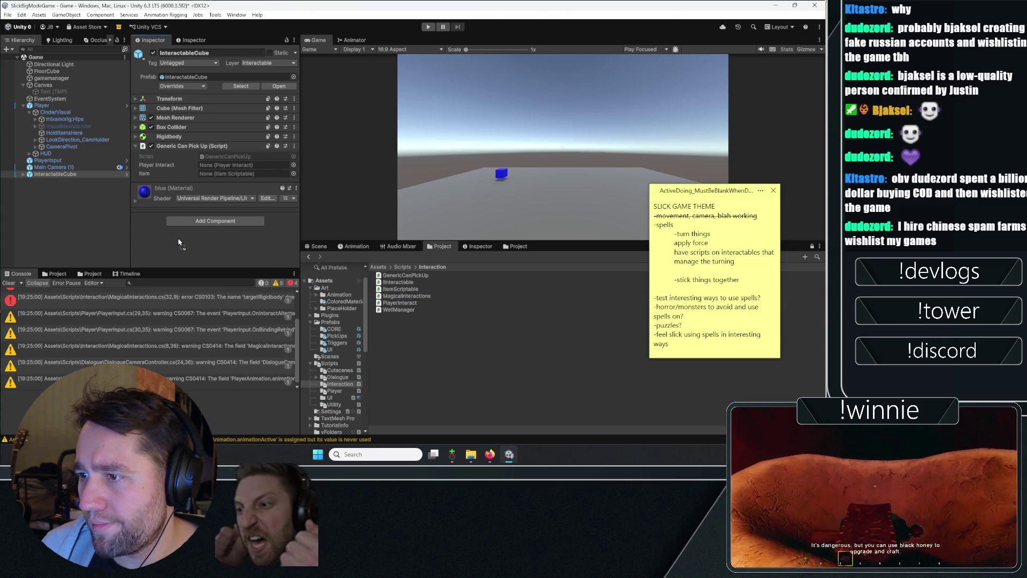
{"action": "left_click_drag", "start_coordinate": [178, 239], "coordinate": [178, 238]}
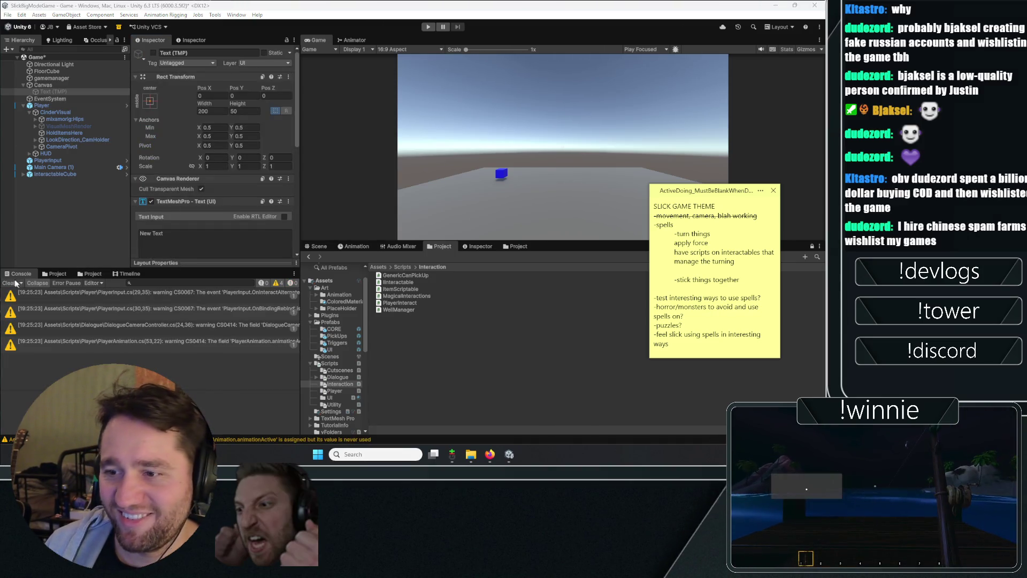
- Assign the cube's own Rigidbody to Rb, set Turnforce to 10, and enter Play mode
{"action": "left_click", "coordinate": [10, 283]}
{"action": "left_click", "coordinate": [40, 242]}
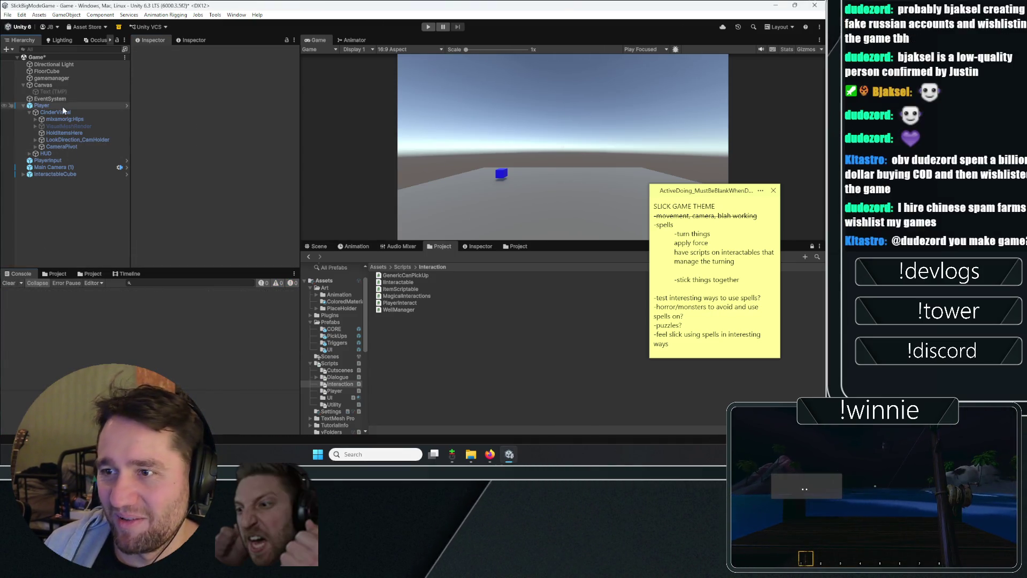
{"action": "left_click", "coordinate": [48, 173]}
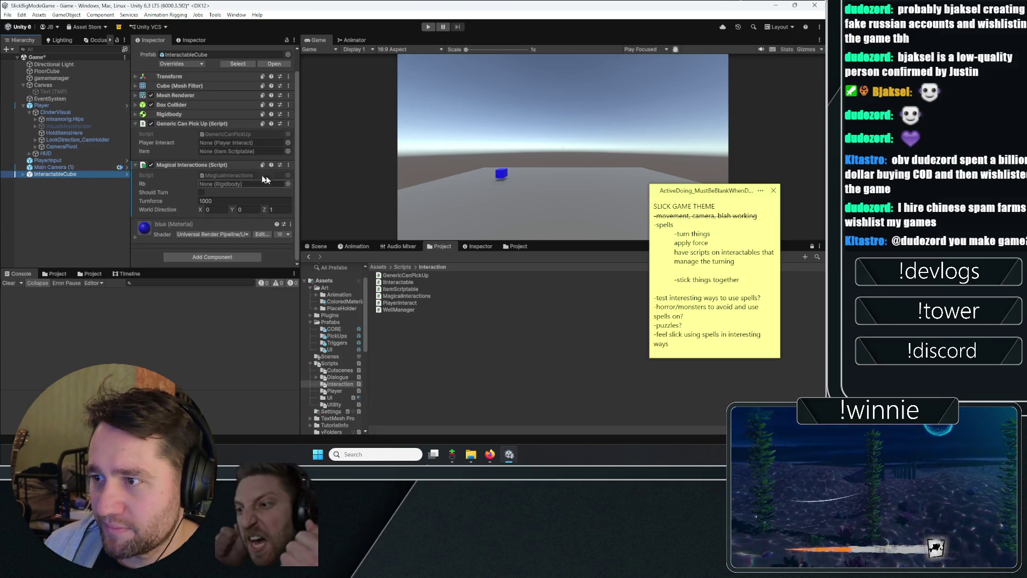
{"action": "mouse_move", "coordinate": [68, 179]}
{"action": "left_mouse_down"}
{"action": "mouse_move", "coordinate": [167, 172]}
{"action": "mouse_move", "coordinate": [214, 186]}
{"action": "left_mouse_up"}
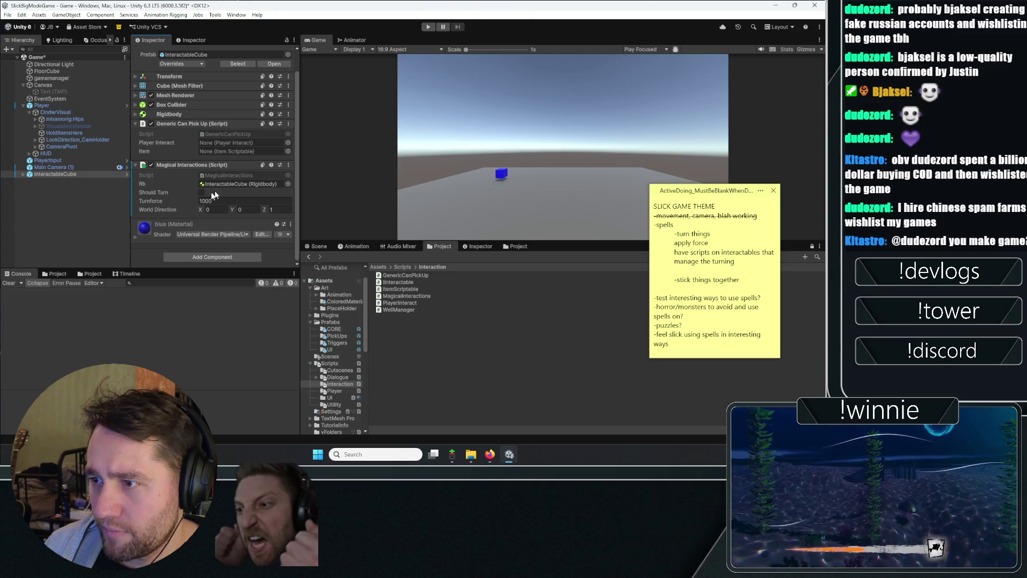
{"action": "left_click", "coordinate": [217, 199]}
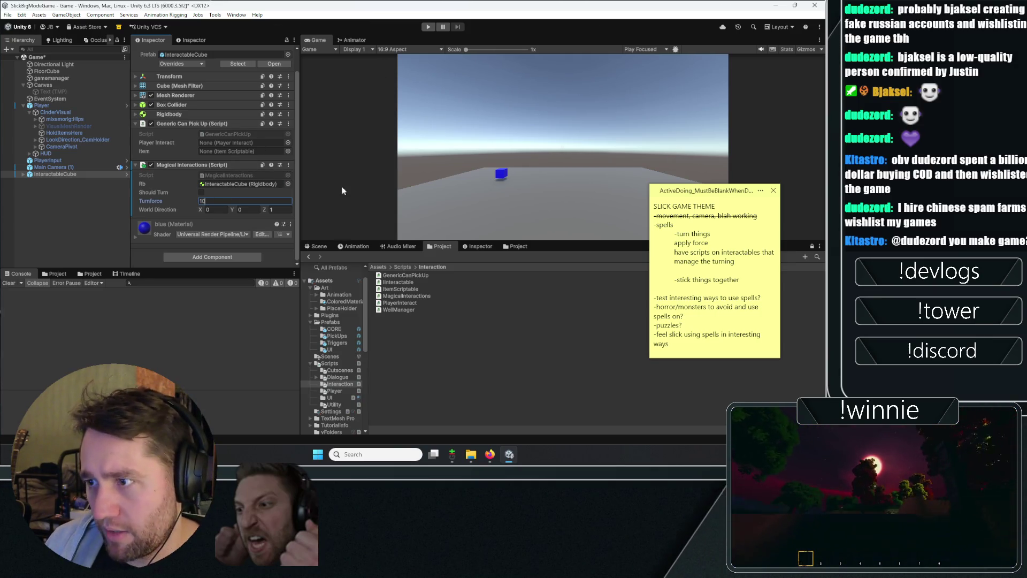
{"action": "key", "text": "ctrl+p"}
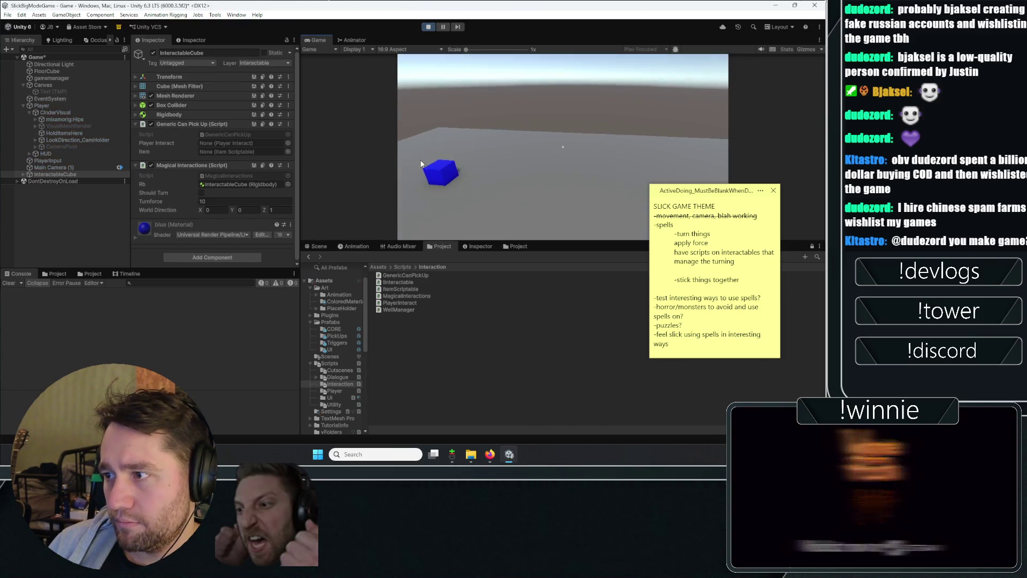
- While playing, enable Should Turn and raise Turnforce from 10.25 to about 224
{"action": "left_click", "coordinate": [202, 192]}
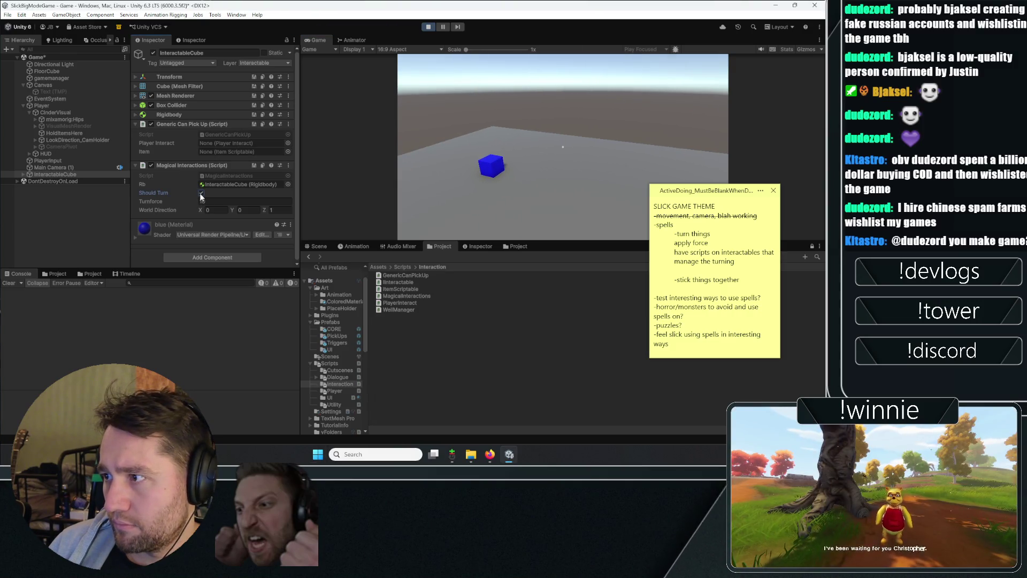
{"action": "left_click", "coordinate": [203, 202]}
{"action": "type", "text": "10.25"}
{"action": "left_click_drag", "start_coordinate": [202, 204], "coordinate": [295, 202]}
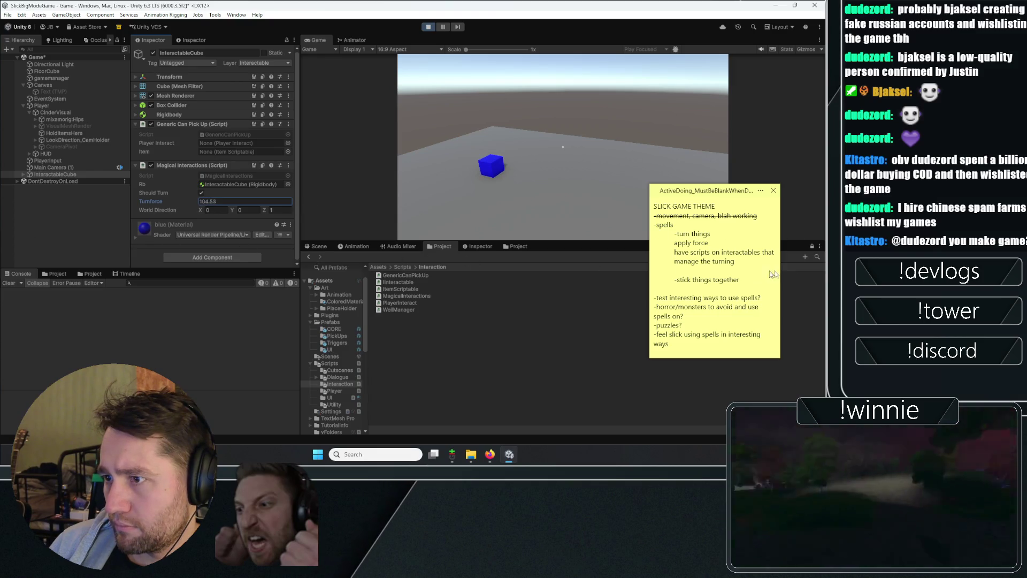
{"action": "mouse_move", "coordinate": [486, 276]}
{"action": "left_mouse_down"}
{"action": "mouse_move", "coordinate": [802, 256]}
{"action": "mouse_move", "coordinate": [332, 203]}
{"action": "mouse_move", "coordinate": [805, 191]}
{"action": "left_mouse_up"}
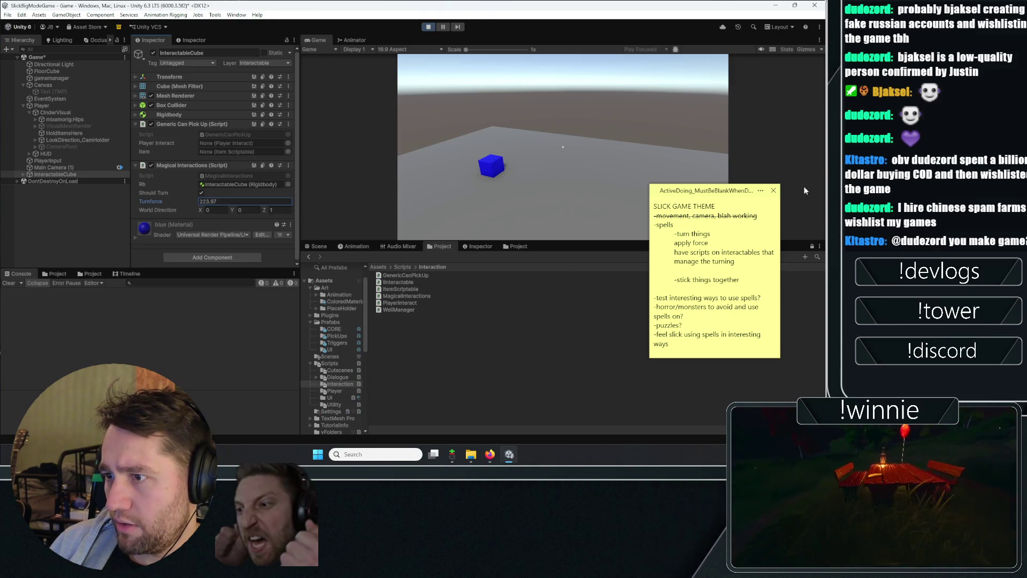
- Glance at EnemyHitDetection.cs in Rider, then return to Unity and stop the game
{"action": "key", "text": "alt+Tab"}
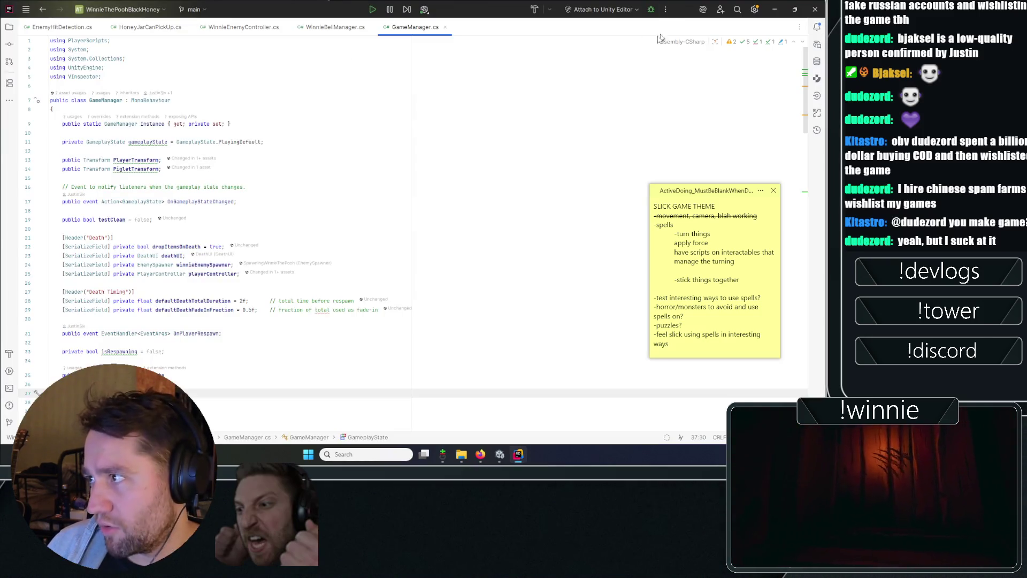
{"action": "left_click", "coordinate": [75, 27]}
{"action": "left_click", "coordinate": [499, 454]}
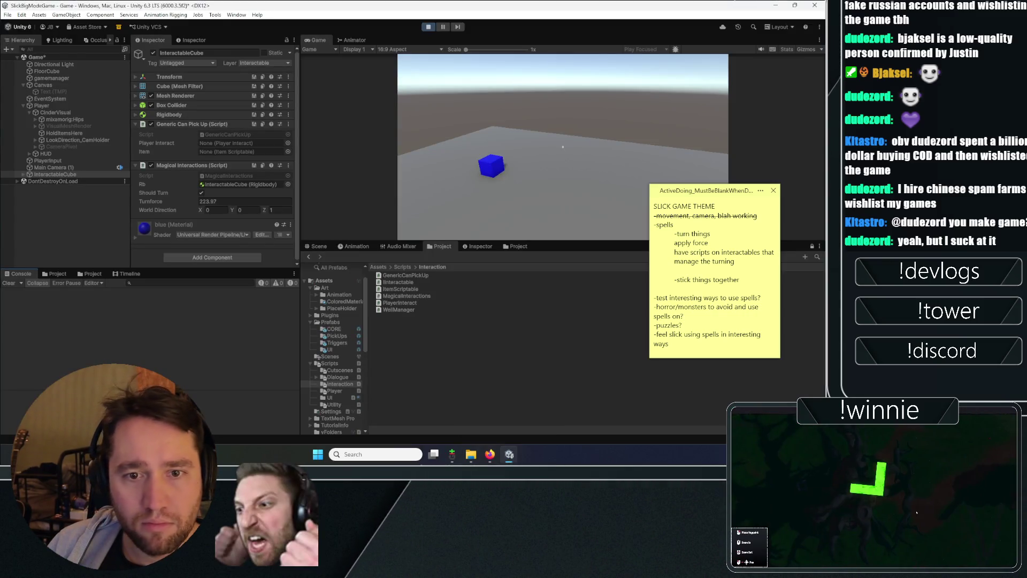
{"action": "left_click", "coordinate": [429, 27]}
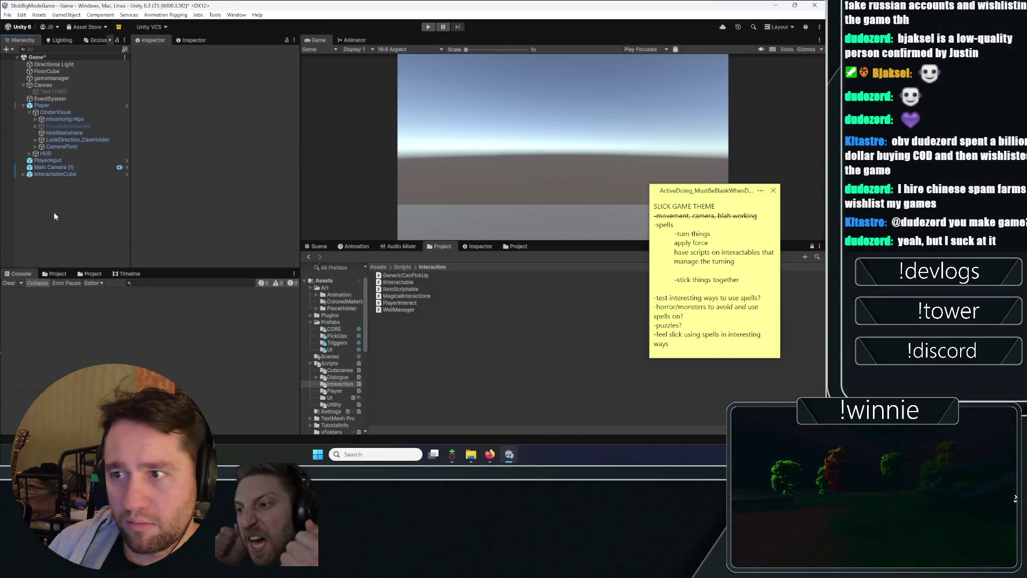
- Open the Package Manager from the Window menu, shift it left, and switch to Firefox
{"action": "mouse_move", "coordinate": [279, 161]}
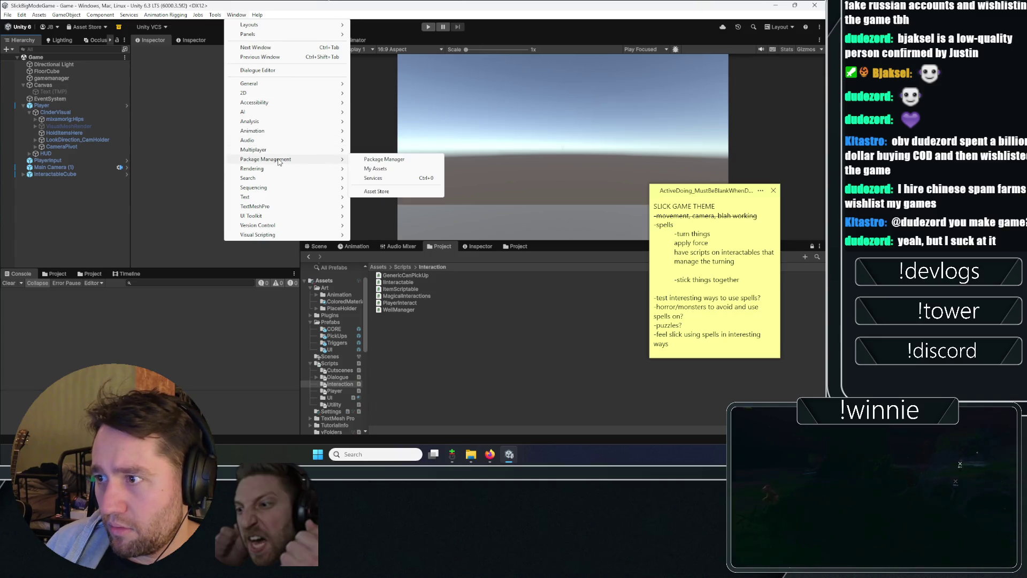
{"action": "left_click", "coordinate": [367, 161]}
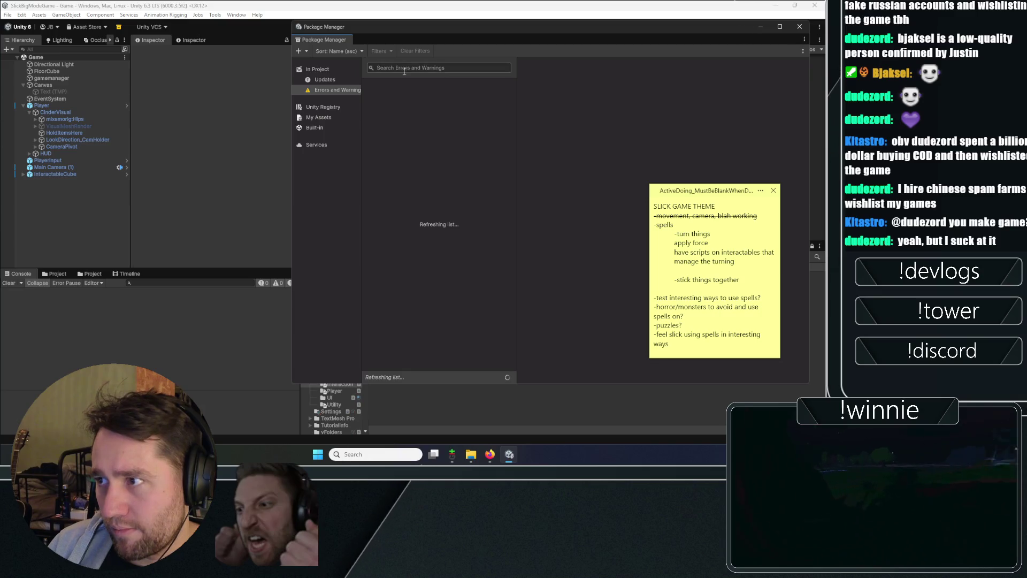
{"action": "left_click_drag", "start_coordinate": [353, 35], "coordinate": [254, 43]}
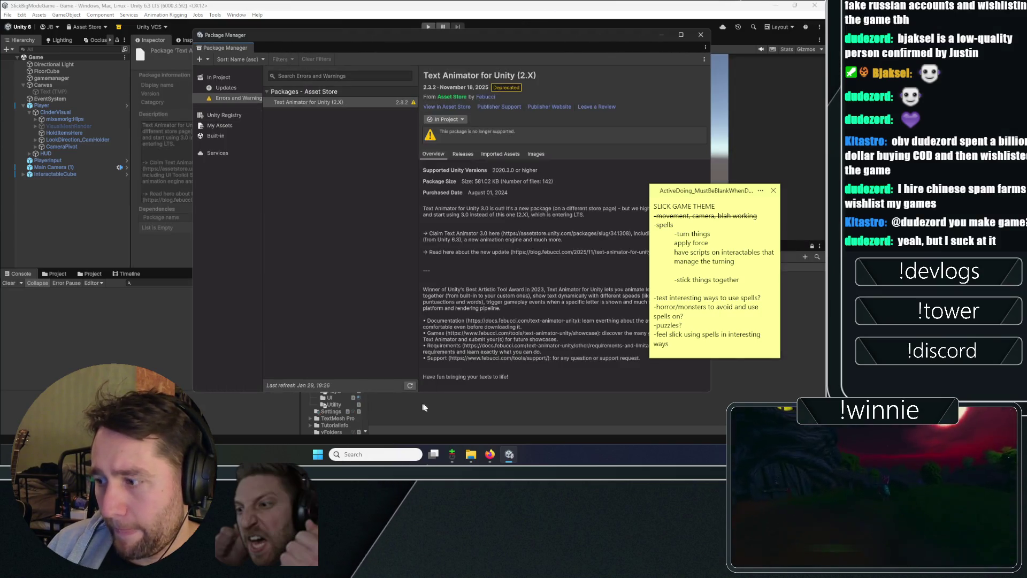
{"action": "left_click", "coordinate": [490, 454]}
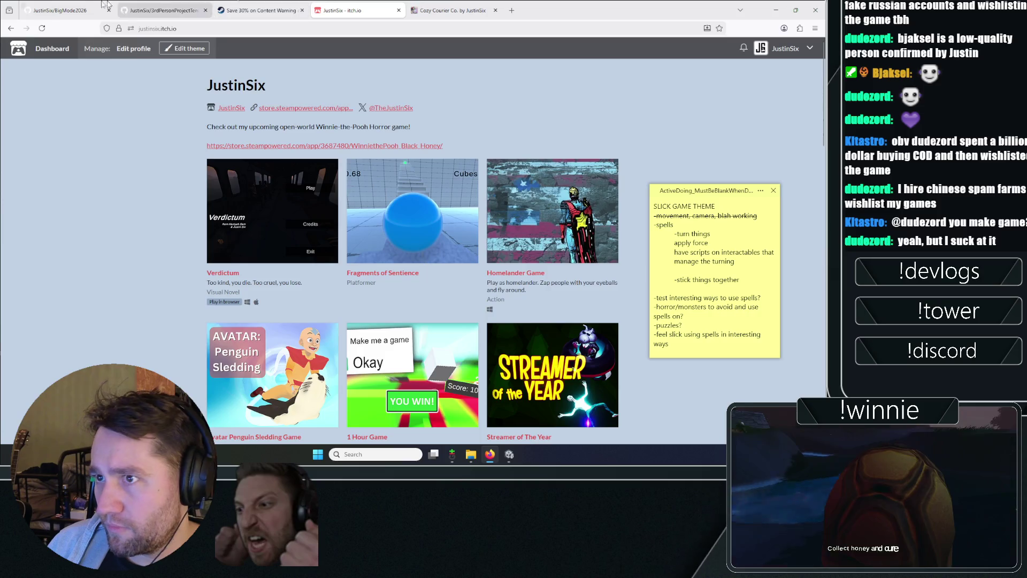
- Rescan and push master to origin in Git Gui, then check BigMode2026's branches on GitHub
{"action": "left_click", "coordinate": [64, 10]}
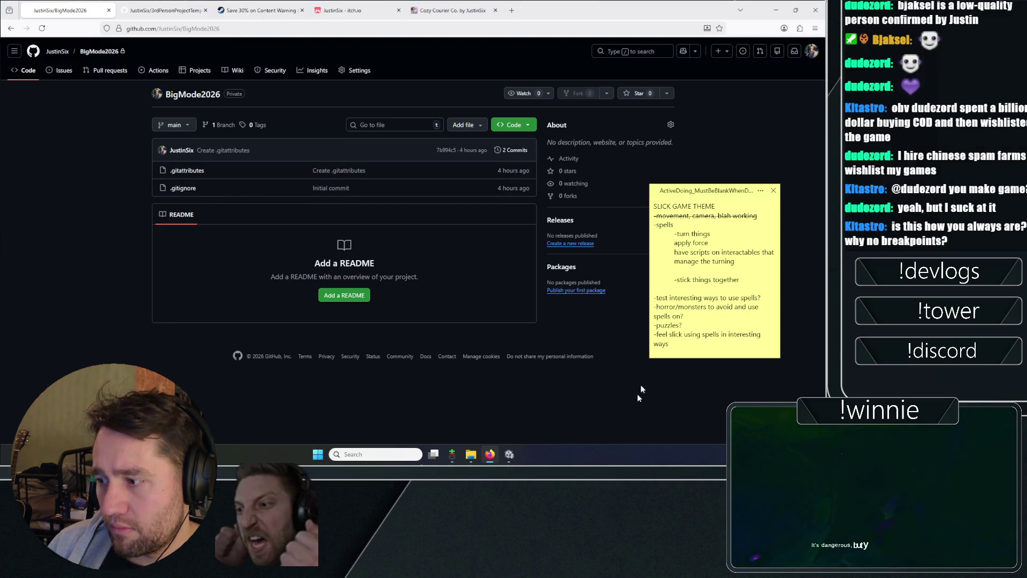
{"action": "left_click", "coordinate": [455, 456]}
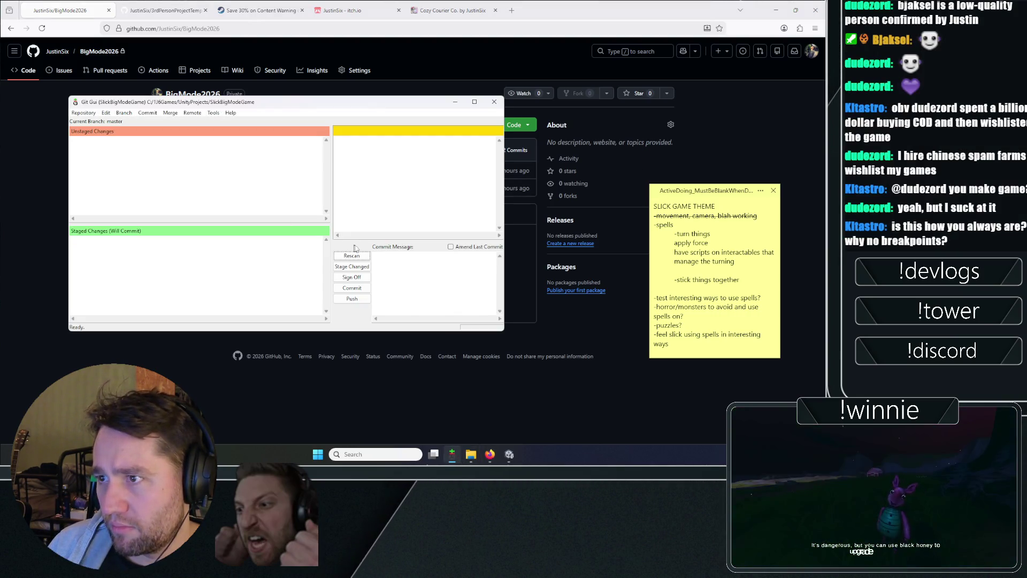
{"action": "left_click", "coordinate": [360, 255]}
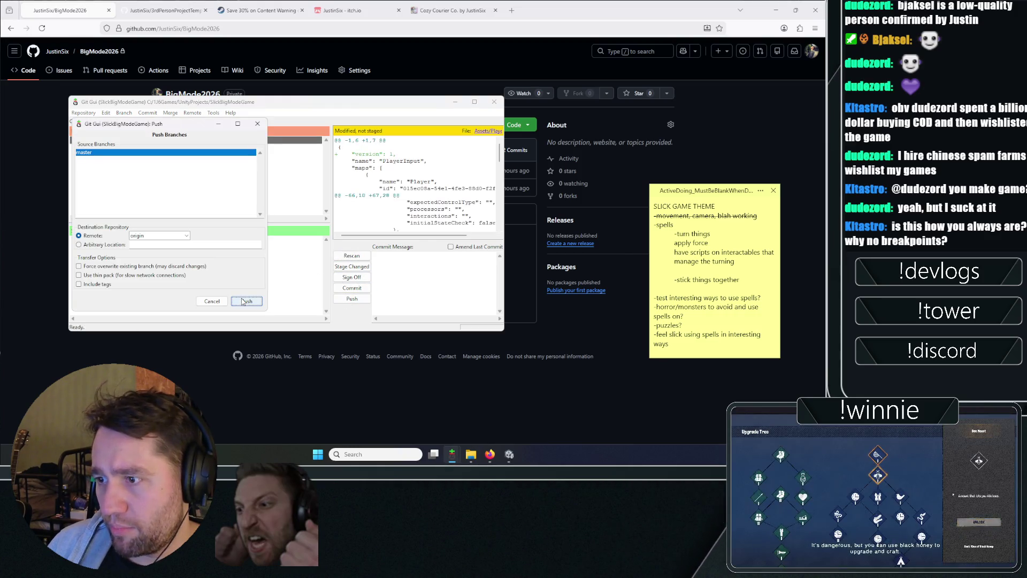
{"action": "left_click", "coordinate": [353, 298]}
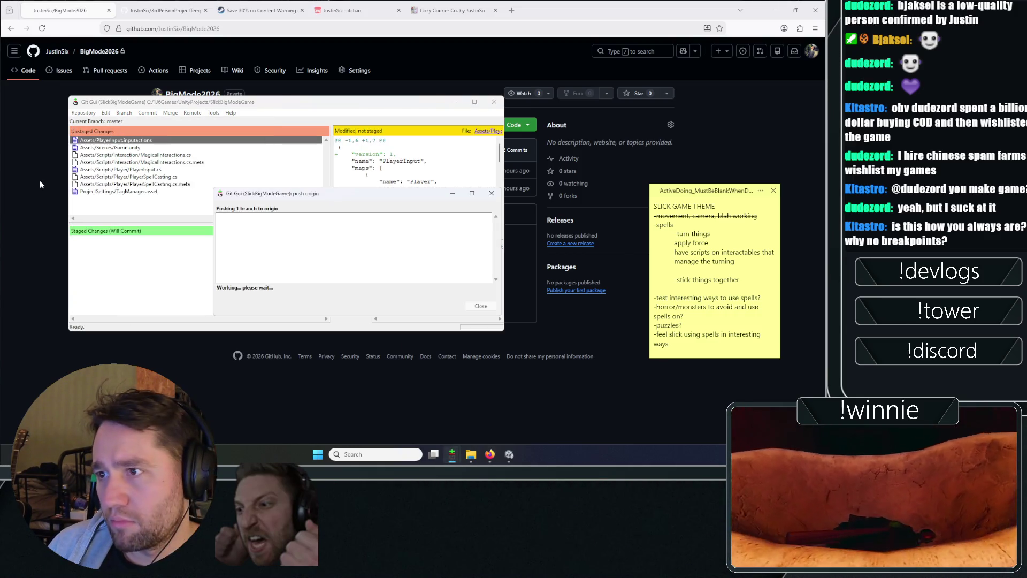
{"action": "left_click", "coordinate": [41, 185]}
{"action": "left_click", "coordinate": [166, 128]}
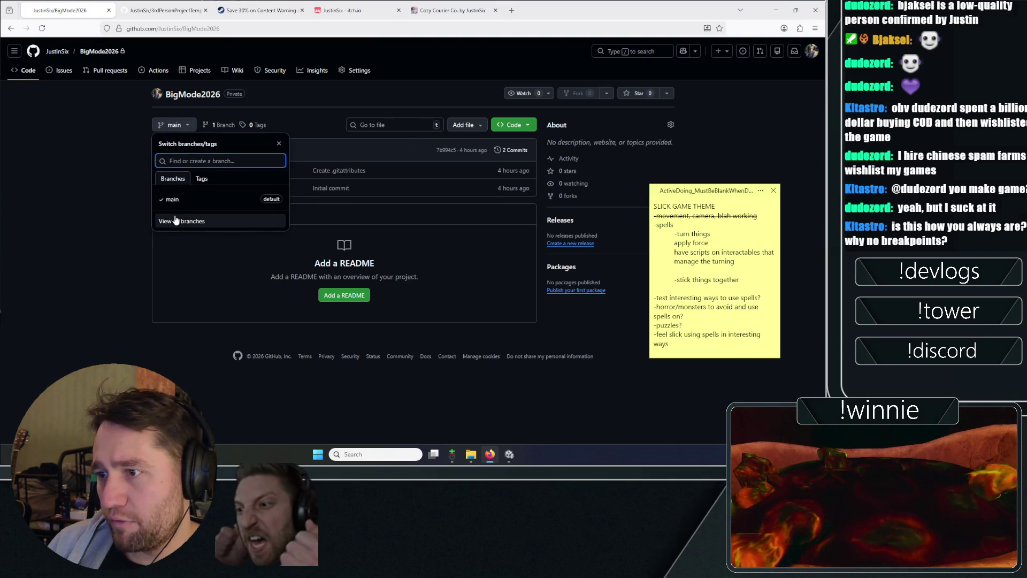
- Close the branch list, review BigMode2026's Code page, then minimize Firefox to return to Unity
{"action": "left_click", "coordinate": [119, 184]}
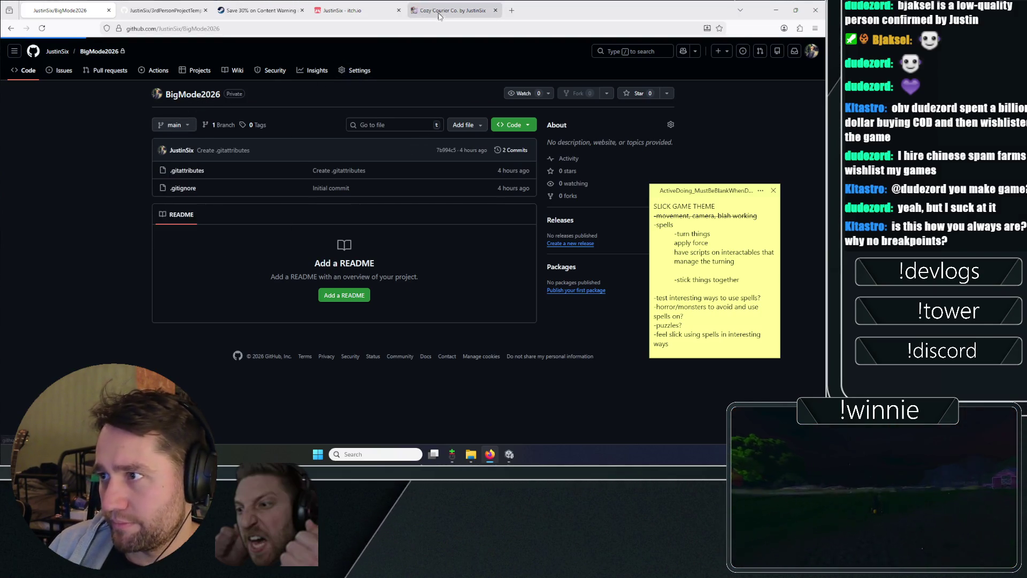
{"action": "left_click", "coordinate": [31, 76]}
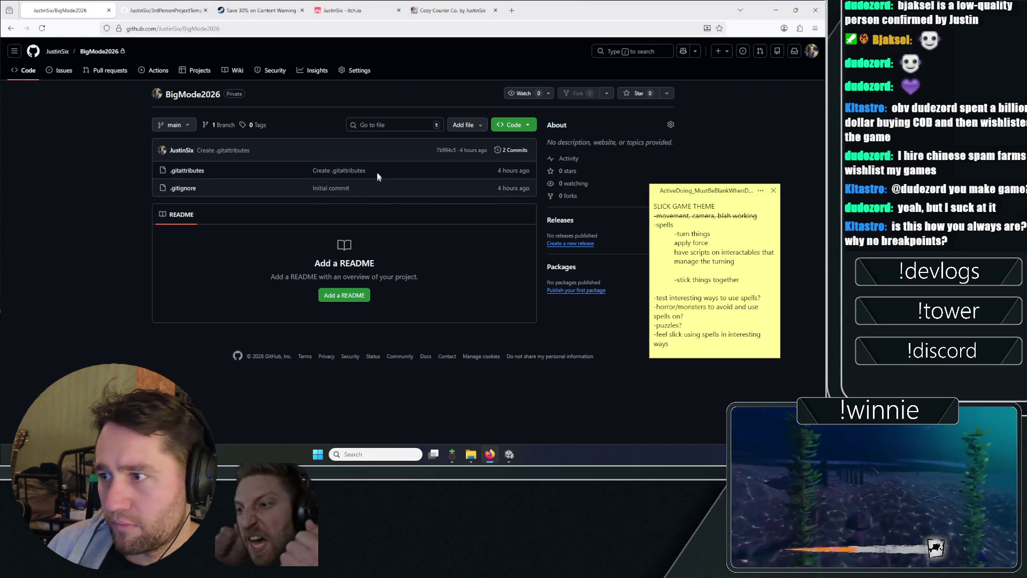
{"action": "key", "text": "w"}
{"action": "key", "text": "Escape"}
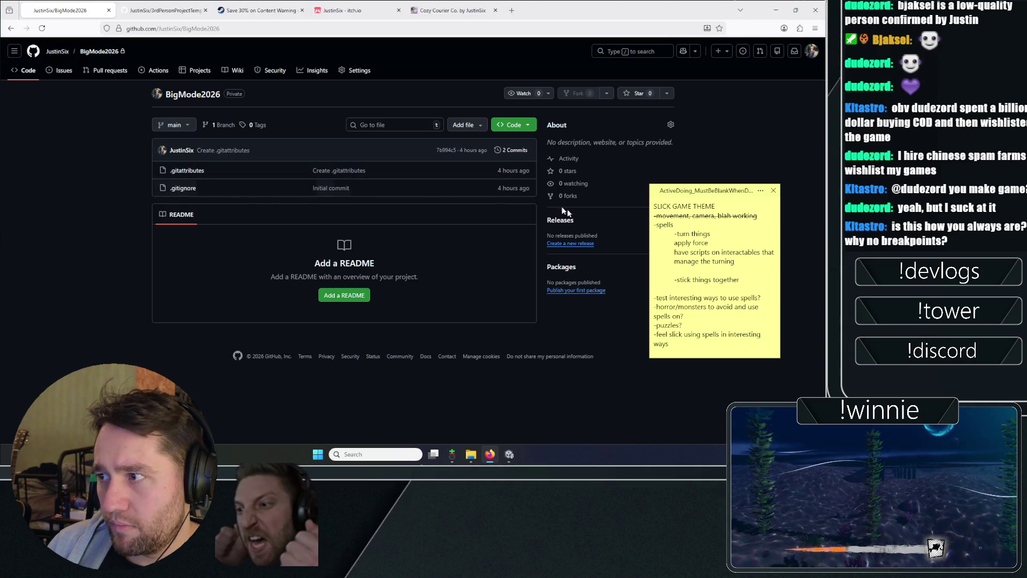
{"action": "left_click", "coordinate": [490, 454]}
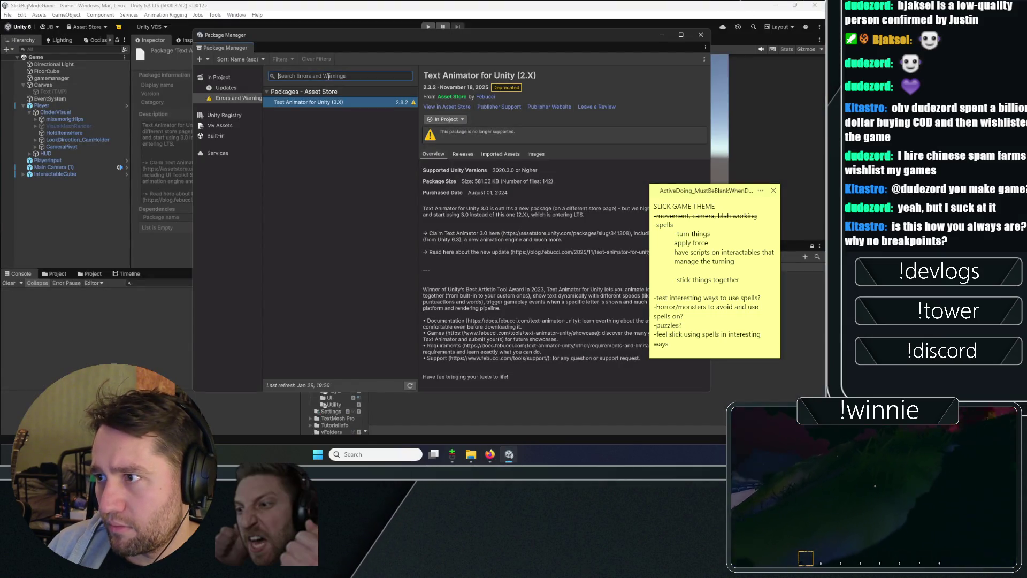
- Search 'probuild' in the Unity Registry, then check the repository's branches on GitHub
{"action": "left_click", "coordinate": [221, 114]}
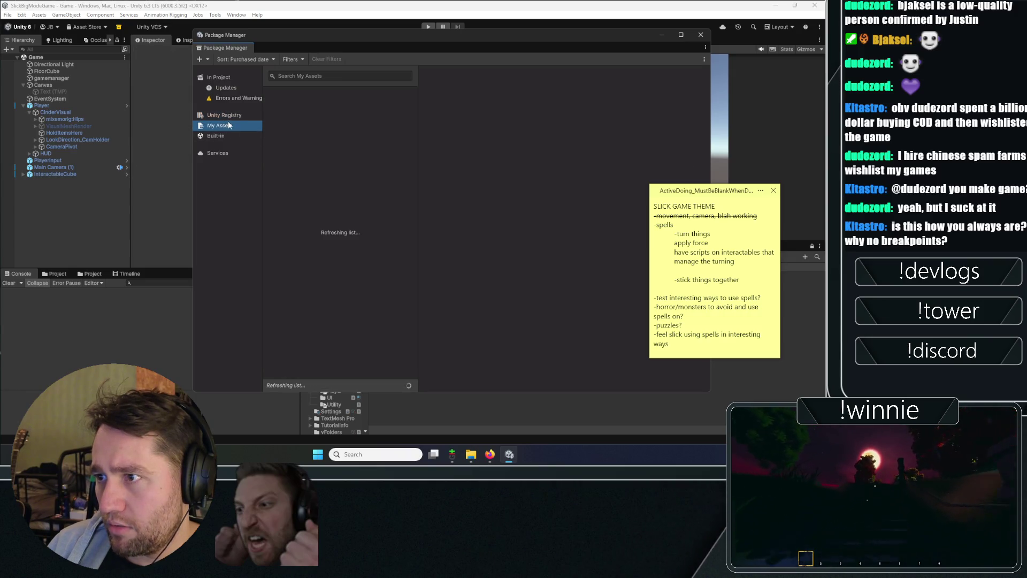
{"action": "left_click", "coordinate": [226, 126]}
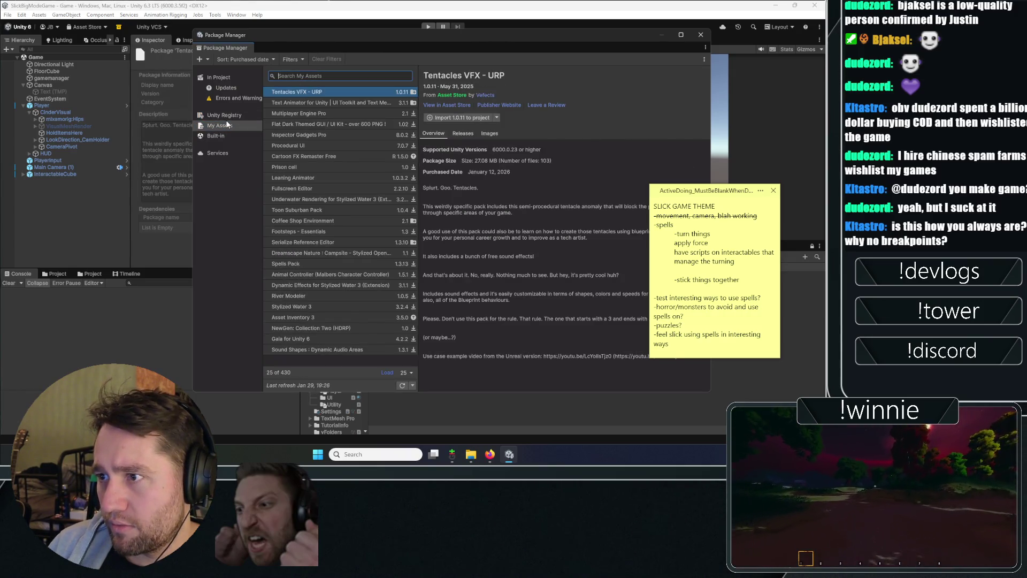
{"action": "left_click", "coordinate": [235, 113]}
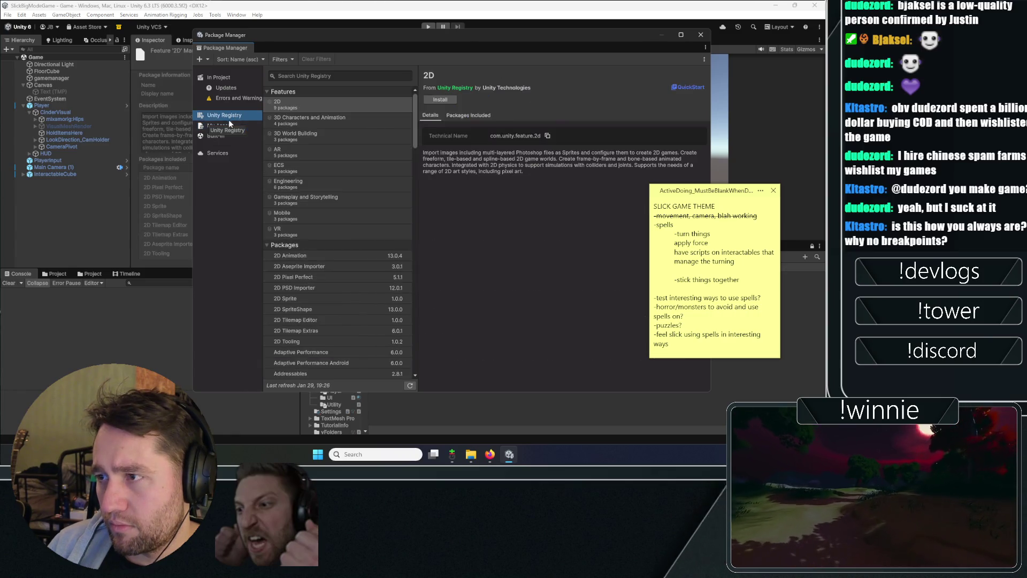
{"action": "left_click", "coordinate": [230, 124]}
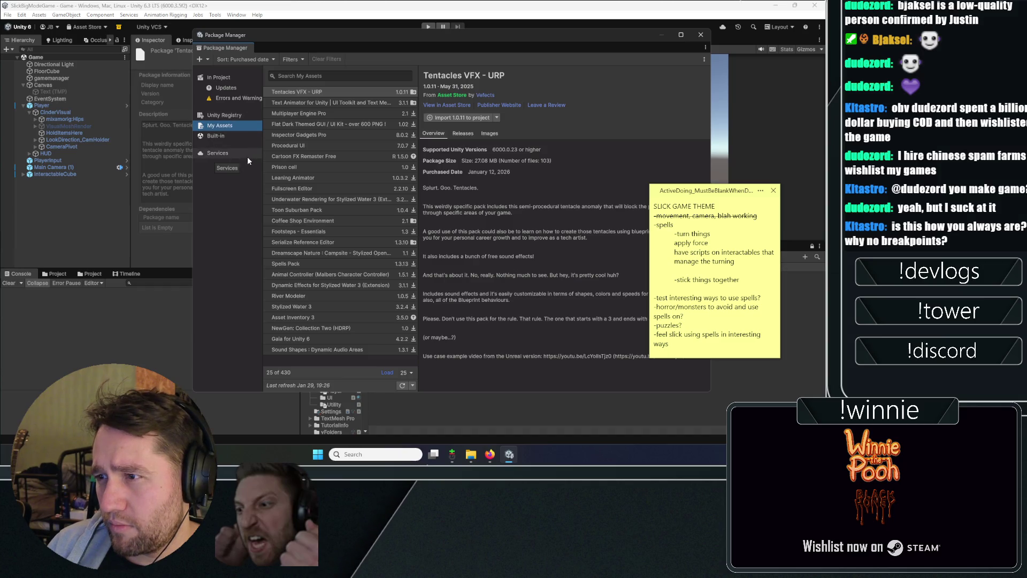
{"action": "left_click", "coordinate": [310, 75]}
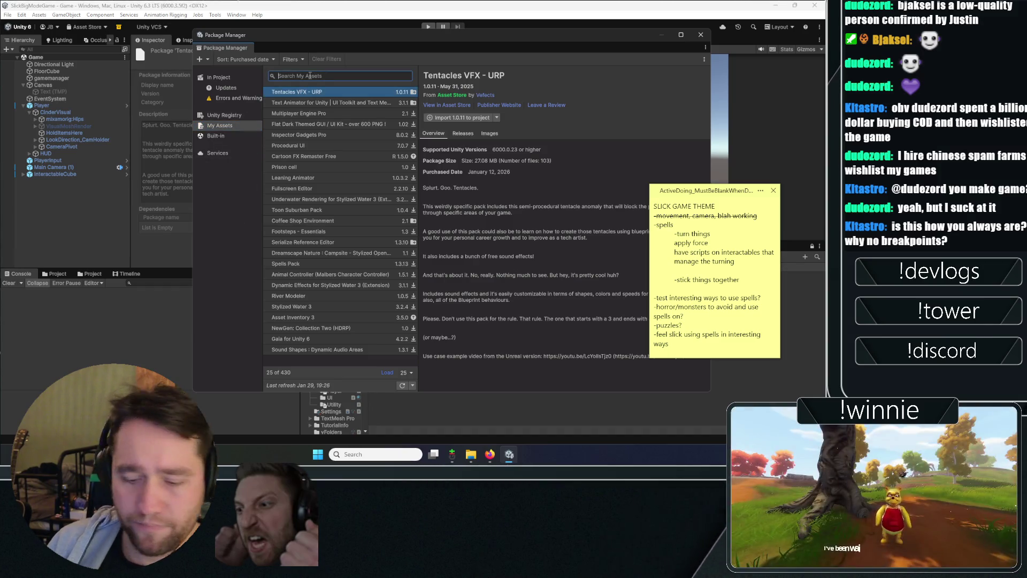
{"action": "type", "text": "probuild"}
{"action": "key", "text": "Return"}
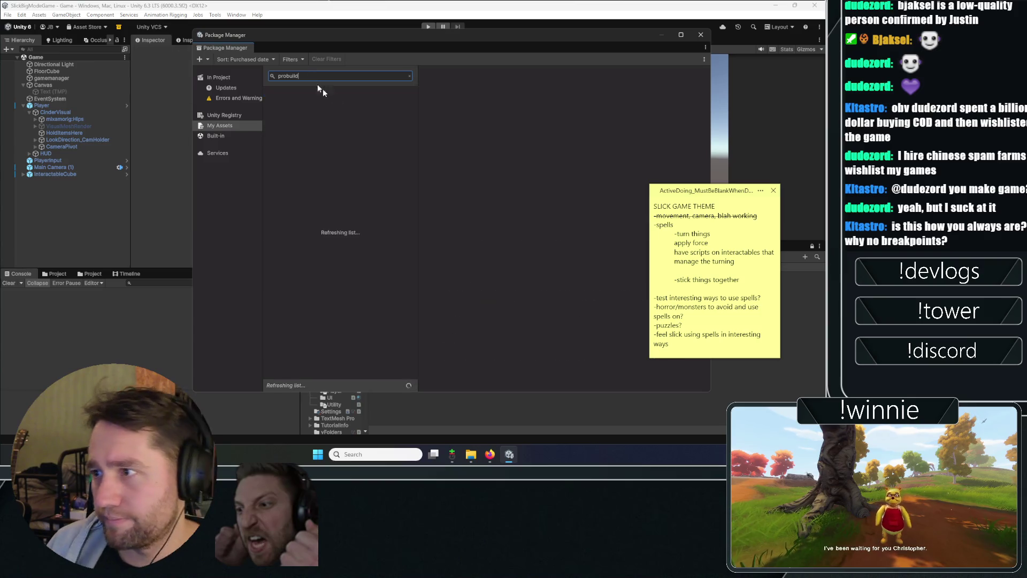
{"action": "left_click", "coordinate": [232, 113]}
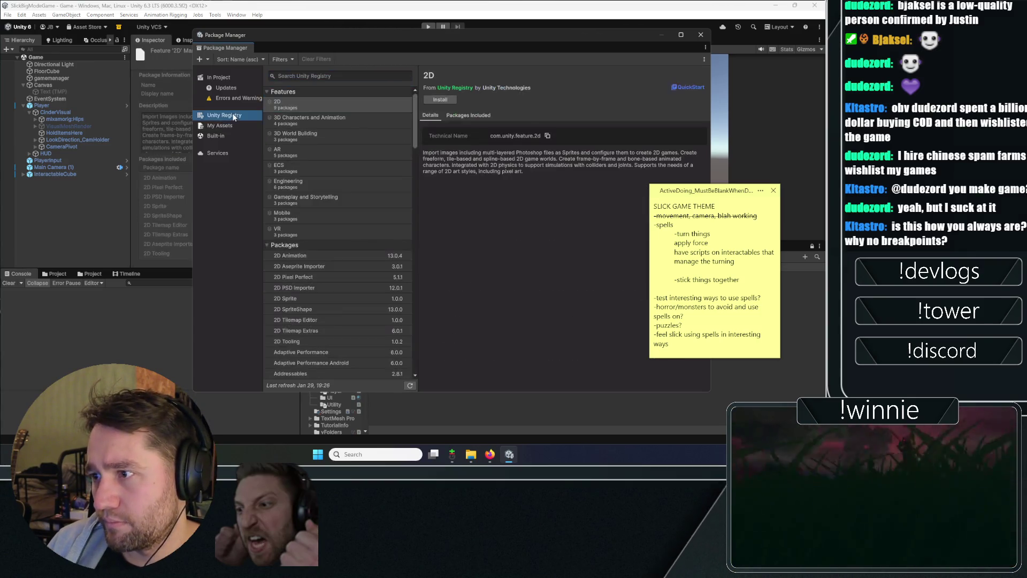
{"action": "left_click", "coordinate": [316, 75]}
{"action": "key", "text": "Return"}
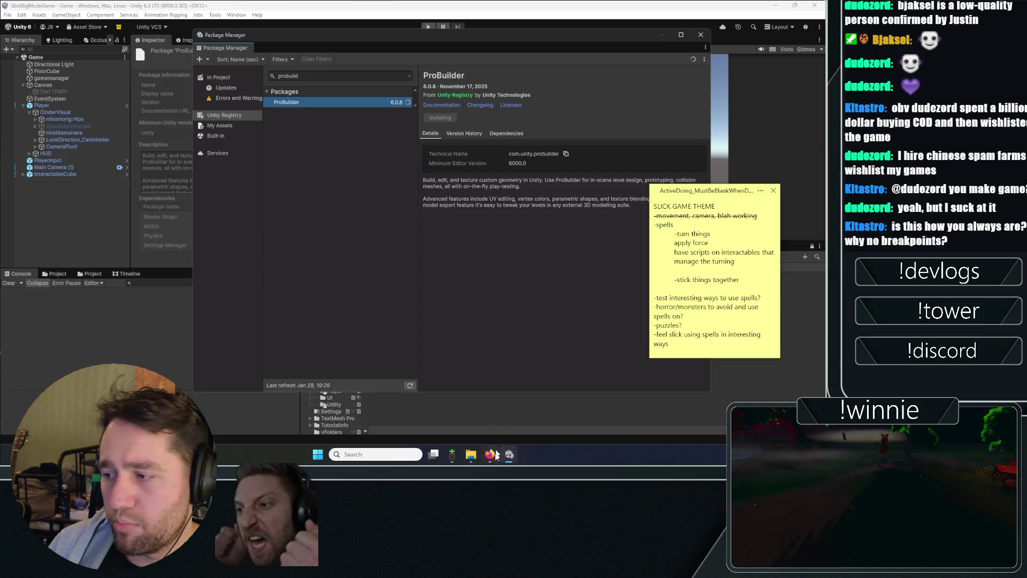
{"action": "left_click", "coordinate": [491, 455]}
{"action": "left_click", "coordinate": [179, 154]}
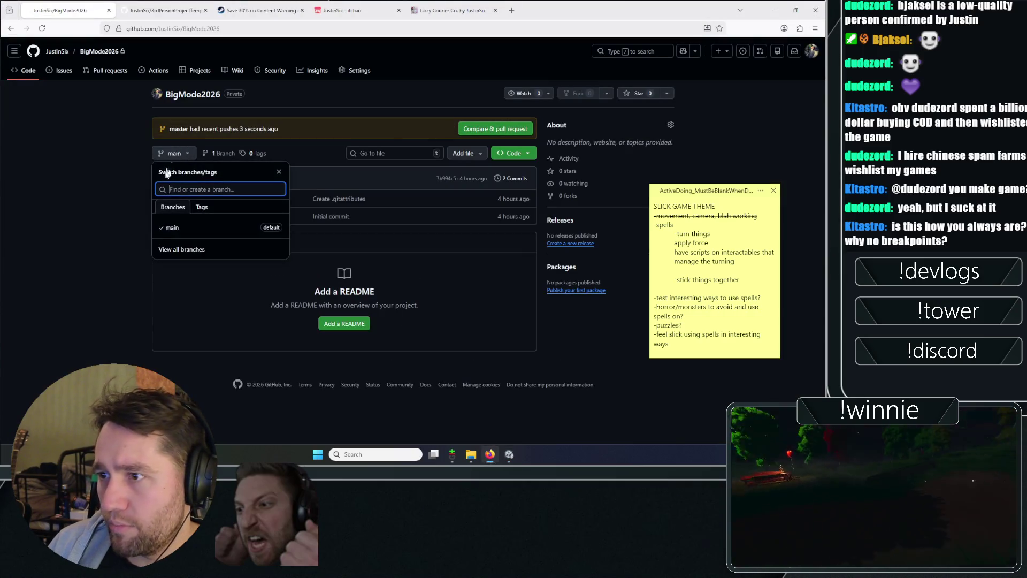
- In BigMode2026's General settings, change the default branch from main to master
{"action": "key", "text": "Escape"}
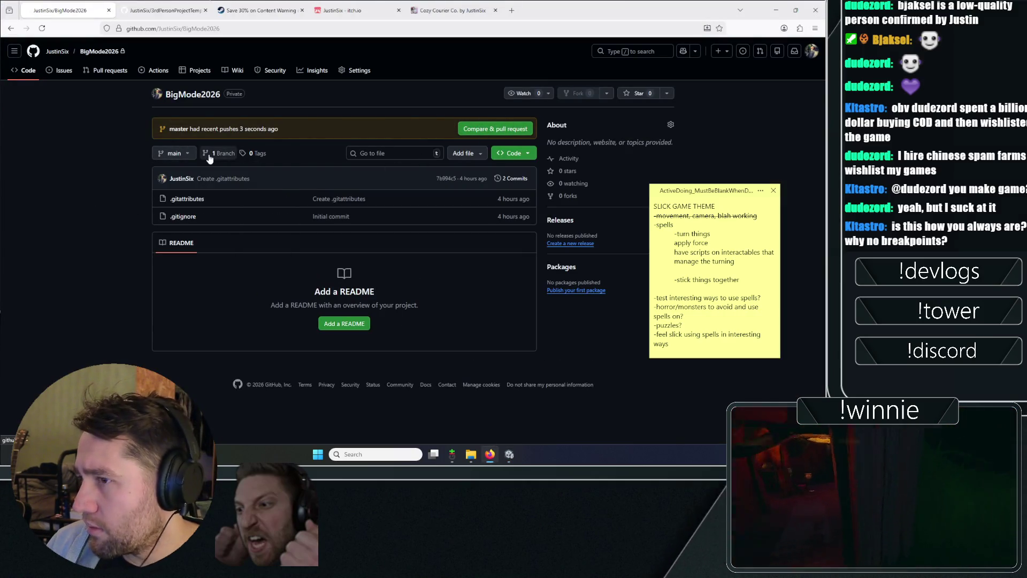
{"action": "left_click", "coordinate": [355, 70]}
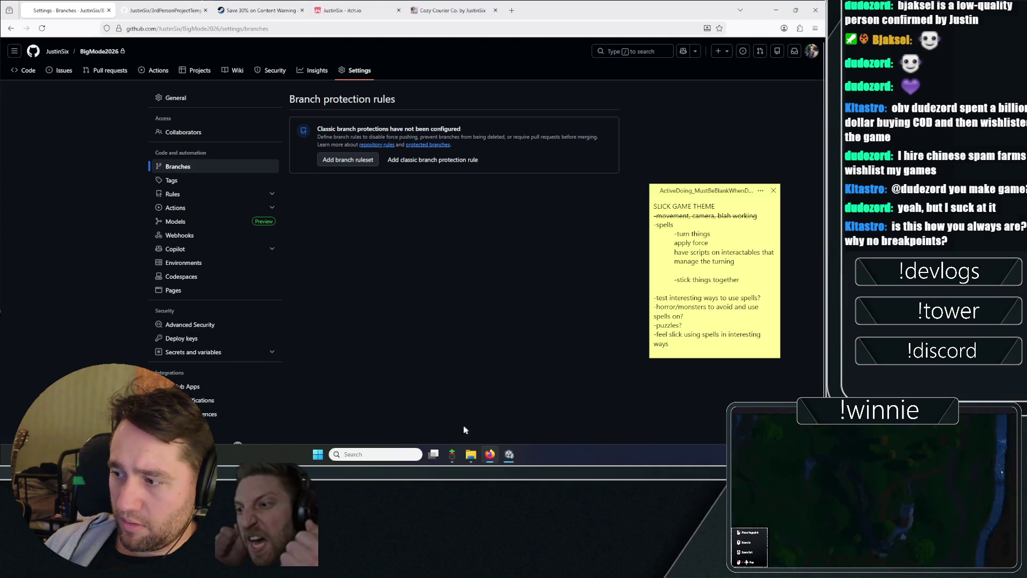
{"action": "mouse_move", "coordinate": [452, 454]}
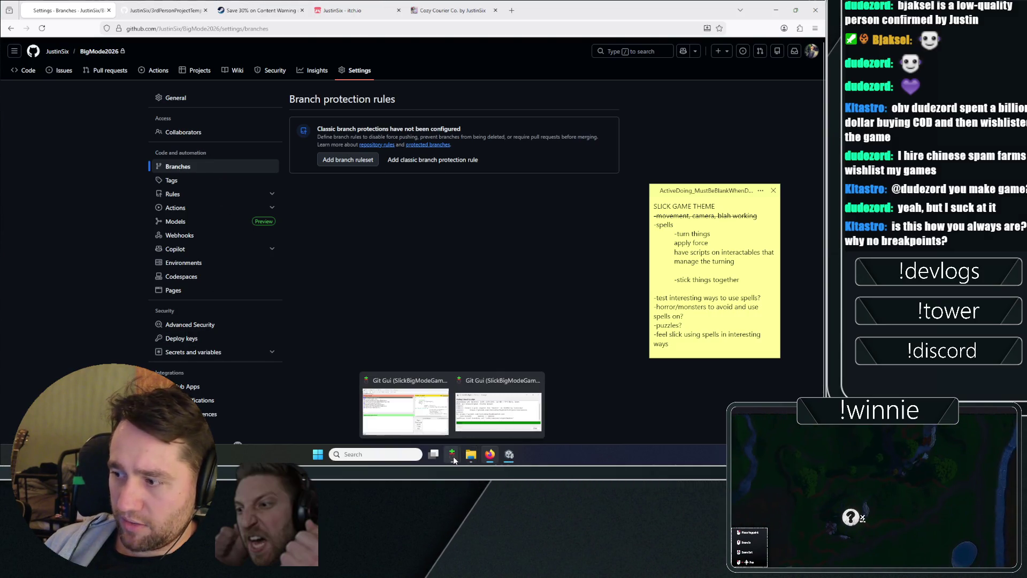
{"action": "left_click", "coordinate": [190, 170]}
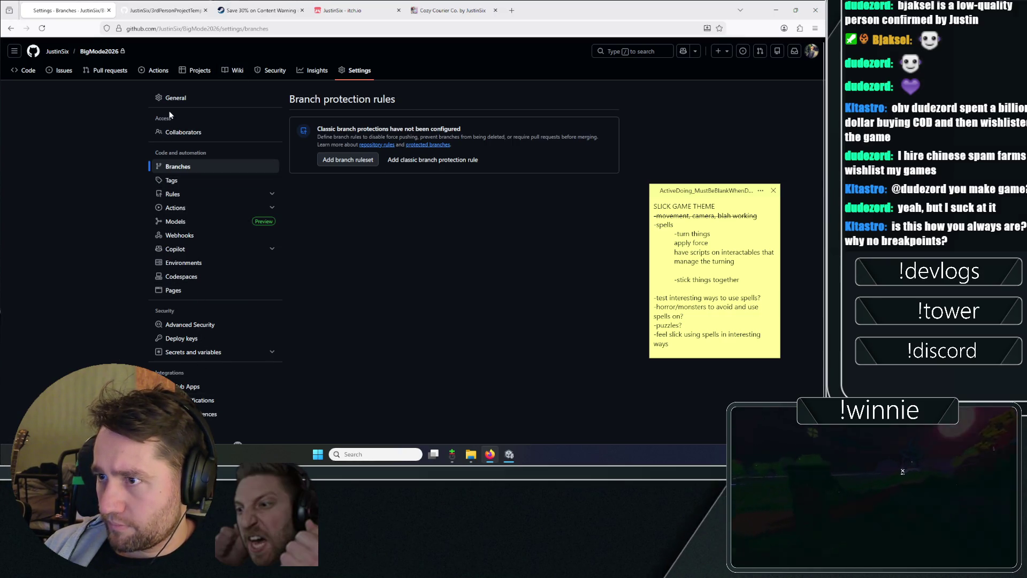
{"action": "left_click", "coordinate": [175, 98]}
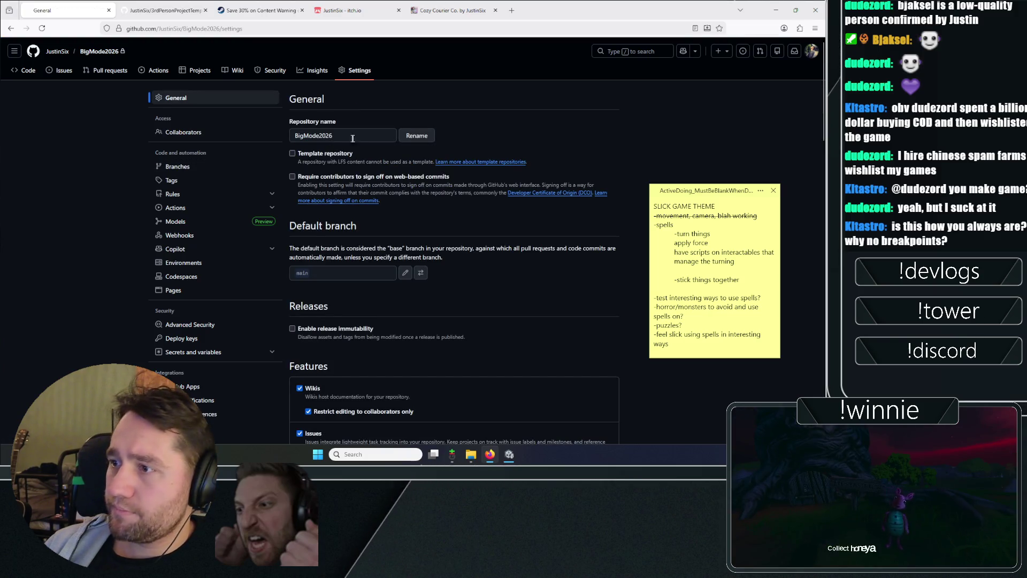
{"action": "left_click", "coordinate": [420, 274]}
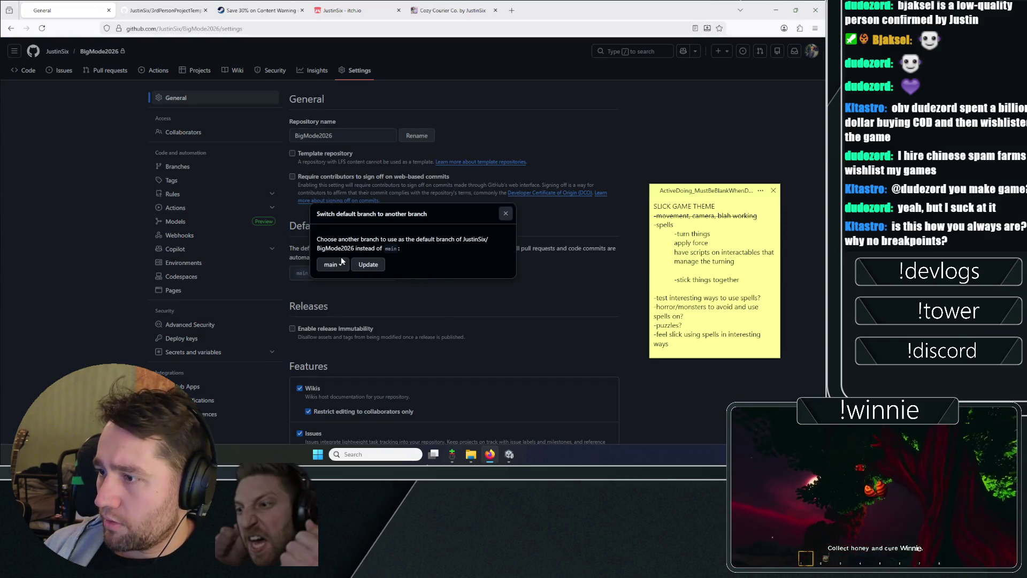
{"action": "left_click", "coordinate": [332, 264]}
{"action": "left_click", "coordinate": [335, 310]}
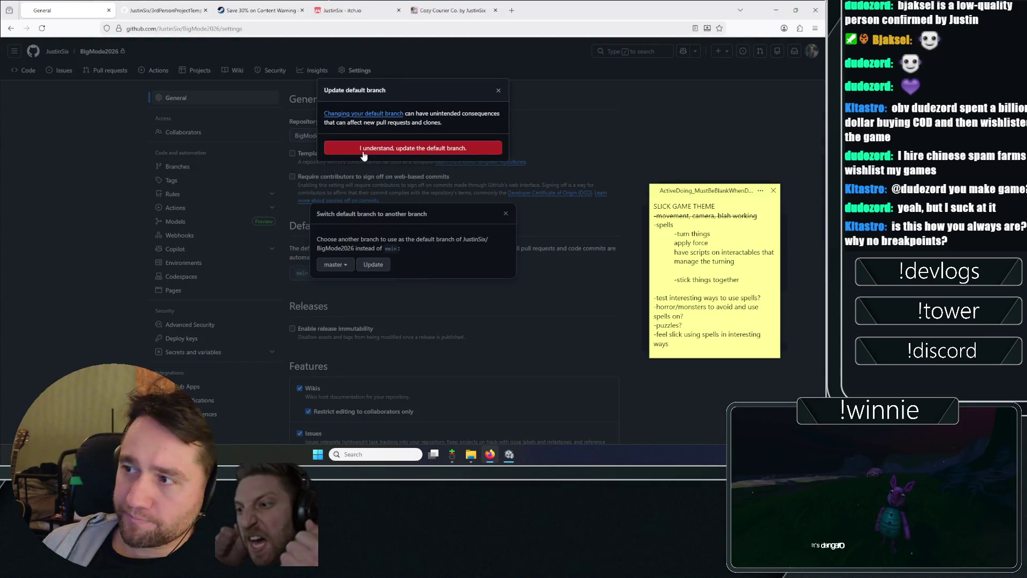
{"action": "left_click", "coordinate": [482, 148]}
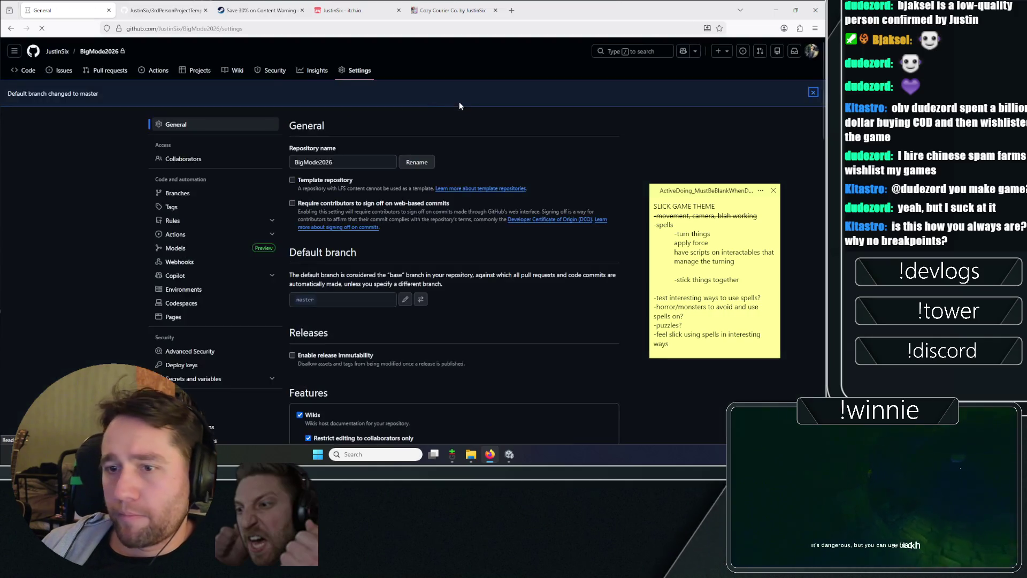
- Recheck the default branch switcher, view the code page, and open the collaborator access settings
{"action": "left_click", "coordinate": [421, 299]}
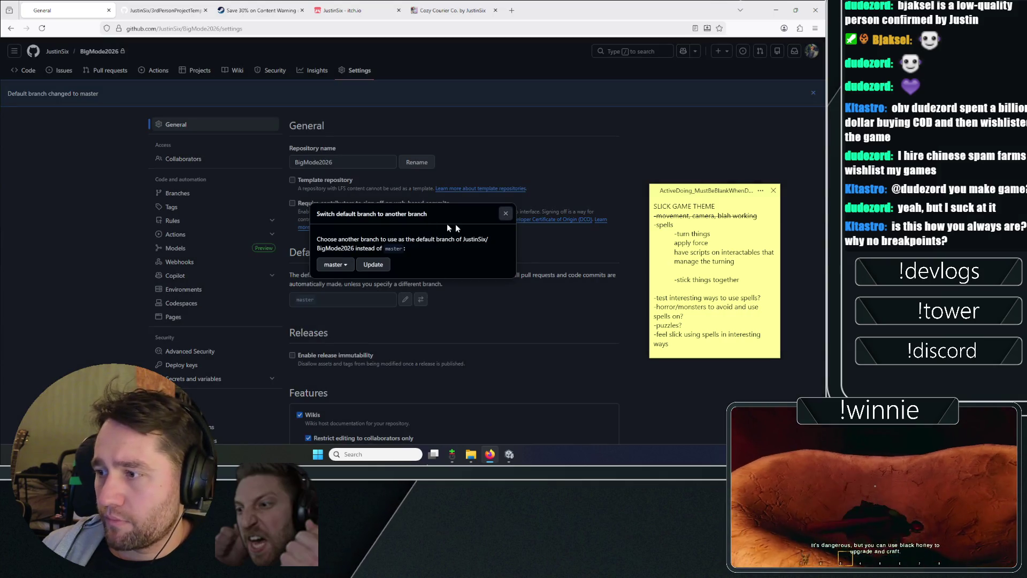
{"action": "key", "text": "Escape"}
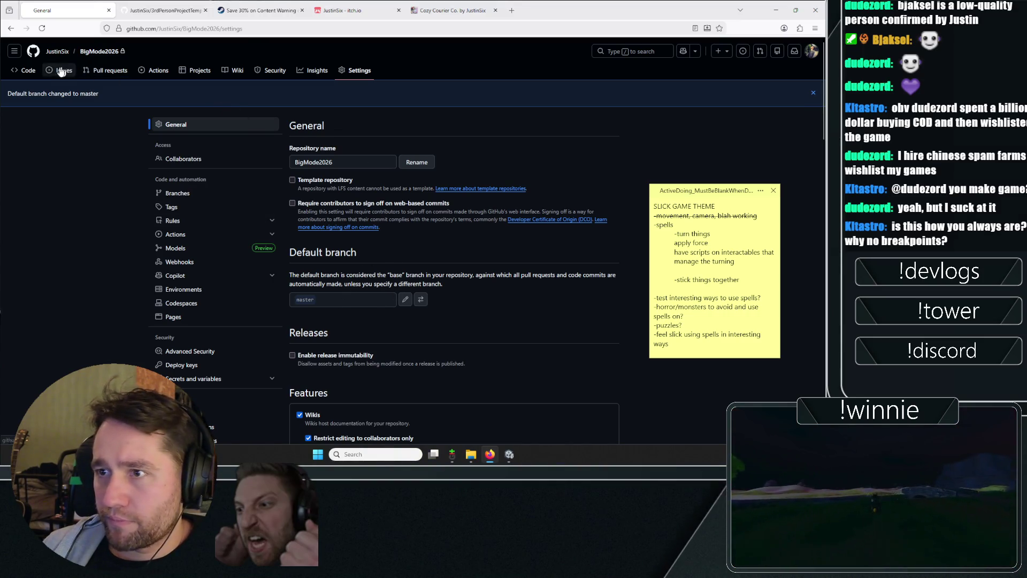
{"action": "left_click", "coordinate": [99, 51]}
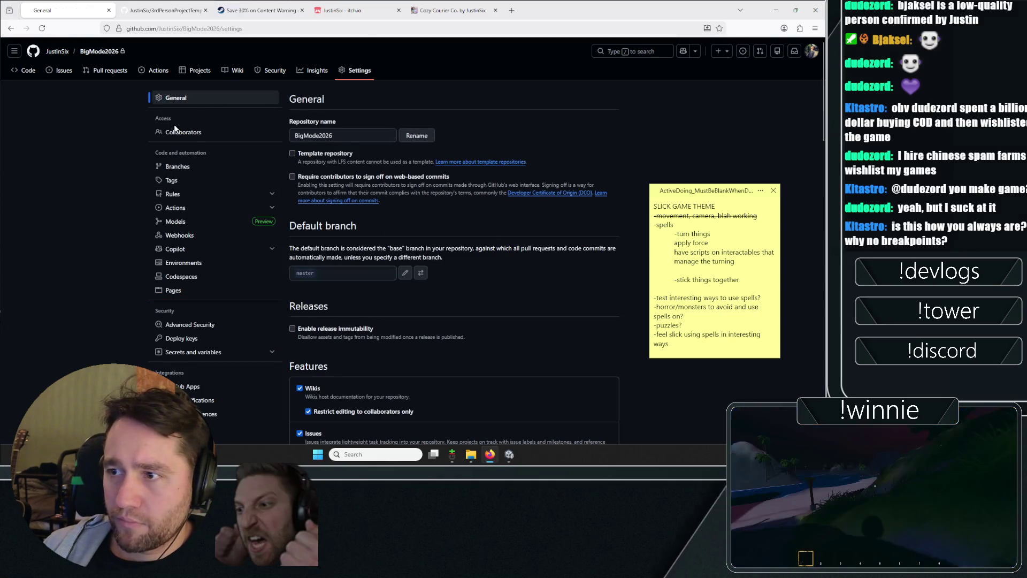
{"action": "left_click", "coordinate": [179, 132]}
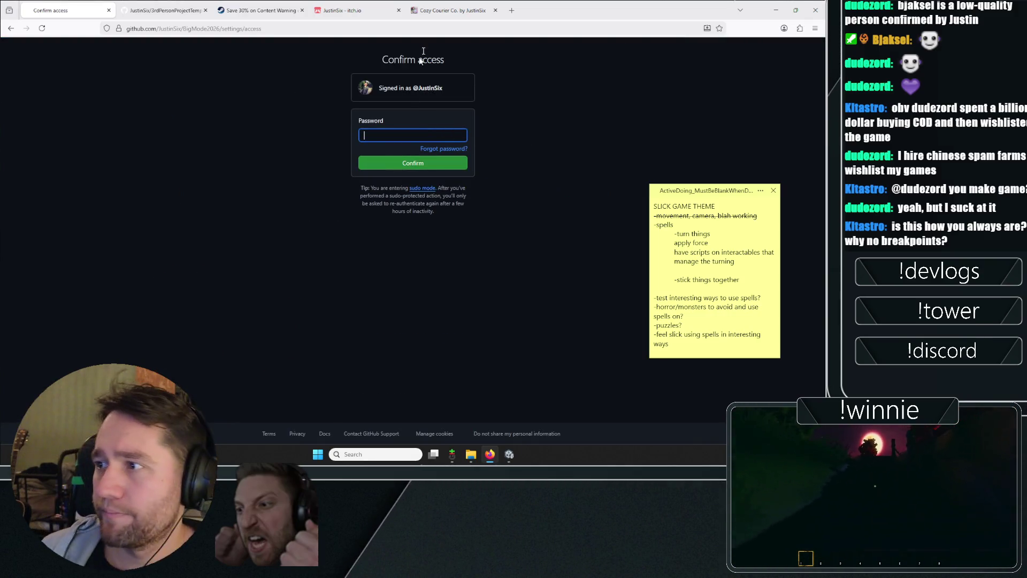
- Split the Cozy Courier page into its own window and close the access confirmation tab
{"action": "left_click_drag", "start_coordinate": [452, 10], "coordinate": [452, 4]}
{"action": "left_click_drag", "start_coordinate": [380, 9], "coordinate": [494, 99]}
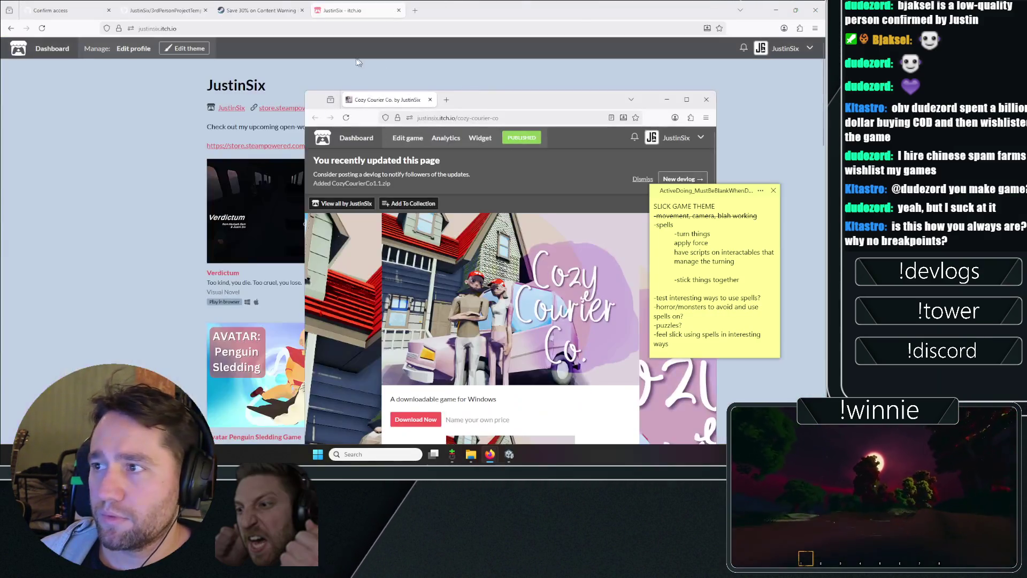
{"action": "left_click", "coordinate": [353, 10]}
{"action": "left_click", "coordinate": [104, 8]}
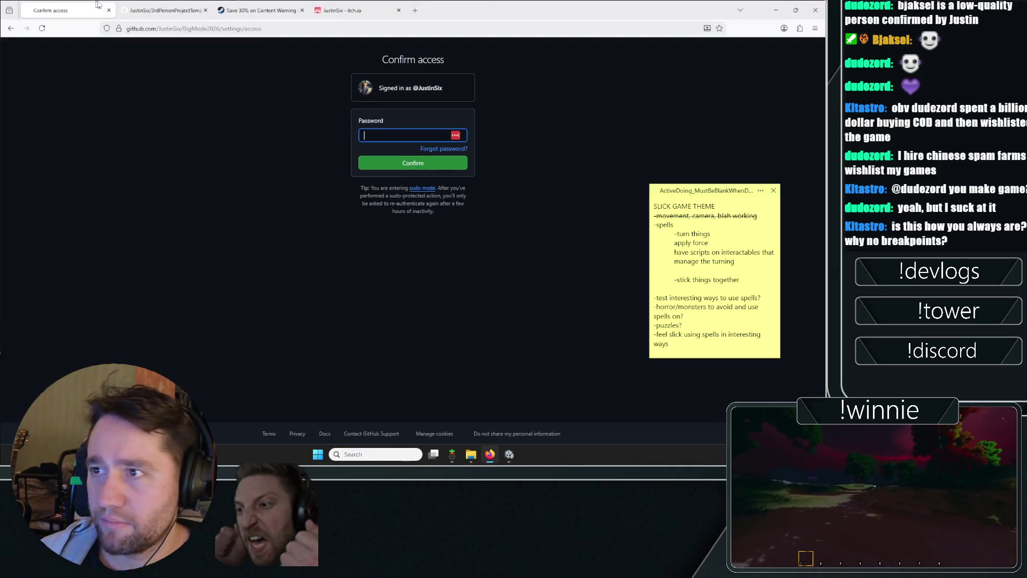
{"action": "key", "text": "ctrl+w"}
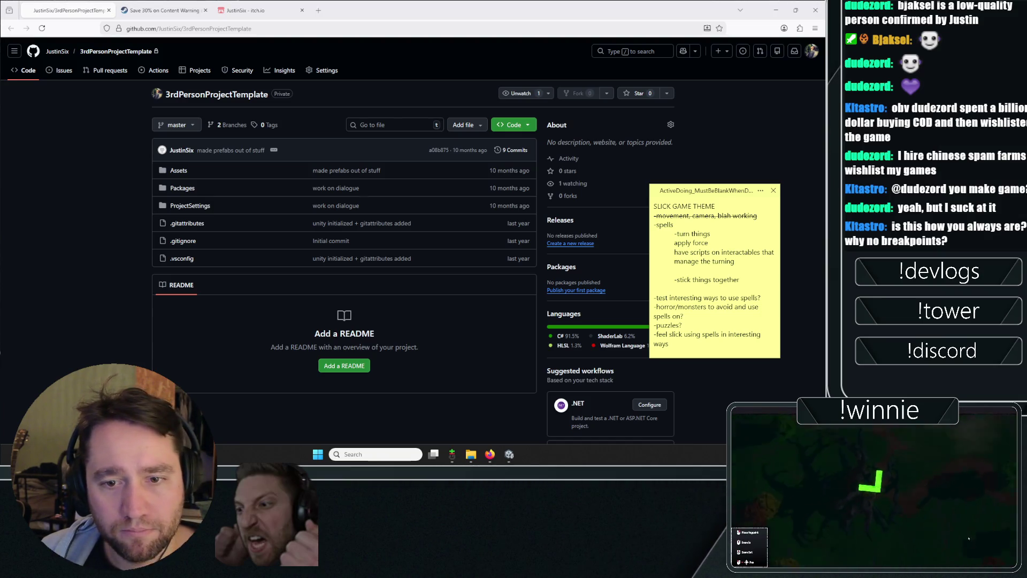
- Close the 3rdPersonProjectTemplate and Steam tabs and merge the collaborator page into the main window
{"action": "left_click", "coordinate": [108, 11]}
{"action": "left_click", "coordinate": [109, 10]}
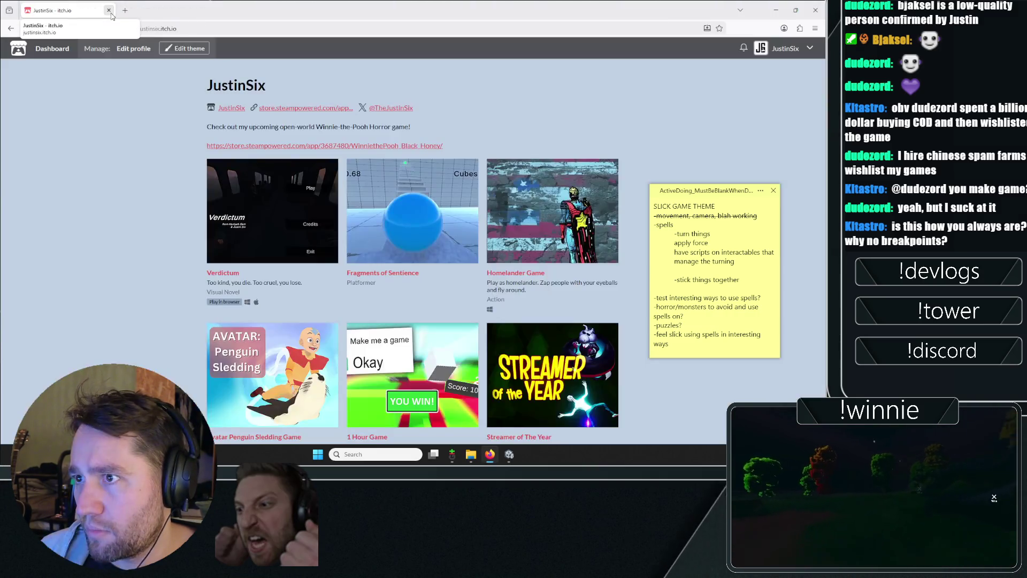
{"action": "key", "text": "alt+Tab"}
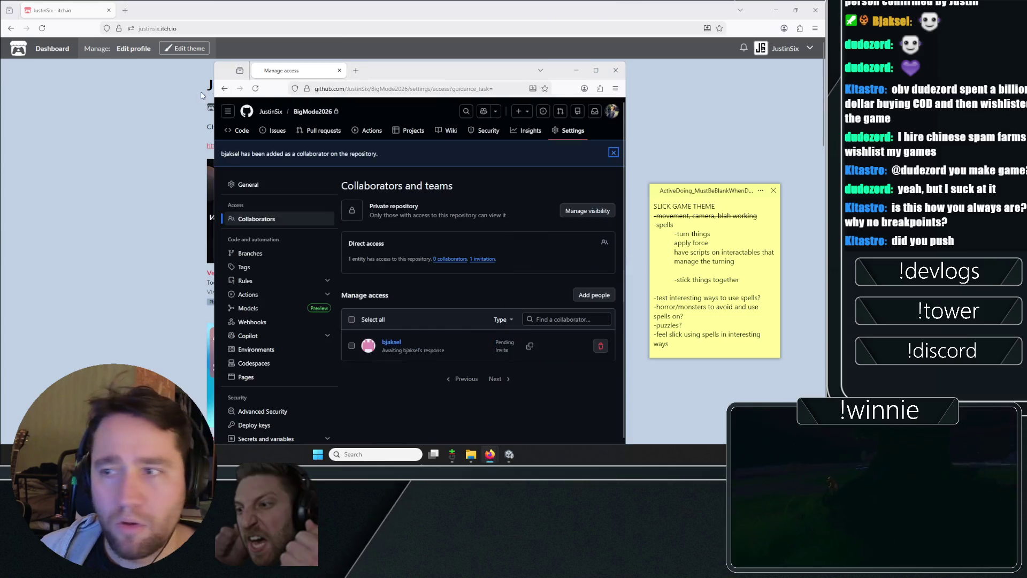
{"action": "left_click_drag", "start_coordinate": [272, 79], "coordinate": [53, 10]}
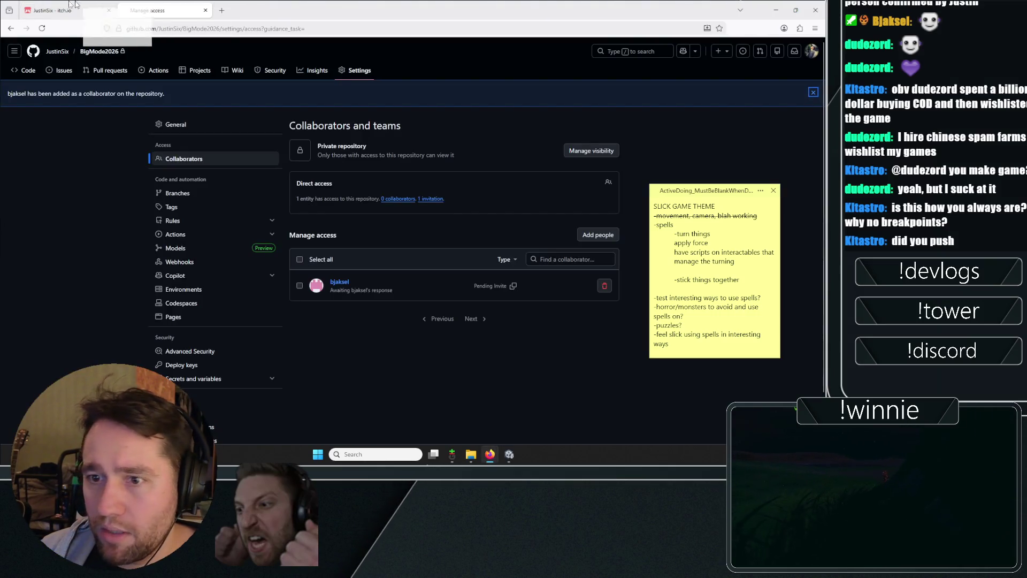
{"action": "mouse_move", "coordinate": [452, 455]}
{"action": "left_click", "coordinate": [476, 404]}
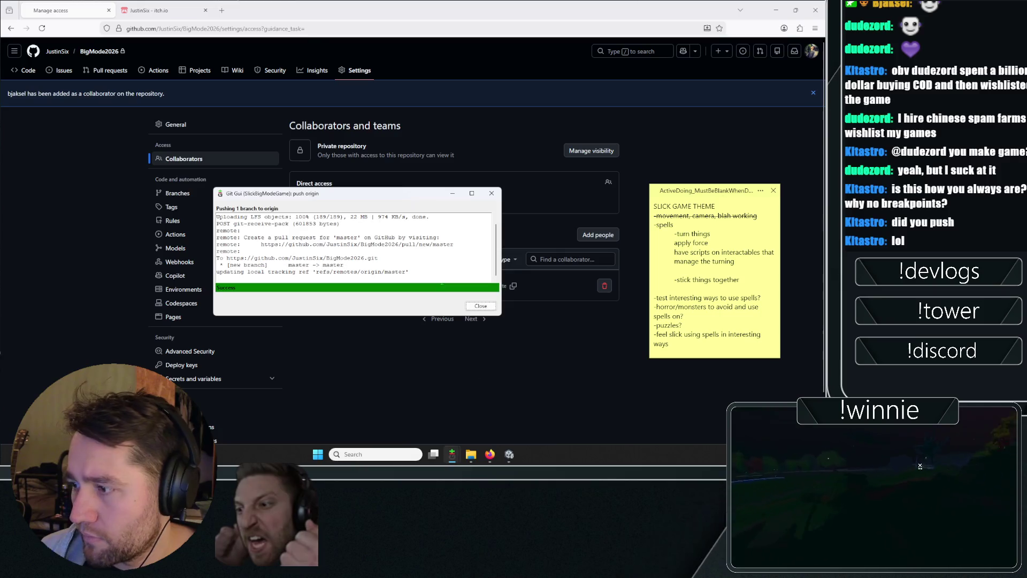
- Close Git Gui's push results and Unity's Package Manager
{"action": "left_click", "coordinate": [480, 305]}
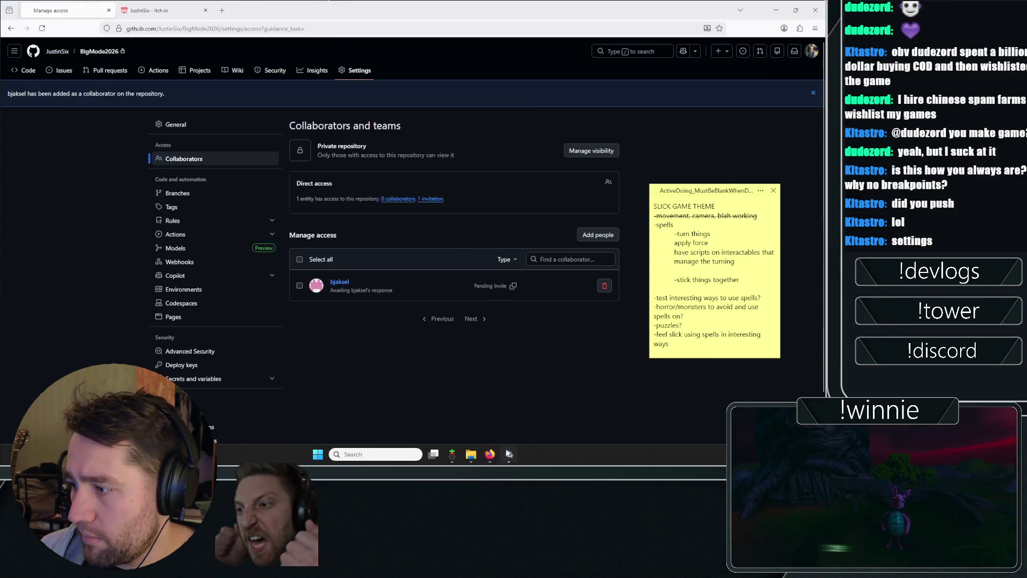
{"action": "left_click", "coordinate": [510, 454]}
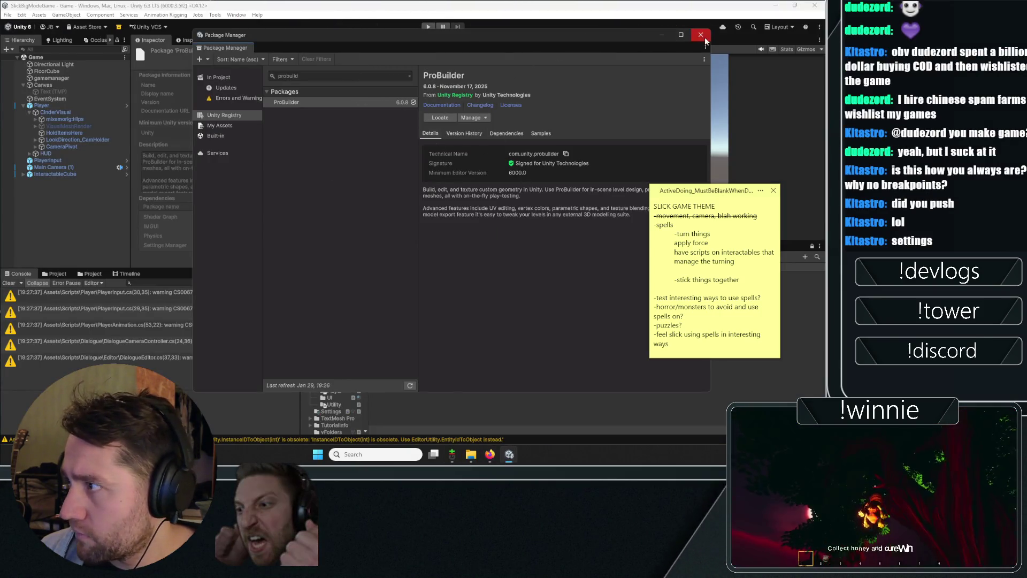
{"action": "left_click", "coordinate": [701, 35]}
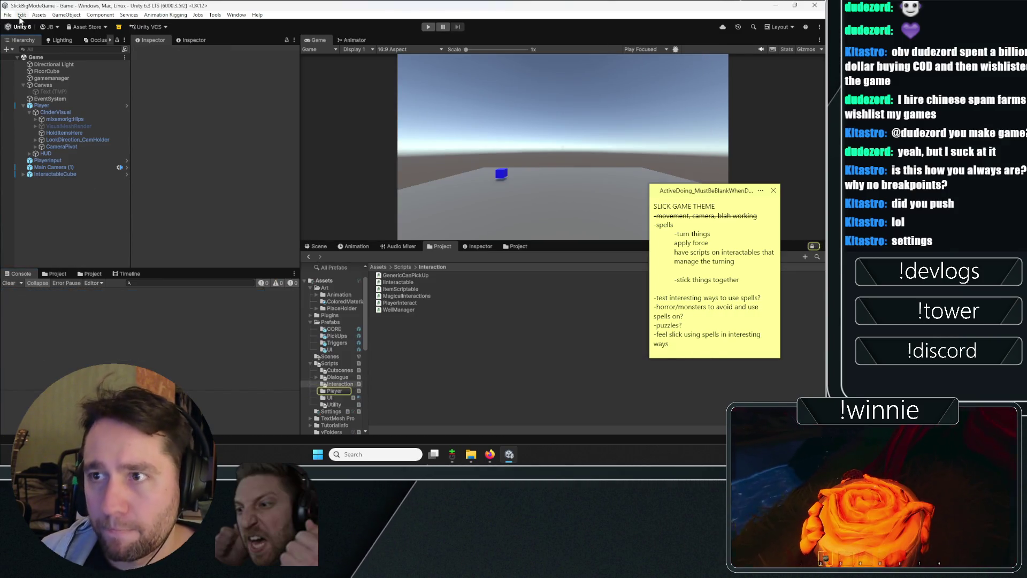
{"action": "left_click", "coordinate": [22, 15]}
{"action": "left_click", "coordinate": [46, 231]}
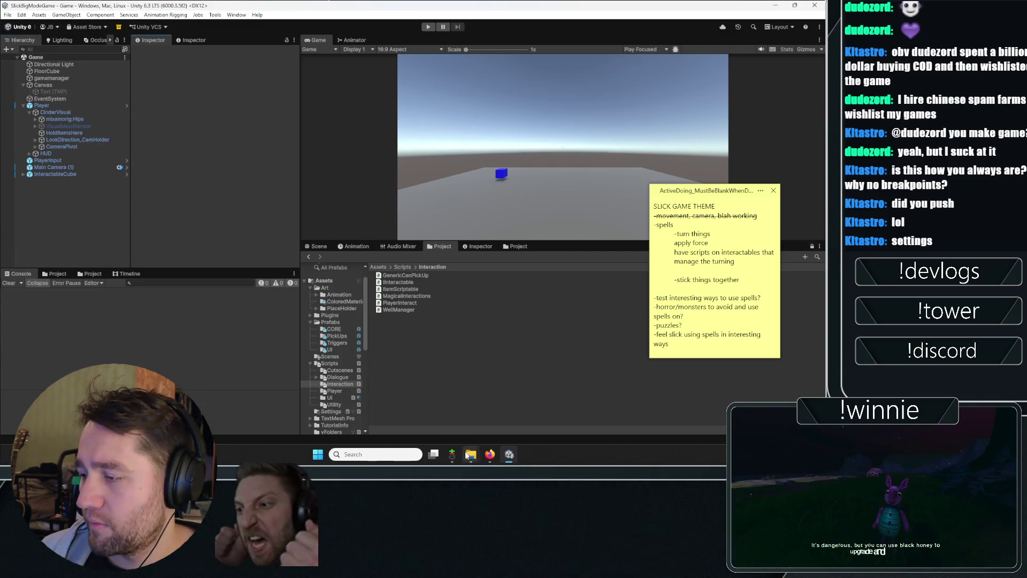
{"action": "left_click", "coordinate": [489, 454]}
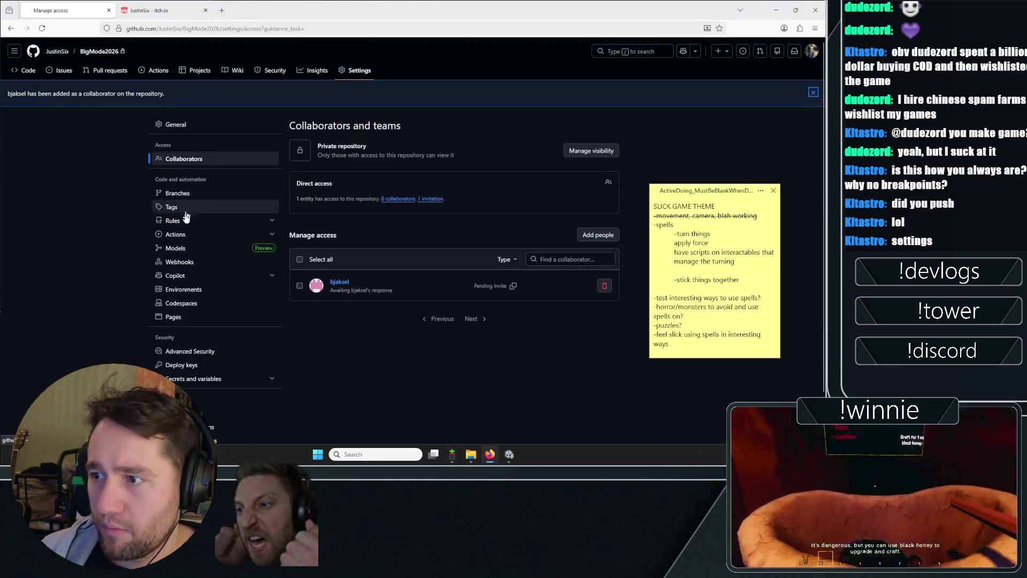
- Stage all changes including untracked files, finish the two-line commit message, and commit
{"action": "left_click", "coordinate": [452, 454]}
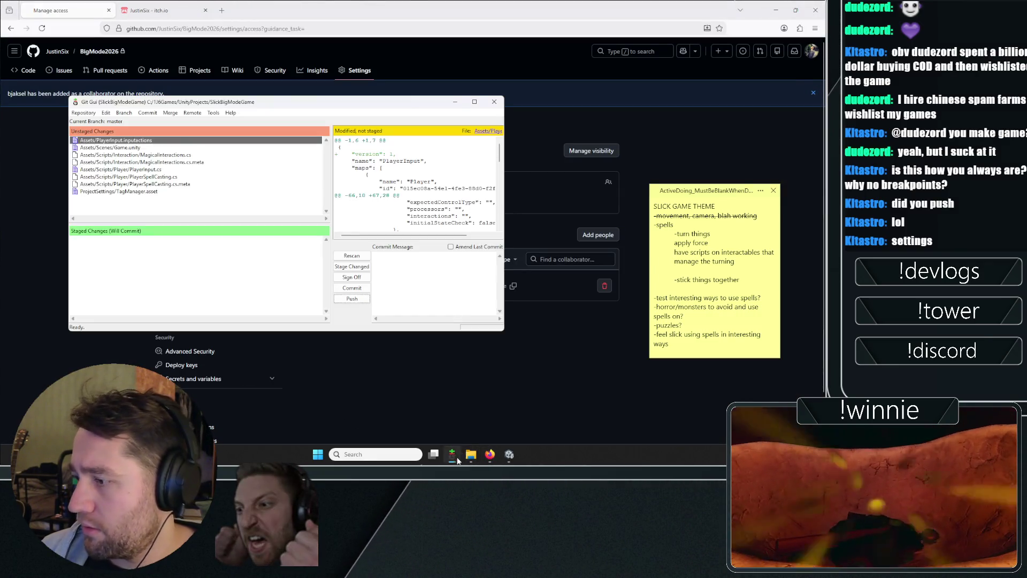
{"action": "left_click", "coordinate": [351, 267]}
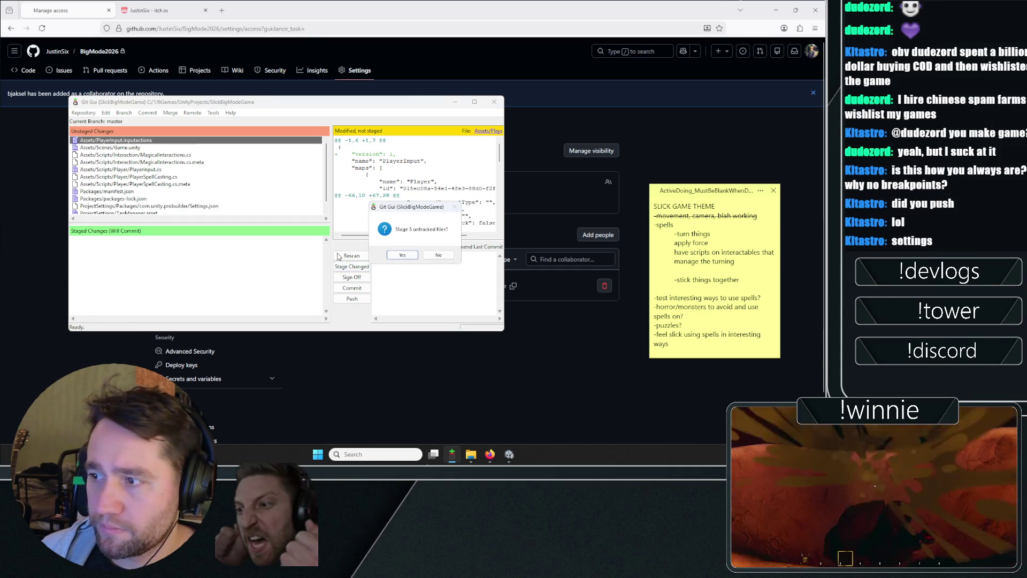
{"action": "left_click", "coordinate": [402, 265]}
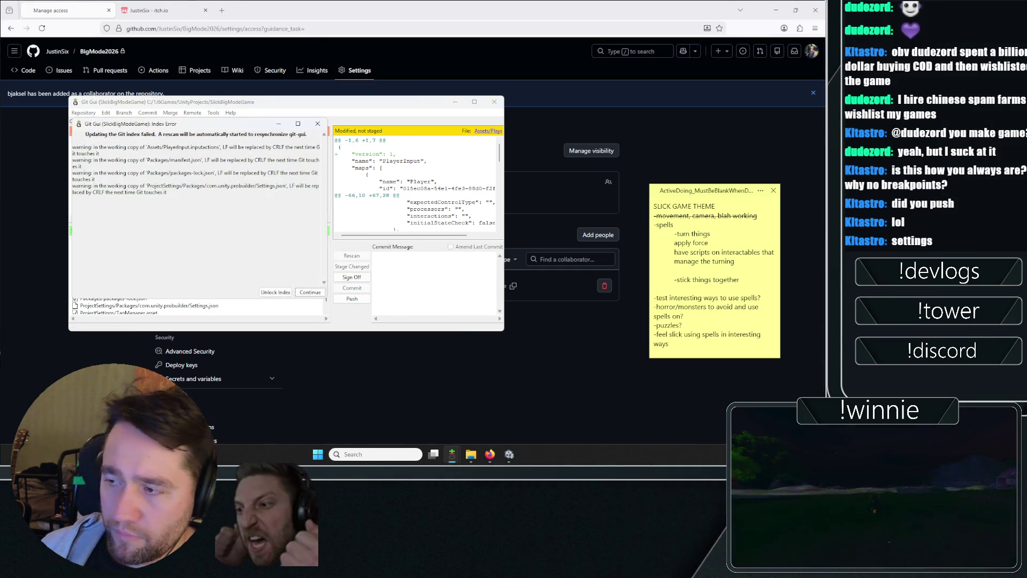
{"action": "left_click", "coordinate": [311, 292]}
{"action": "type", "text": "added probuilder for jho"}
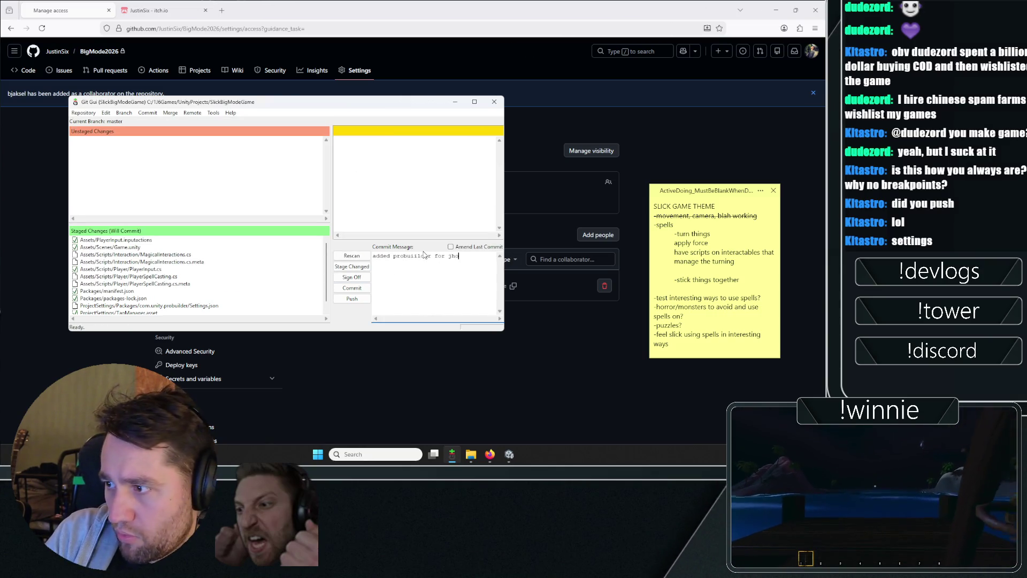
{"action": "key", "text": "BackSpace"}
{"action": "key", "text": "BackSpace"}
{"action": "type", "text": "bjorn"}
{"action": "key", "text": "Return"}
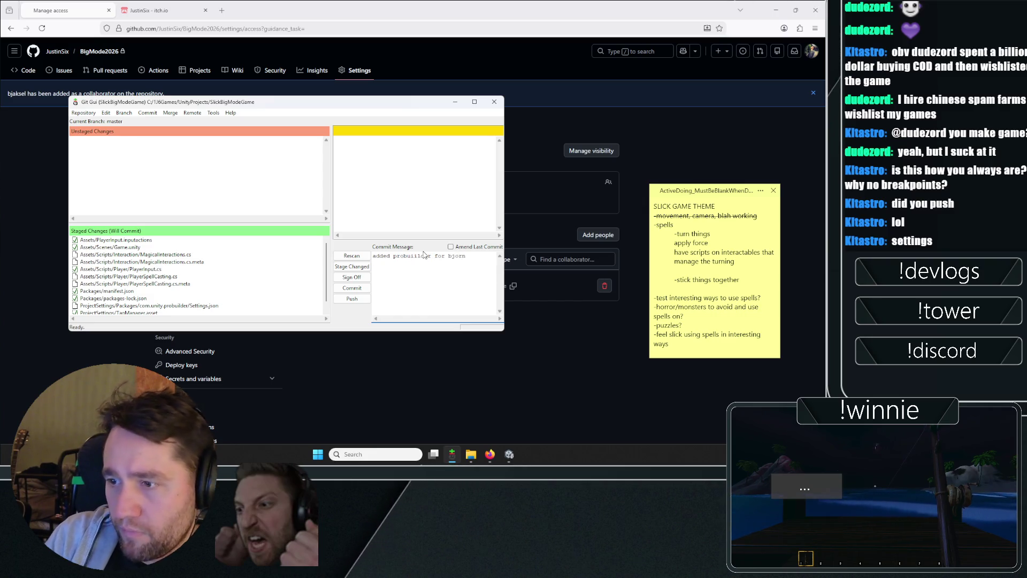
{"action": "type", "text": "ing started"}
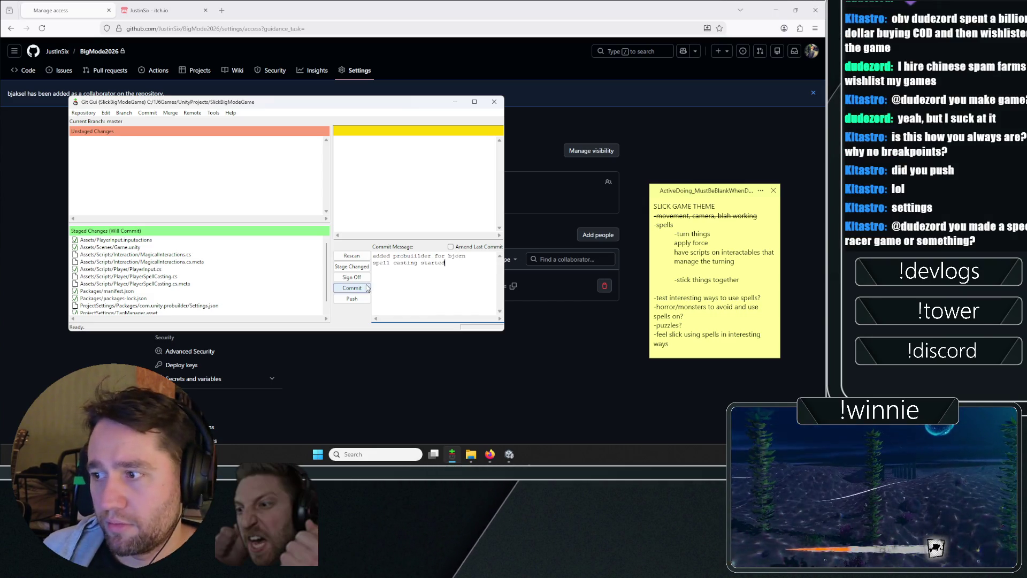
{"action": "left_click", "coordinate": [352, 288]}
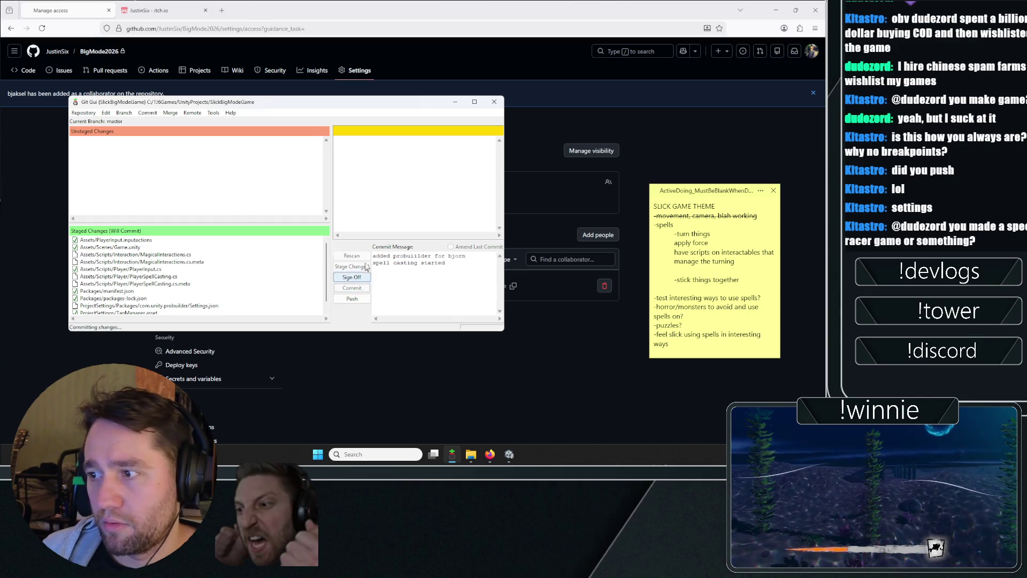
- Rescan and push the master branch to origin, then bring GitHub forward
{"action": "left_click", "coordinate": [354, 258]}
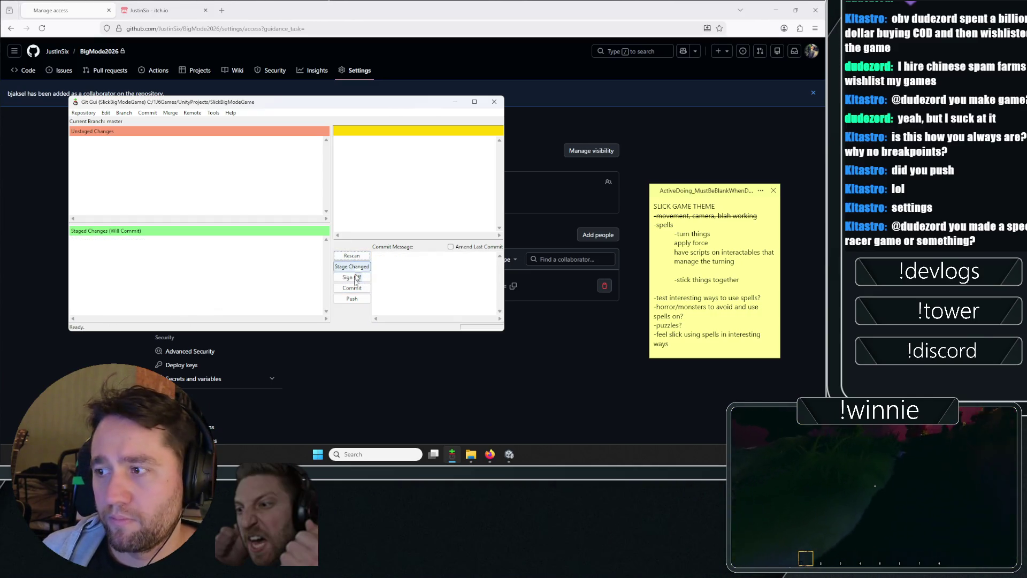
{"action": "left_click", "coordinate": [351, 299]}
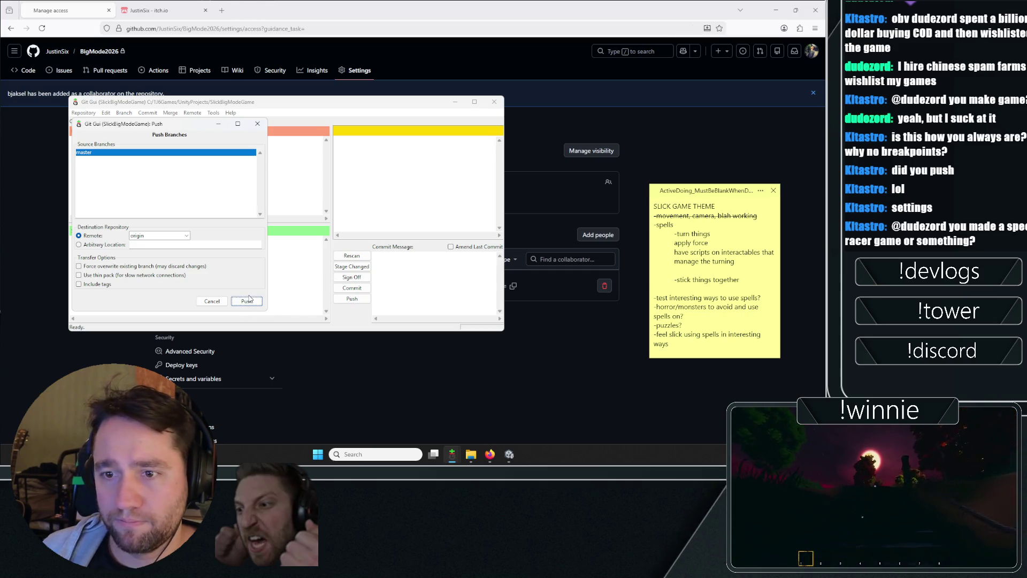
{"action": "left_click", "coordinate": [247, 301]}
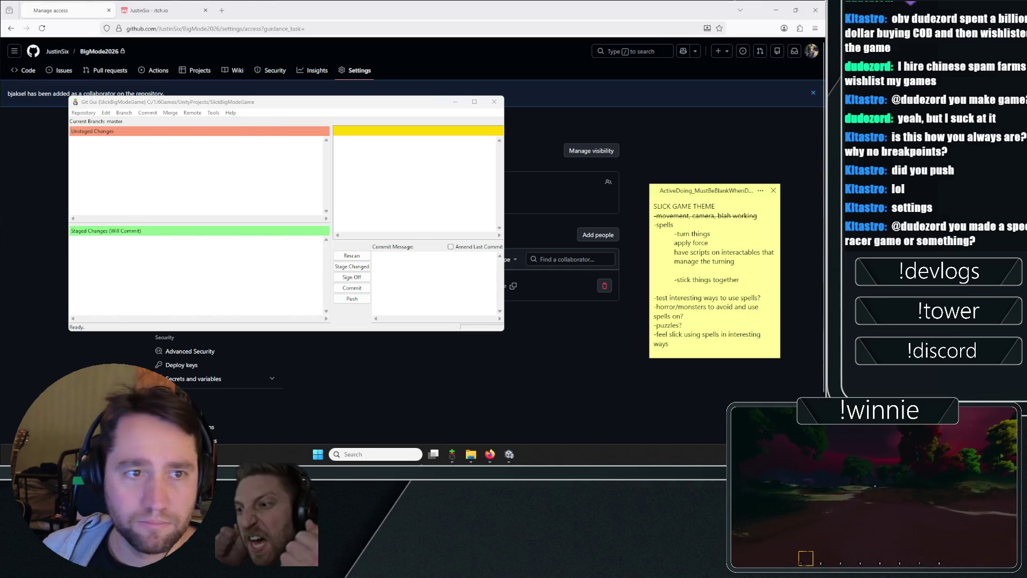
{"action": "left_click", "coordinate": [58, 188]}
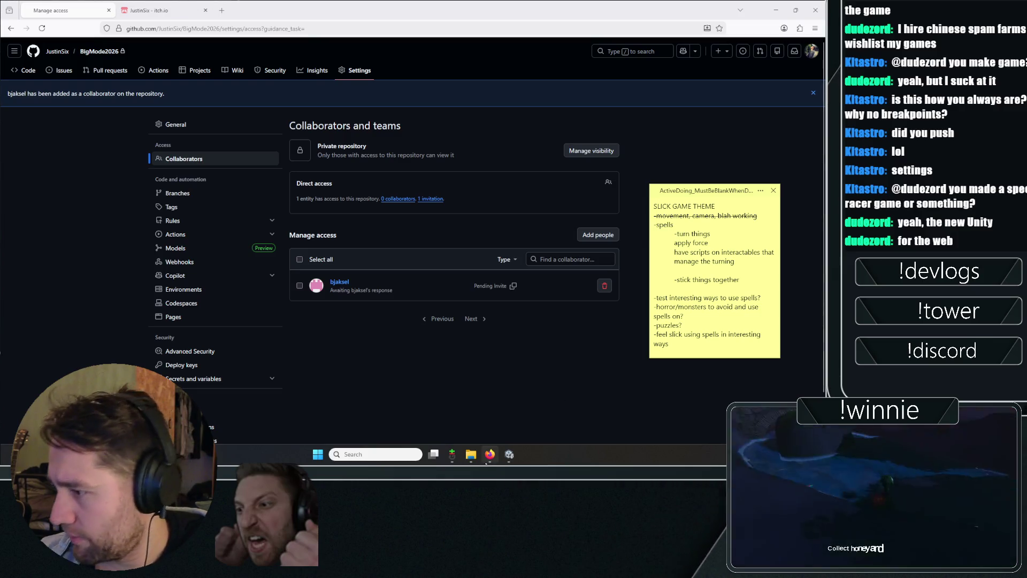
- Close Git Gui's finished push window and switch back to Firefox
{"action": "key", "text": "alt+Tab"}
{"action": "mouse_move", "coordinate": [453, 454]}
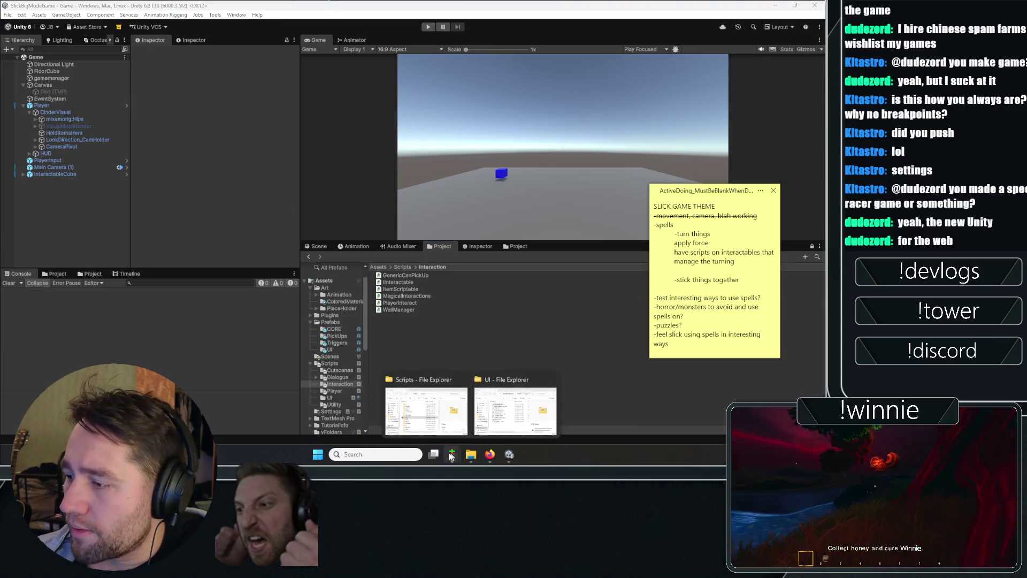
{"action": "left_click", "coordinate": [401, 406]}
{"action": "left_click", "coordinate": [357, 272]}
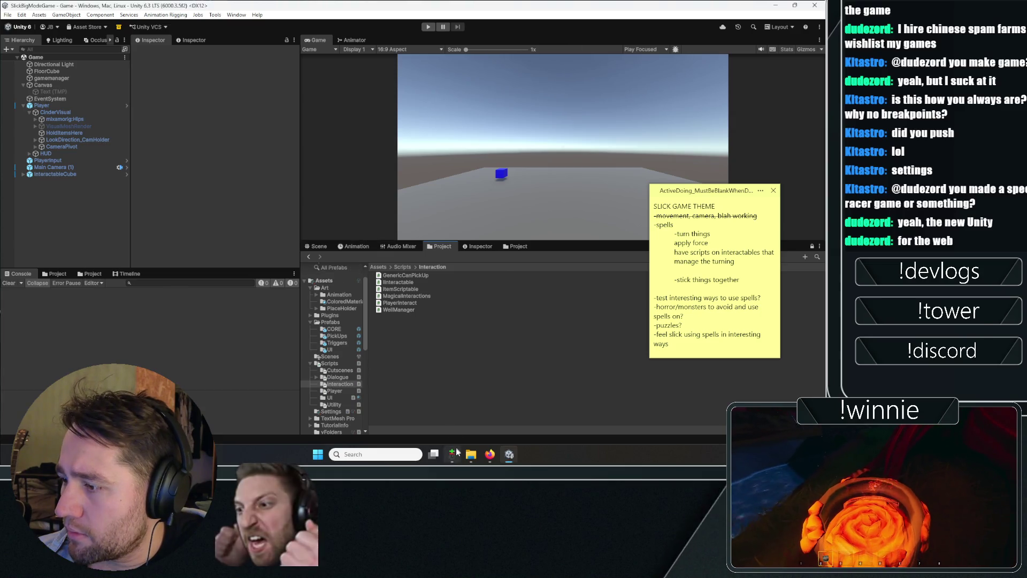
{"action": "left_click", "coordinate": [476, 385]}
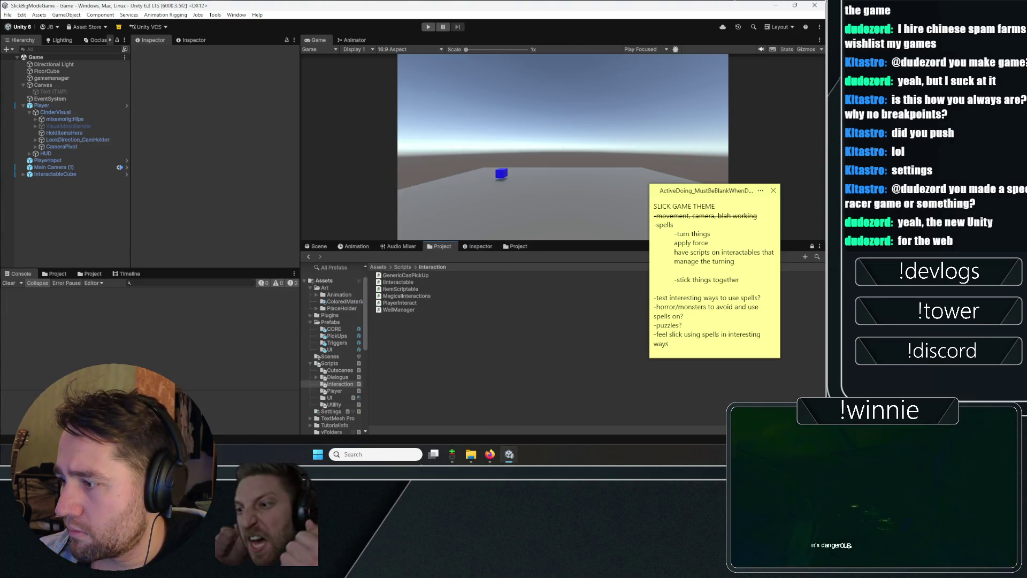
{"action": "left_click", "coordinate": [491, 455]}
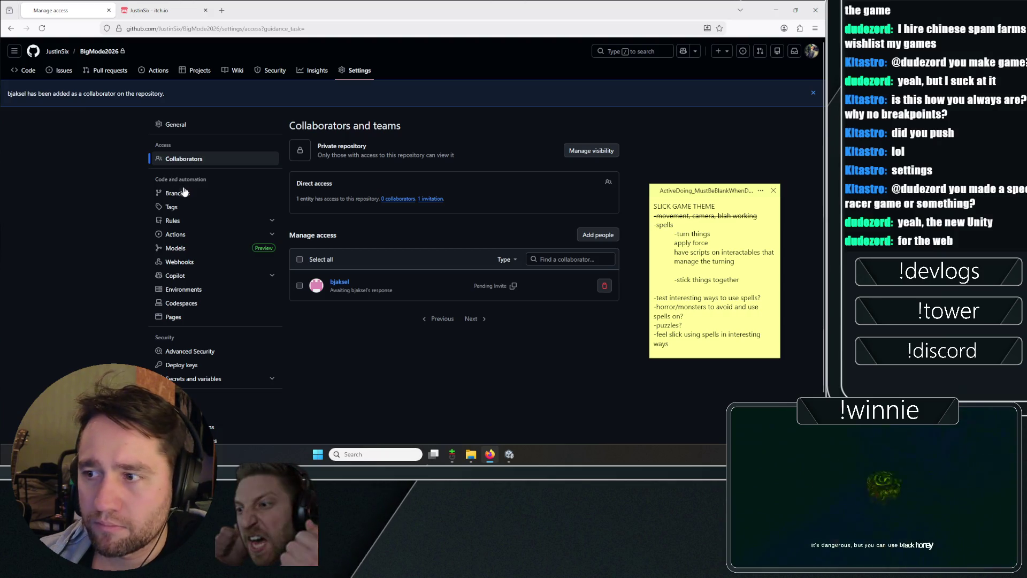
- Open the repository's branch settings, then return to Unity and select the Player object
{"action": "left_click", "coordinate": [161, 194]}
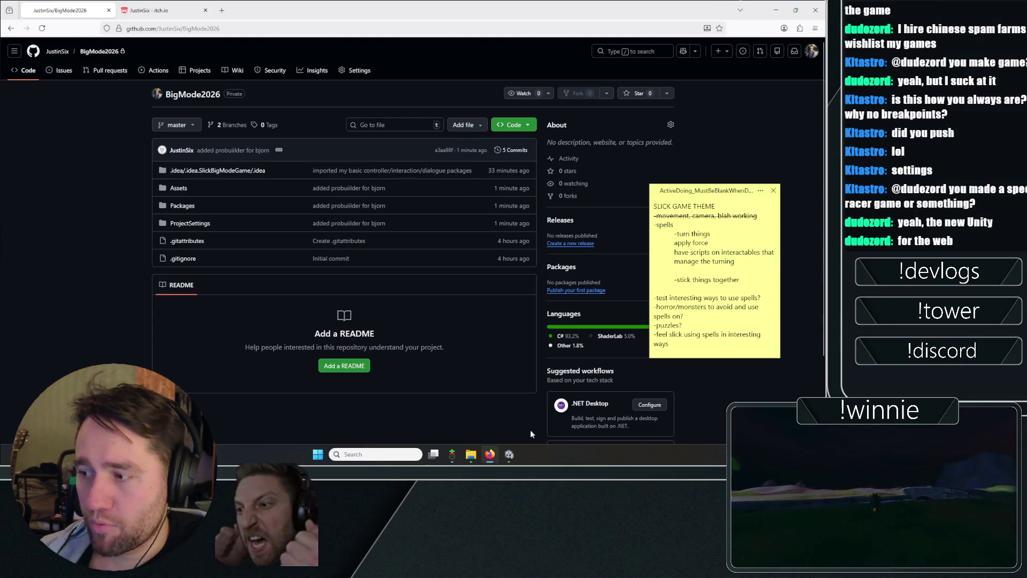
{"action": "left_click", "coordinate": [511, 454]}
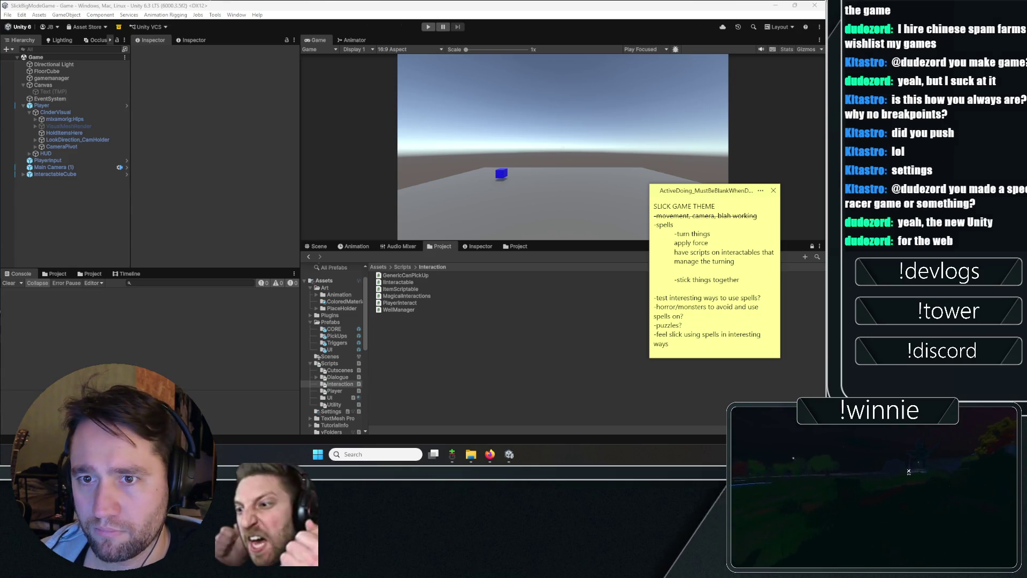
{"action": "left_click", "coordinate": [41, 106]}
- Select InteractableCube and set its World Direction Z to 90
{"action": "left_click", "coordinate": [59, 174]}
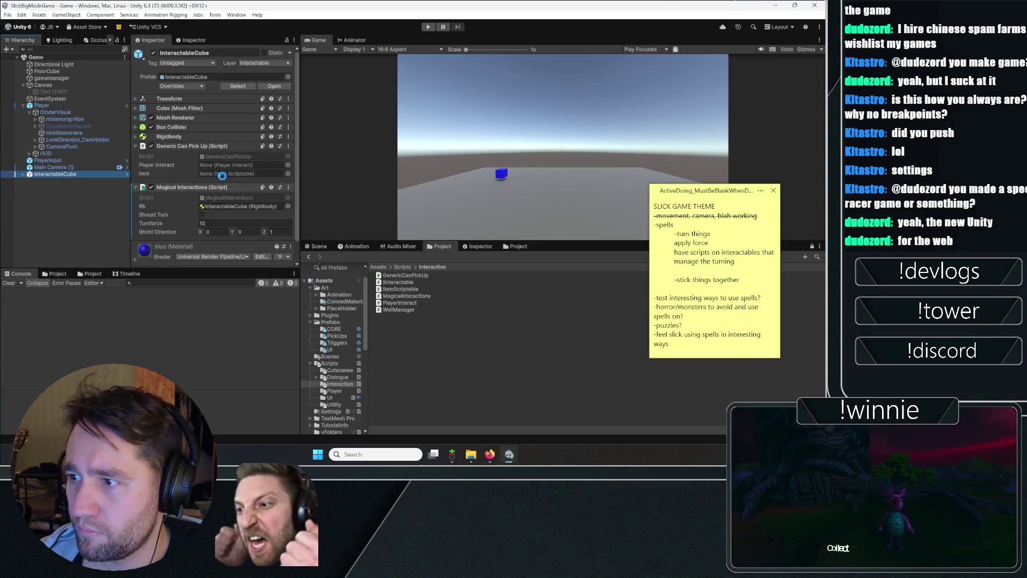
{"action": "scroll", "coordinate": [204, 189], "scroll_direction": "down", "scroll_amount": 2}
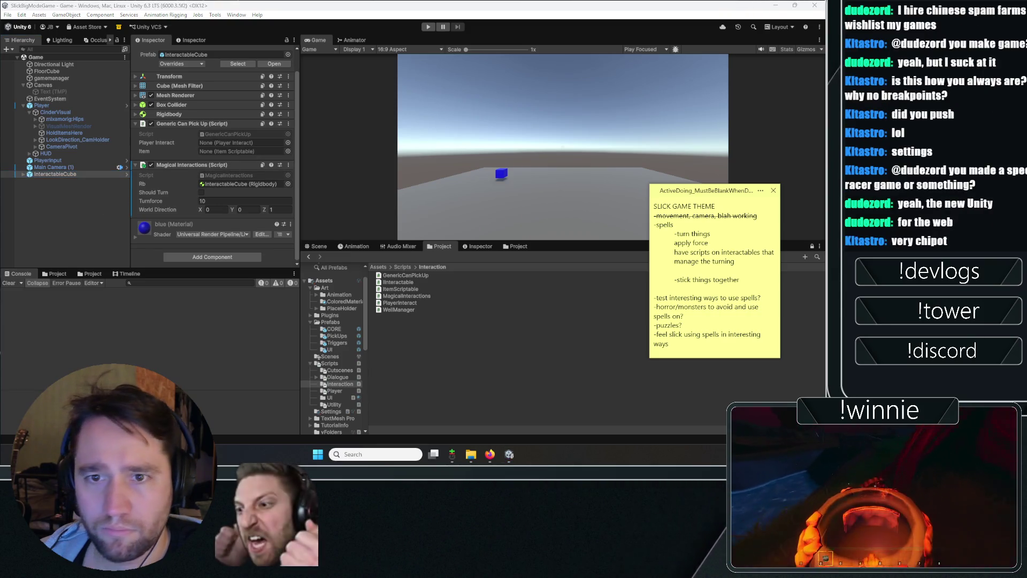
{"action": "left_click", "coordinate": [288, 232]}
{"action": "type", "text": "90"}
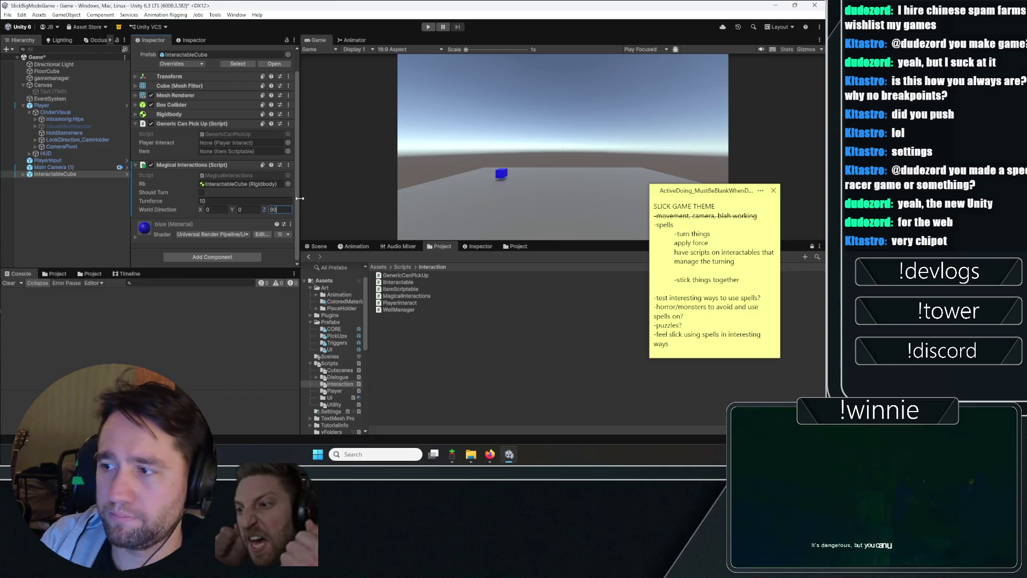
- In Play mode, set Turnforce to 10, raise World Direction X to about 91 and lower Y
{"action": "left_click", "coordinate": [428, 27]}
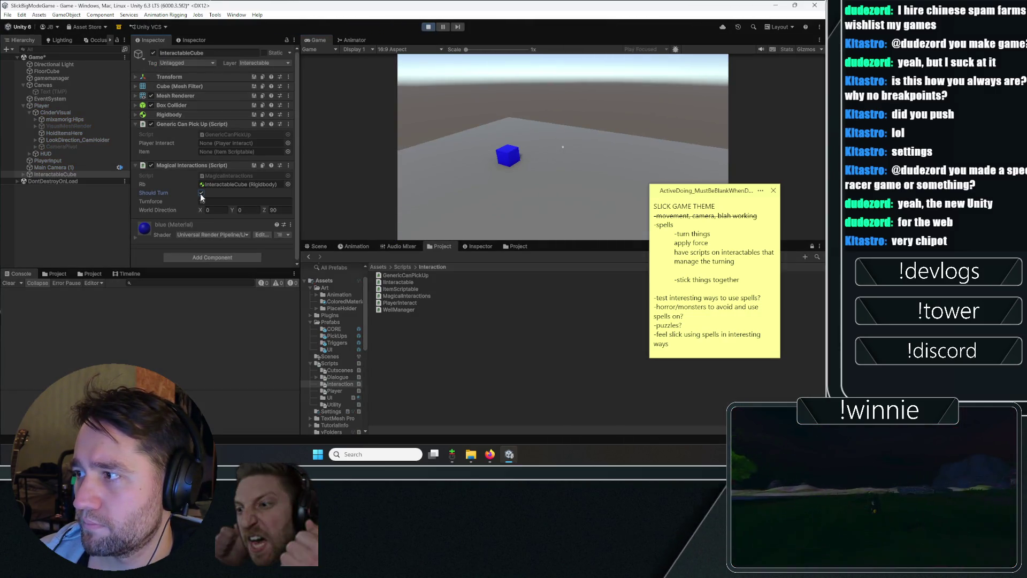
{"action": "type", "text": "10"}
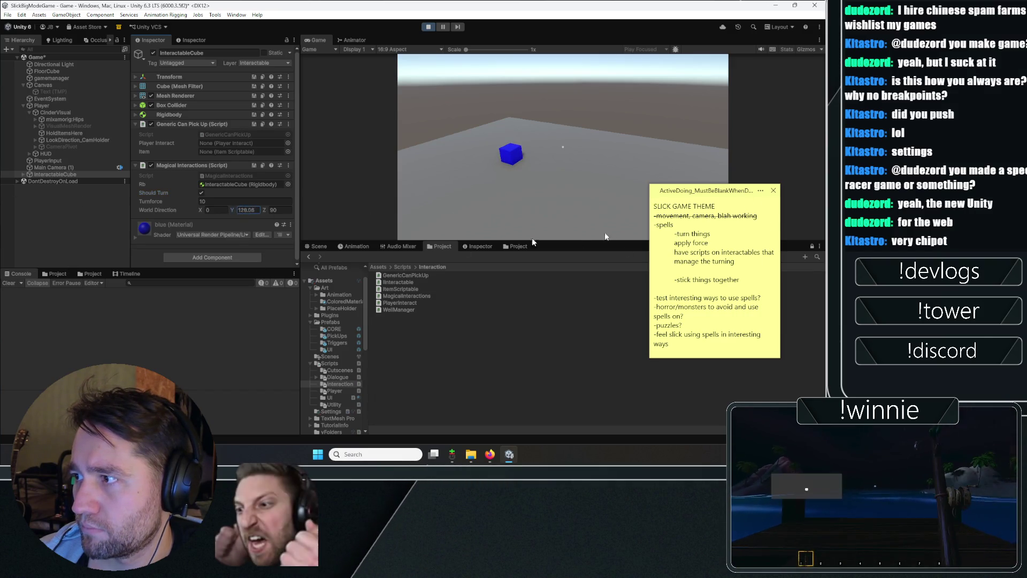
{"action": "left_click_drag", "start_coordinate": [200, 210], "coordinate": [434, 215]}
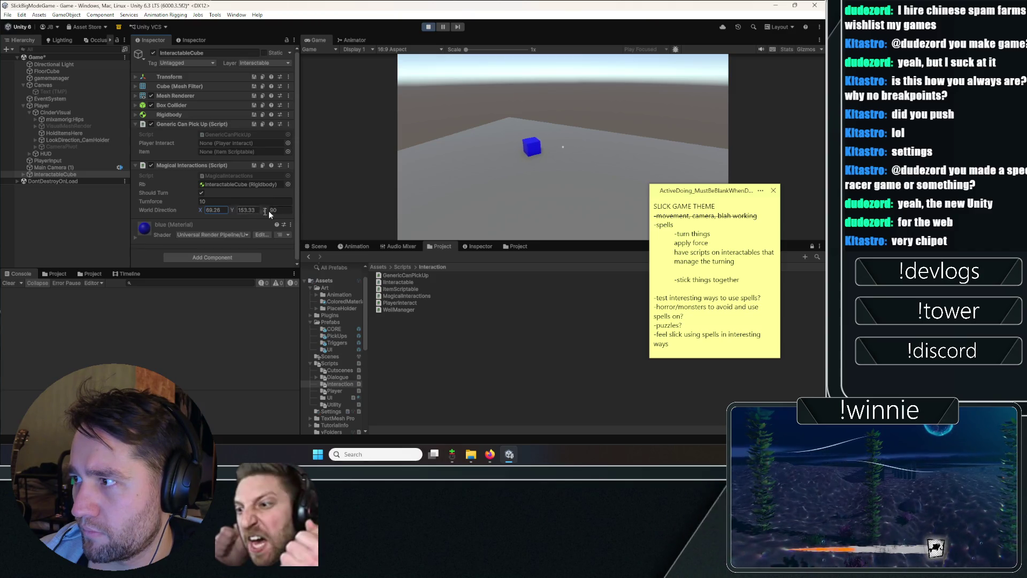
{"action": "left_click_drag", "start_coordinate": [201, 212], "coordinate": [413, 203]}
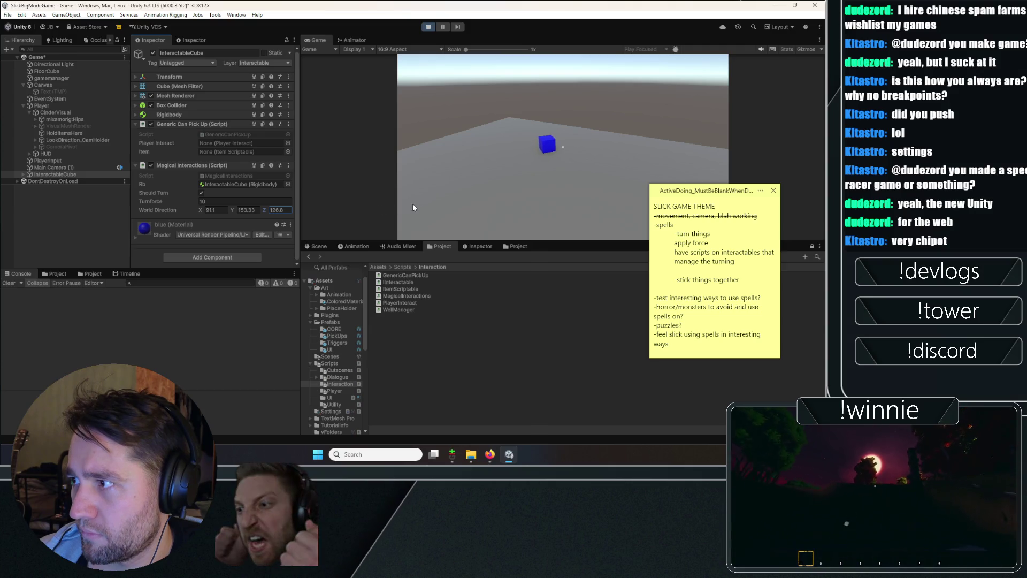
{"action": "type", "text": "0"}
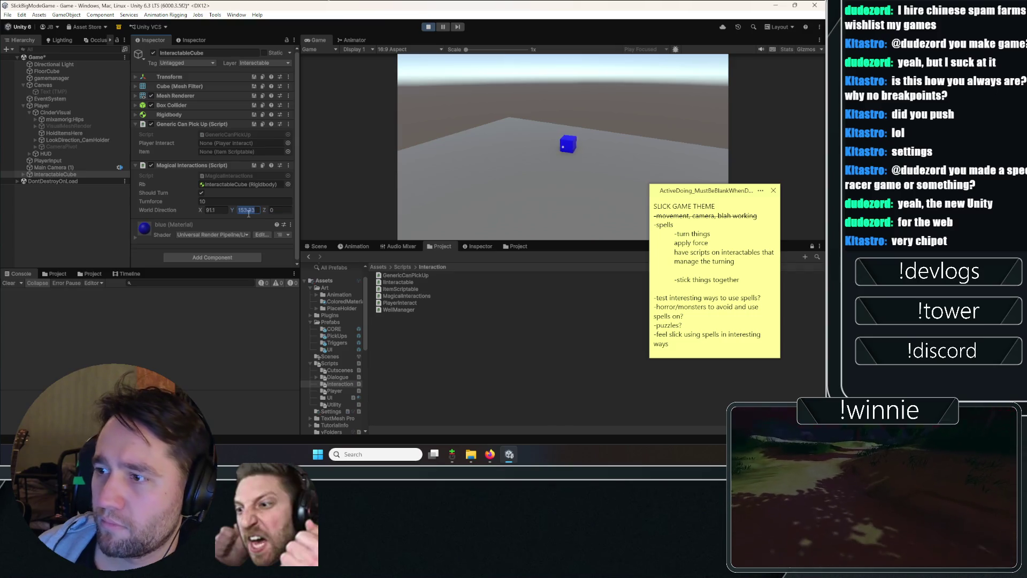
{"action": "left_click_drag", "start_coordinate": [235, 210], "coordinate": [190, 207]}
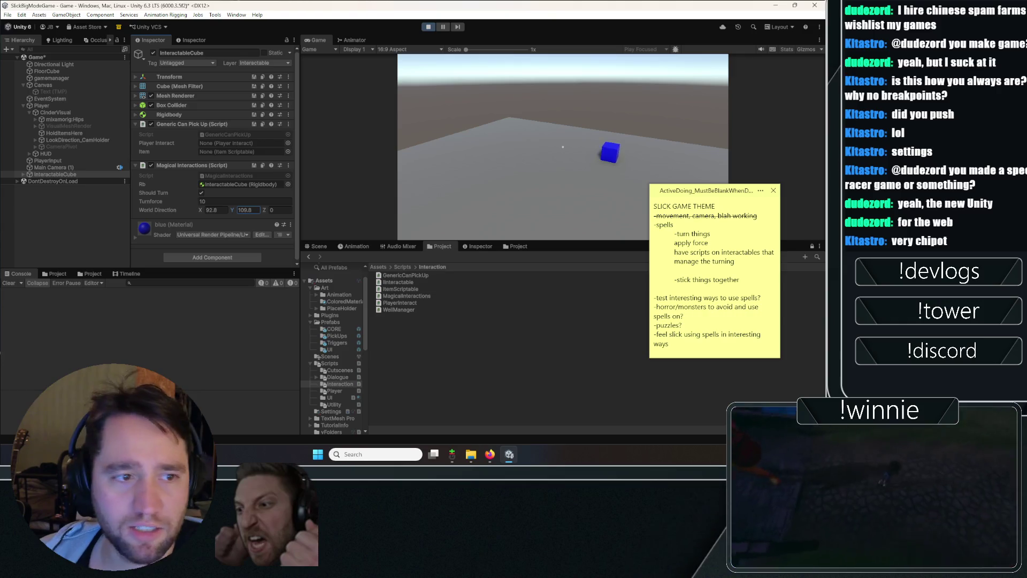
- Frame the cube in the scene view and set Turnforce to 100
{"action": "left_click", "coordinate": [318, 247]}
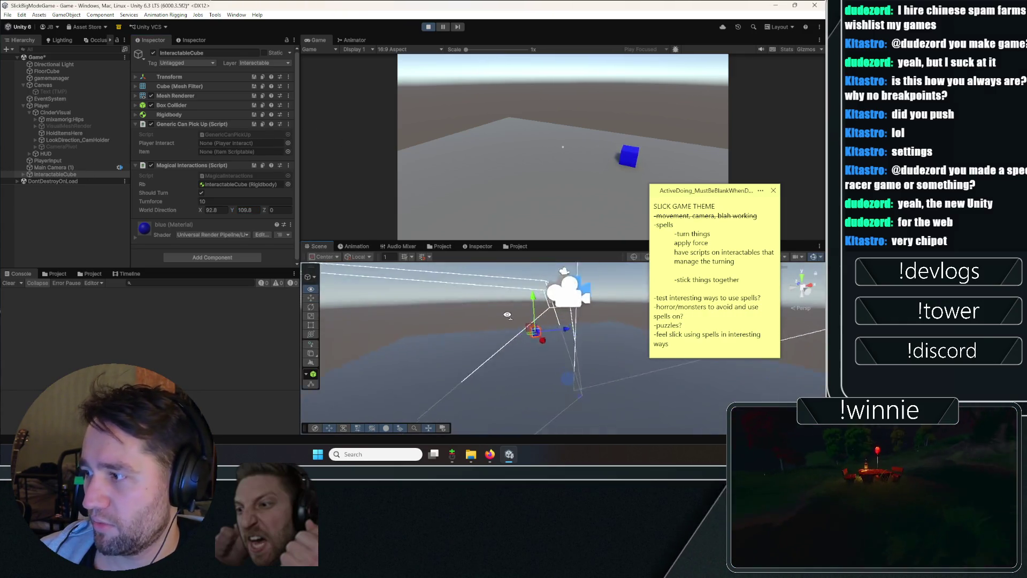
{"action": "key", "text": "f"}
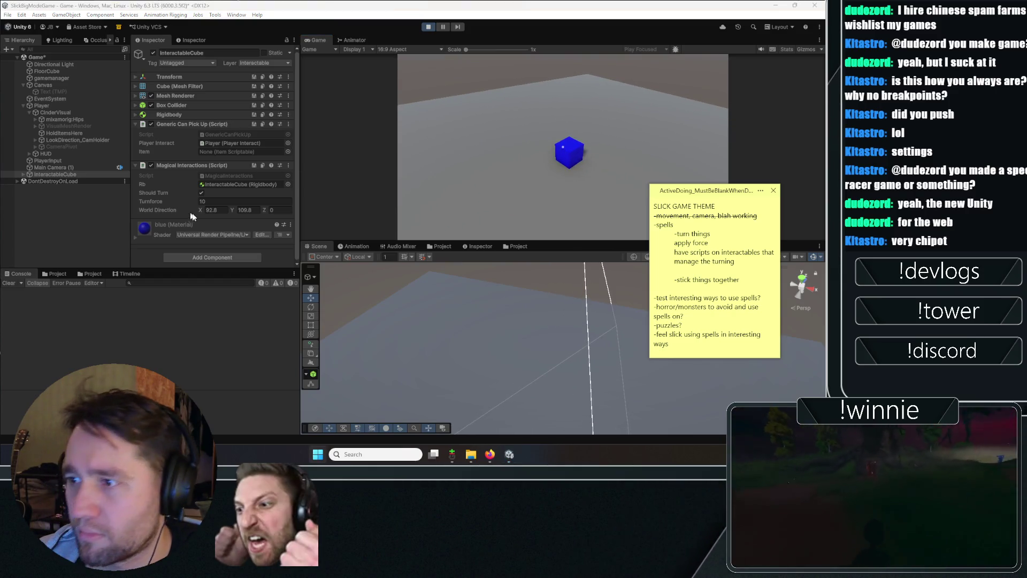
{"action": "type", "text": "3"}
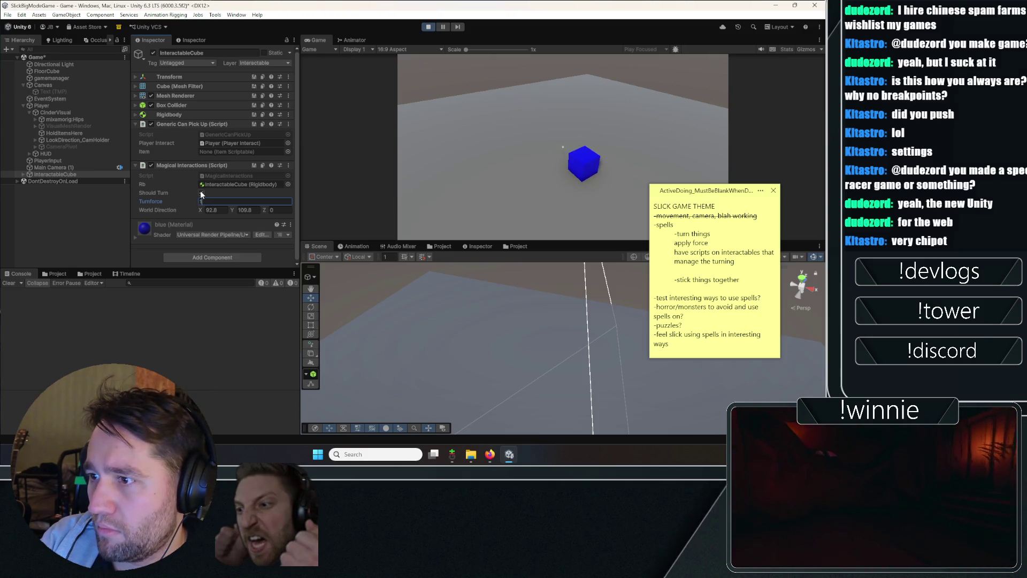
{"action": "type", "text": "00"}
{"action": "key", "text": "Return"}
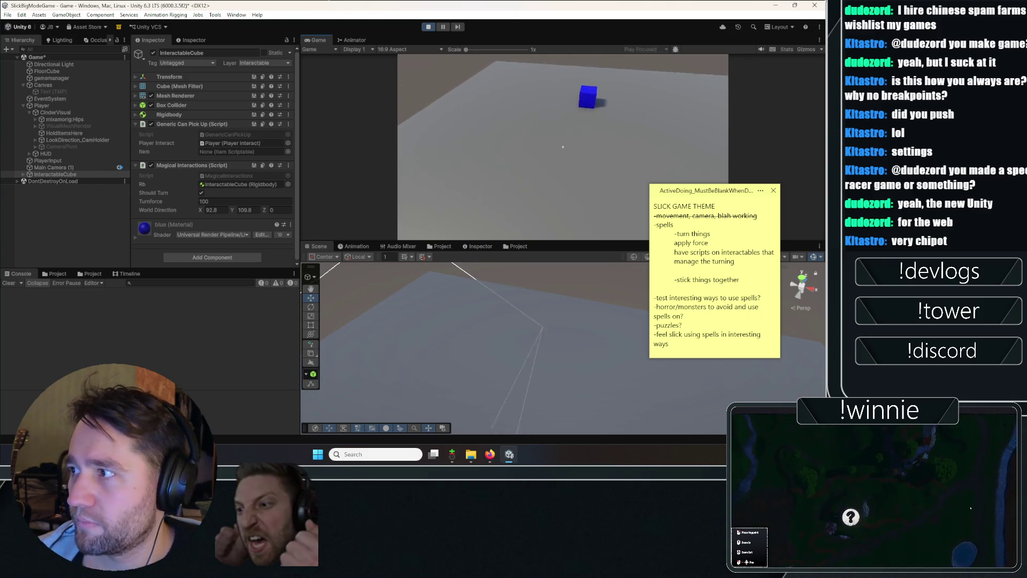
- Pick up the blue cube, launch it into the sky, then stop Play mode
{"action": "key", "text": "e"}
{"action": "key", "text": "e"}
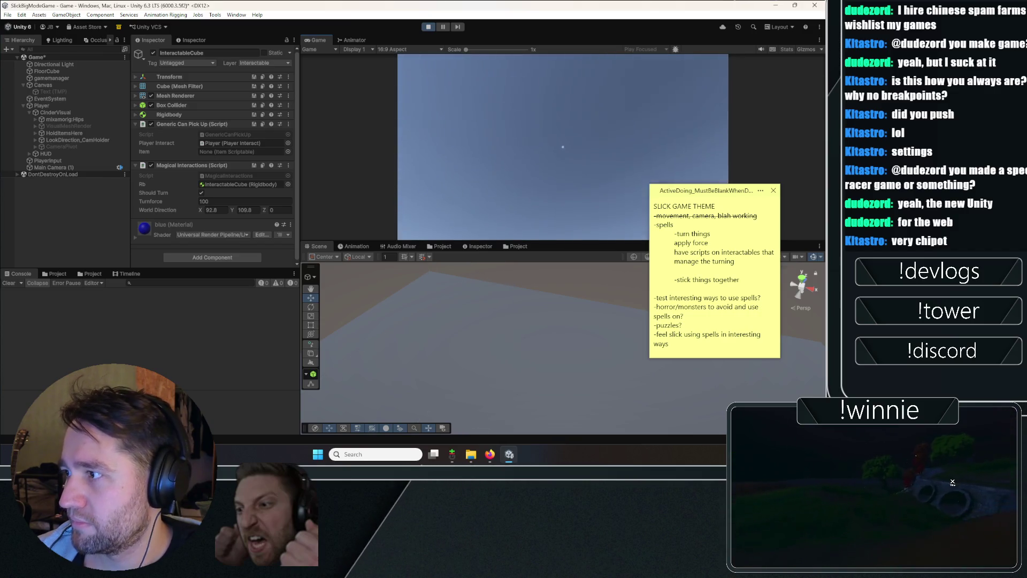
{"action": "key", "text": "e"}
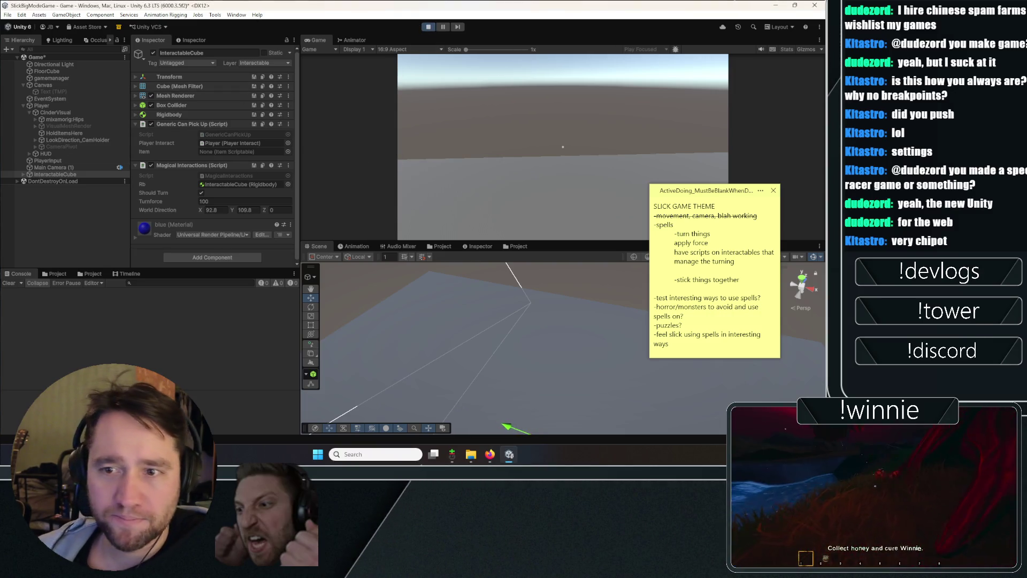
{"action": "left_click", "coordinate": [434, 27]}
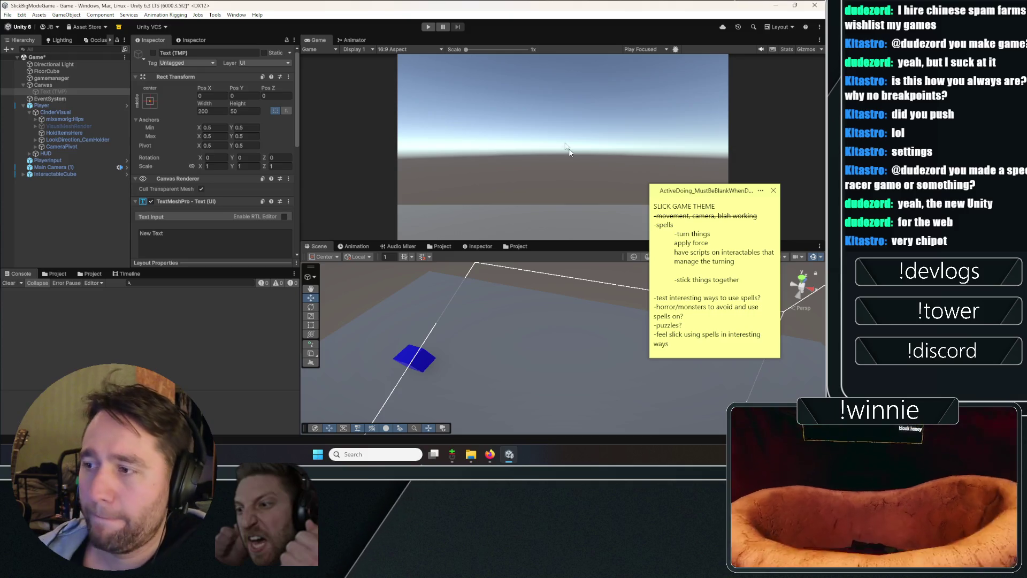
- Select InteractableCube and enter Turnforce 100 in its Magical Interactions component
{"action": "left_click", "coordinate": [85, 206]}
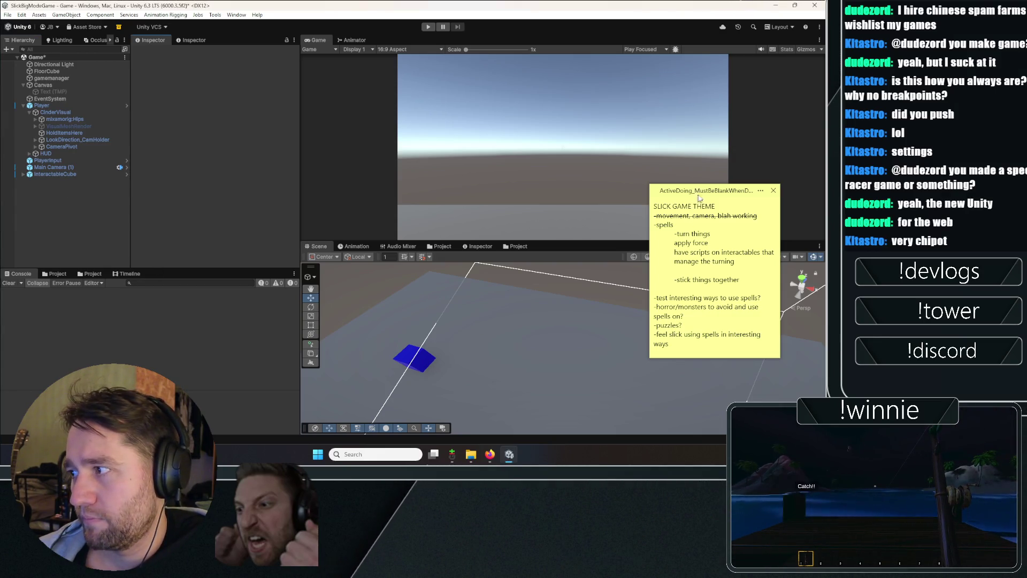
{"action": "left_click_drag", "start_coordinate": [699, 197], "coordinate": [724, 185]}
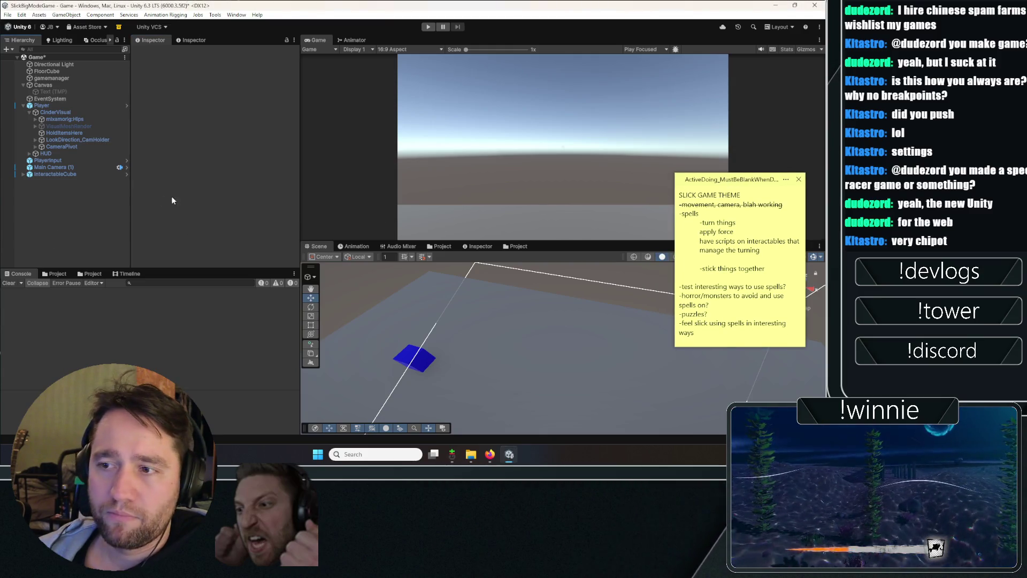
{"action": "left_click", "coordinate": [59, 174]}
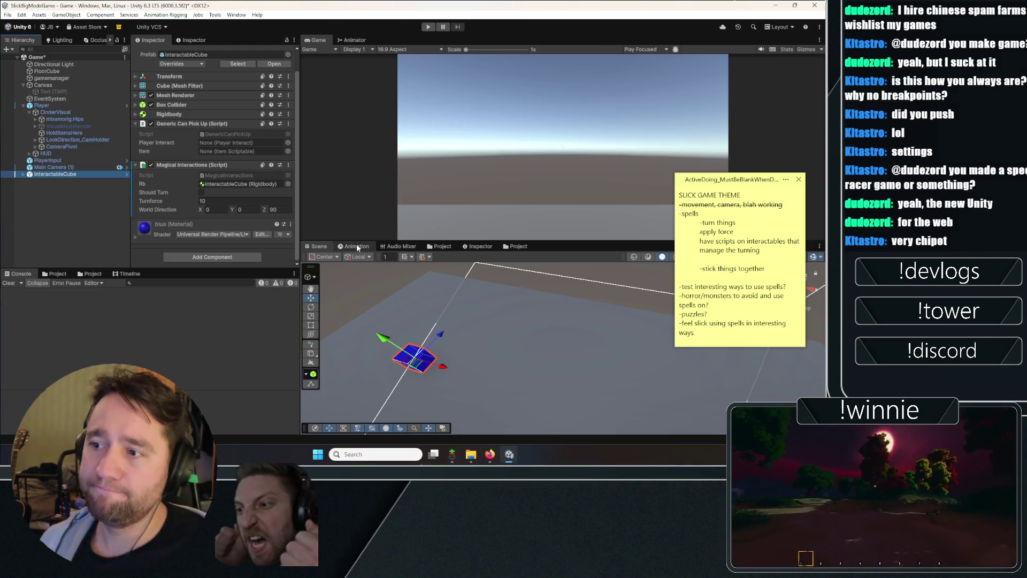
{"action": "left_click", "coordinate": [208, 200]}
{"action": "type", "text": "0"}
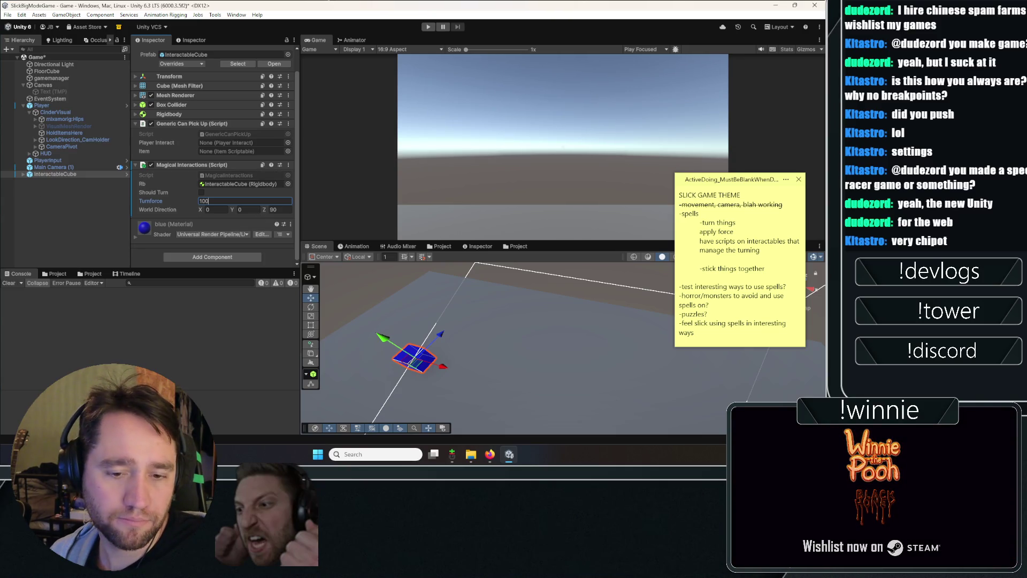
{"action": "key", "text": "alt+Tab"}
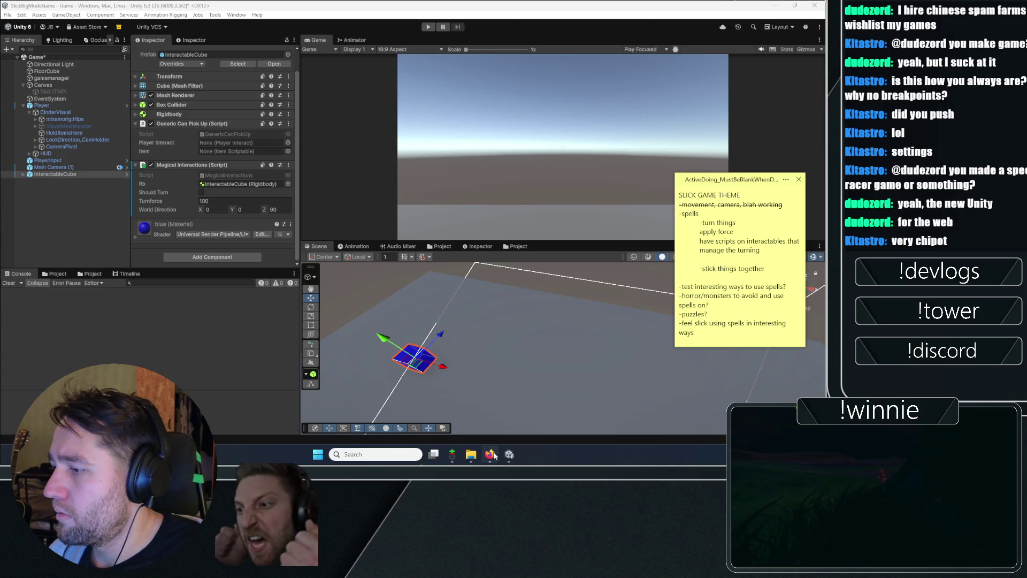
- Check Git GUI for uncommitted changes, clear the Console, and start Play mode controlling the player
{"action": "left_click", "coordinate": [453, 455]}
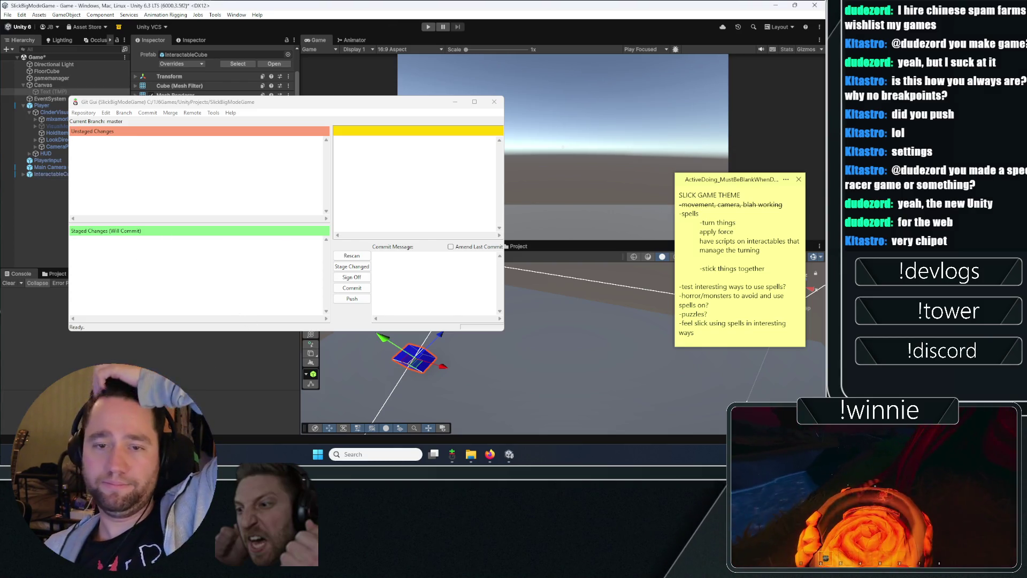
{"action": "left_click", "coordinate": [9, 283]}
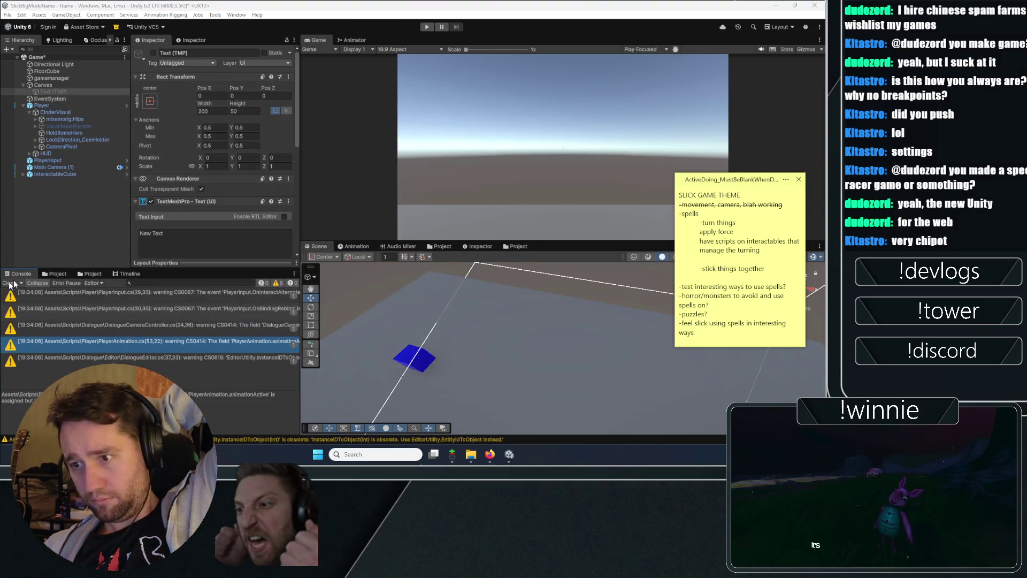
{"action": "left_click", "coordinate": [8, 283]}
{"action": "left_click", "coordinate": [101, 198]}
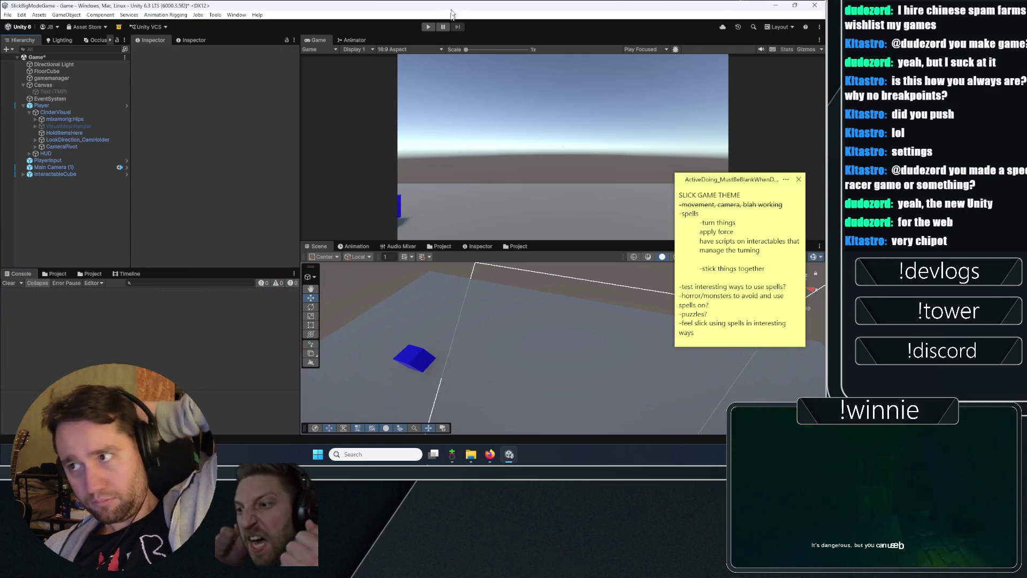
{"action": "left_click", "coordinate": [429, 27]}
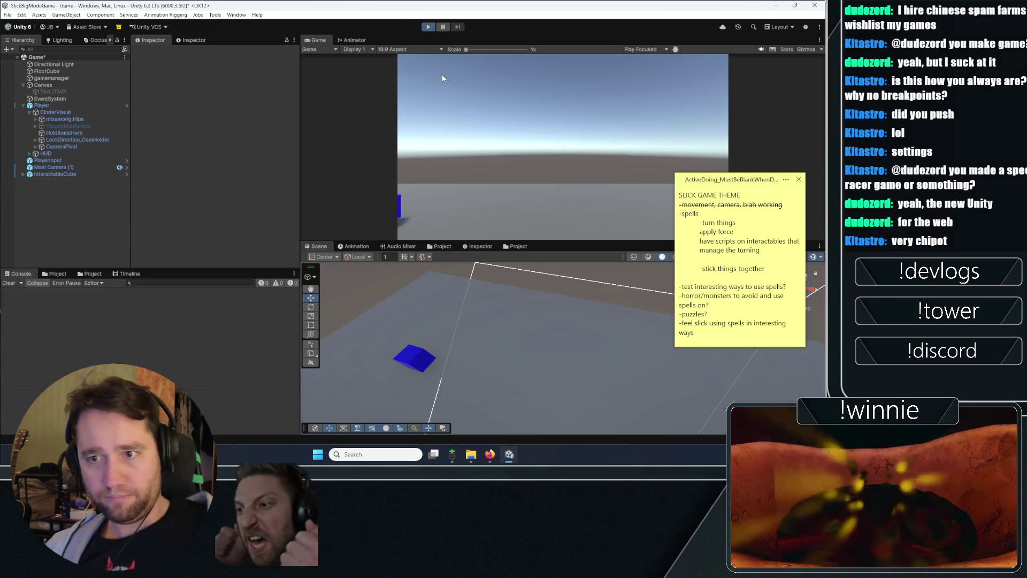
{"action": "left_click", "coordinate": [507, 169]}
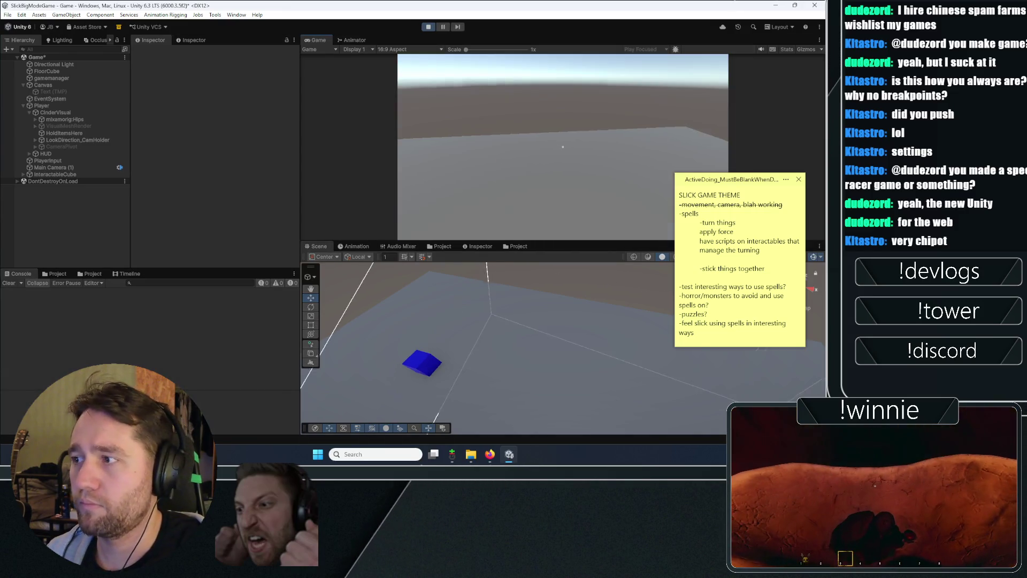
- Throw the held cube, release game control, select InteractableCube and enable Should Turn
{"action": "left_click", "coordinate": [563, 147]}
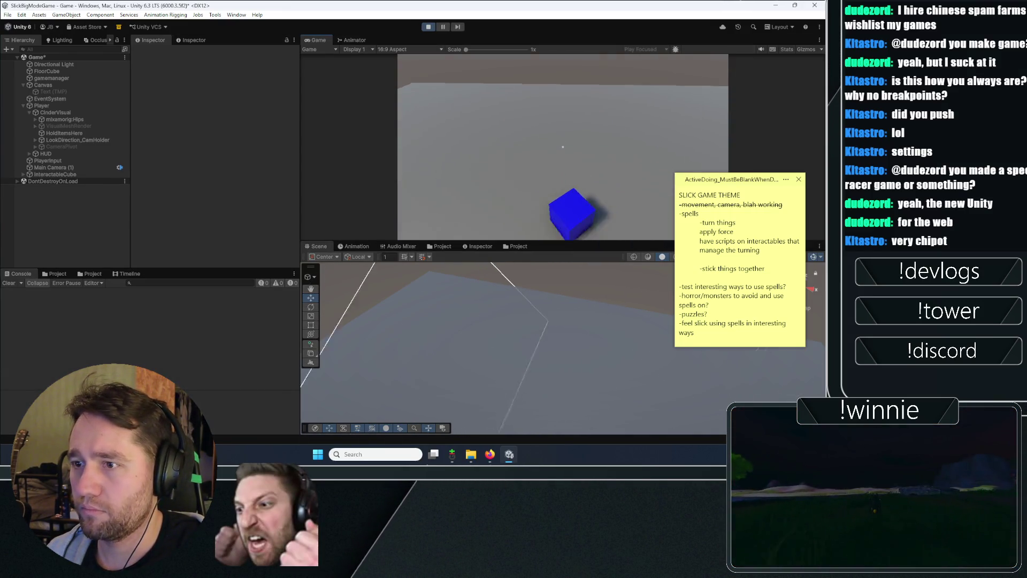
{"action": "key", "text": "Escape"}
{"action": "left_click", "coordinate": [89, 174]}
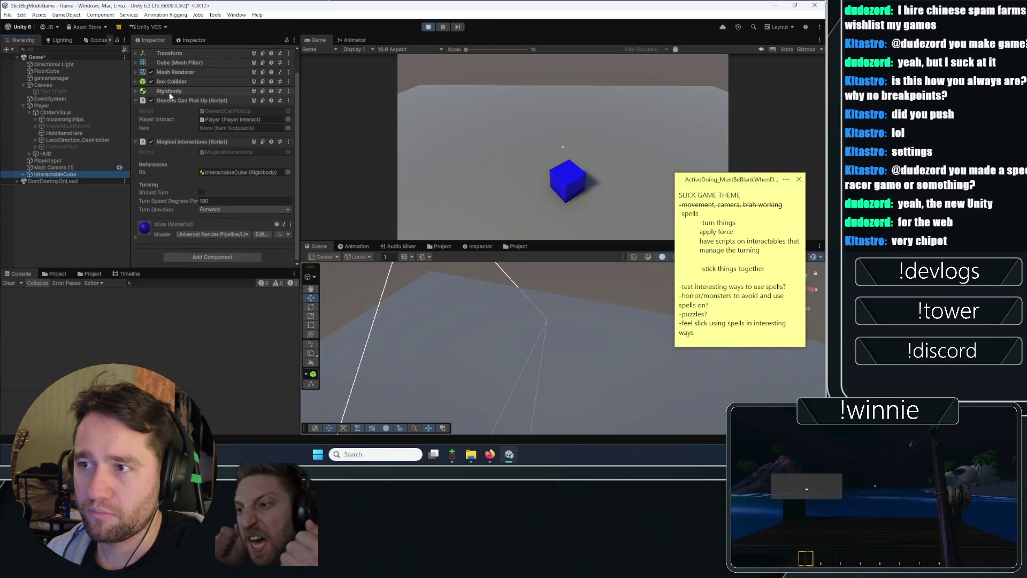
{"action": "left_click", "coordinate": [202, 192]}
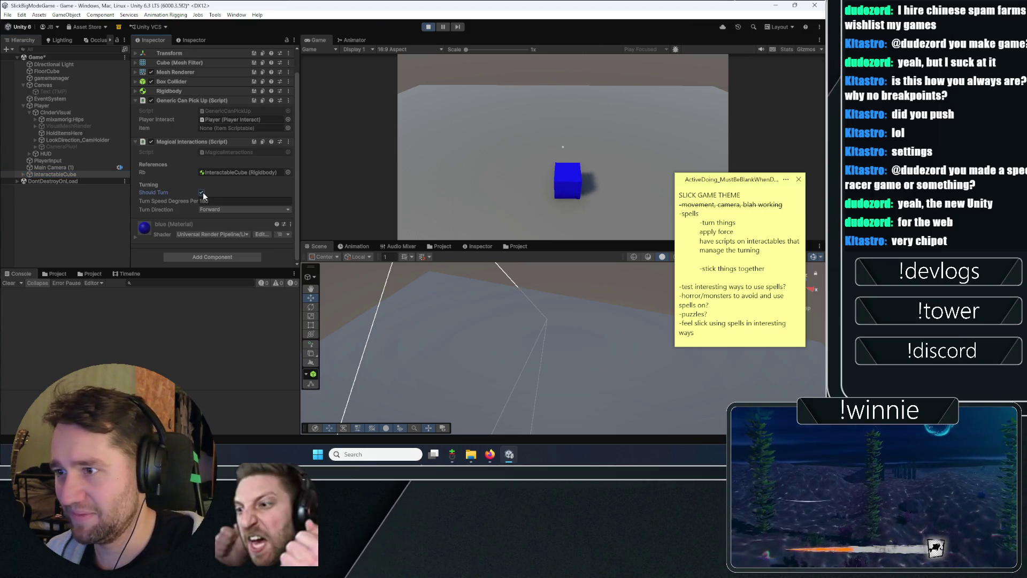
- Cycle Turn Direction through Back, Left, Forward, Down, Left and Forward, then stop the game
{"action": "left_click", "coordinate": [214, 209]}
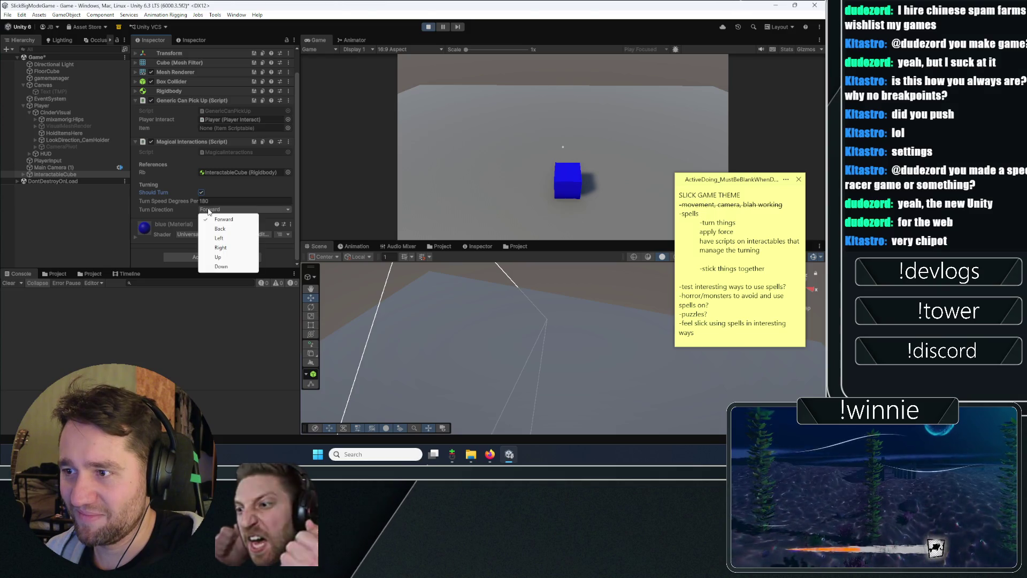
{"action": "left_click", "coordinate": [216, 228]}
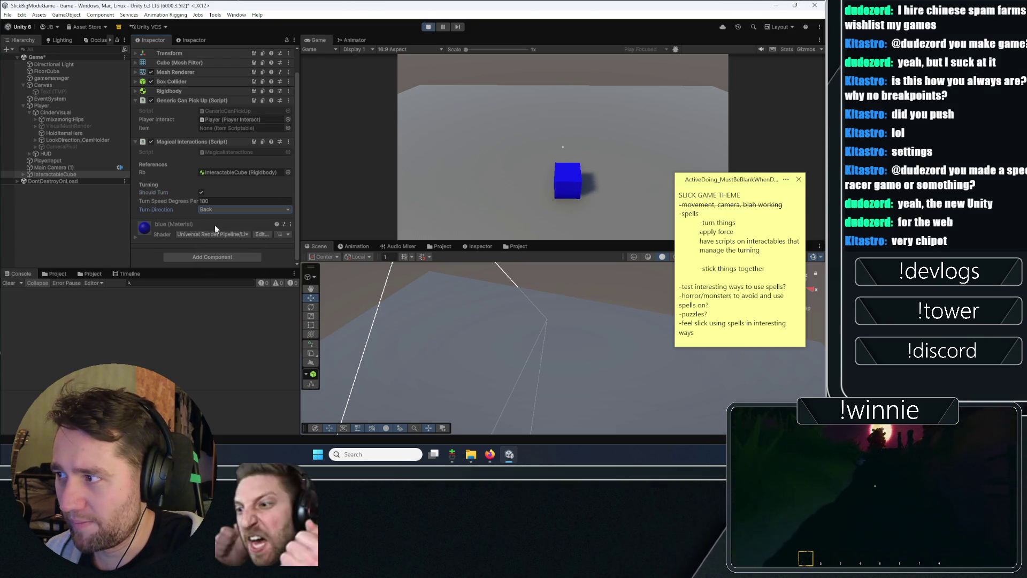
{"action": "left_click", "coordinate": [217, 210]}
{"action": "left_click", "coordinate": [217, 238]}
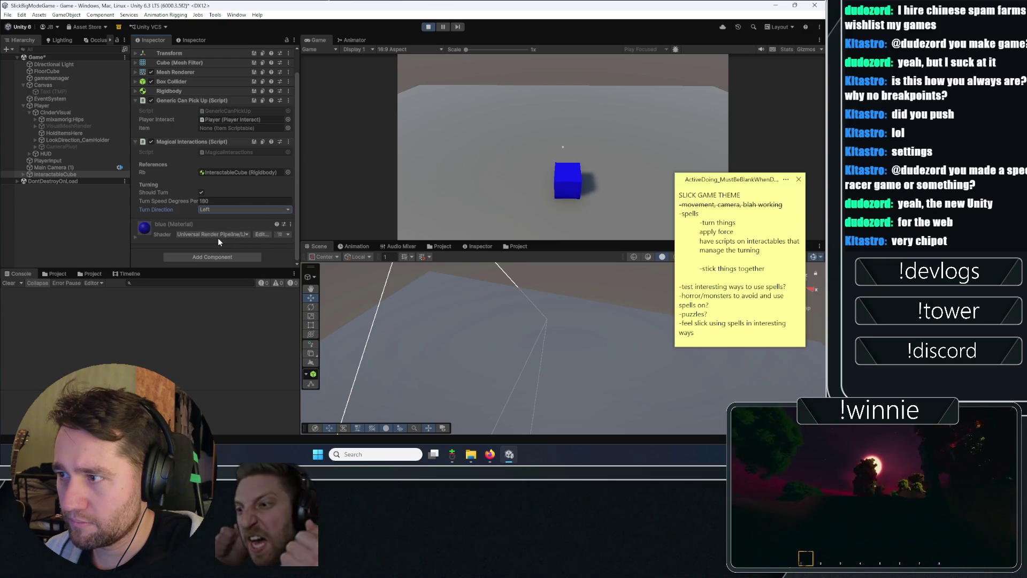
{"action": "left_click", "coordinate": [217, 210]}
{"action": "left_click", "coordinate": [215, 220]}
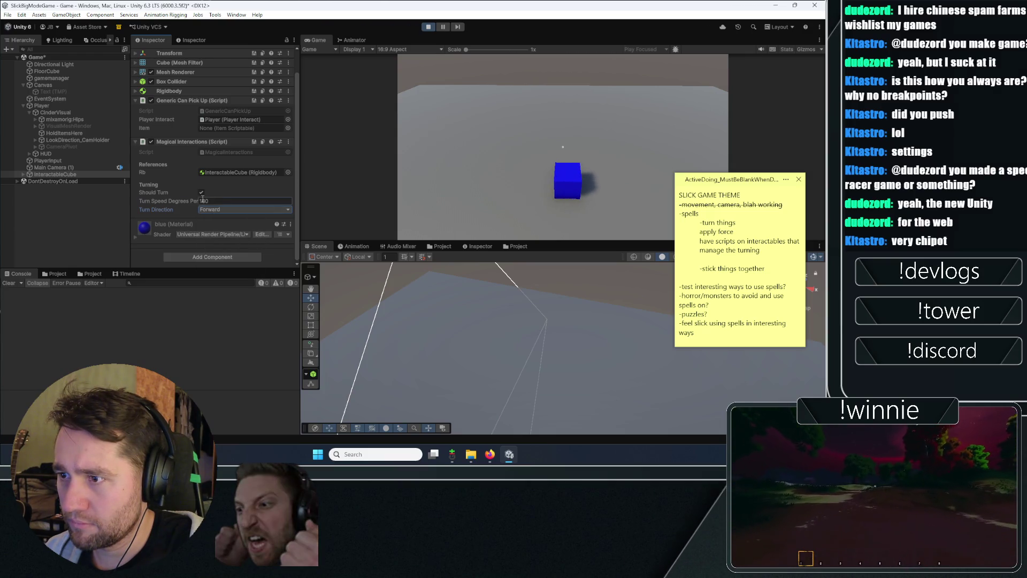
{"action": "left_click", "coordinate": [214, 209]}
{"action": "left_click", "coordinate": [220, 265]}
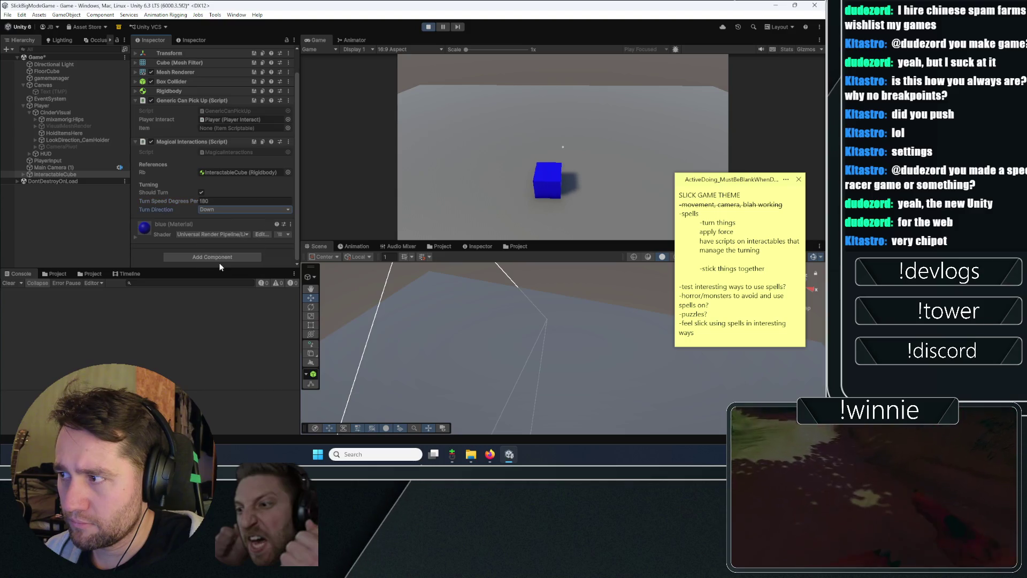
{"action": "left_click", "coordinate": [217, 209]}
{"action": "left_click", "coordinate": [216, 238]}
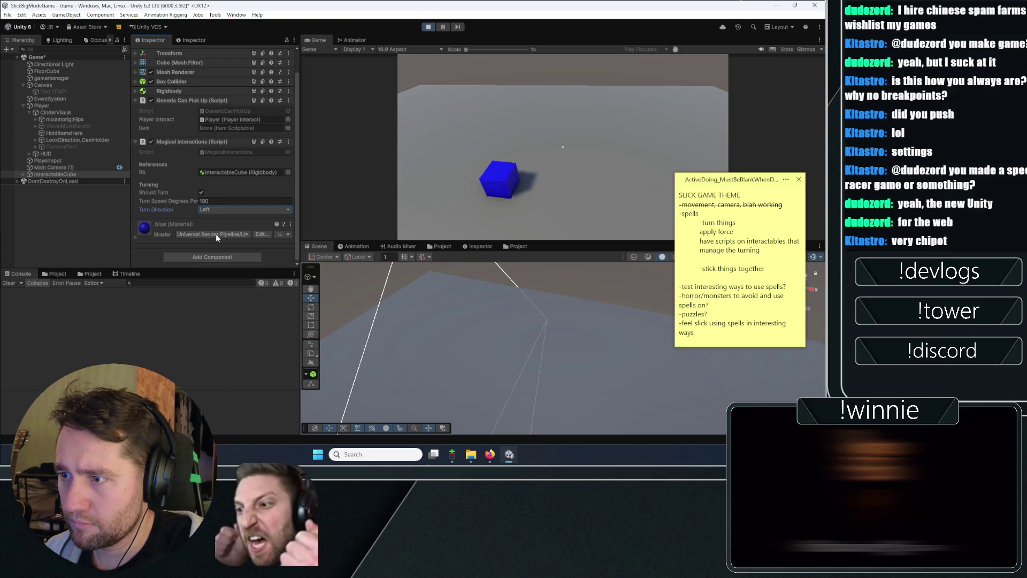
{"action": "left_click", "coordinate": [217, 210]}
{"action": "left_click", "coordinate": [216, 220]}
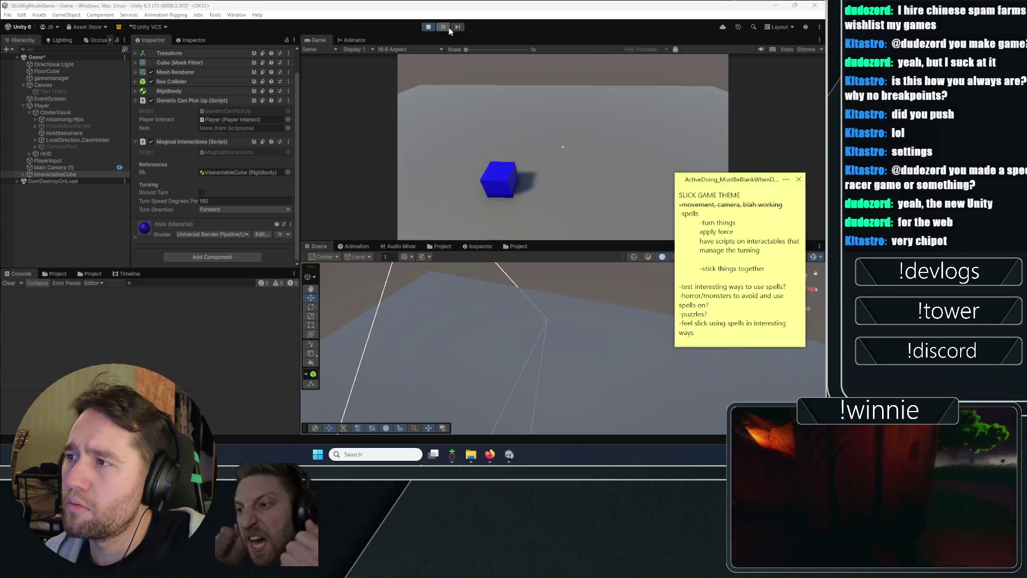
{"action": "key", "text": "ctrl+p"}
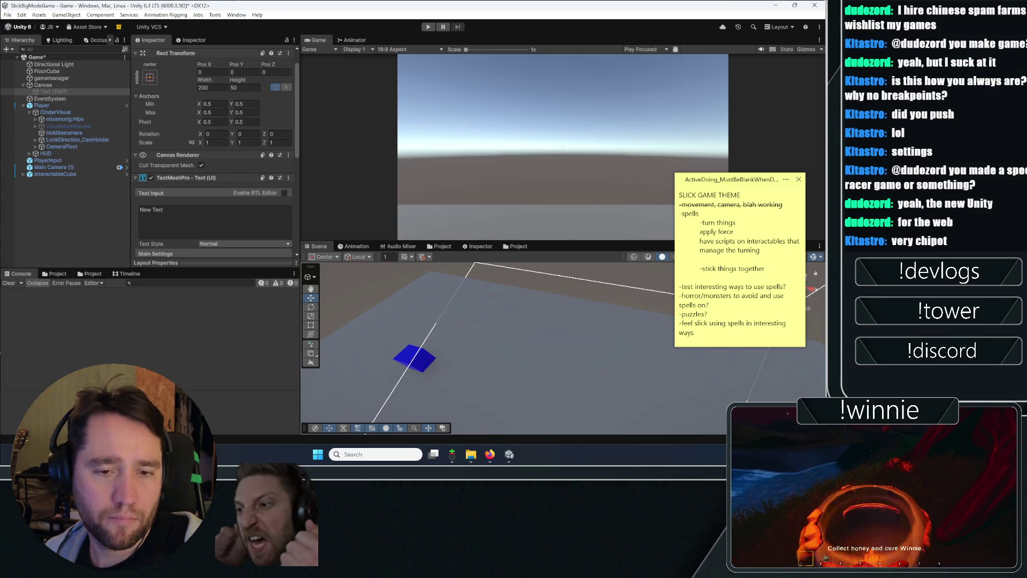
- Clear the Console warnings and start Play mode again
{"action": "left_click", "coordinate": [120, 239]}
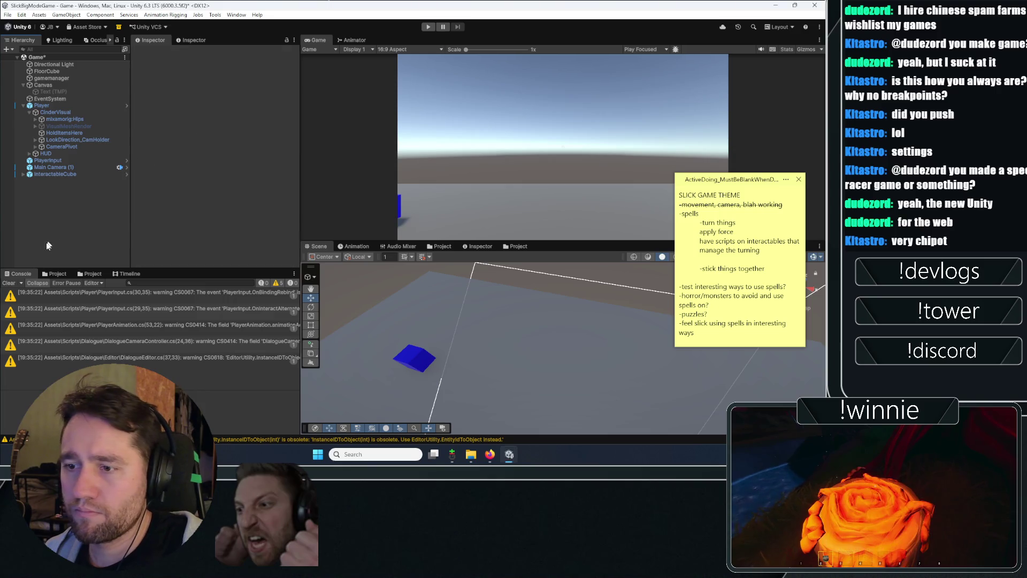
{"action": "left_click", "coordinate": [428, 27]}
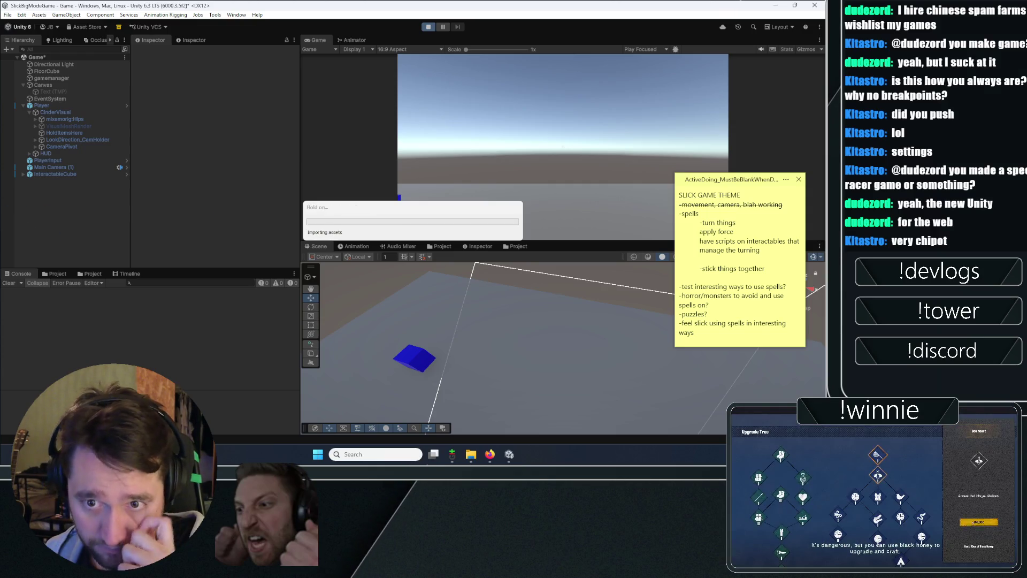
- Select the cube, enable Should Spin, set Spin Axis to X and edit the spin speed
{"action": "left_click", "coordinate": [63, 172]}
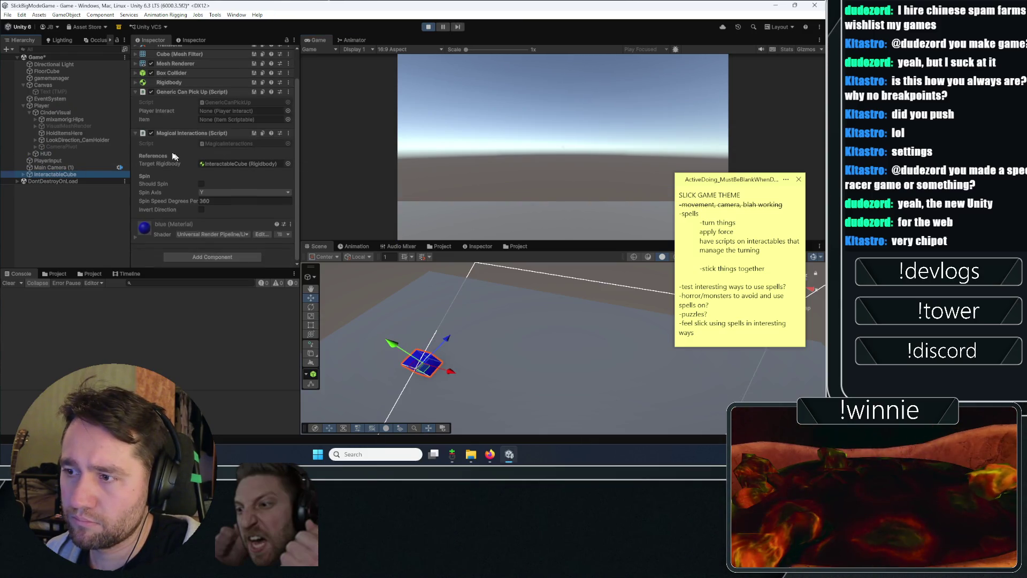
{"action": "left_click", "coordinate": [201, 184]}
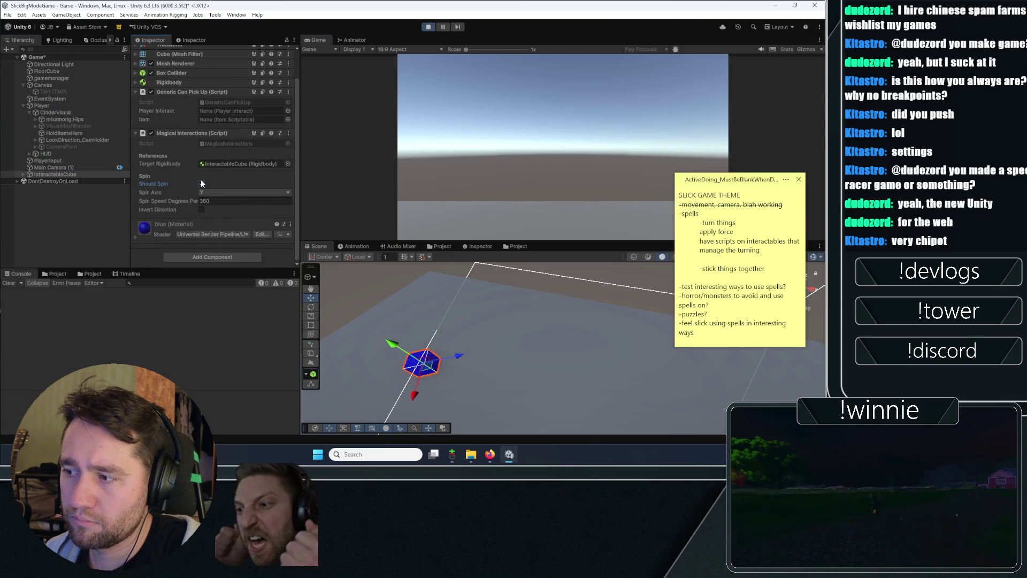
{"action": "left_click_drag", "start_coordinate": [518, 306], "coordinate": [427, 316]}
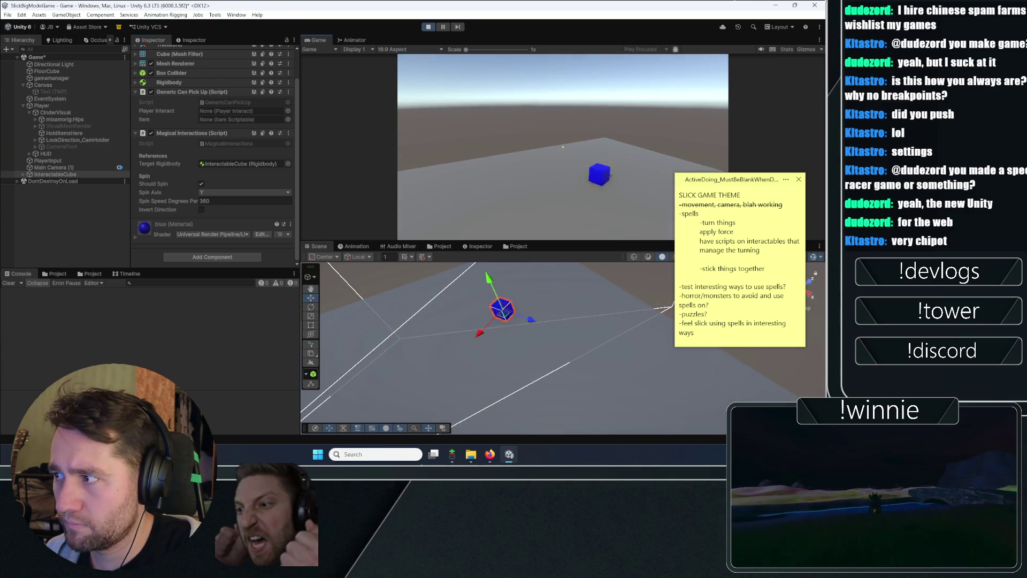
{"action": "left_click", "coordinate": [217, 192]}
{"action": "left_click", "coordinate": [219, 203]}
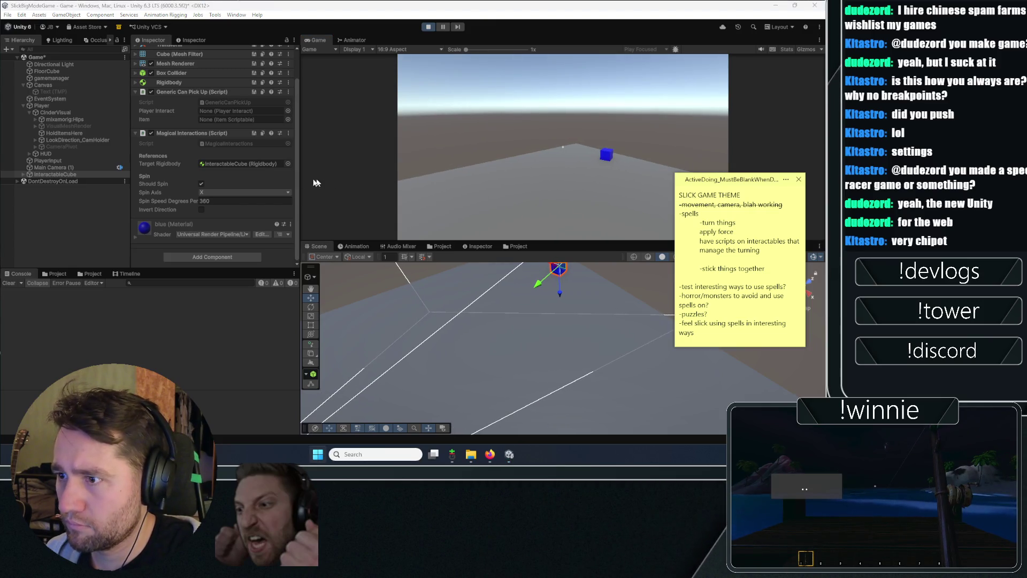
{"action": "left_click", "coordinate": [242, 193]}
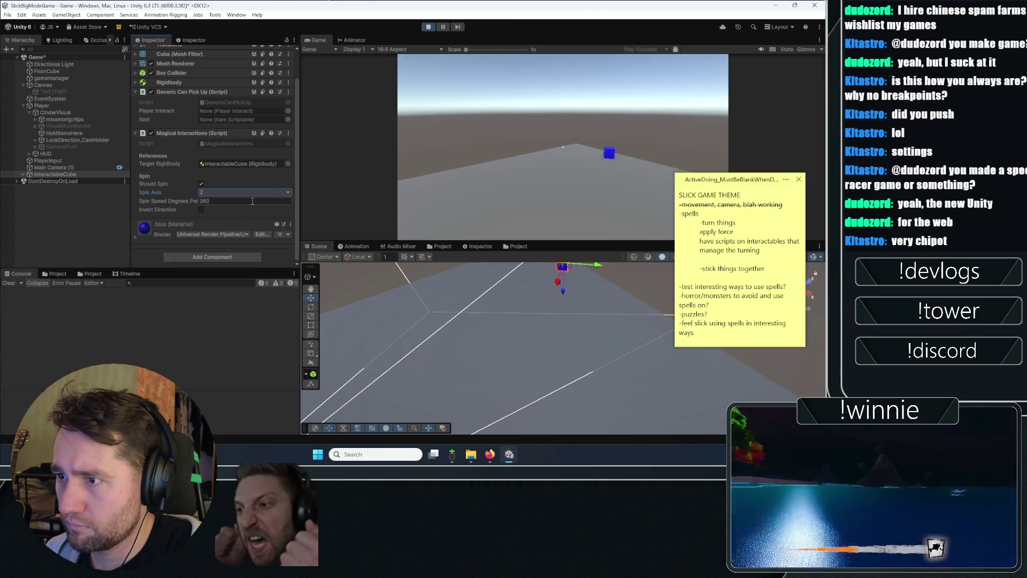
{"action": "left_click", "coordinate": [210, 202]}
{"action": "type", "text": "-360"}
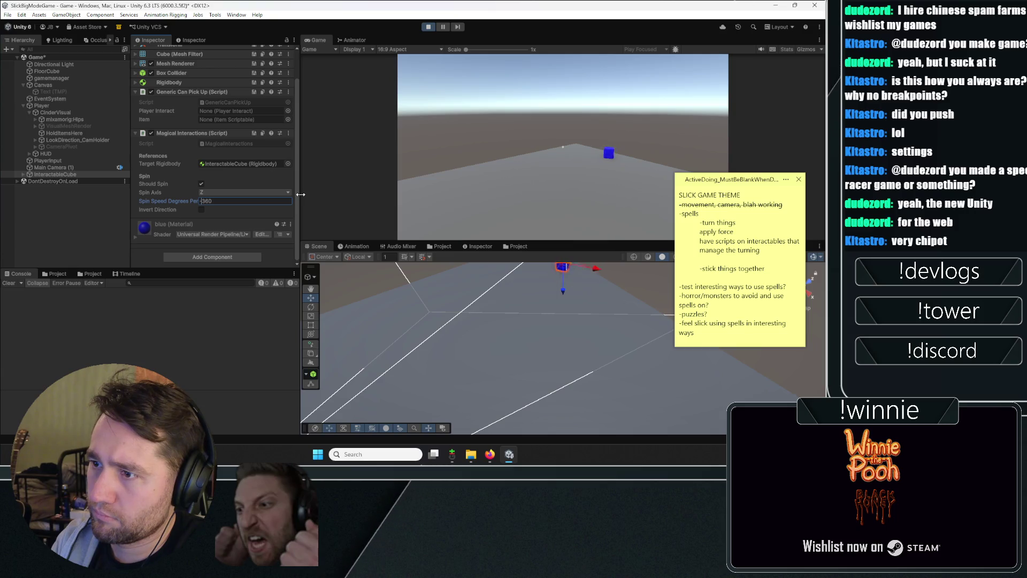
{"action": "left_click", "coordinate": [224, 193]}
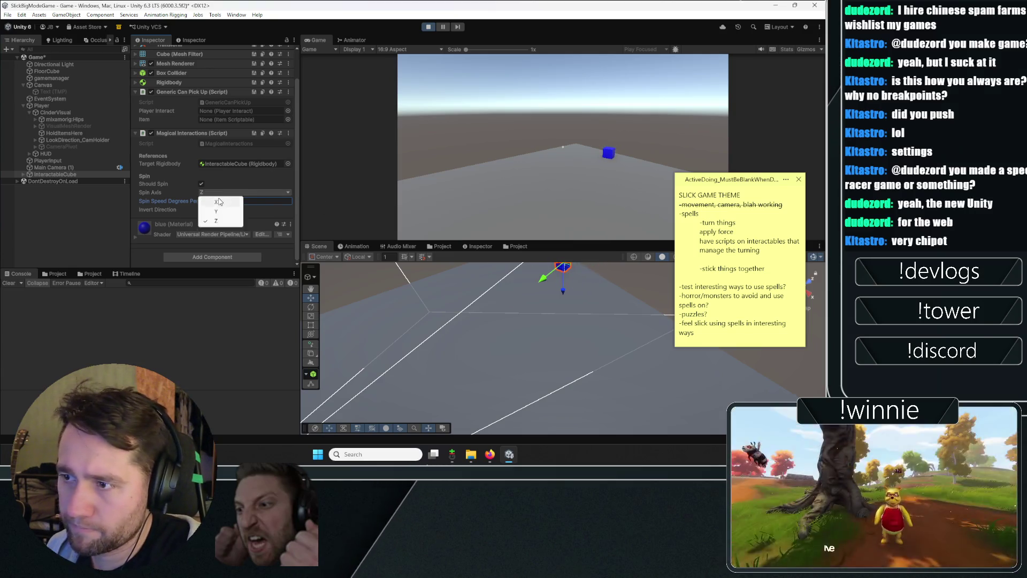
{"action": "left_click", "coordinate": [219, 199]}
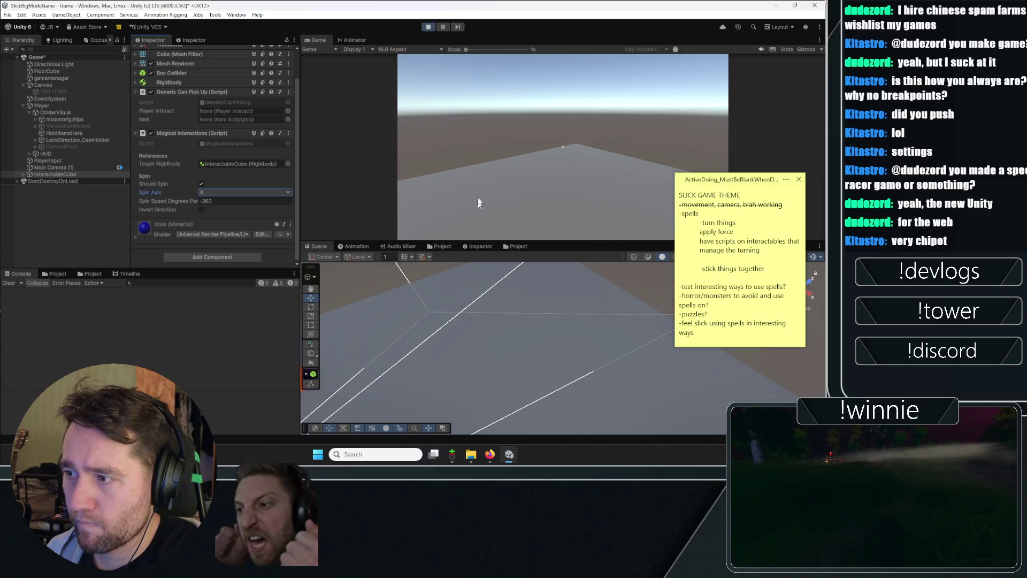
- Pick up the cube and switch Spin Axis through Z, X and Y, ending on Z
{"action": "left_click", "coordinate": [431, 173]}
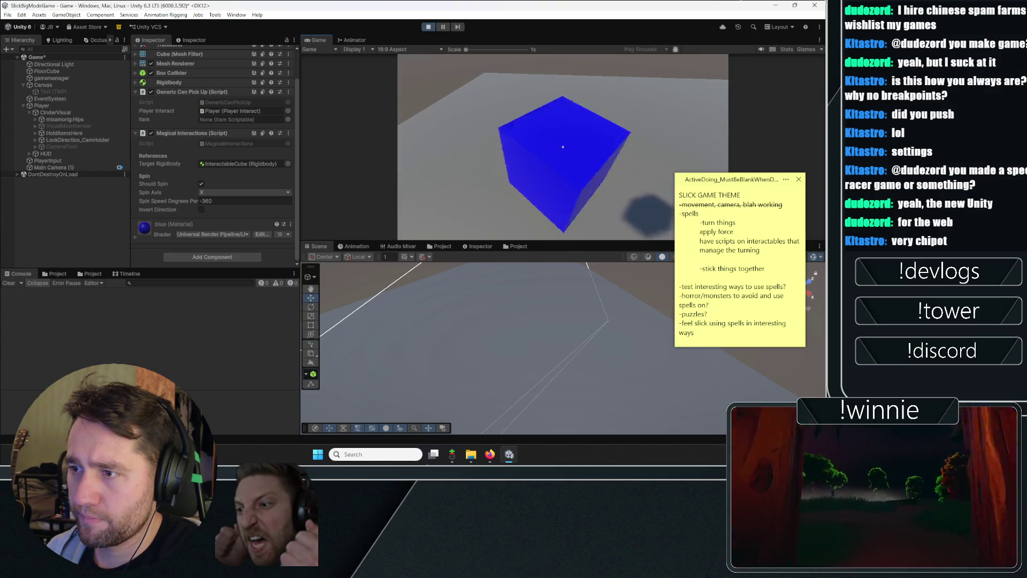
{"action": "left_click", "coordinate": [214, 192]}
{"action": "left_click", "coordinate": [215, 221]}
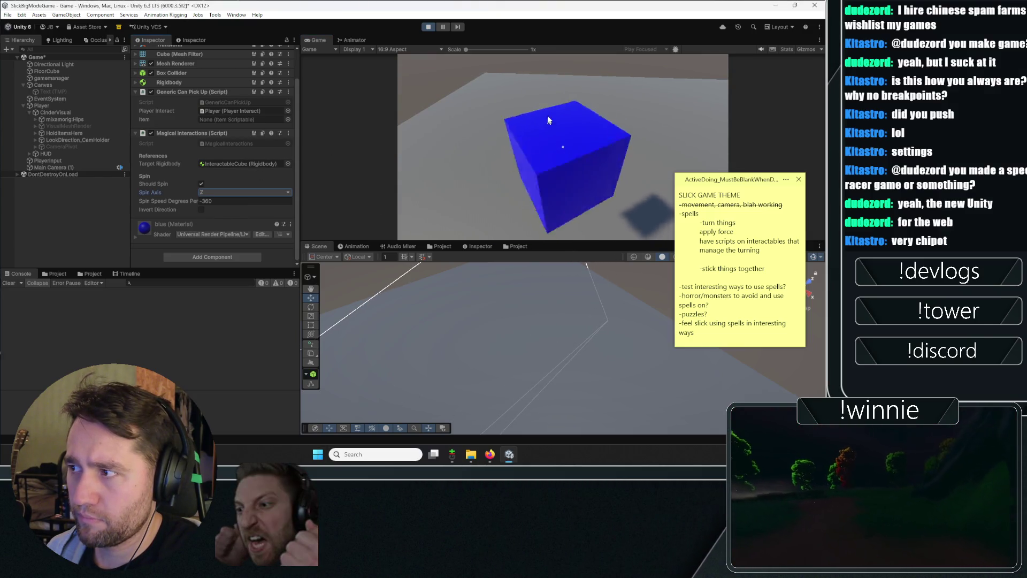
{"action": "left_click", "coordinate": [225, 193]}
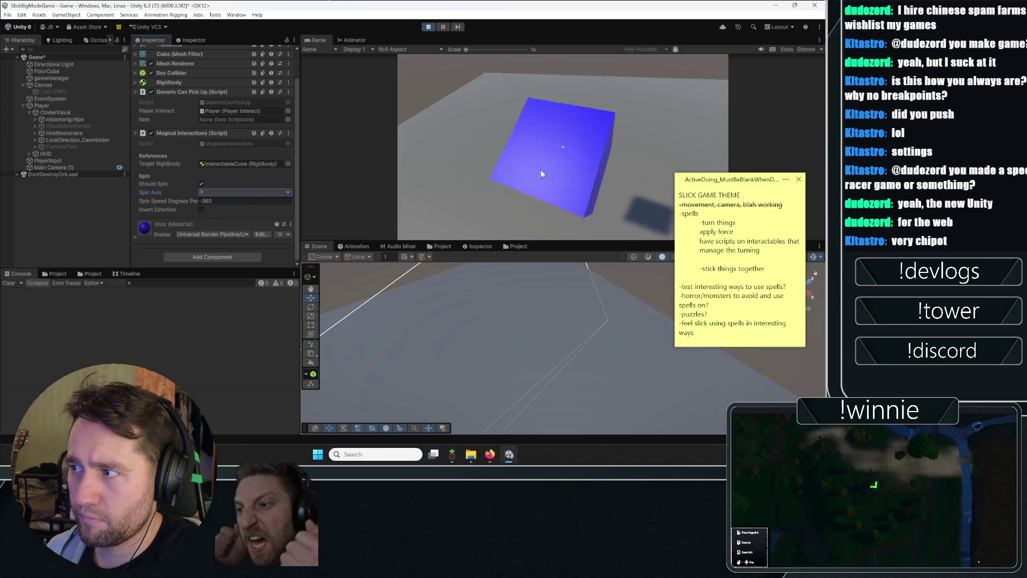
{"action": "left_click", "coordinate": [214, 193]}
{"action": "left_click", "coordinate": [213, 202]}
{"action": "left_click", "coordinate": [213, 192]}
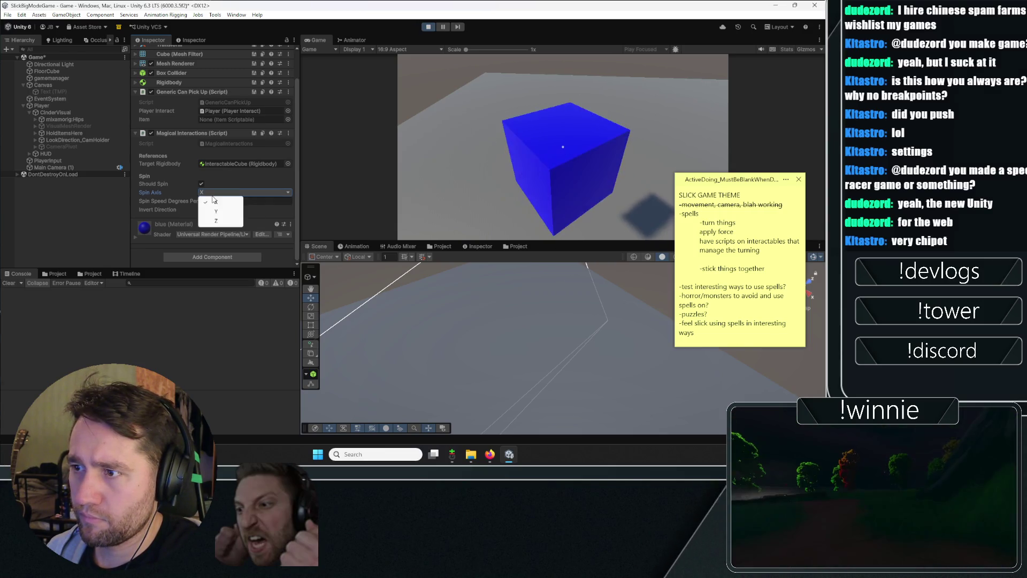
{"action": "left_click", "coordinate": [215, 212]}
{"action": "left_click", "coordinate": [215, 192]}
{"action": "left_click", "coordinate": [216, 220]}
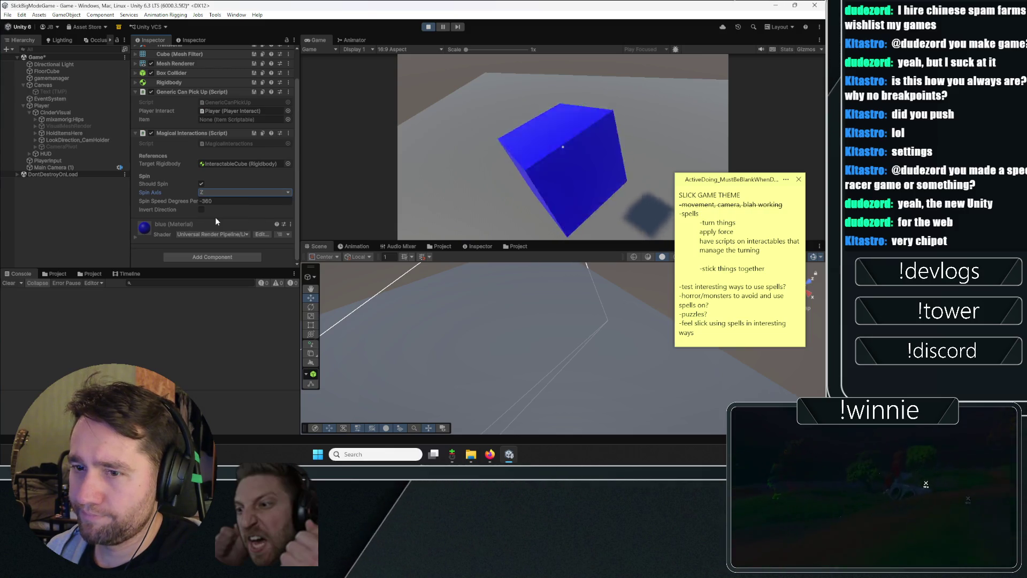
- Throw and pick up the cube several times, then release control and stop Play mode
{"action": "left_click", "coordinate": [564, 153]}
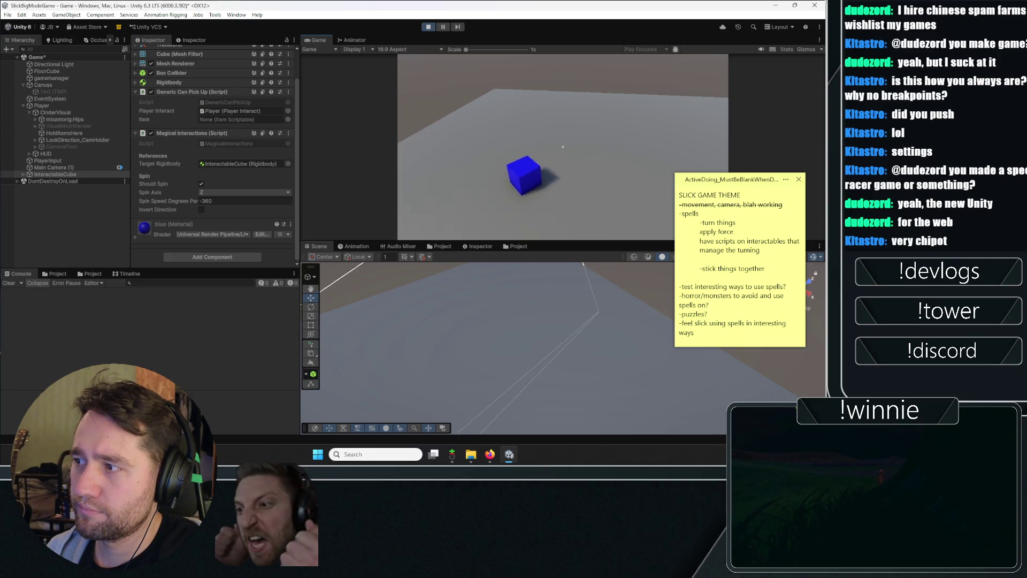
{"action": "left_click", "coordinate": [563, 147]}
{"action": "left_click", "coordinate": [563, 147]}
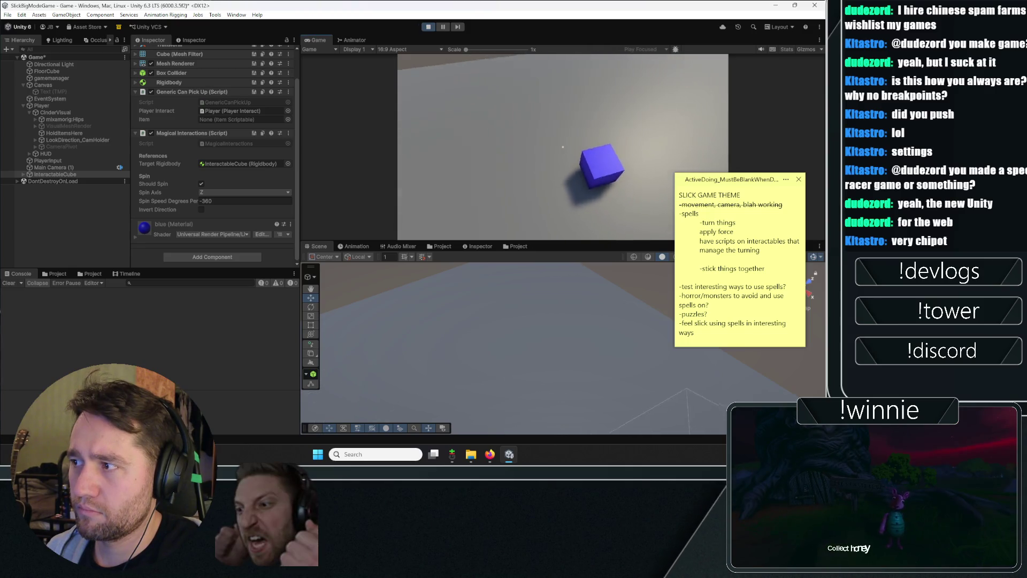
{"action": "left_click", "coordinate": [563, 147]}
{"action": "left_click", "coordinate": [563, 147]}
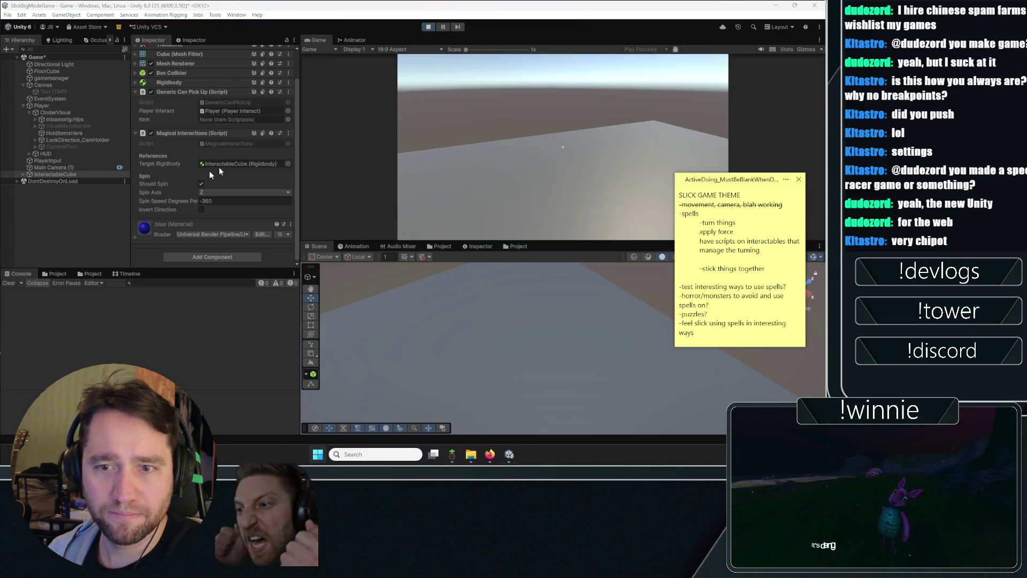
{"action": "key", "text": "Escape"}
{"action": "left_click", "coordinate": [427, 28]}
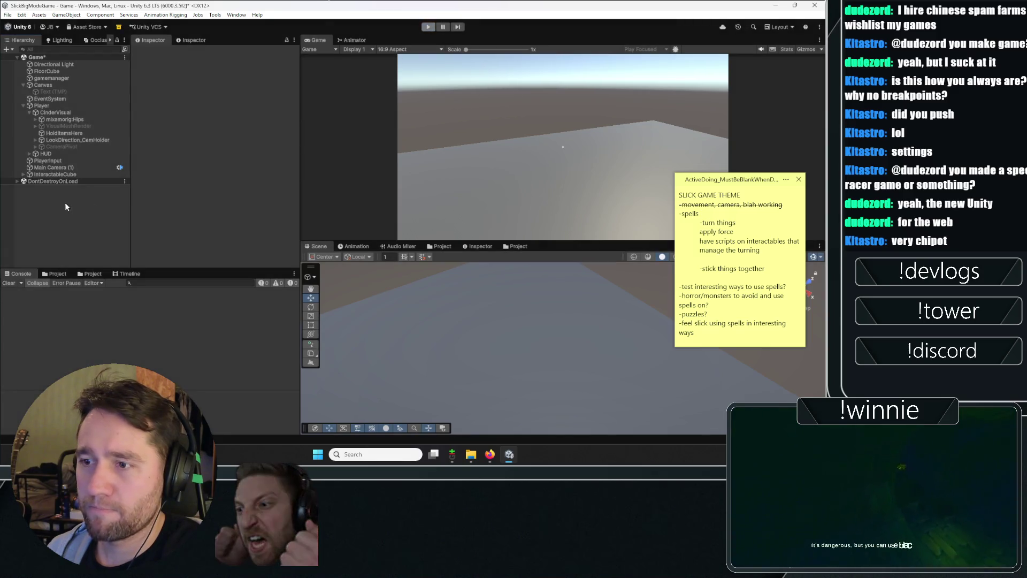
- Select InteractableCube and toggle Should Spin on, then back off
{"action": "left_click", "coordinate": [59, 175]}
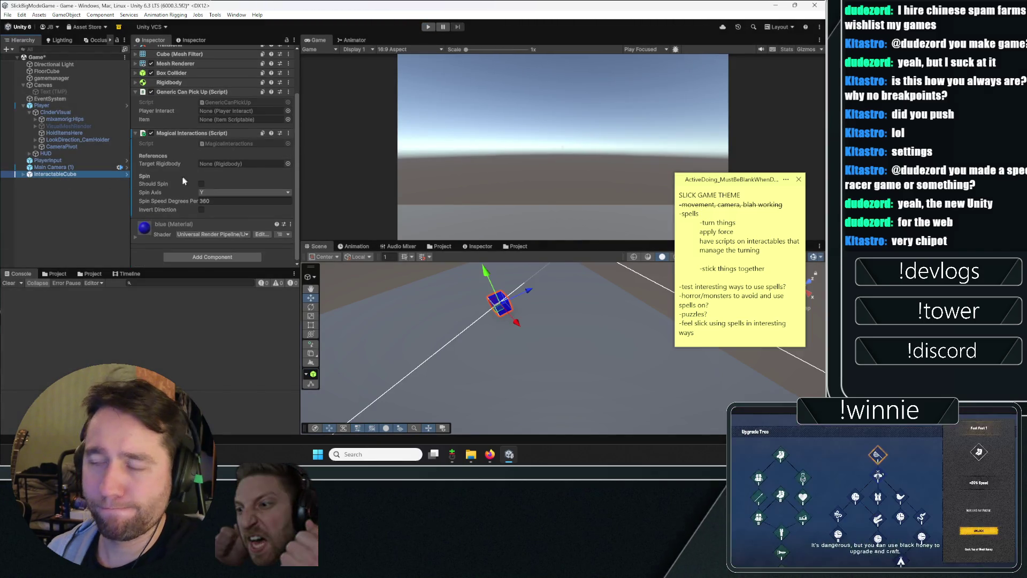
{"action": "left_click", "coordinate": [201, 184]}
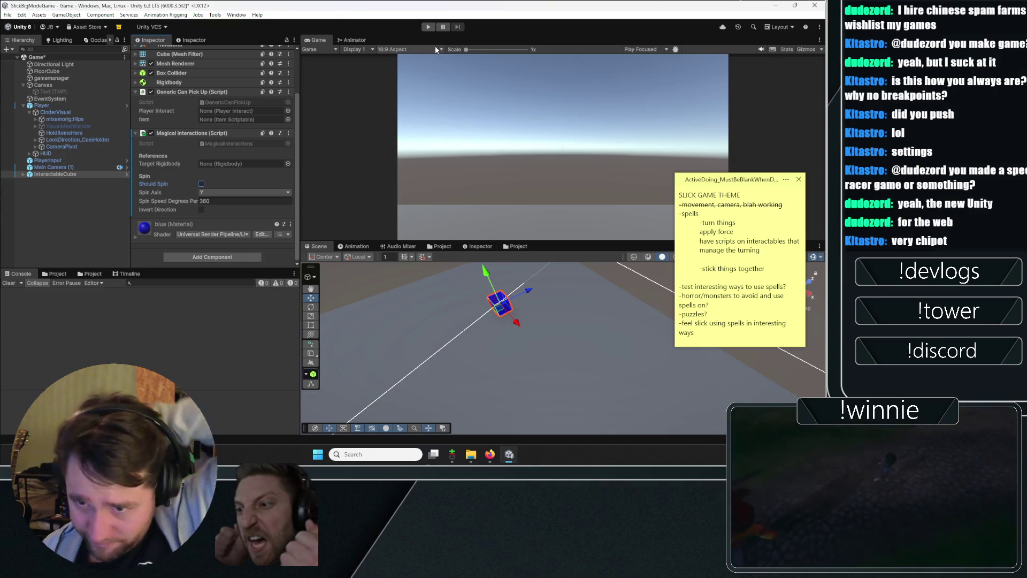
{"action": "left_click", "coordinate": [202, 184]}
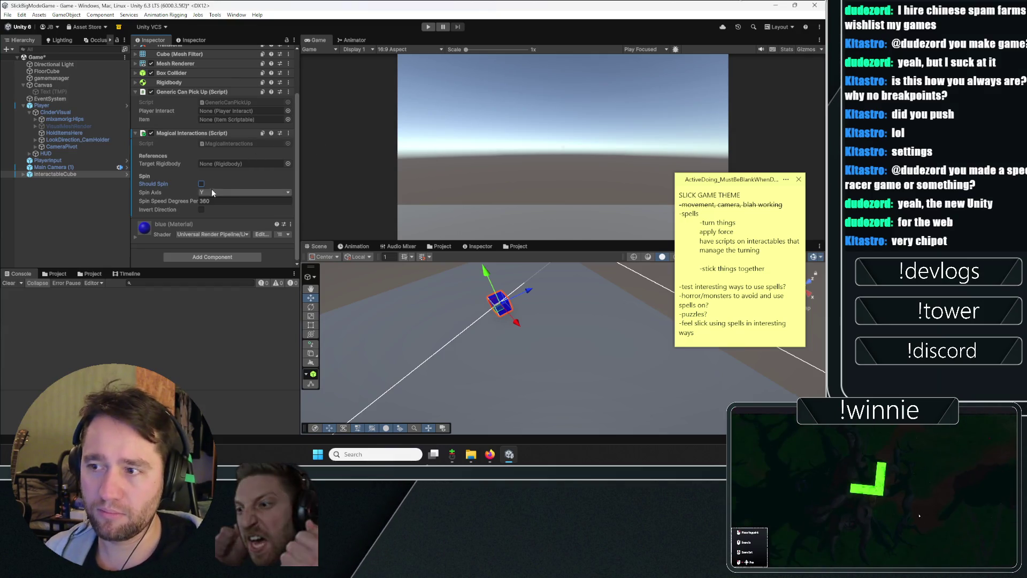
- Set Spin Axis to Z after trying X and Y, then deselect the cube
{"action": "left_click", "coordinate": [216, 202]}
{"action": "left_click", "coordinate": [215, 191]}
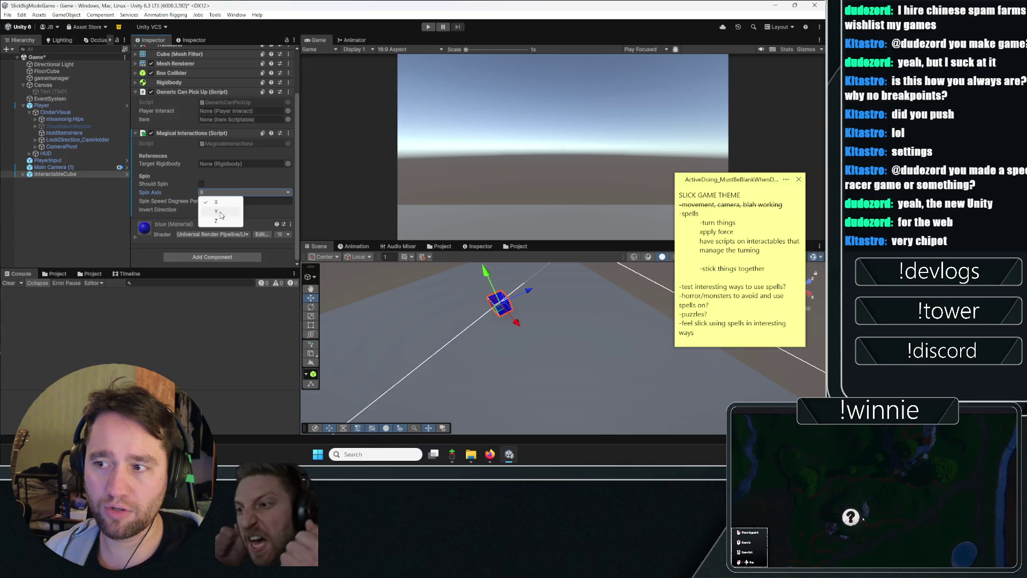
{"action": "left_click", "coordinate": [221, 195]}
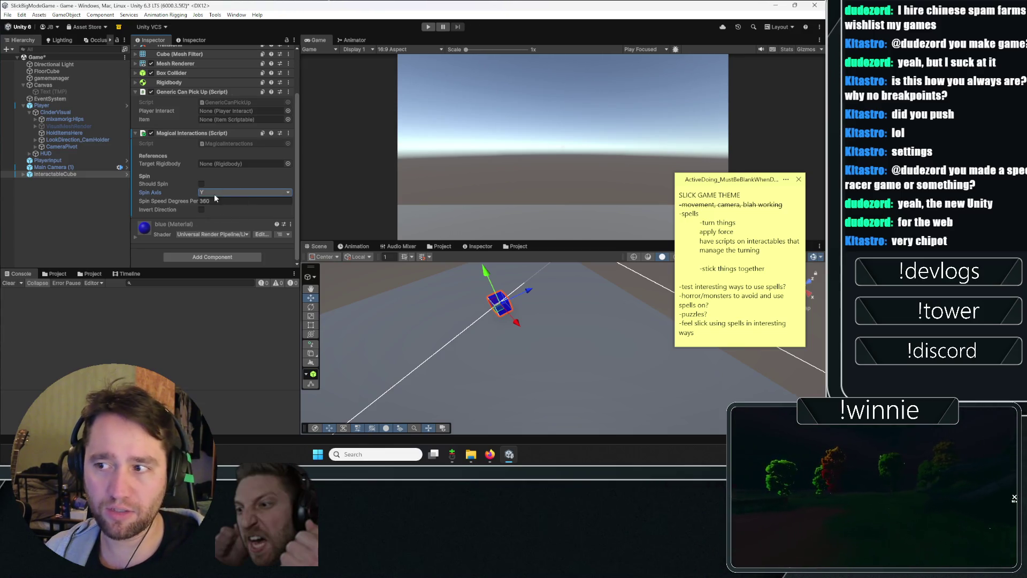
{"action": "left_click", "coordinate": [219, 212]}
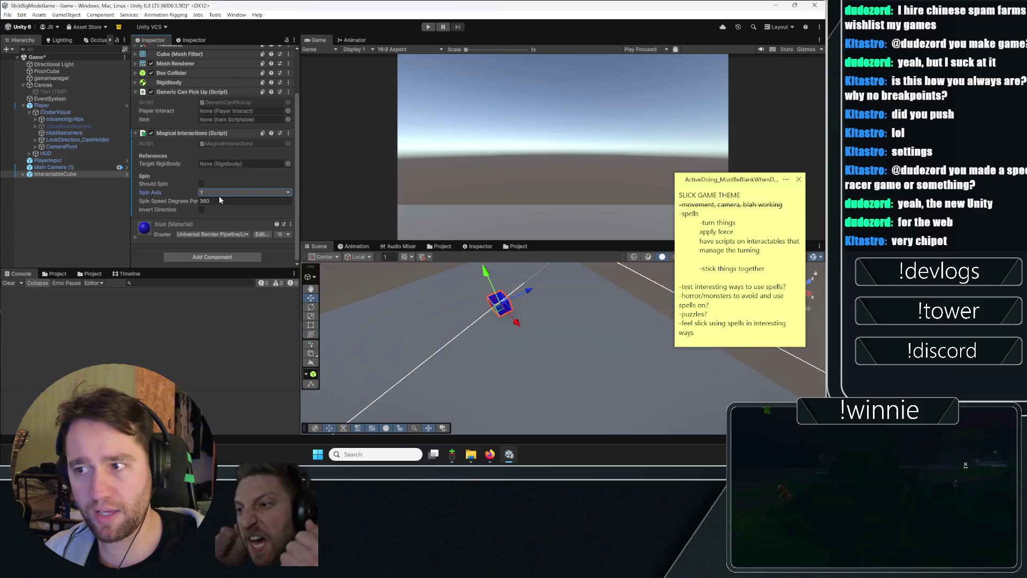
{"action": "left_click", "coordinate": [219, 193]}
{"action": "left_click", "coordinate": [217, 212]}
{"action": "left_click", "coordinate": [216, 192]}
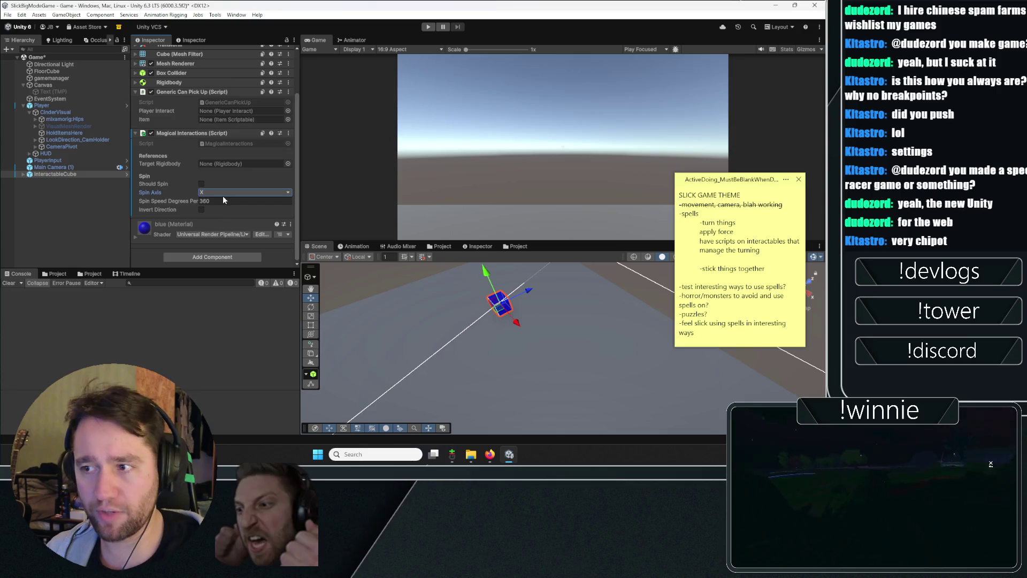
{"action": "left_click", "coordinate": [218, 193]}
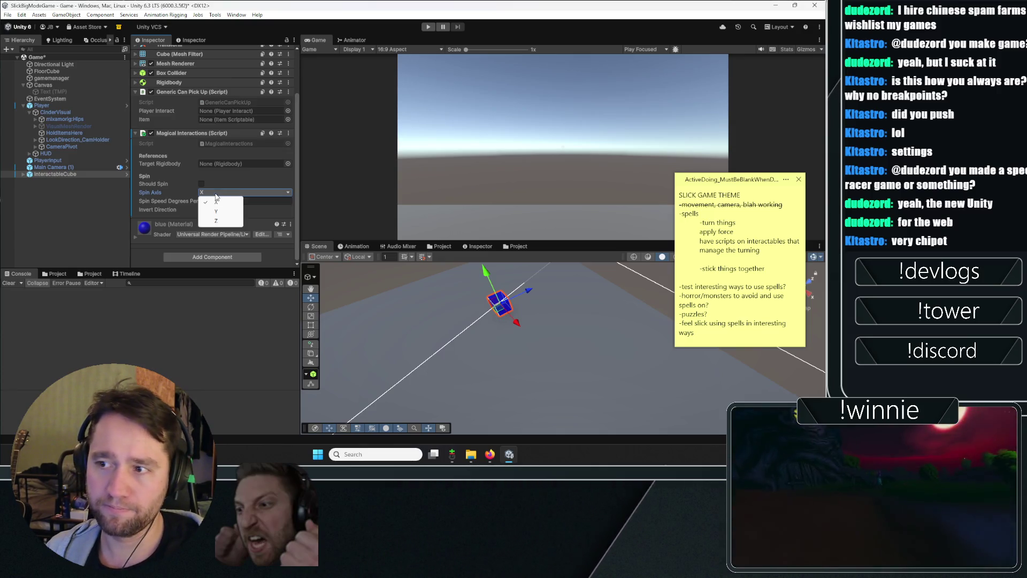
{"action": "left_click", "coordinate": [221, 220]}
{"action": "left_click", "coordinate": [59, 206]}
{"action": "left_click", "coordinate": [68, 175]}
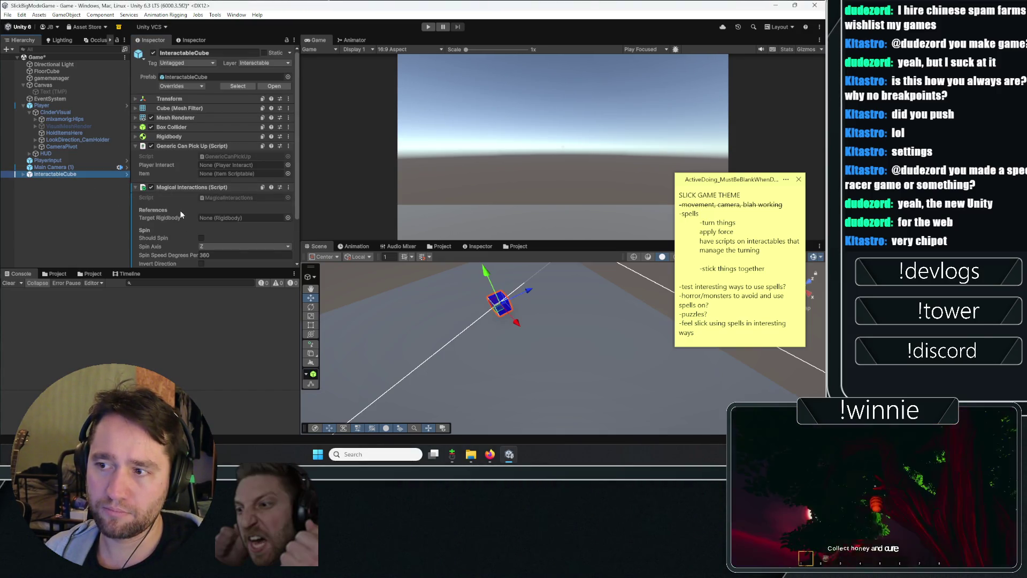
{"action": "left_click", "coordinate": [59, 214]}
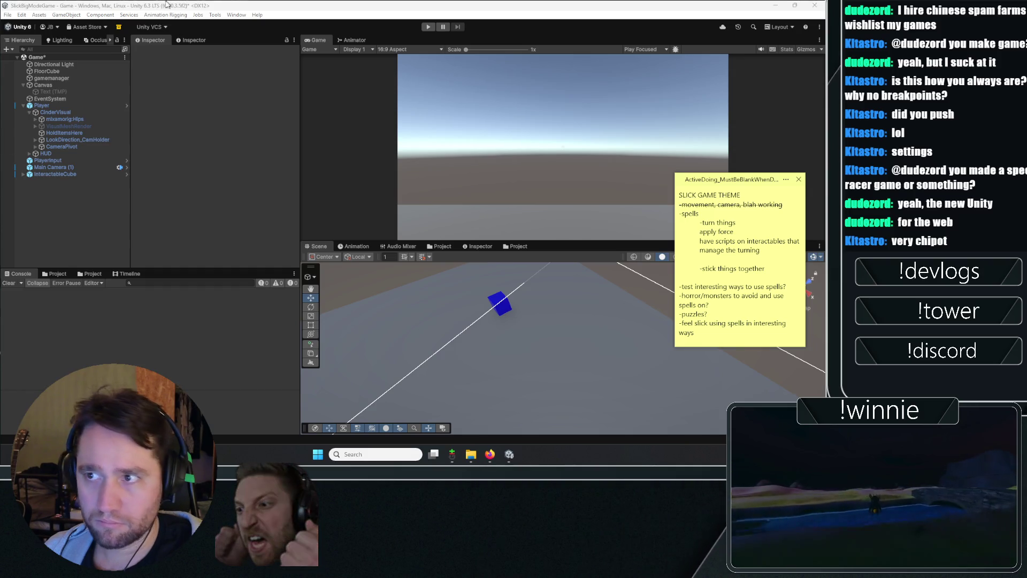
{"action": "left_click", "coordinate": [23, 14]}
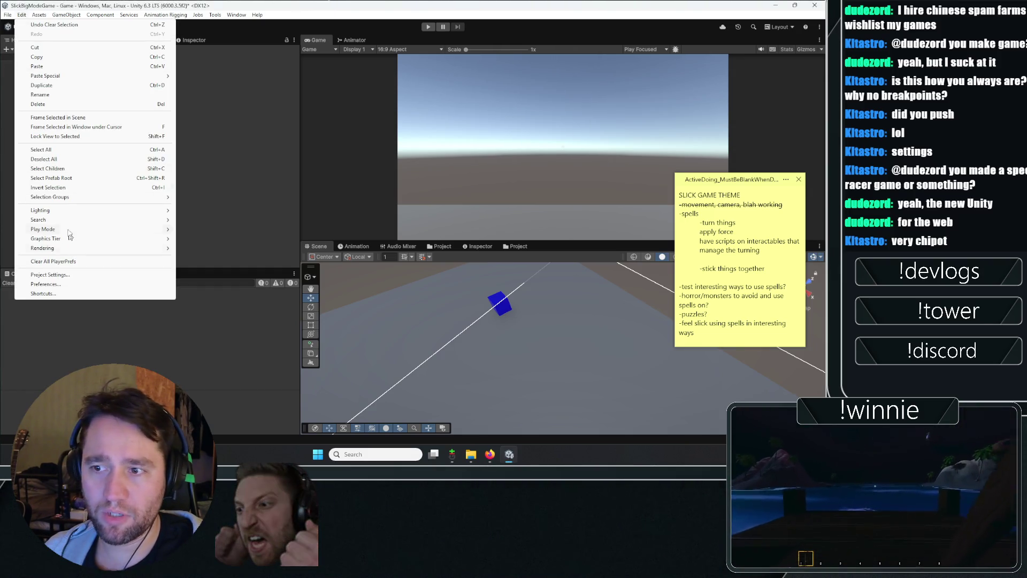
- Browse the Project Settings pages, including Editor and Graphics, then close the window
{"action": "left_click", "coordinate": [54, 274]}
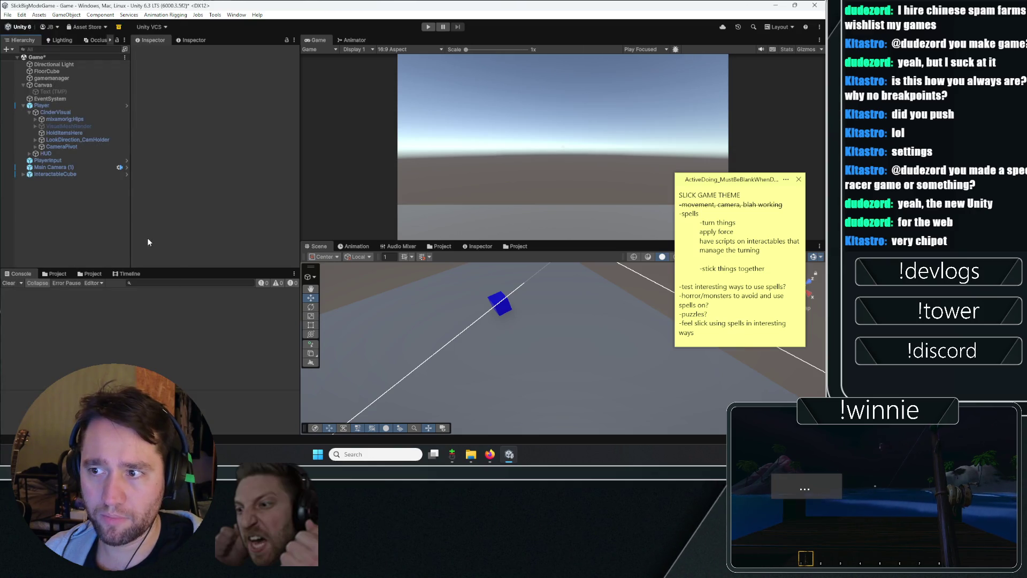
{"action": "left_click", "coordinate": [142, 133]}
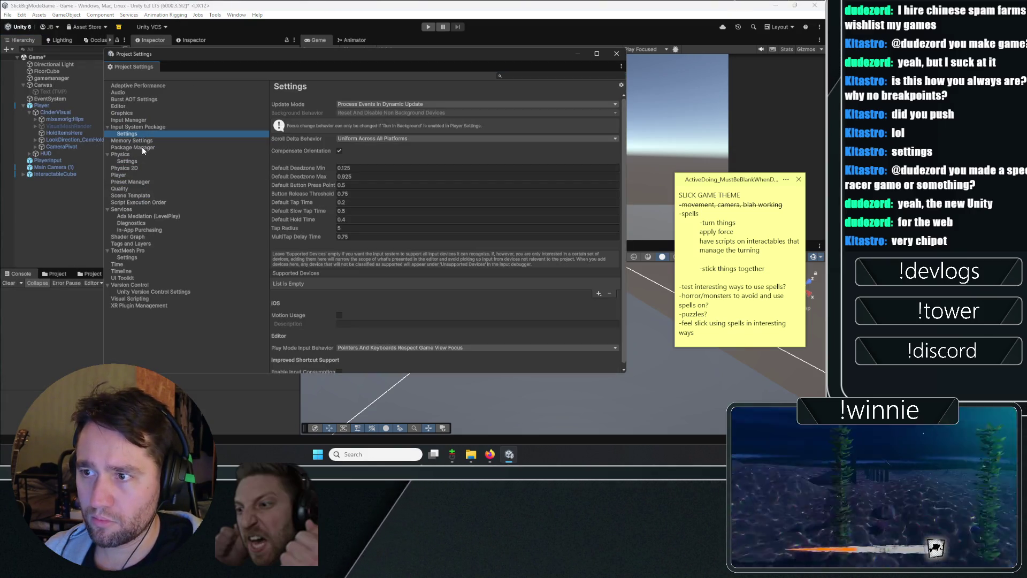
{"action": "left_click", "coordinate": [139, 215]}
{"action": "left_click", "coordinate": [145, 182]}
{"action": "left_click", "coordinate": [141, 107]}
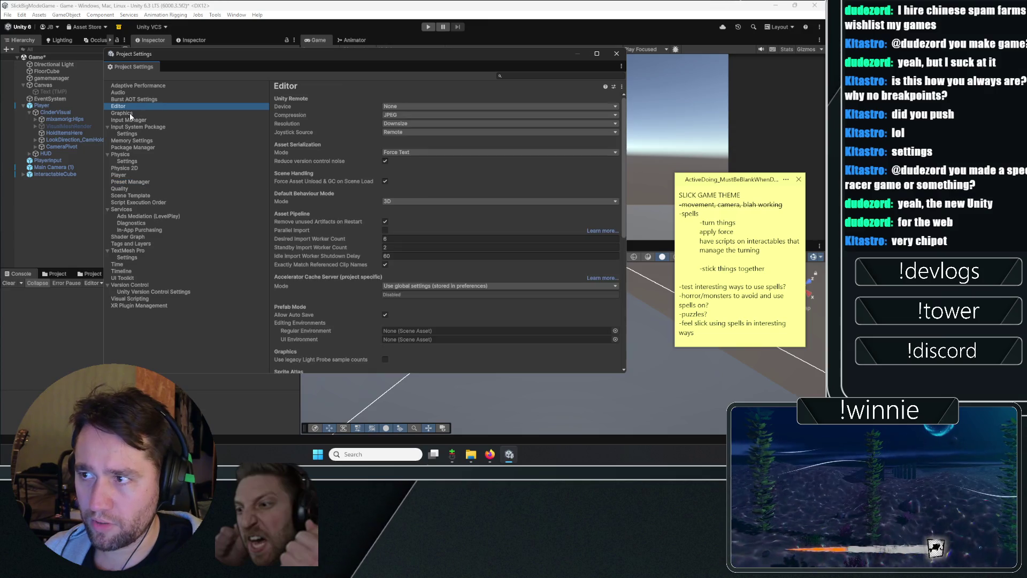
{"action": "left_click", "coordinate": [128, 114]}
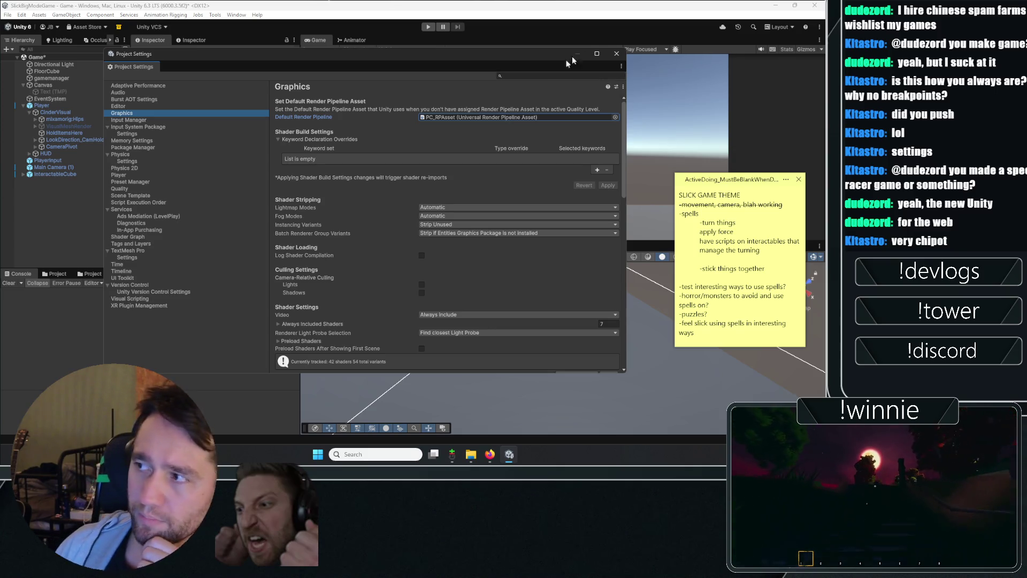
{"action": "left_click", "coordinate": [616, 53]}
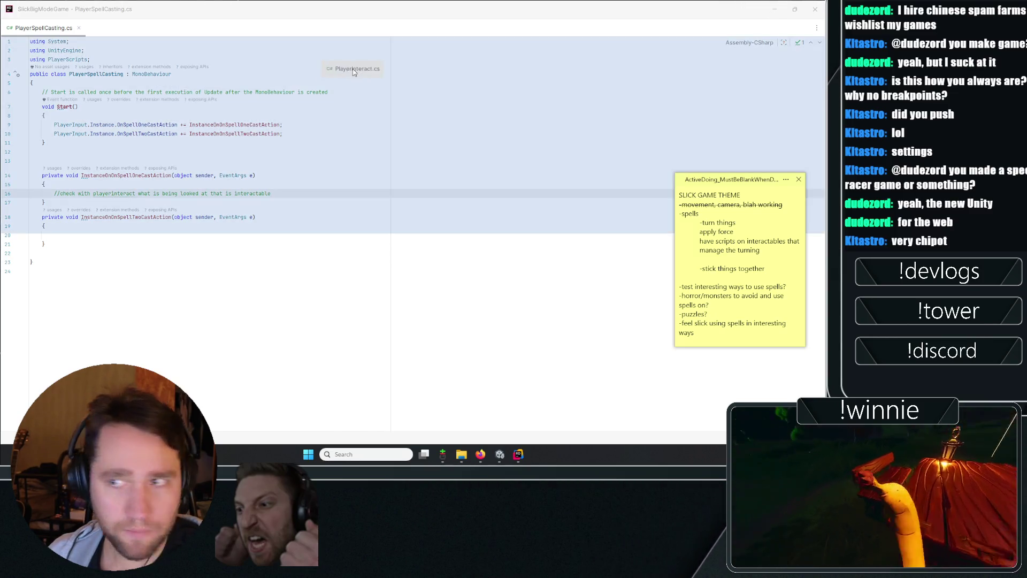
- Merge PlayerInteract.cs into the single editor pane and review where selectedInteractable is used
{"action": "left_click_drag", "start_coordinate": [359, 72], "coordinate": [260, 40]}
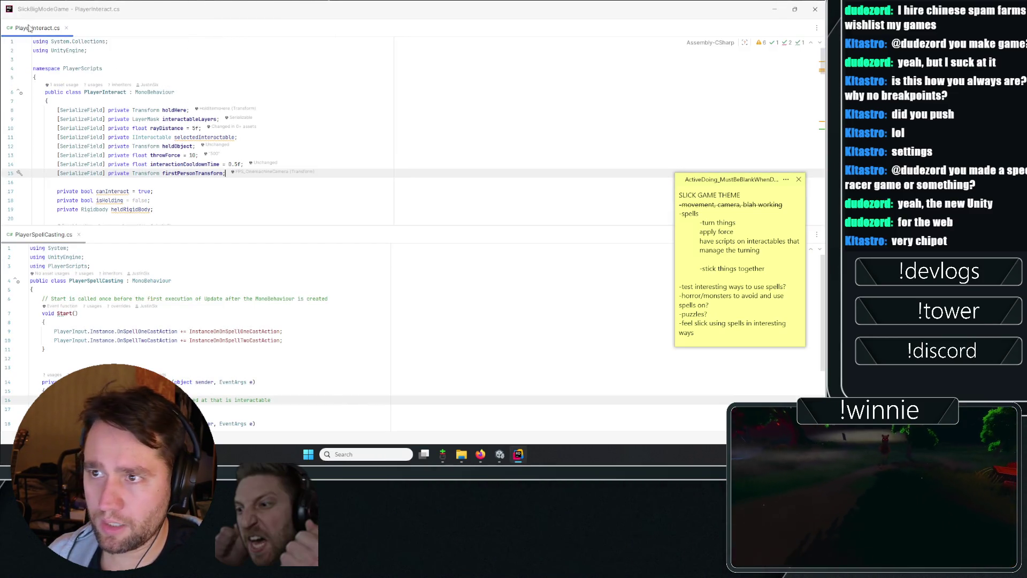
{"action": "mouse_move", "coordinate": [30, 28]}
{"action": "left_mouse_down"}
{"action": "mouse_move", "coordinate": [128, 278]}
{"action": "mouse_move", "coordinate": [139, 240]}
{"action": "left_mouse_up"}
{"action": "left_click", "coordinate": [201, 127]}
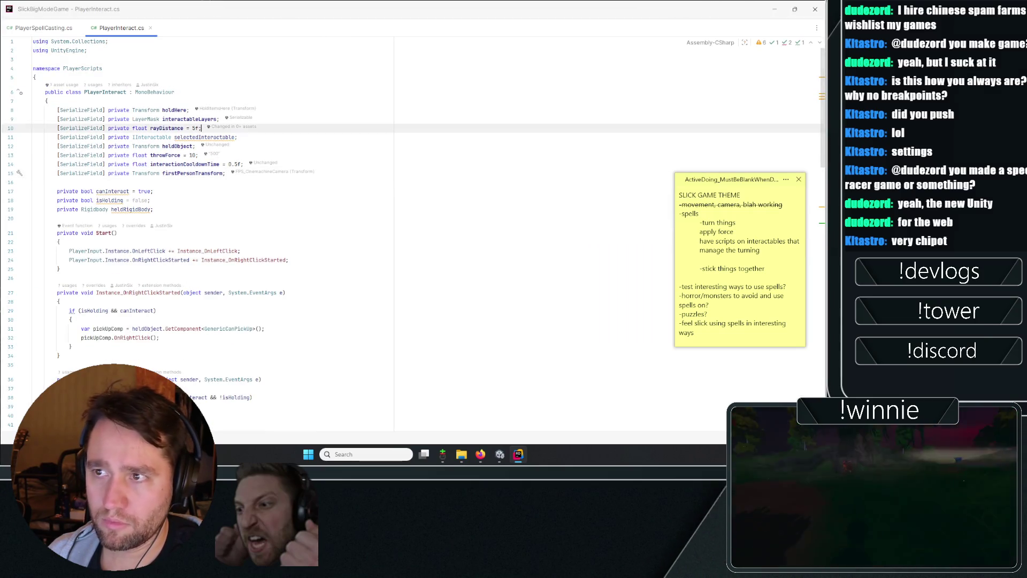
{"action": "left_click", "coordinate": [33, 59]}
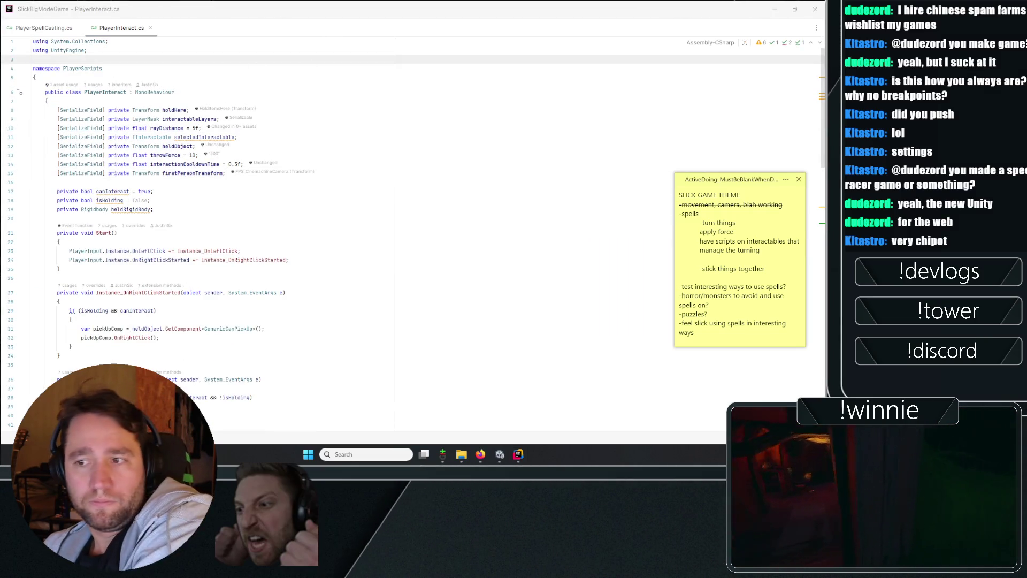
{"action": "scroll", "coordinate": [198, 236], "scroll_direction": "down", "scroll_amount": 4}
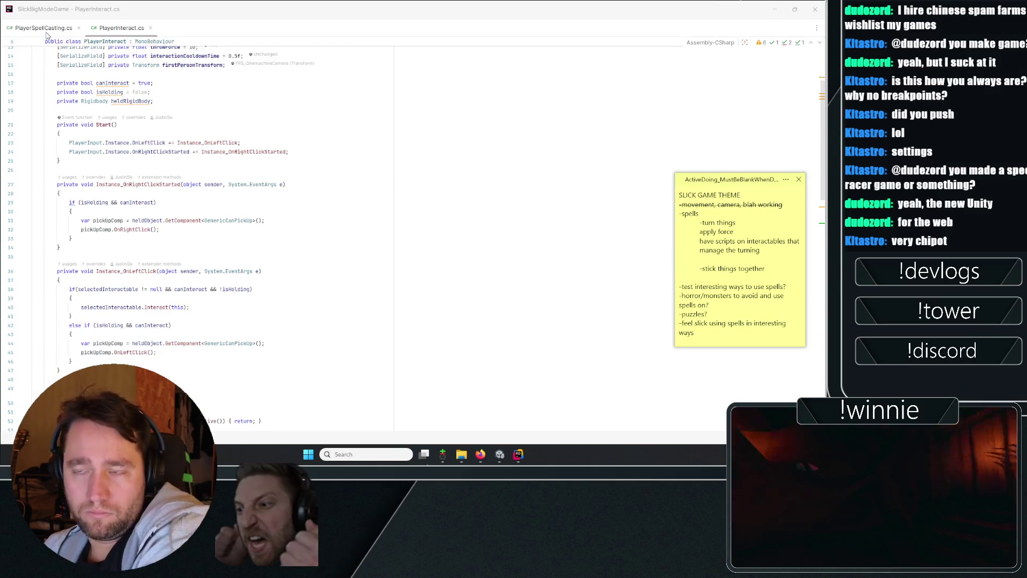
{"action": "scroll", "coordinate": [134, 93], "scroll_direction": "down", "scroll_amount": 5}
{"action": "scroll", "coordinate": [134, 92], "scroll_direction": "up", "scroll_amount": 7}
{"action": "scroll", "coordinate": [178, 133], "scroll_direction": "up", "scroll_amount": 2}
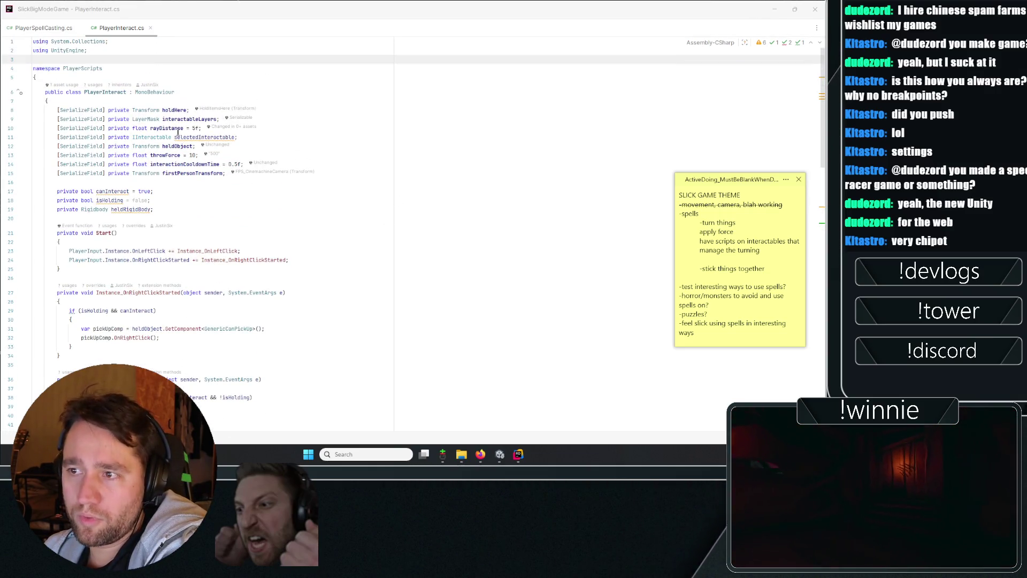
{"action": "left_click", "coordinate": [179, 137]}
{"action": "scroll", "coordinate": [294, 124], "scroll_direction": "down", "scroll_amount": 8}
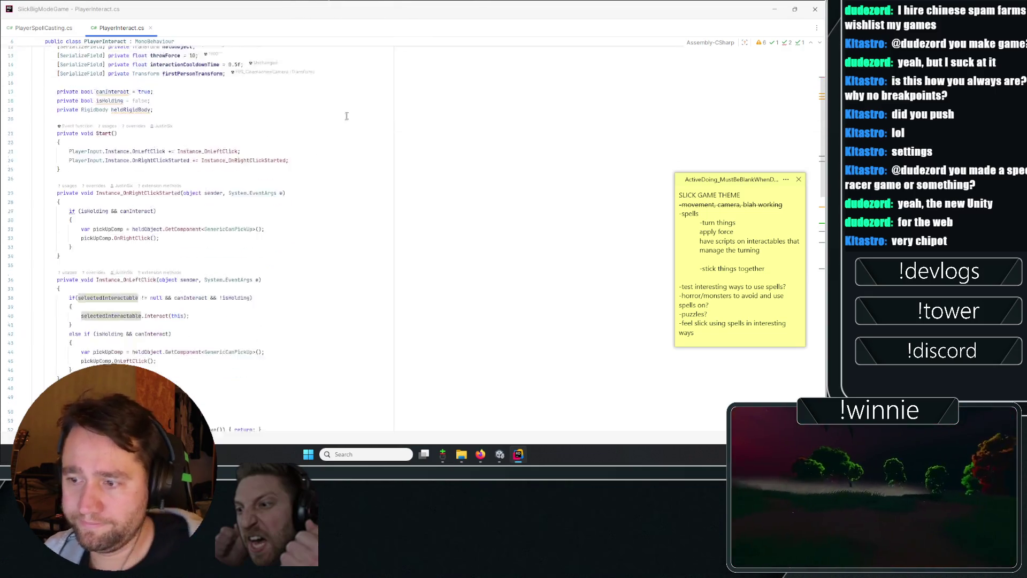
- In PlayerSpellCasting.cs, add a [SerializeField] private PlayerInteract playerInteract field
{"action": "left_click", "coordinate": [97, 185]}
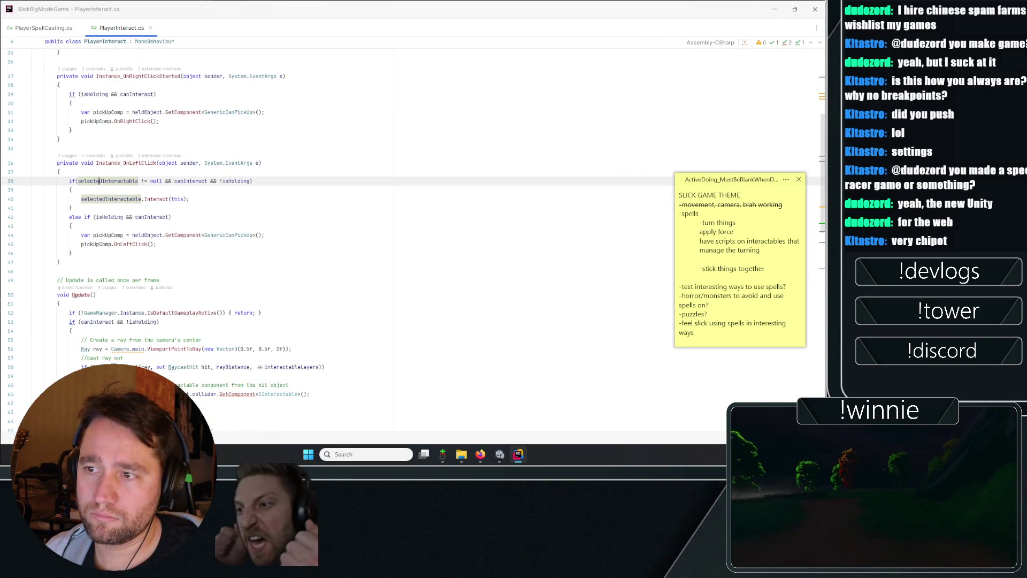
{"action": "key", "text": "ctrl+Tab"}
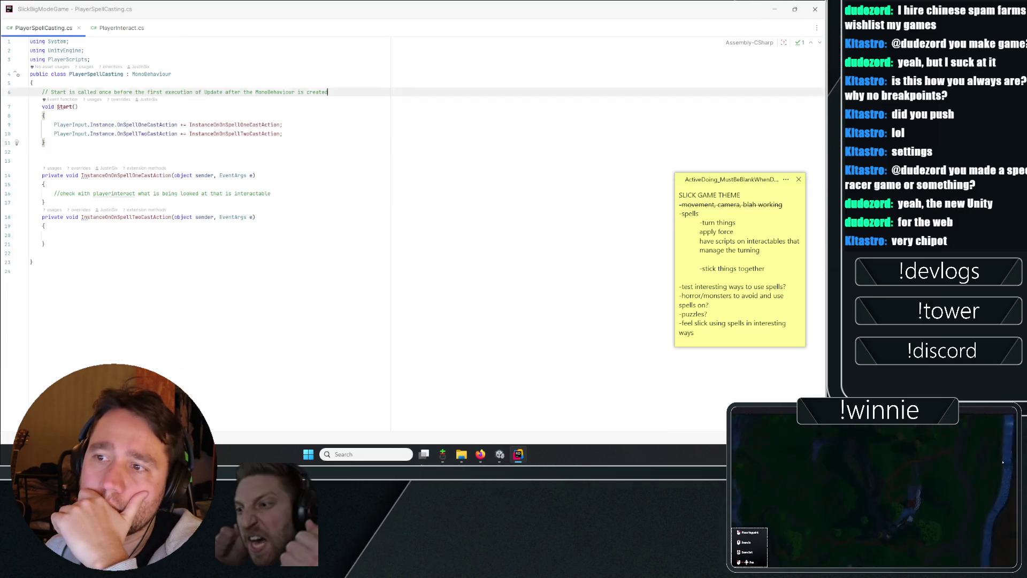
{"action": "left_click", "coordinate": [32, 83]}
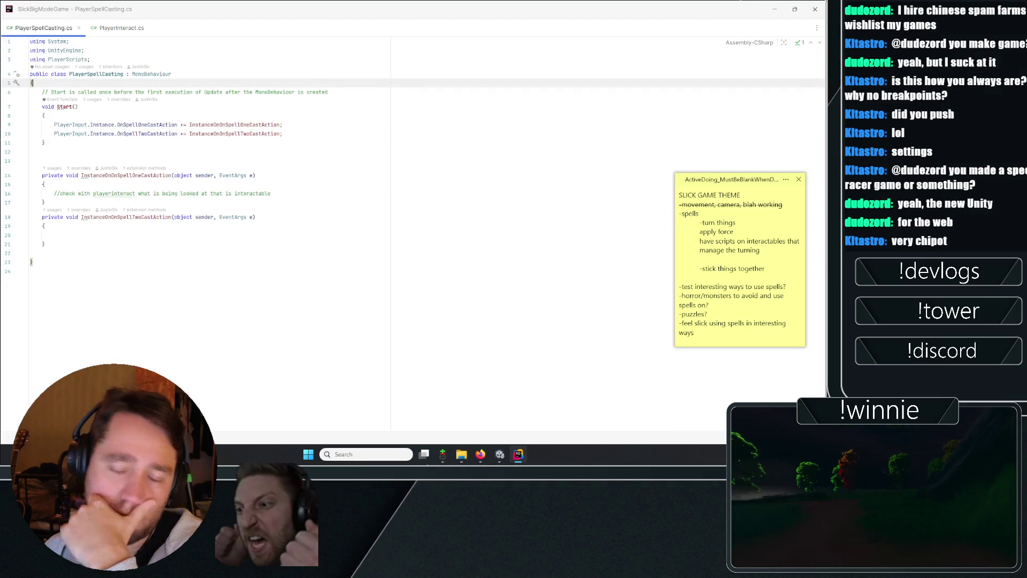
{"action": "key", "text": "Return"}
{"action": "type", "text": "[Serial"}
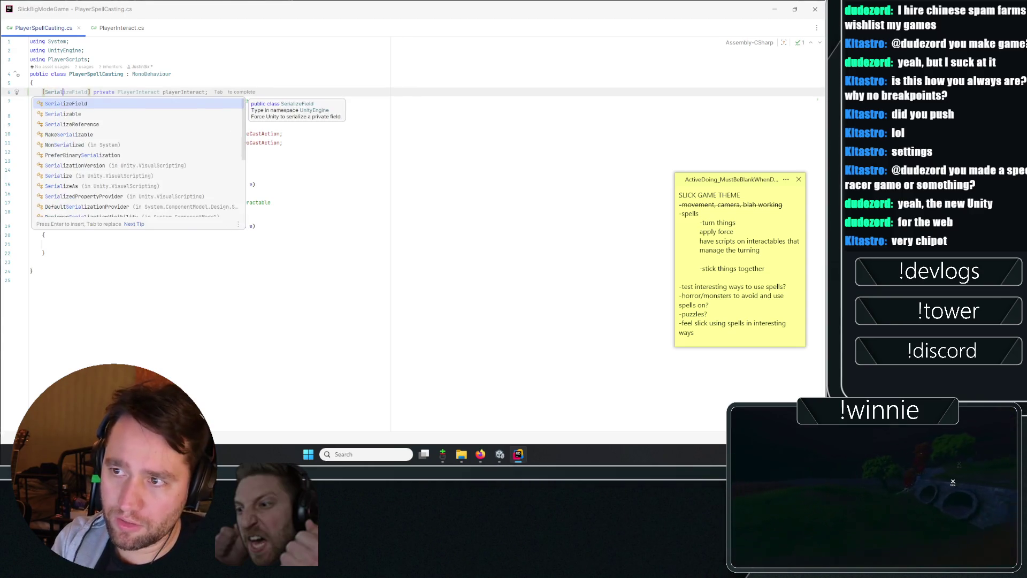
{"action": "key", "text": "Tab"}
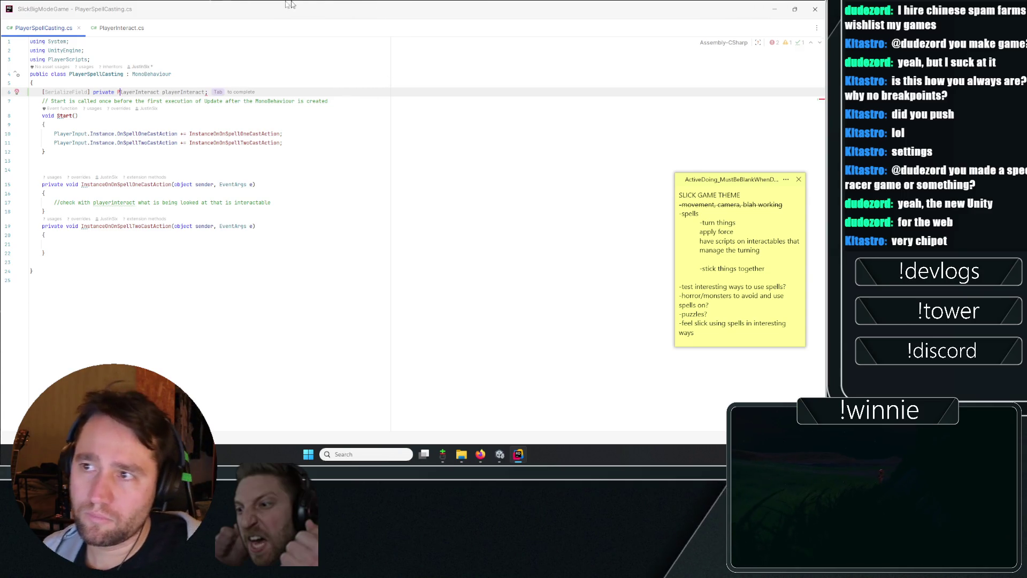
- Jump to selectedInteractable's declaration in PlayerInteract, then switch to Unity
{"action": "key", "text": "ctrl+Tab"}
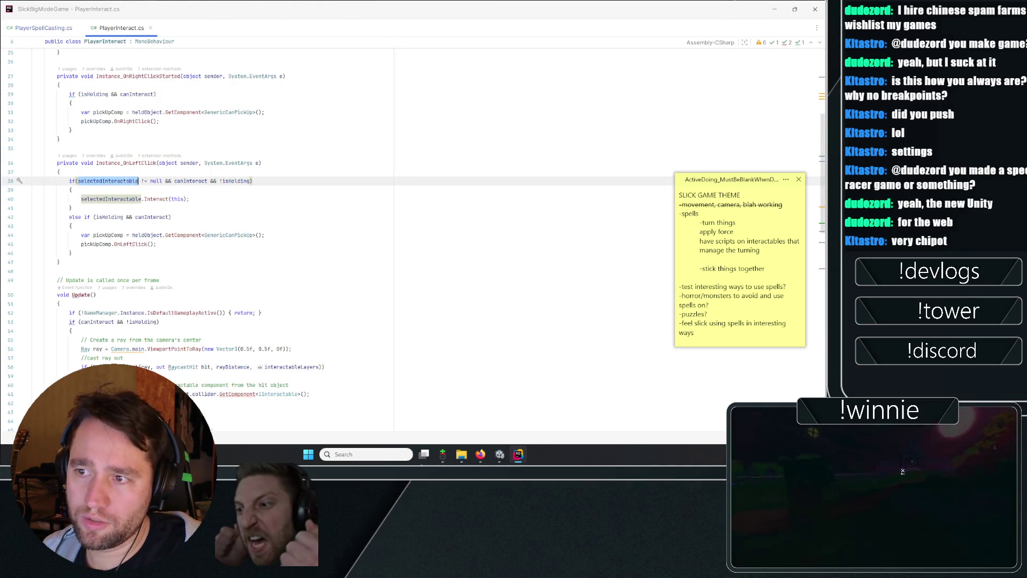
{"action": "key", "text": "F12"}
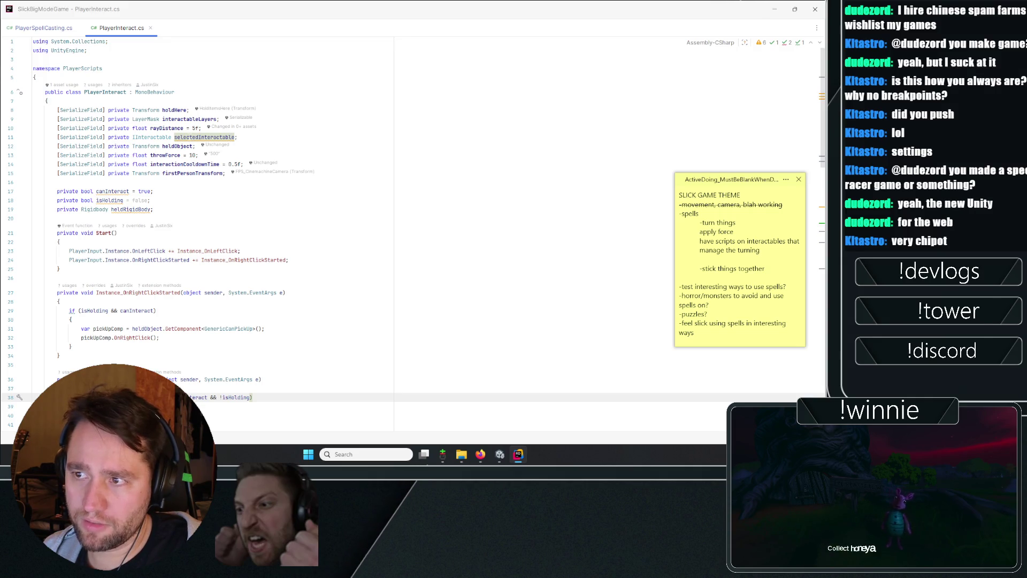
{"action": "key", "text": "alt+Tab"}
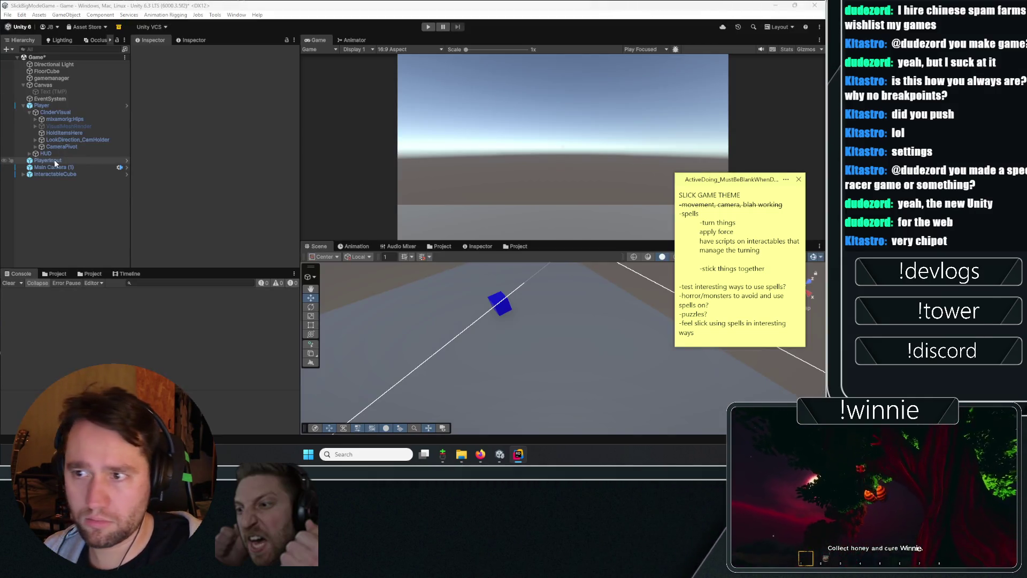
- Inspect InteractableCube's and Player's components, then return to PlayerSpellCasting.cs in Rider
{"action": "left_click", "coordinate": [55, 174]}
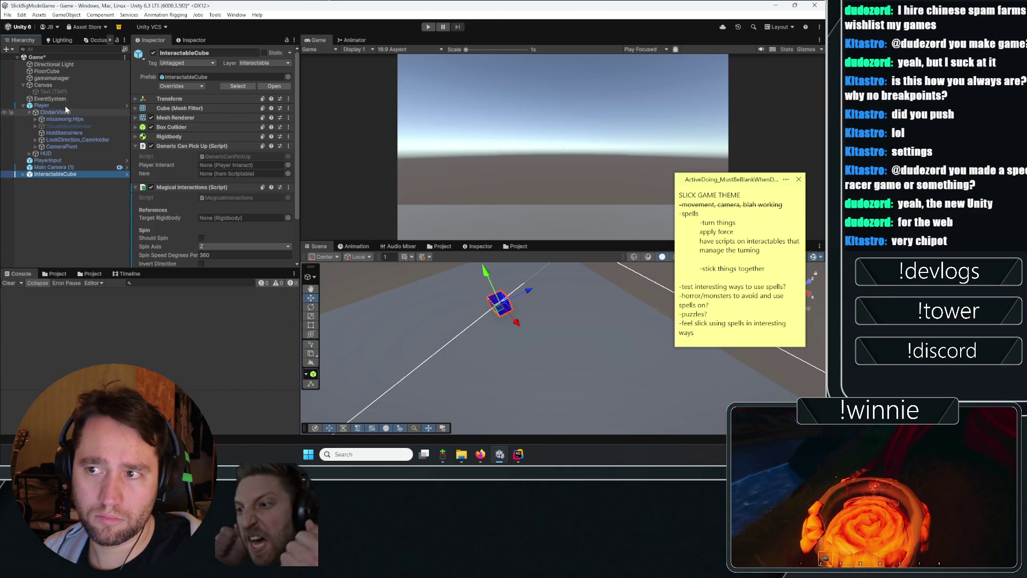
{"action": "left_click", "coordinate": [87, 106]}
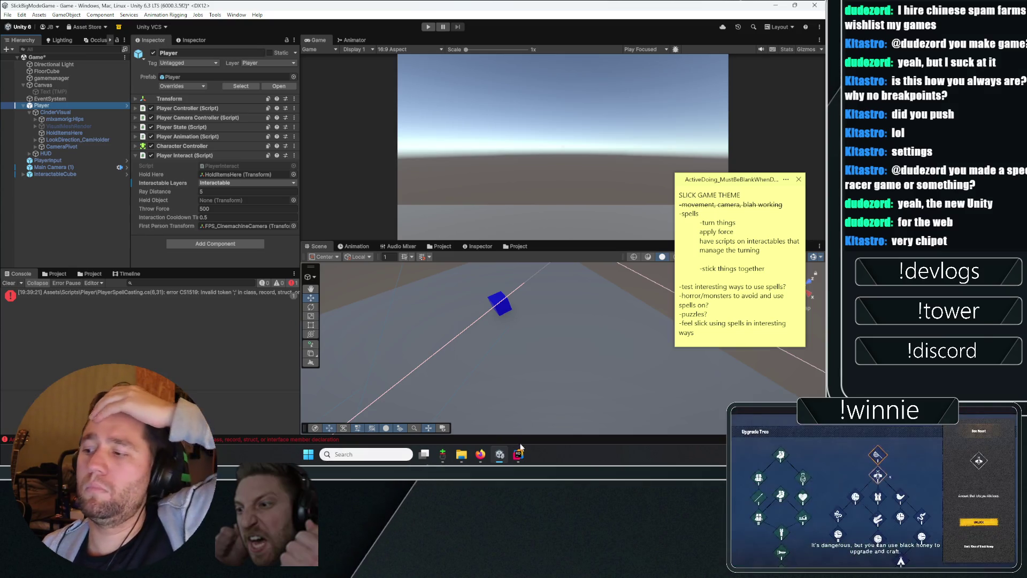
{"action": "key", "text": "alt+Tab"}
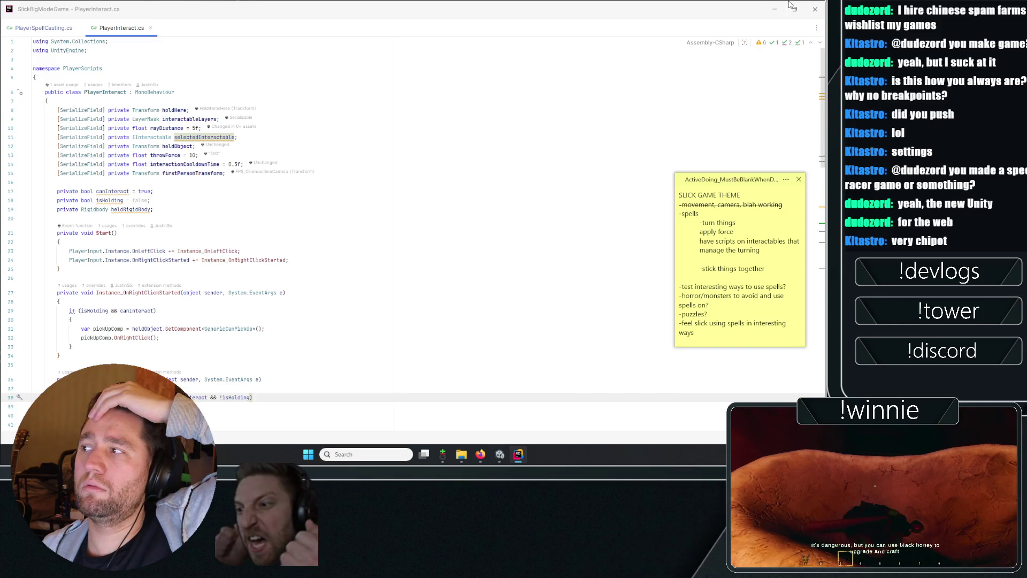
{"action": "key", "text": "alt+Tab"}
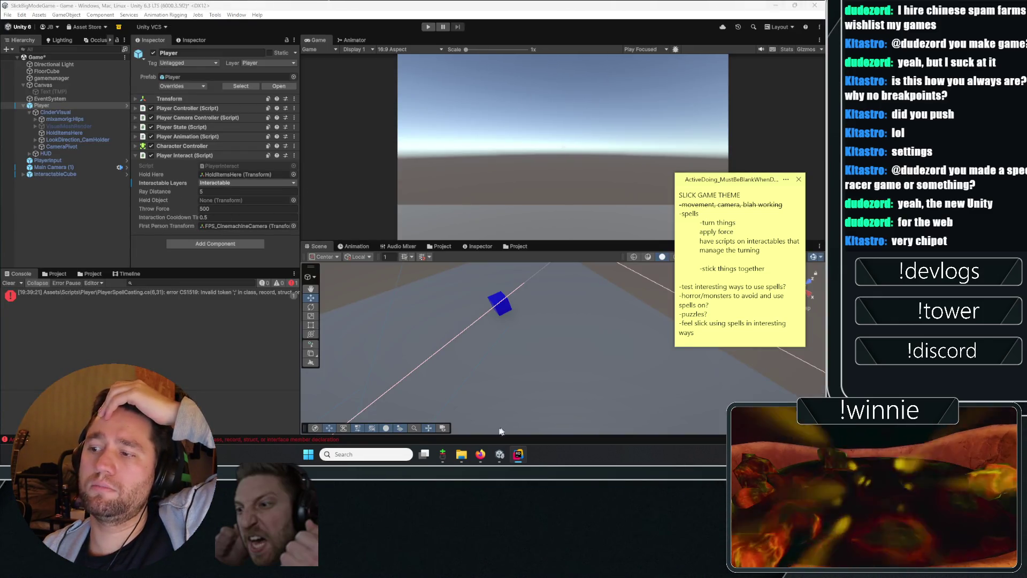
{"action": "left_click", "coordinate": [514, 451]}
{"action": "key", "text": "ctrl+Tab"}
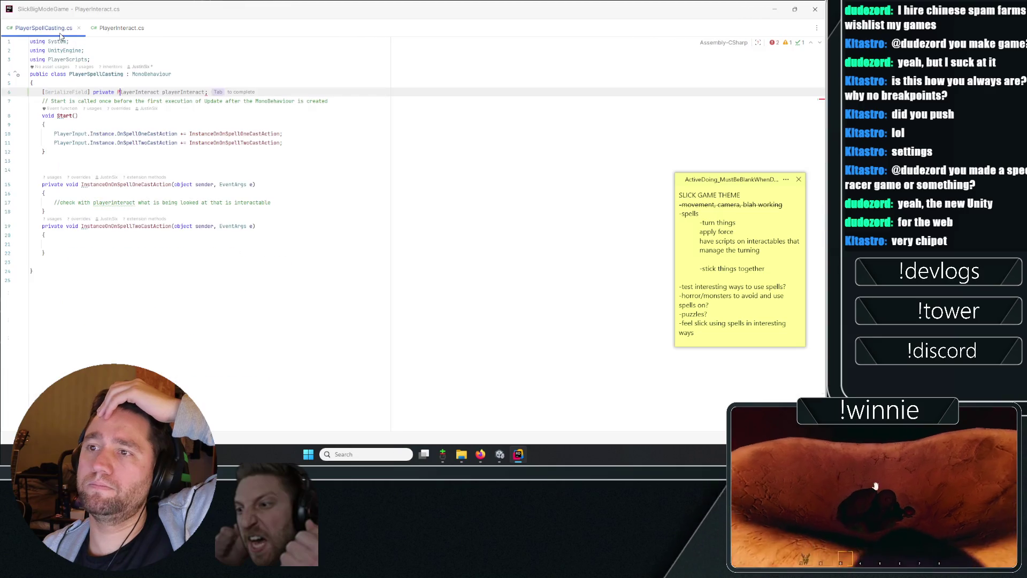
- Type the IInteractable selectedMagicalInteractable field declaration after private on line 6
{"action": "key", "text": "Escape"}
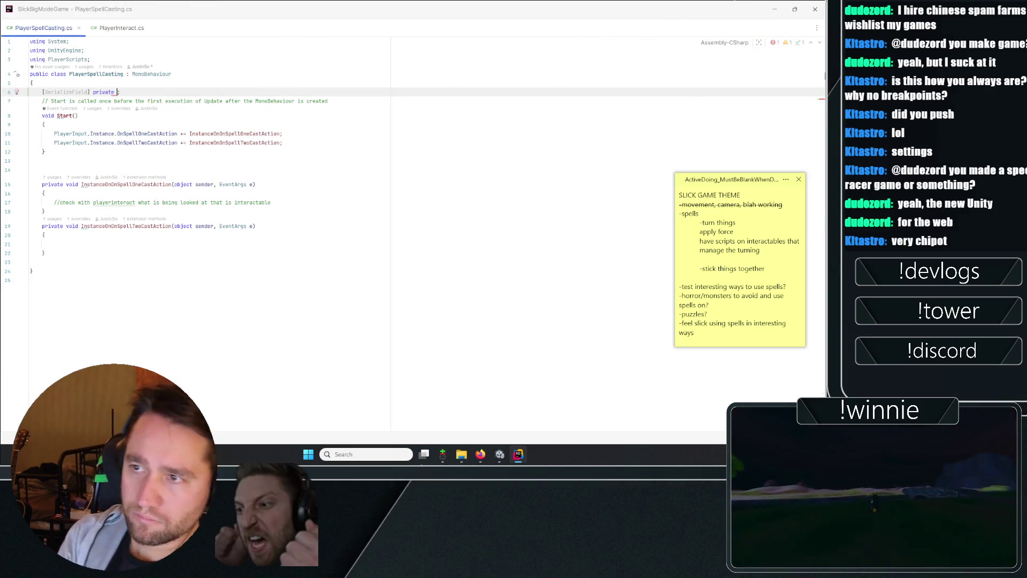
{"action": "type", "text": "IInteractable interactabl"}
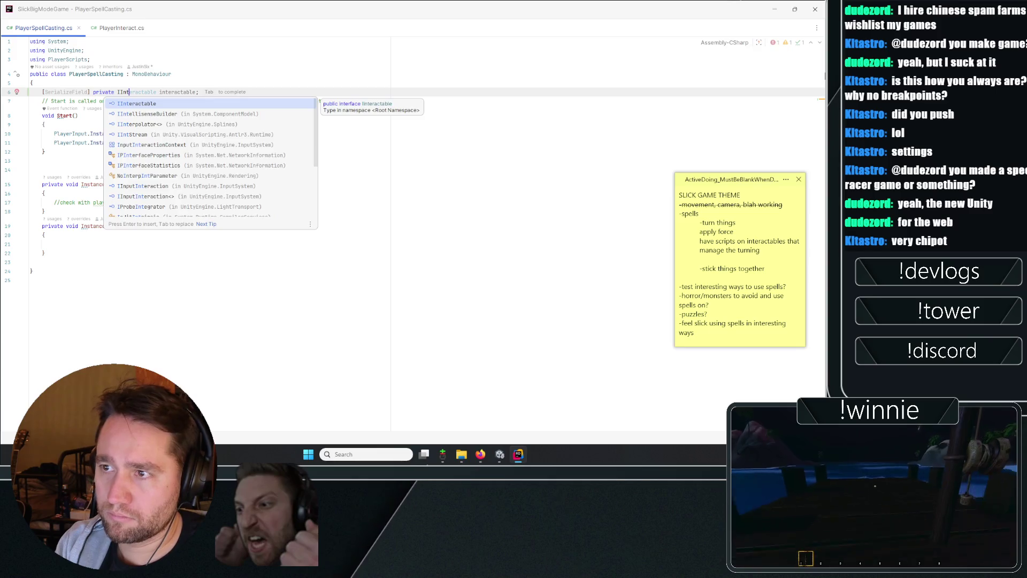
{"action": "type", "text": "e"}
{"action": "key", "text": "ctrl+Left"}
{"action": "type", "text": "selected"}
{"action": "key", "text": "Delete"}
{"action": "type", "text": "I"}
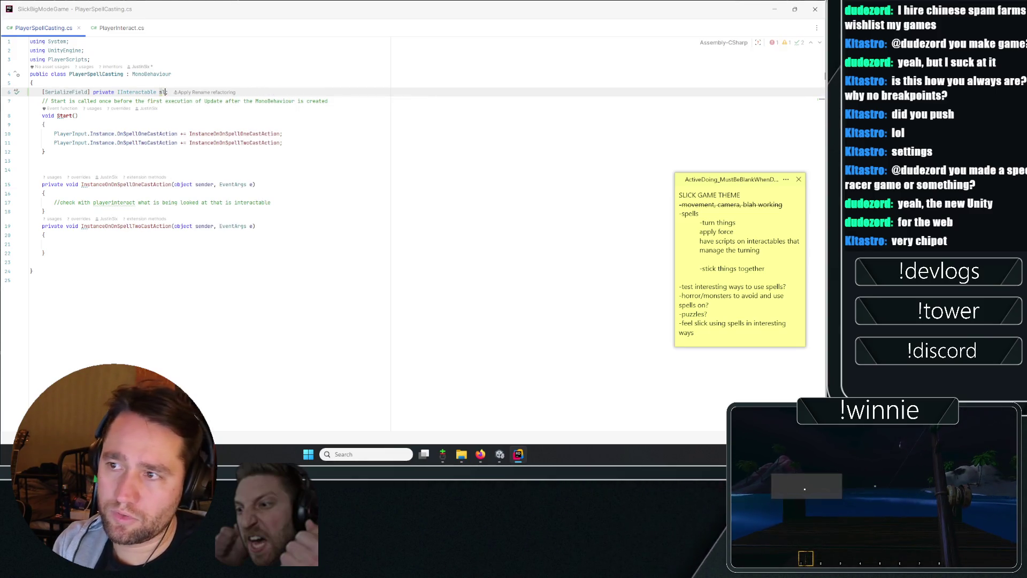
{"action": "key", "text": "shift+Right"}
{"action": "key", "text": "shift+Right"}
{"action": "key", "text": "shift+Right"}
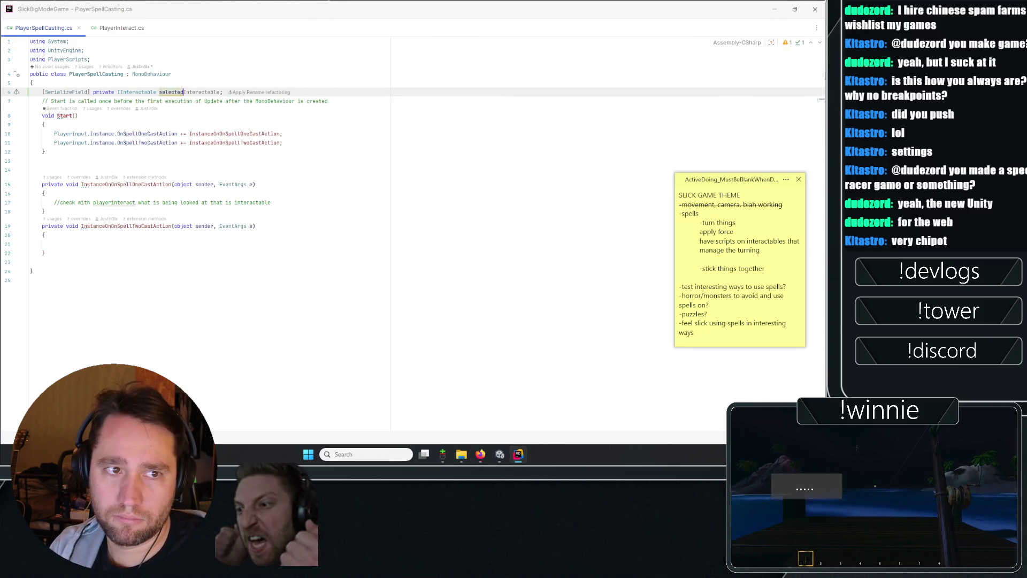
{"action": "key", "text": "ctrl+Delete"}
{"action": "type", "text": "ItMagicalI"}
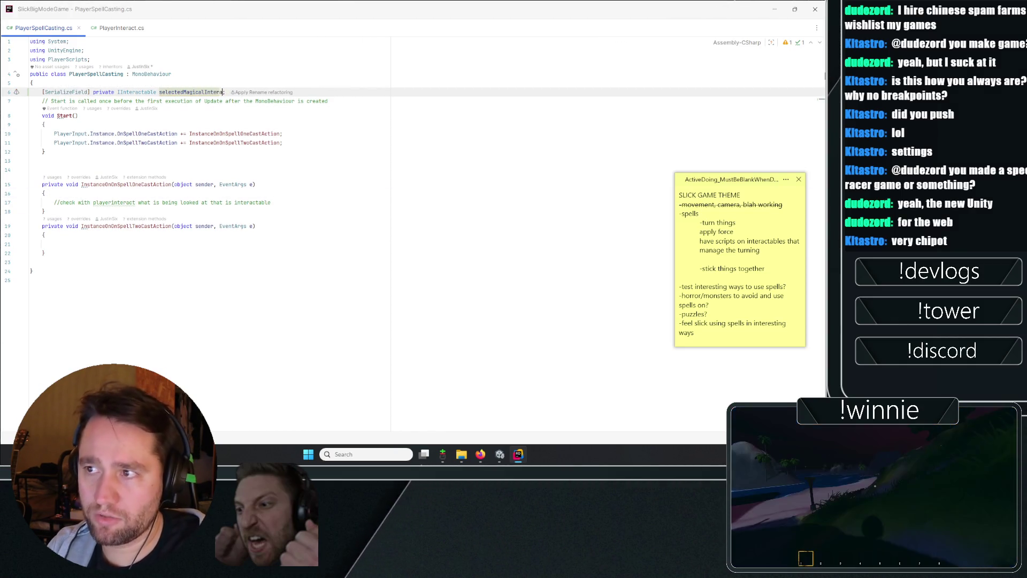
- Confirm the field name and open MagicalInteractions.cs via Go to File
{"action": "left_click", "coordinate": [439, 150]}
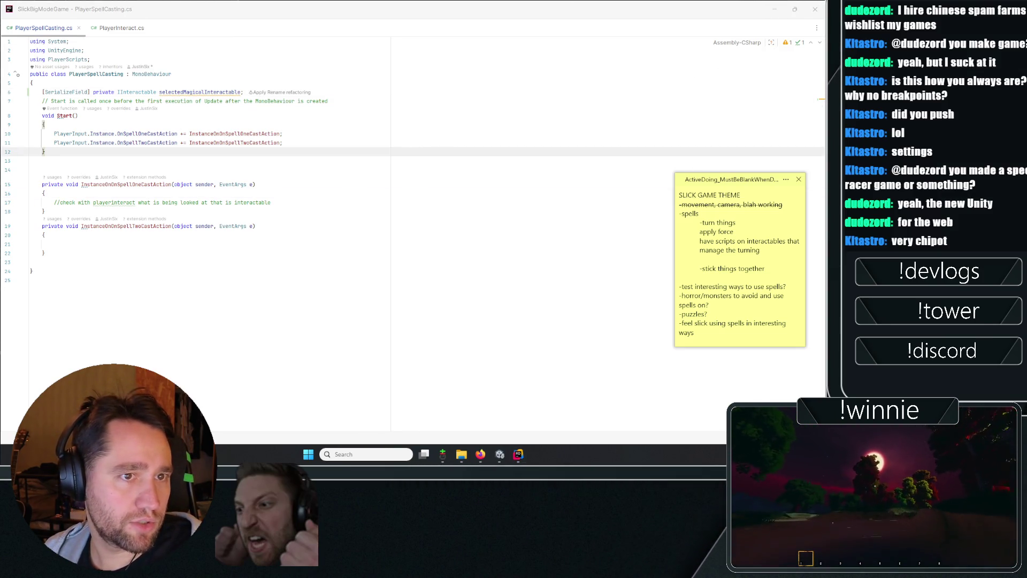
{"action": "key", "text": "ctrl+e"}
{"action": "key", "text": "Return"}
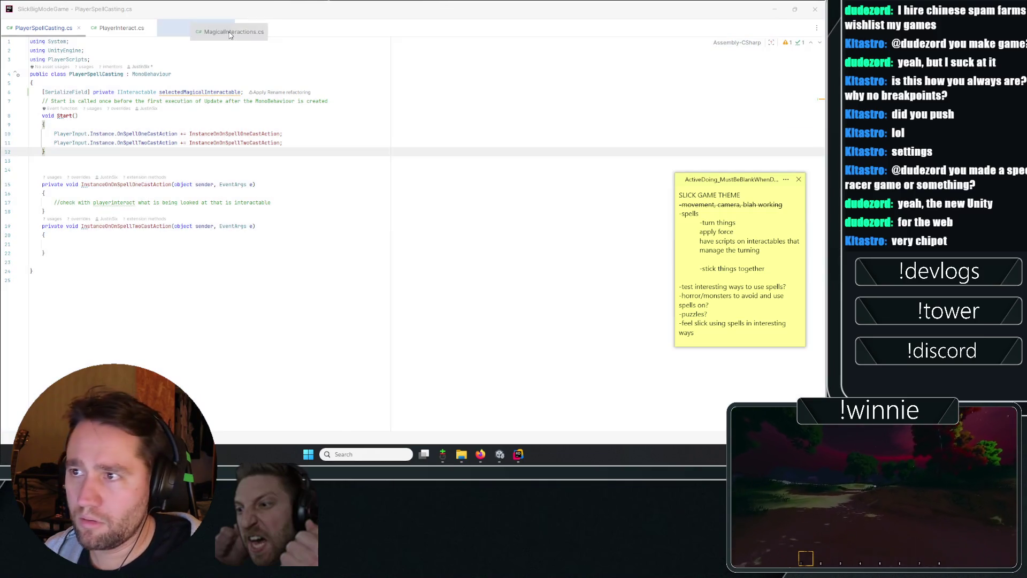
- Append ', IInteractable' after MonoBehaviour in MagicalInteractions' class declaration and close its tab
{"action": "left_click", "coordinate": [180, 71]}
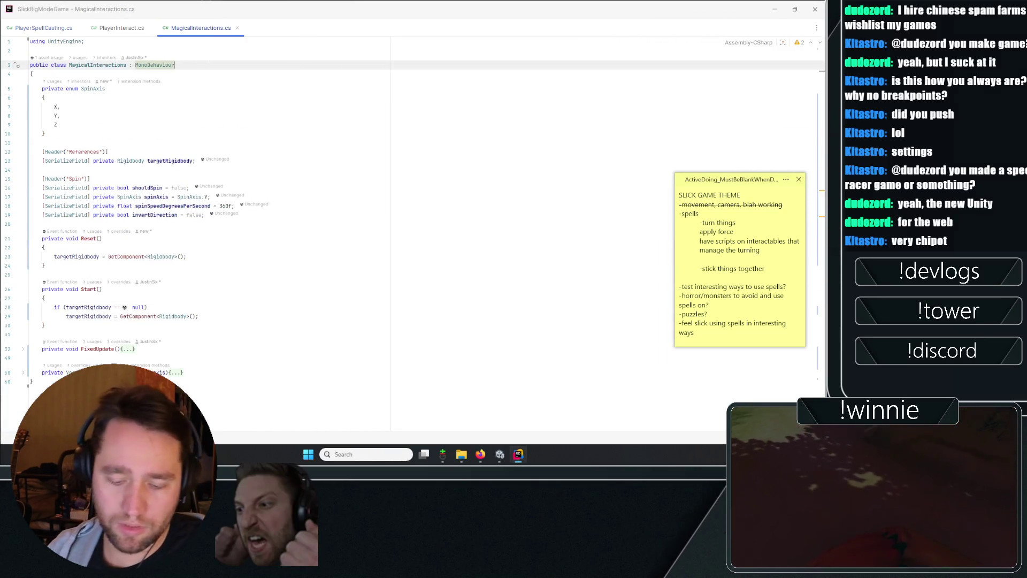
{"action": "type", "text": ", I"}
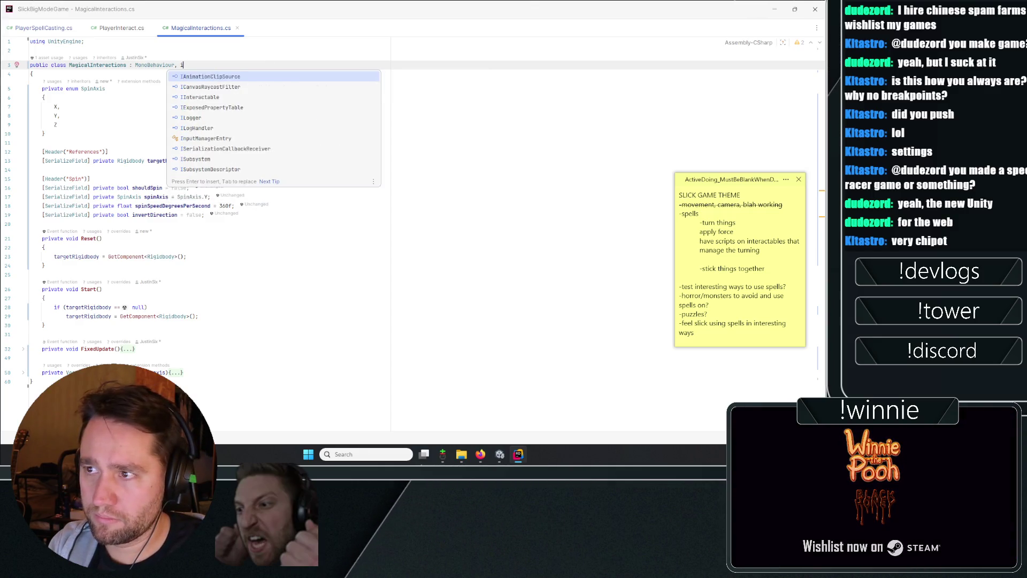
{"action": "type", "text": "Interactable"}
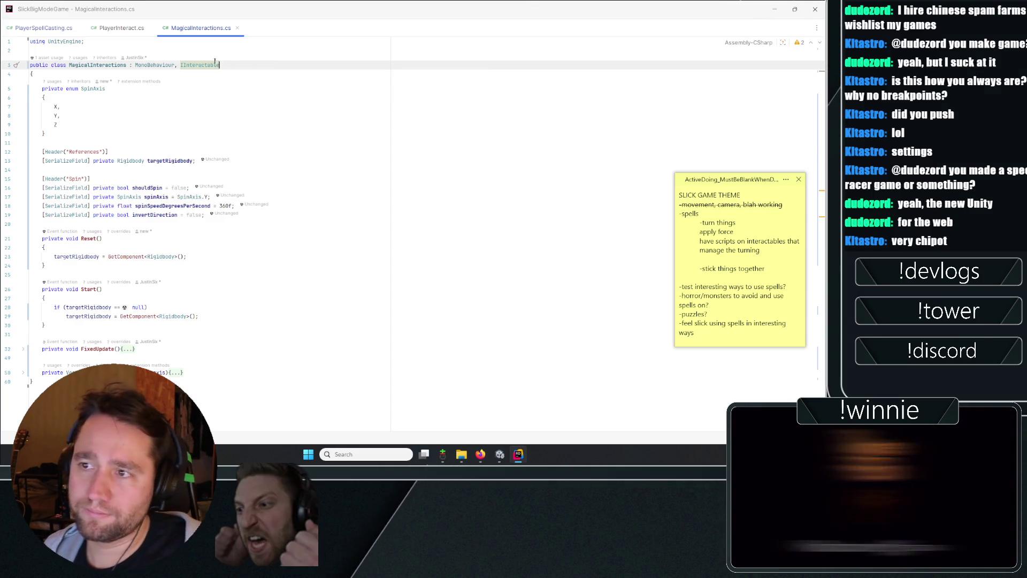
{"action": "left_click", "coordinate": [276, 70]}
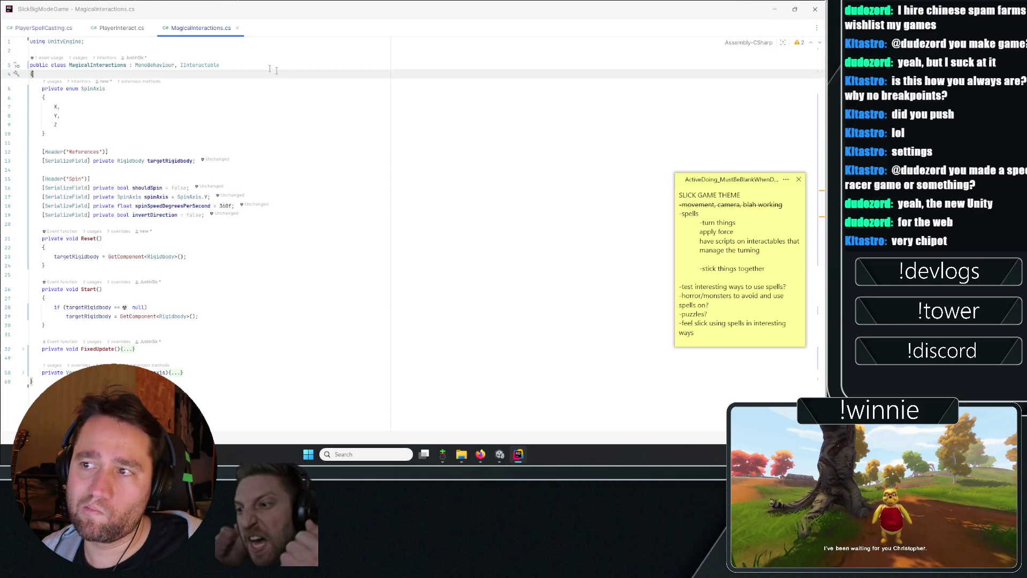
{"action": "left_click", "coordinate": [246, 63]}
{"action": "left_click", "coordinate": [237, 28]}
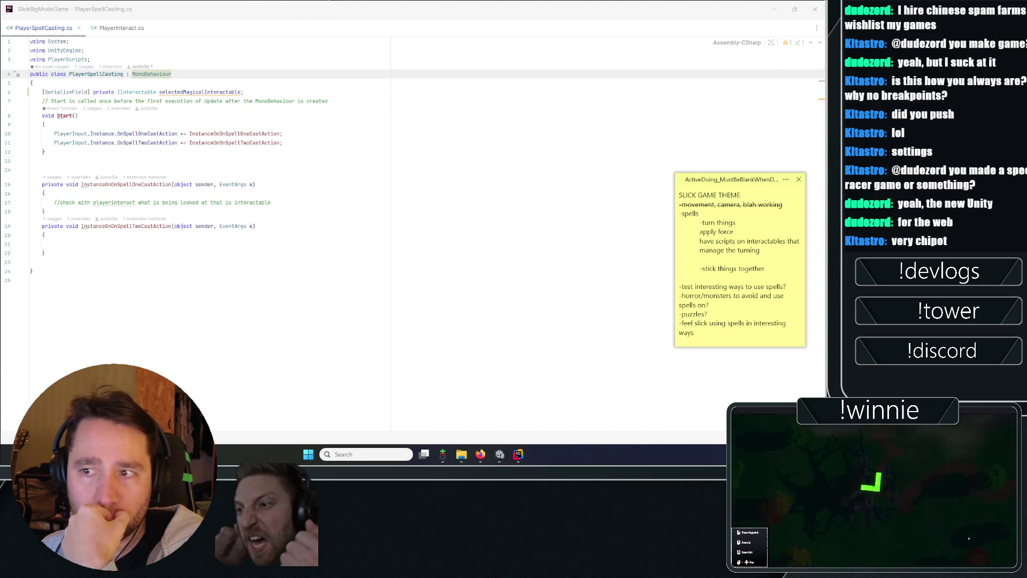
- Review PlayerSpellCasting's new field and spell-two handler, then switch to PlayerInteract.cs
{"action": "left_click", "coordinate": [45, 124]}
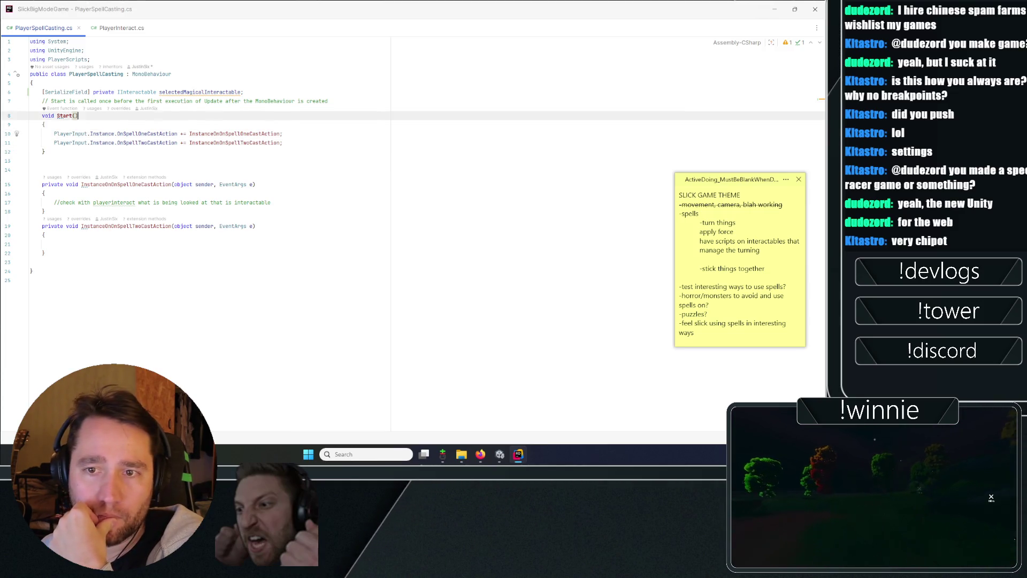
{"action": "left_click", "coordinate": [374, 95]}
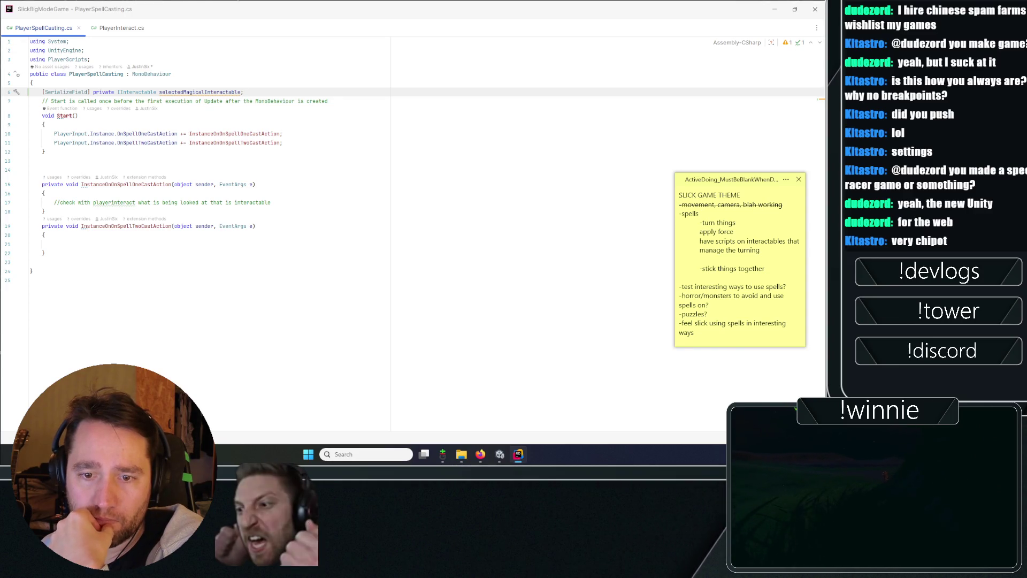
{"action": "left_click", "coordinate": [149, 283]}
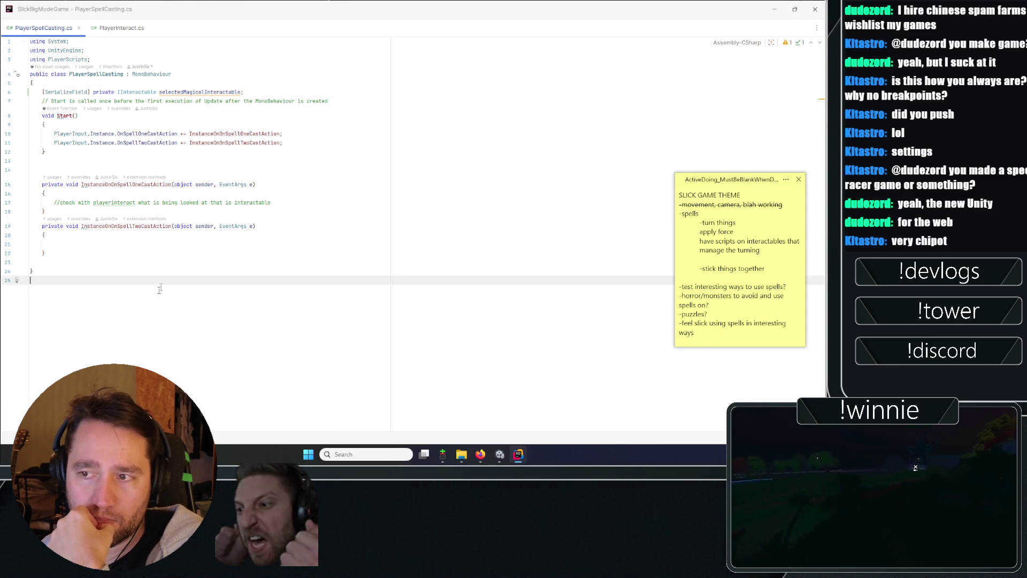
{"action": "left_click", "coordinate": [150, 253]}
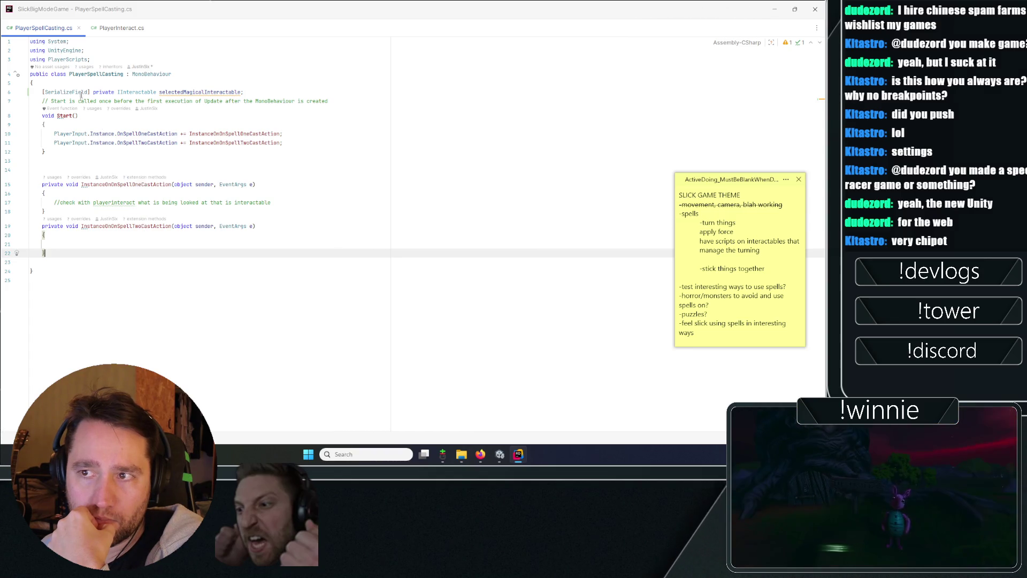
{"action": "key", "text": "ctrl+Tab"}
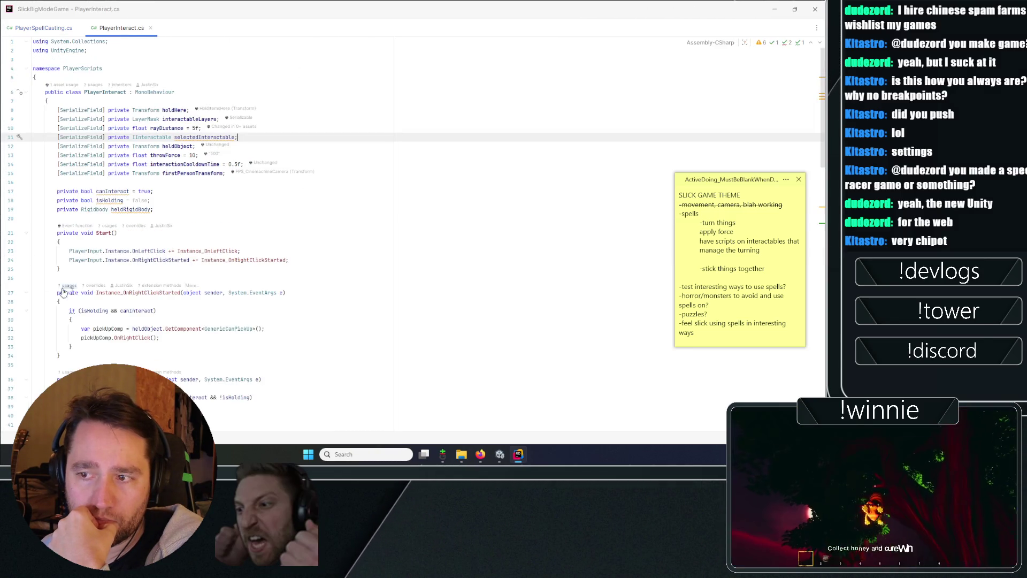
- Browse PlayerInteract's selectedInteractable uses and add a blank line after Update's assignment
{"action": "scroll", "coordinate": [159, 166], "scroll_direction": "down", "scroll_amount": 9}
{"action": "left_click", "coordinate": [107, 154]}
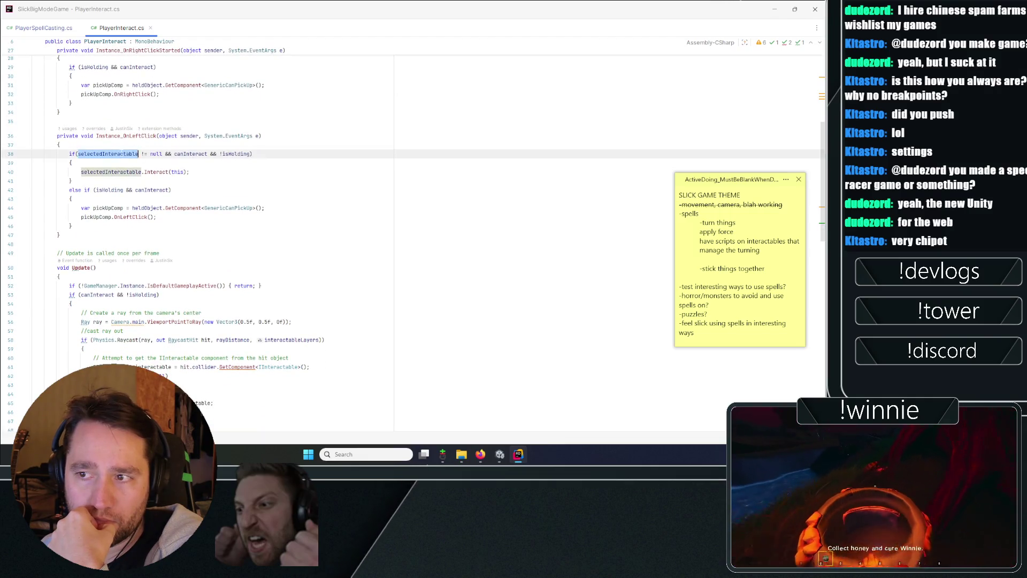
{"action": "scroll", "coordinate": [198, 236], "scroll_direction": "up", "scroll_amount": 9}
{"action": "scroll", "coordinate": [198, 235], "scroll_direction": "down", "scroll_amount": 6}
{"action": "scroll", "coordinate": [321, 240], "scroll_direction": "down", "scroll_amount": 10}
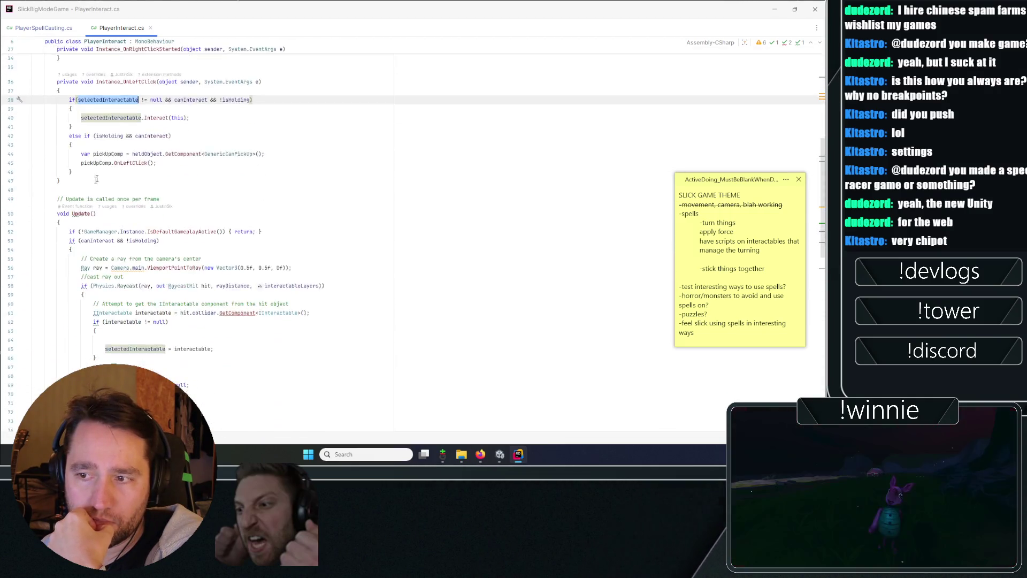
{"action": "left_click", "coordinate": [321, 214]}
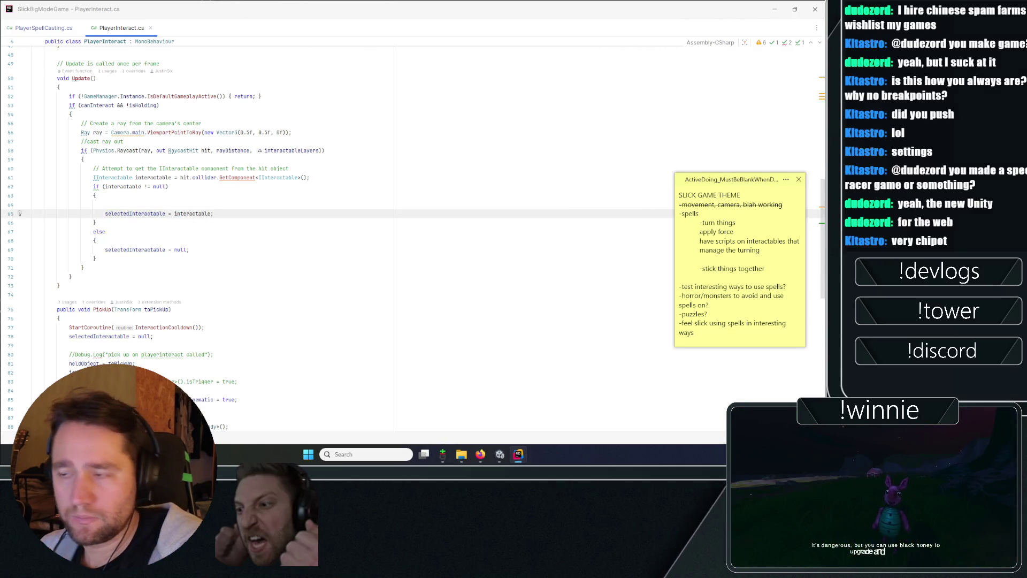
{"action": "key", "text": "Return"}
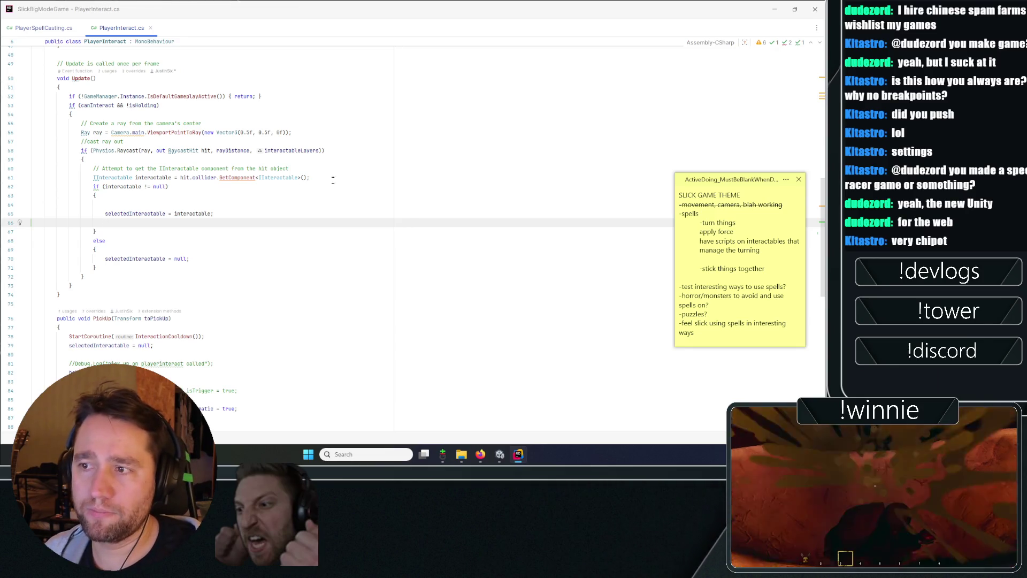
- Insert a blank line right after the GetComponent<IInteractable> lookup on line 61
{"action": "left_click", "coordinate": [11, 177]}
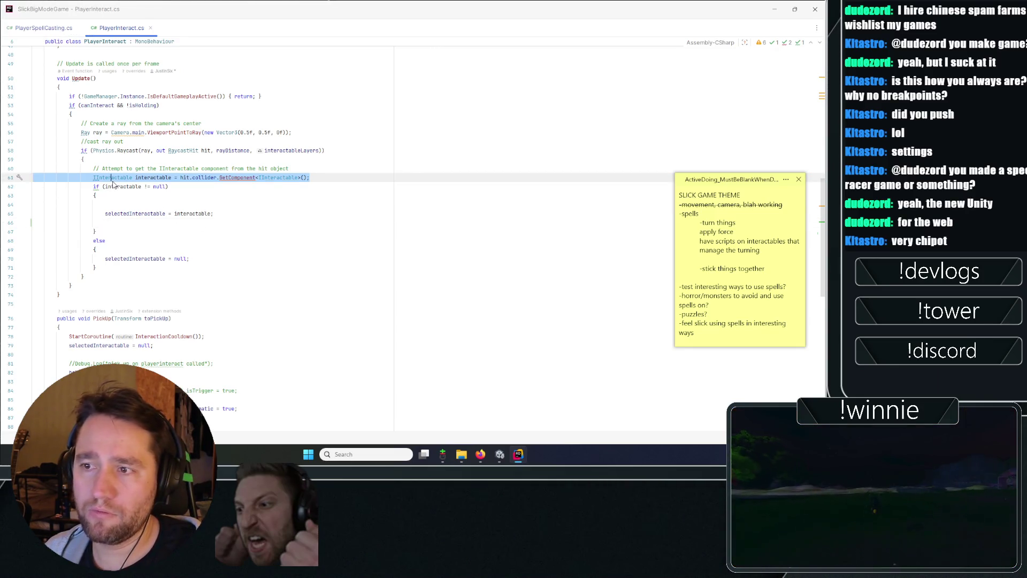
{"action": "left_click_drag", "start_coordinate": [222, 255], "coordinate": [310, 177]}
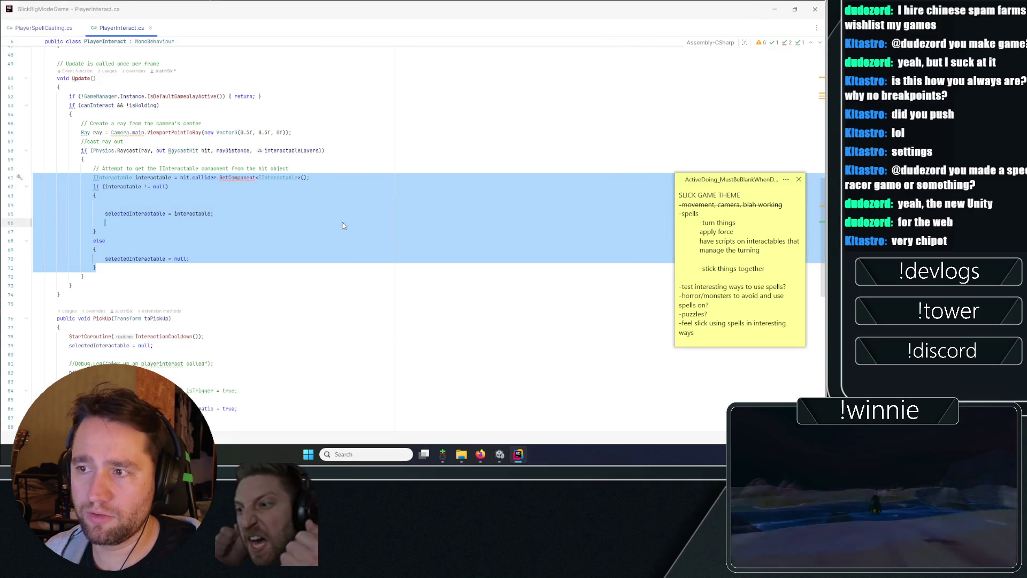
{"action": "left_click", "coordinate": [309, 177]}
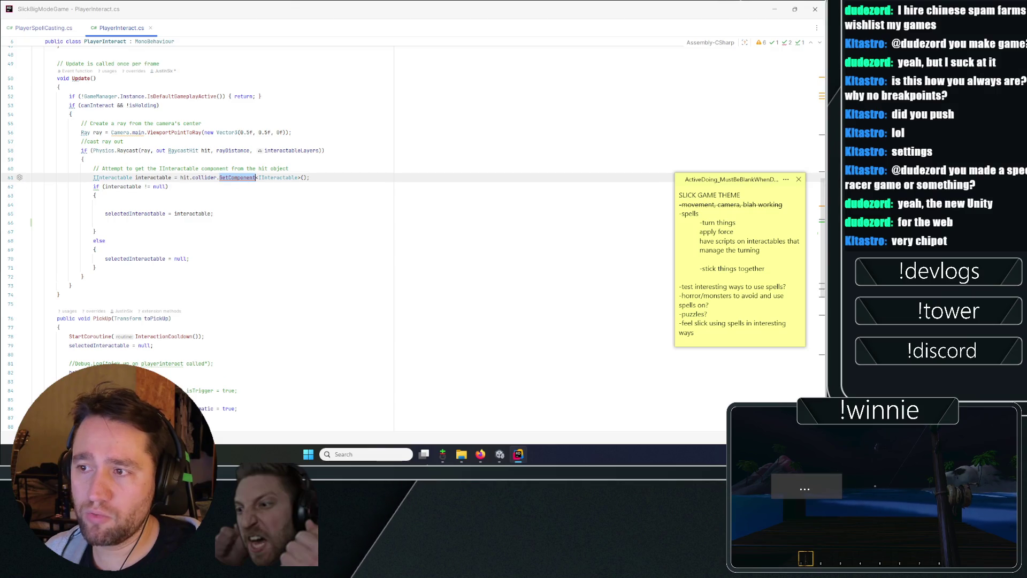
{"action": "key", "text": "Up"}
{"action": "key", "text": "Up"}
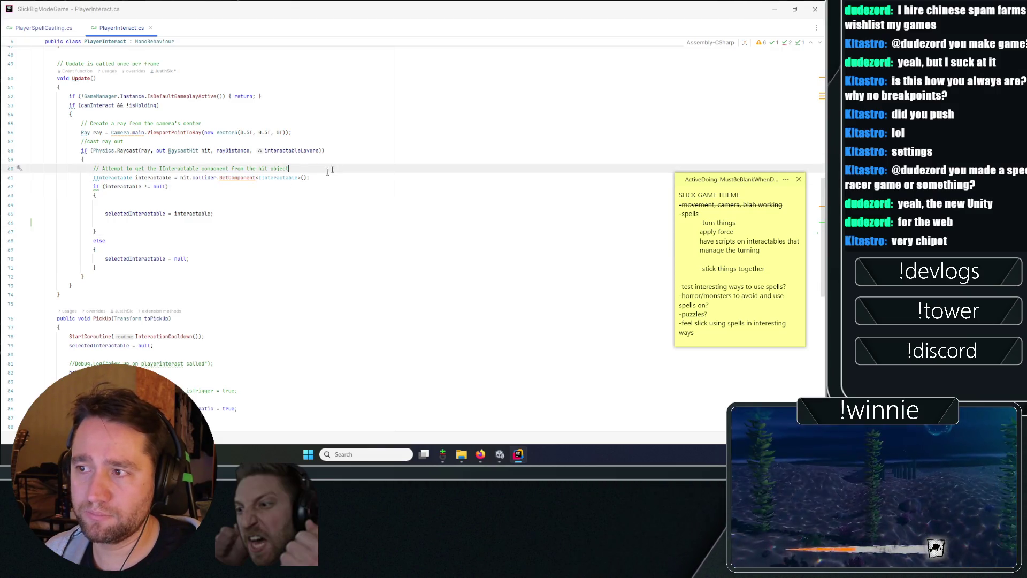
{"action": "left_click", "coordinate": [30, 28]}
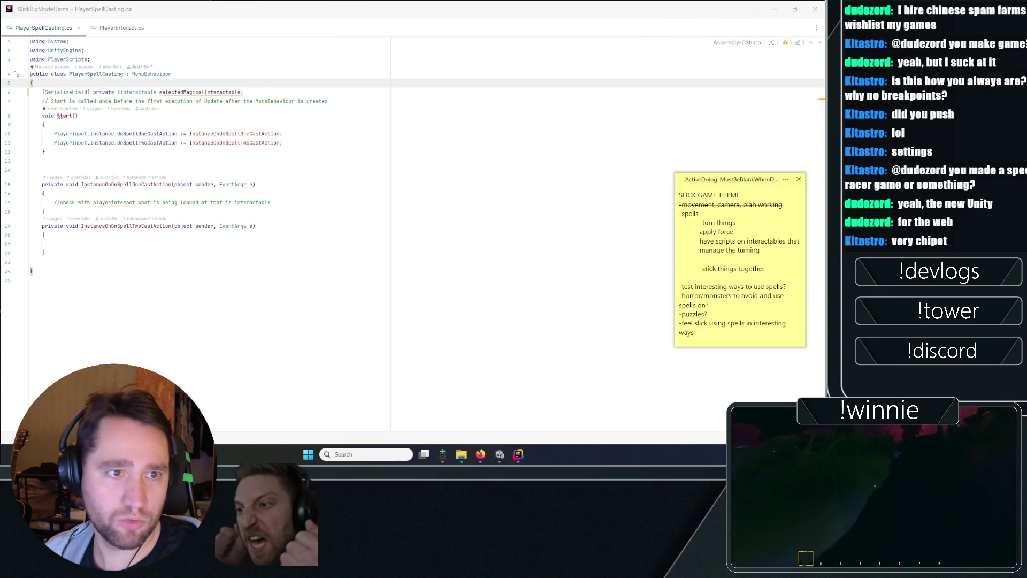
{"action": "left_click", "coordinate": [97, 32]}
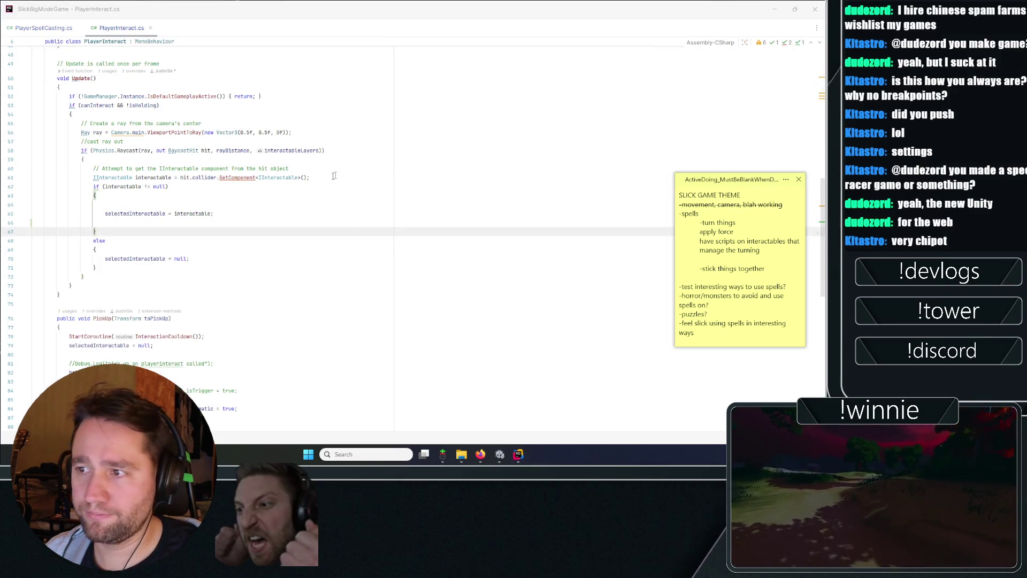
{"action": "left_click", "coordinate": [310, 177]}
{"action": "key", "text": "Return"}
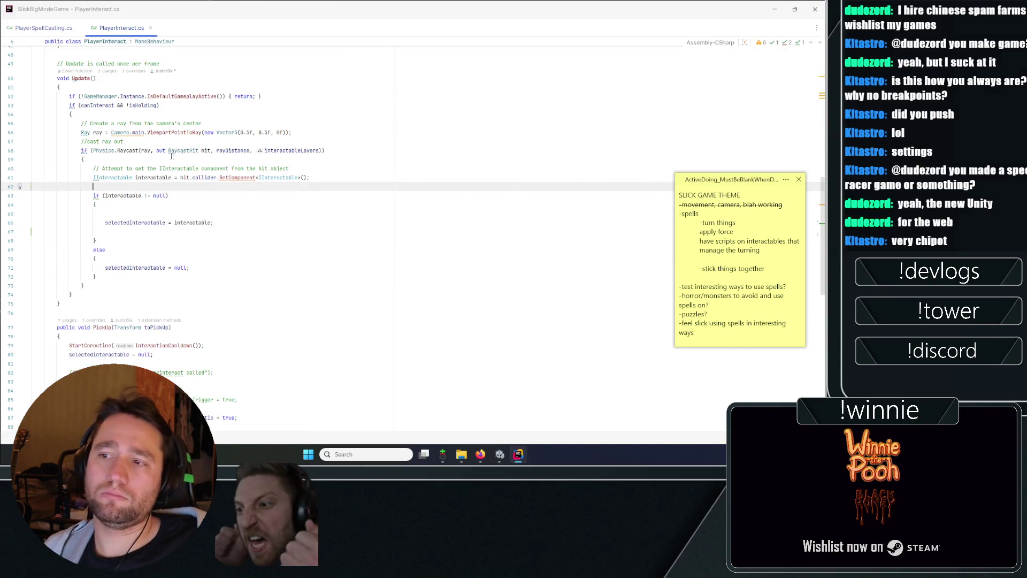
- Declare MagicalInteractions magicalInteractable = hit.collider.GetComponent<MagicalInteractions>(); after the IInteractable lookup
{"action": "type", "text": "MagicalInteractions"}
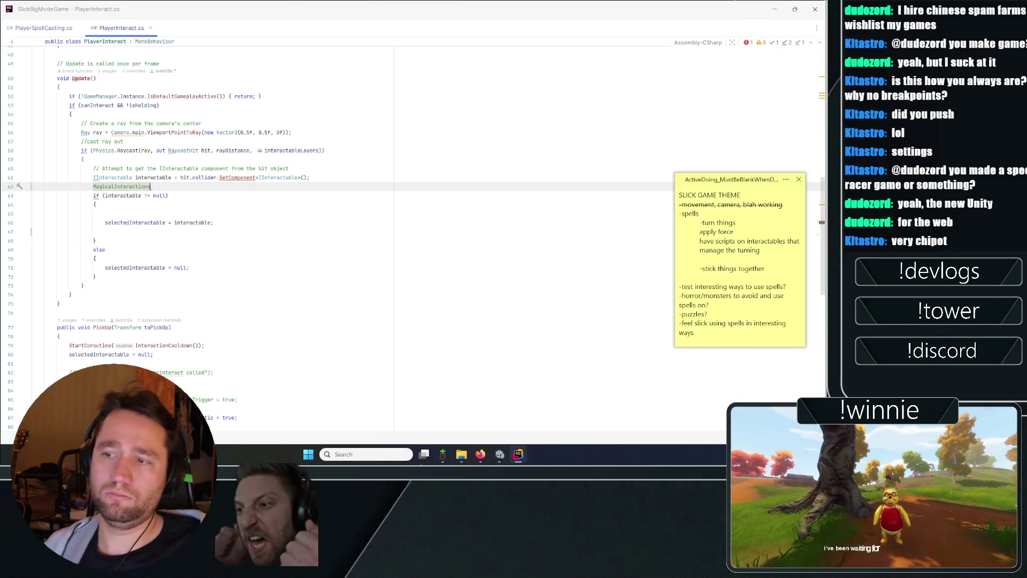
{"action": "type", "text": " magicalInteractable "}
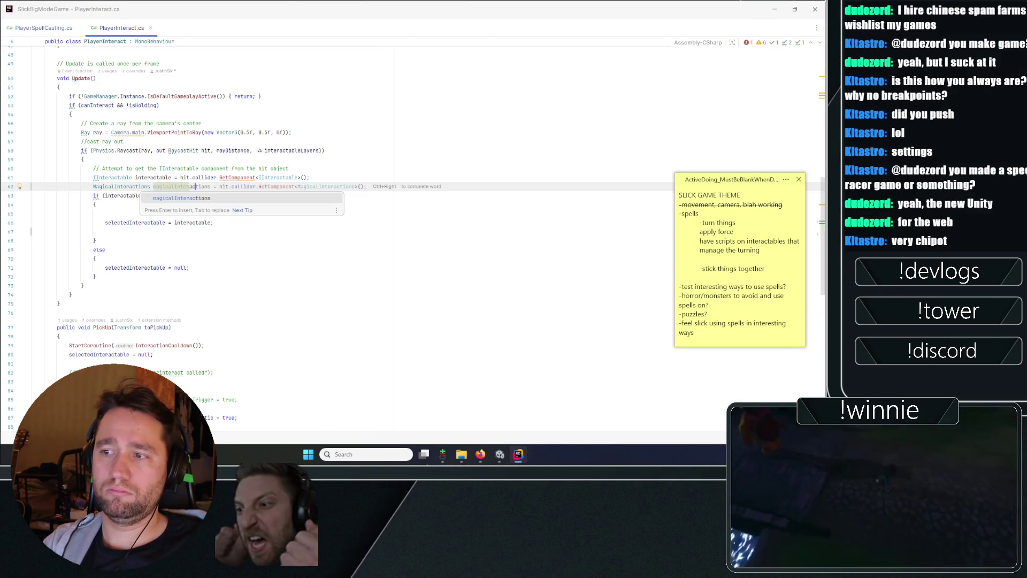
{"action": "type", "text": "="}
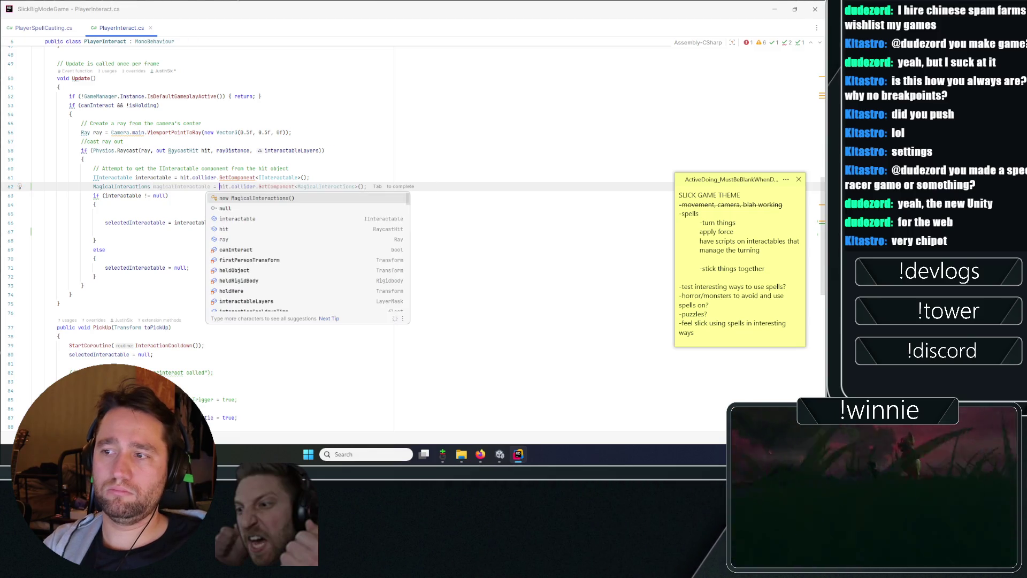
{"action": "key", "text": "Tab"}
{"action": "left_click", "coordinate": [382, 223]}
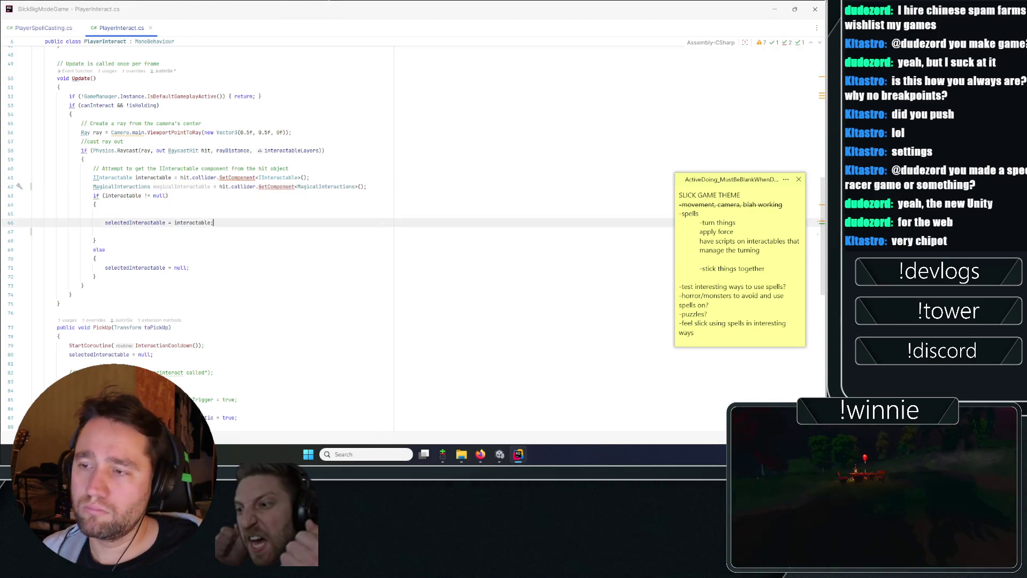
{"action": "double_click", "coordinate": [122, 195]}
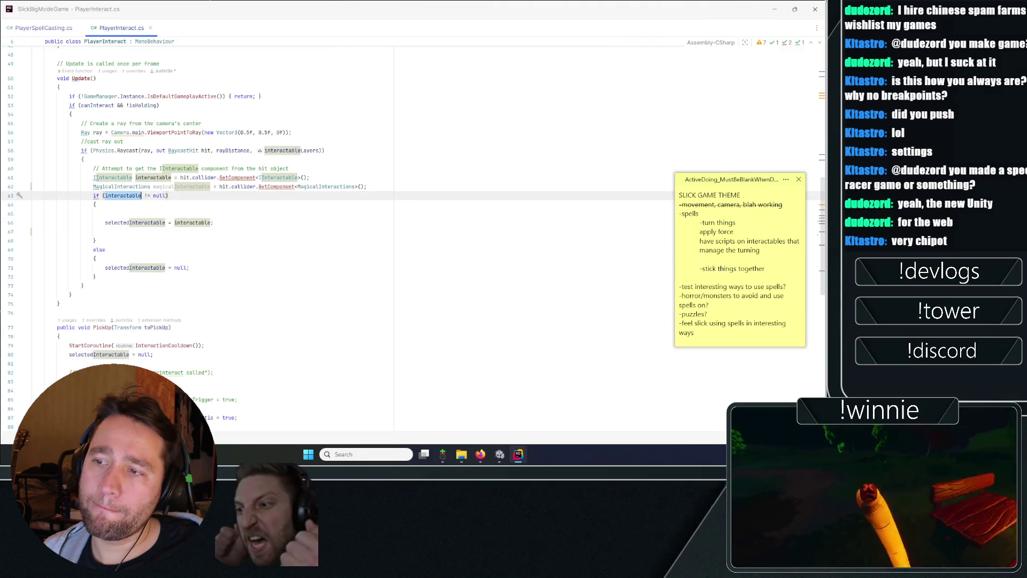
- Start an if statement after the else block, discard it, and move below Update
{"action": "left_click", "coordinate": [169, 277]}
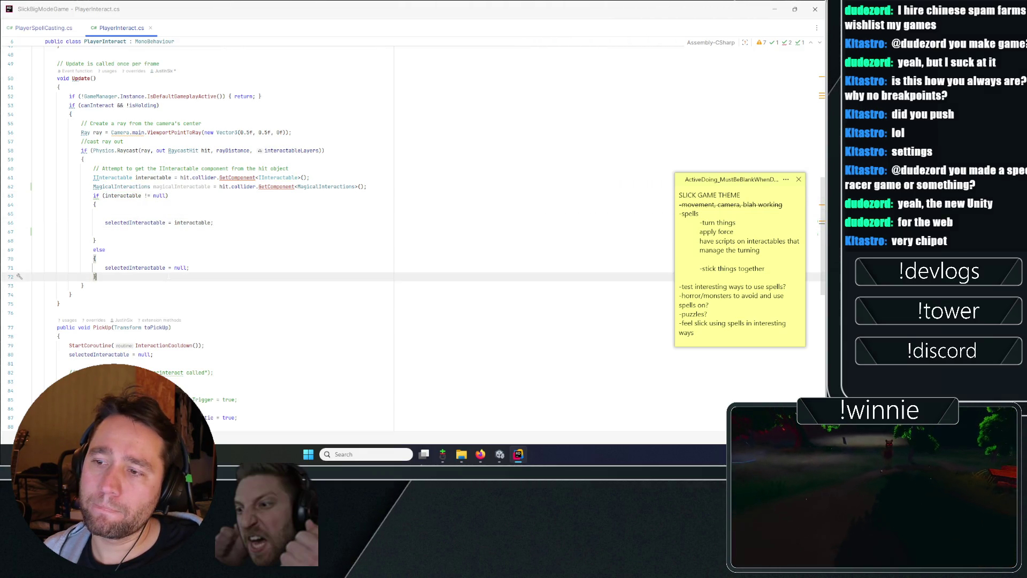
{"action": "key", "text": "Return"}
{"action": "type", "text": "if("}
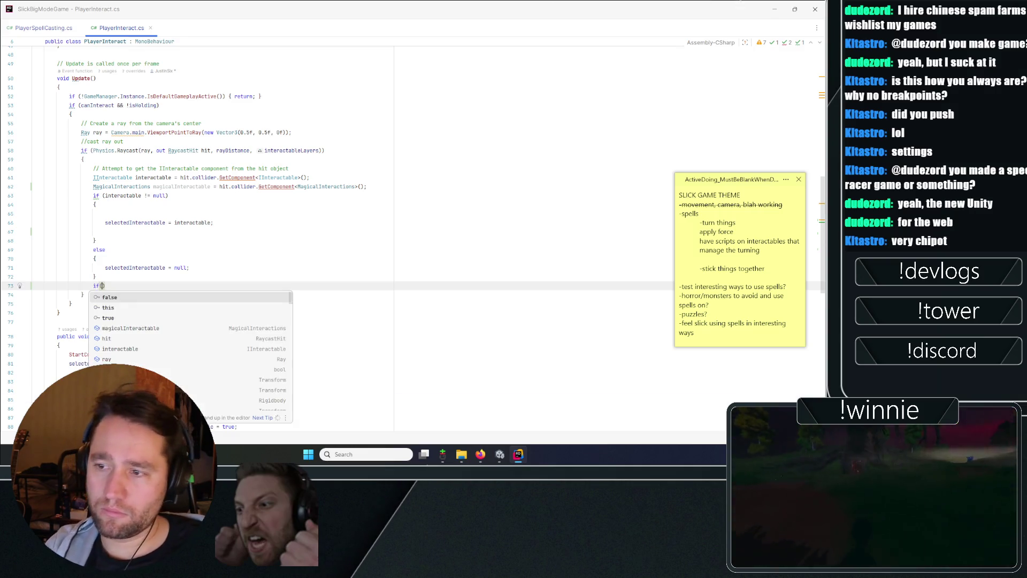
{"action": "key", "text": "BackSpace"}
{"action": "key", "text": "BackSpace"}
{"action": "key", "text": "BackSpace"}
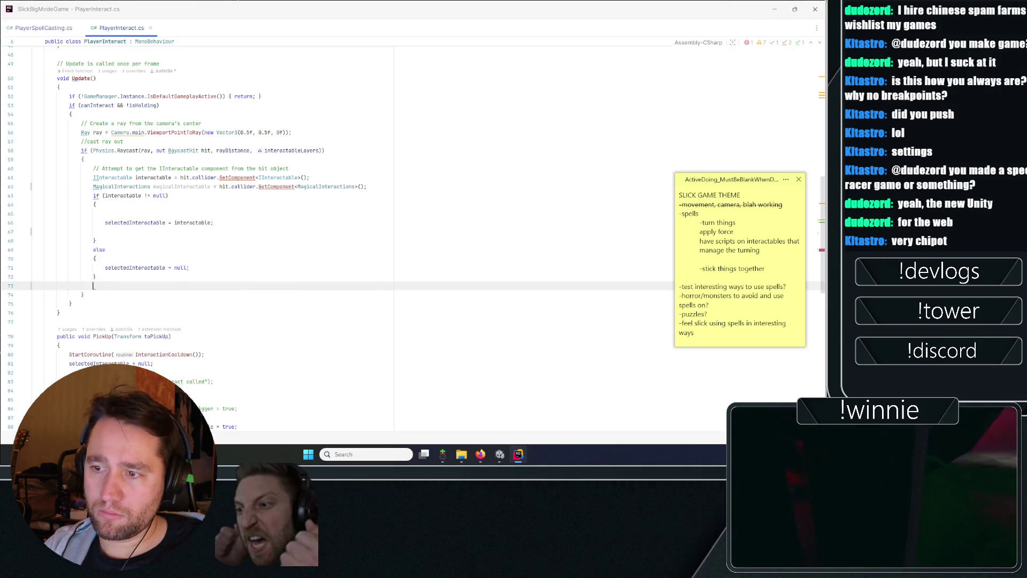
{"action": "key", "text": "BackSpace"}
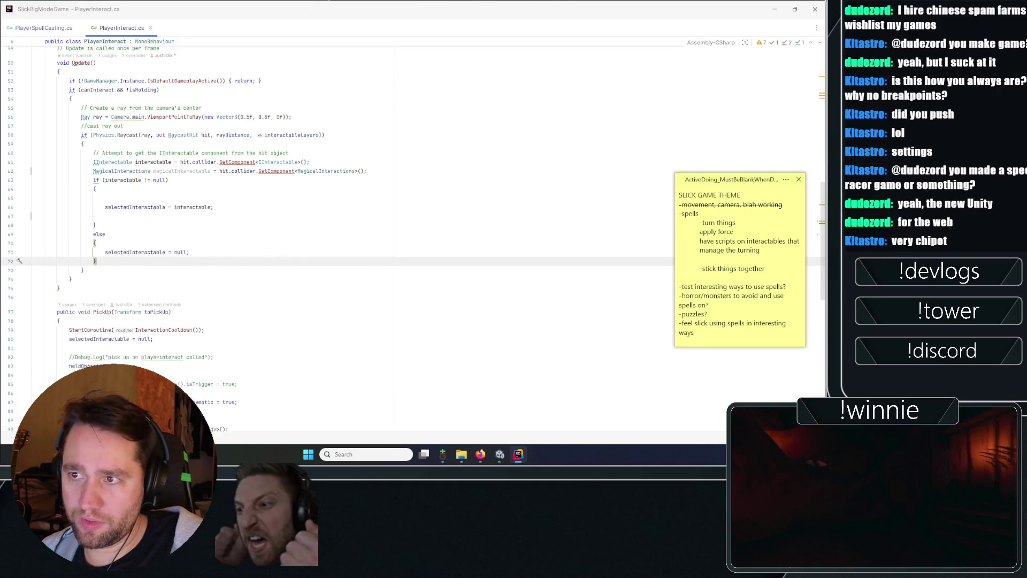
{"action": "scroll", "coordinate": [214, 241], "scroll_direction": "down", "scroll_amount": 3}
{"action": "key", "text": "Down"}
{"action": "key", "text": "Down"}
{"action": "key", "text": "Down"}
{"action": "scroll", "coordinate": [214, 240], "scroll_direction": "up", "scroll_amount": 4}
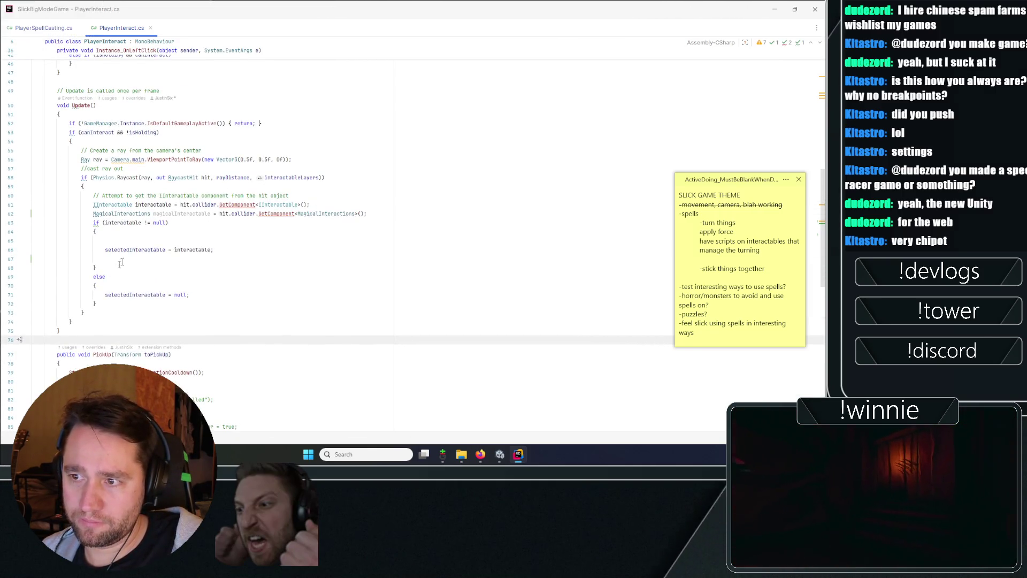
- Create an empty private void AssignMagicalInteractable() method below Update
{"action": "type", "text": "pin"}
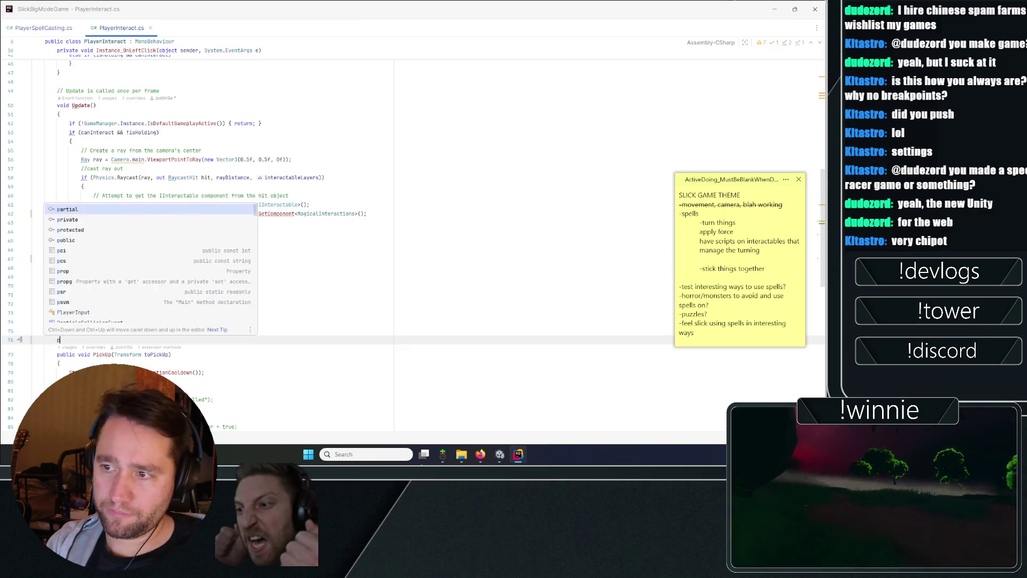
{"action": "key", "text": "BackSpace"}
{"action": "key", "text": "BackSpace"}
{"action": "key", "text": "BackSpace"}
{"action": "type", "text": "private voi"}
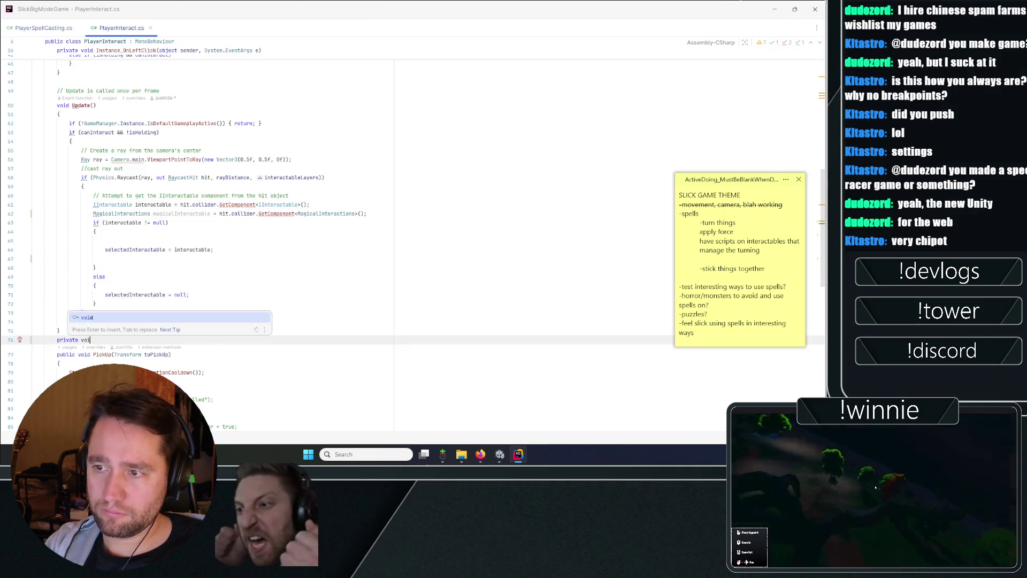
{"action": "type", "text": "d Assign"}
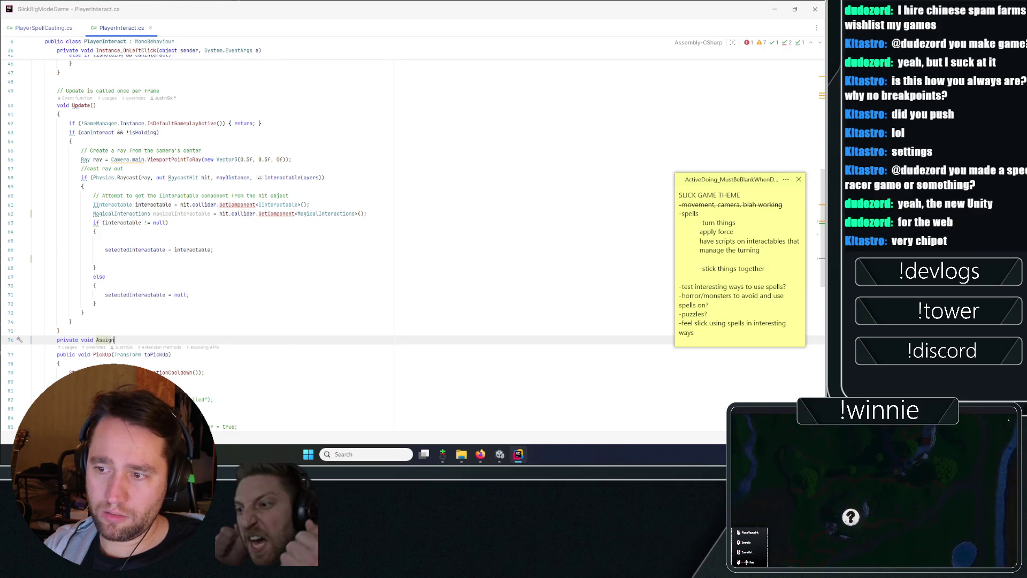
{"action": "type", "text": "MagicalInteractab"}
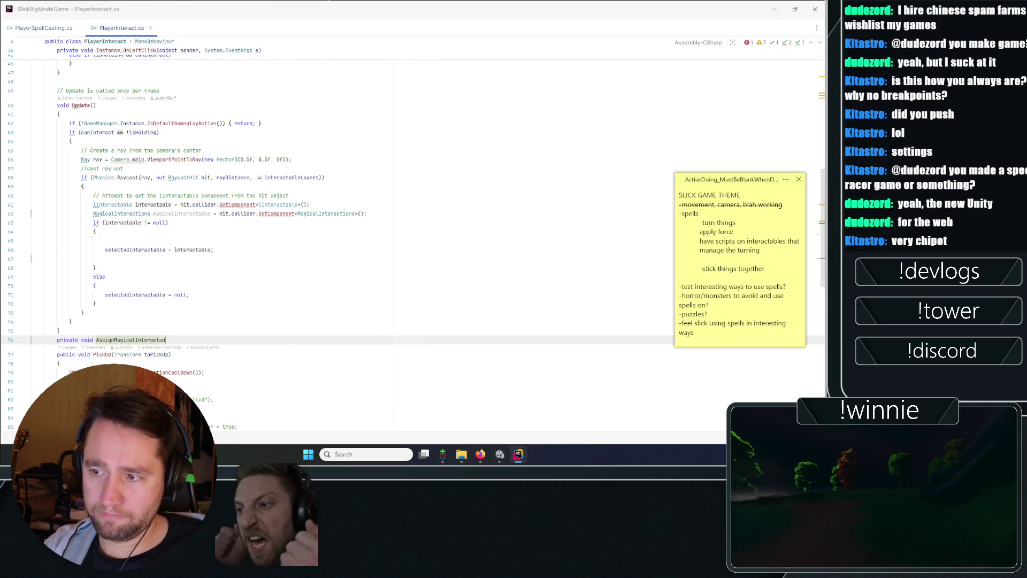
{"action": "type", "text": "le()"}
{"action": "key", "text": "ctrl+shift+Return"}
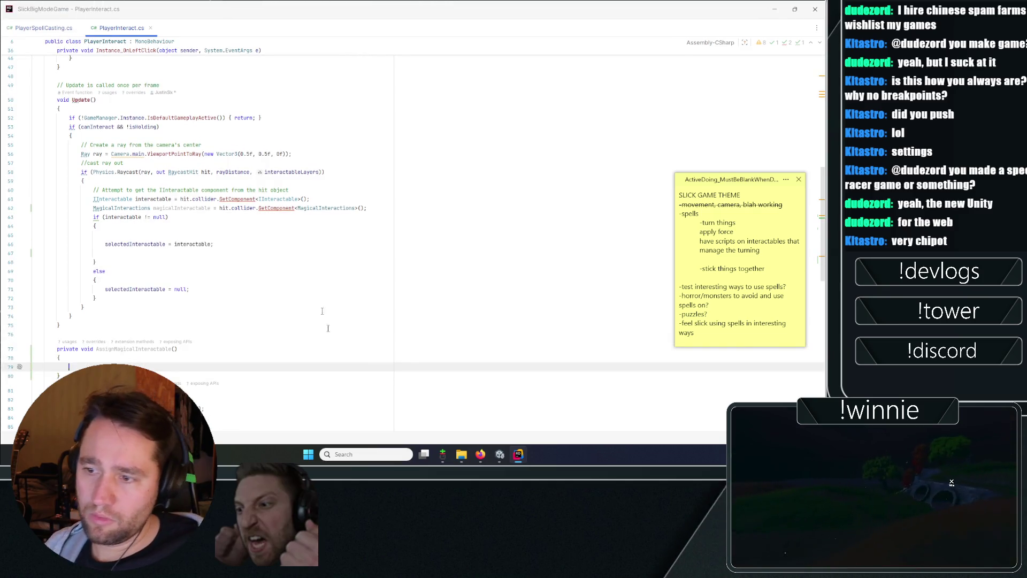
- Check the PlayerSpellCasting class name, then return to PlayerInteract's firstPersonTransform field
{"action": "left_click", "coordinate": [44, 28]}
{"action": "double_click", "coordinate": [97, 74]}
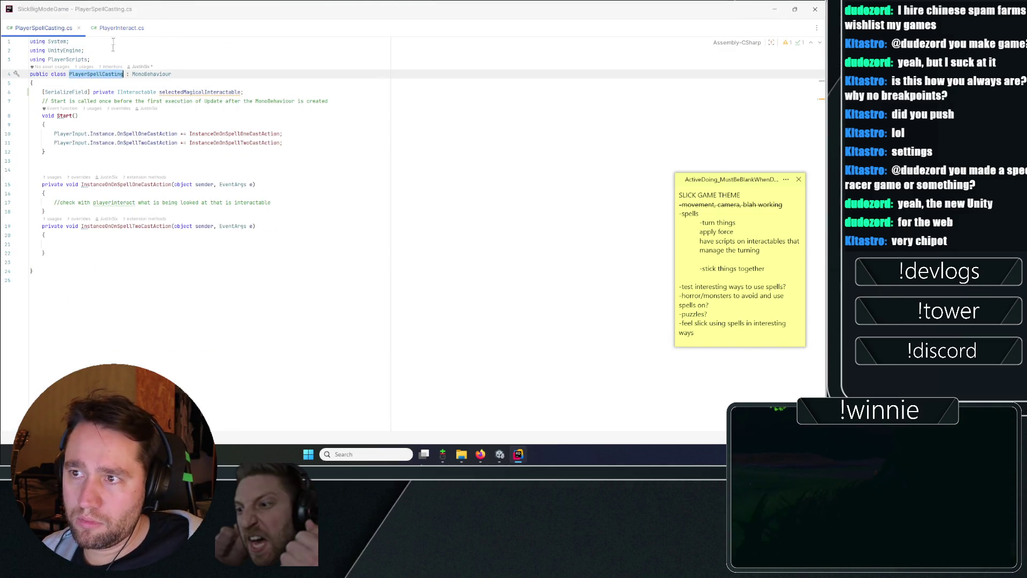
{"action": "left_click", "coordinate": [122, 28]}
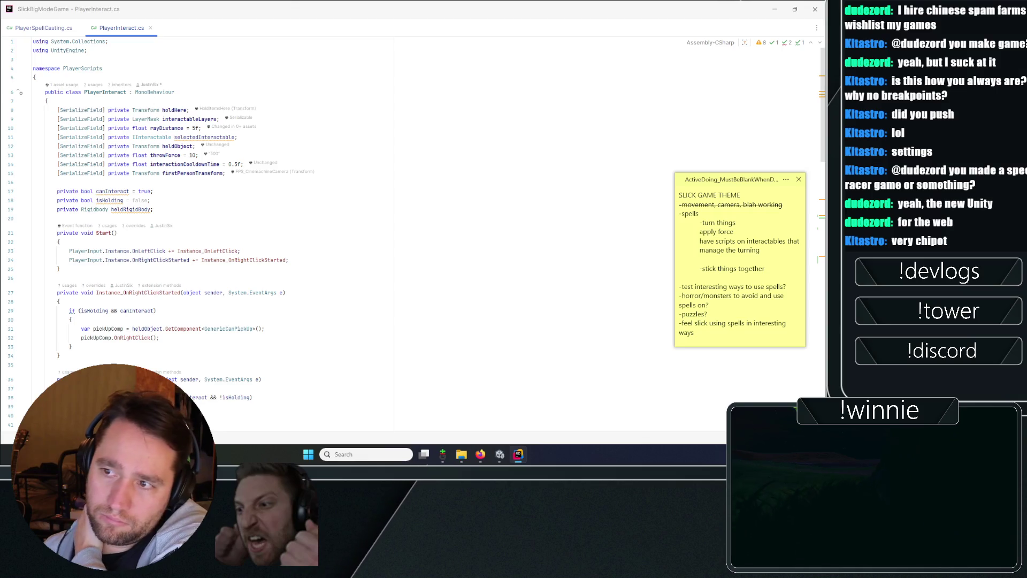
{"action": "left_click", "coordinate": [226, 173]}
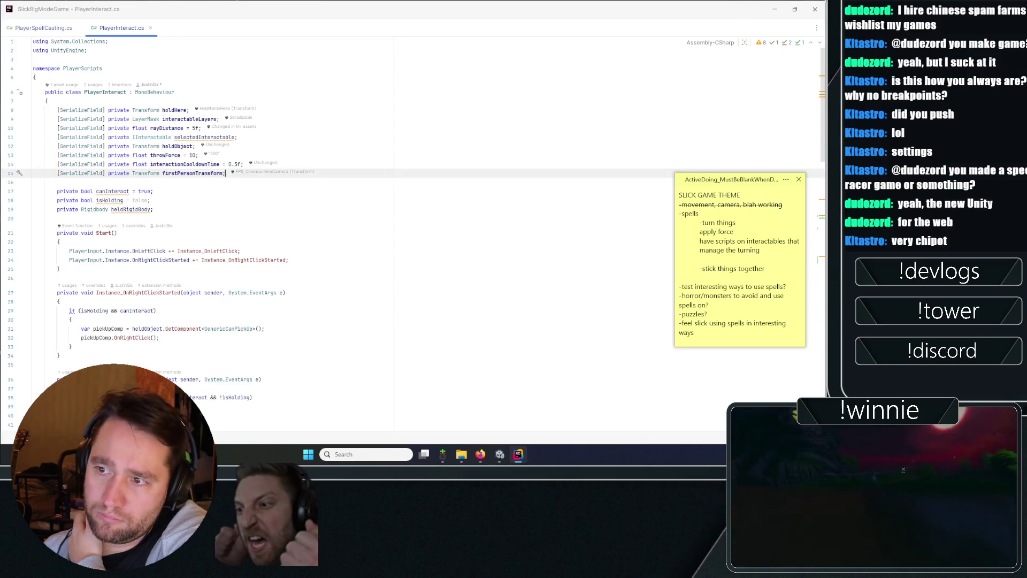
- Add [SerializeField] private PlayerSpellCasting playerSpellCasting; below firstPersonTransform
{"action": "key", "text": "Return"}
{"action": "type", "text": "[Seri"}
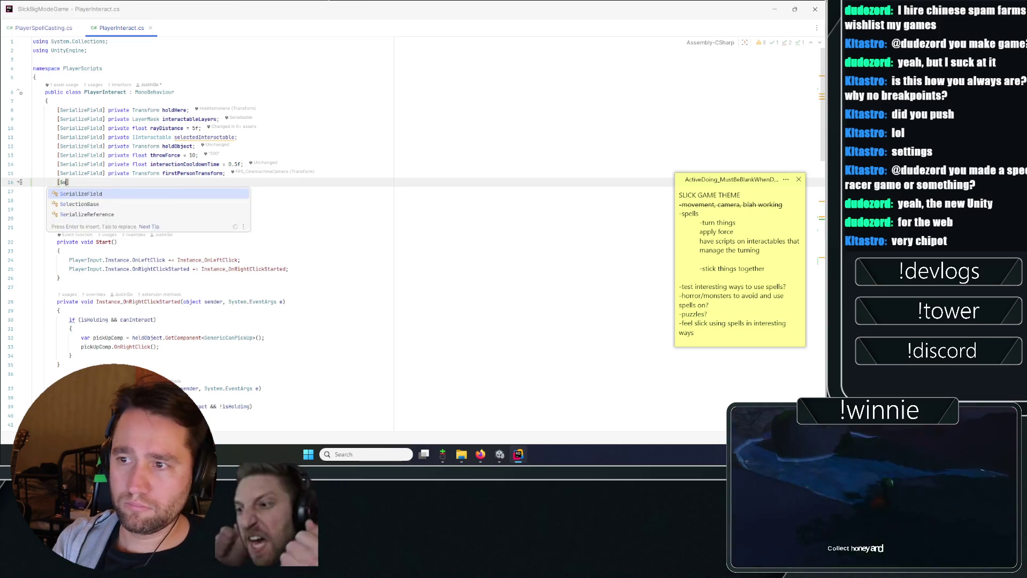
{"action": "key", "text": "Return"}
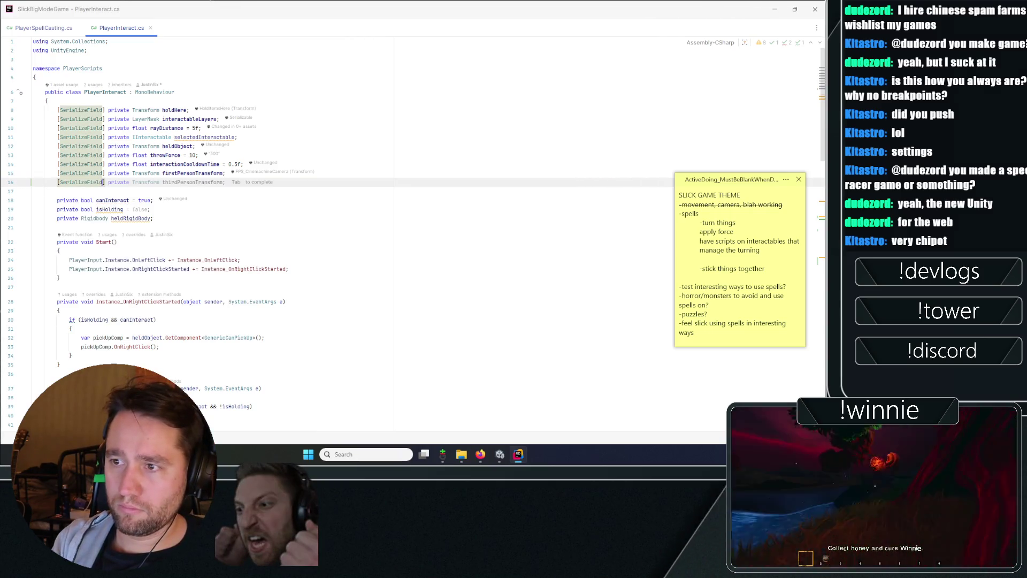
{"action": "type", "text": "private PlayerSpellCasting PlayerSpellCasting;"}
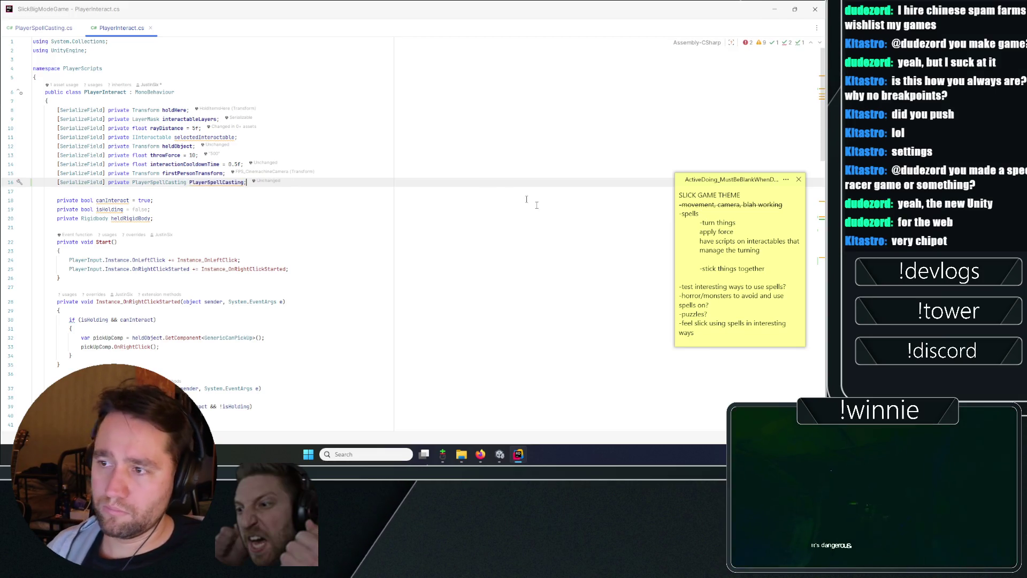
{"action": "double_click", "coordinate": [197, 182]}
{"action": "type", "text": "p"}
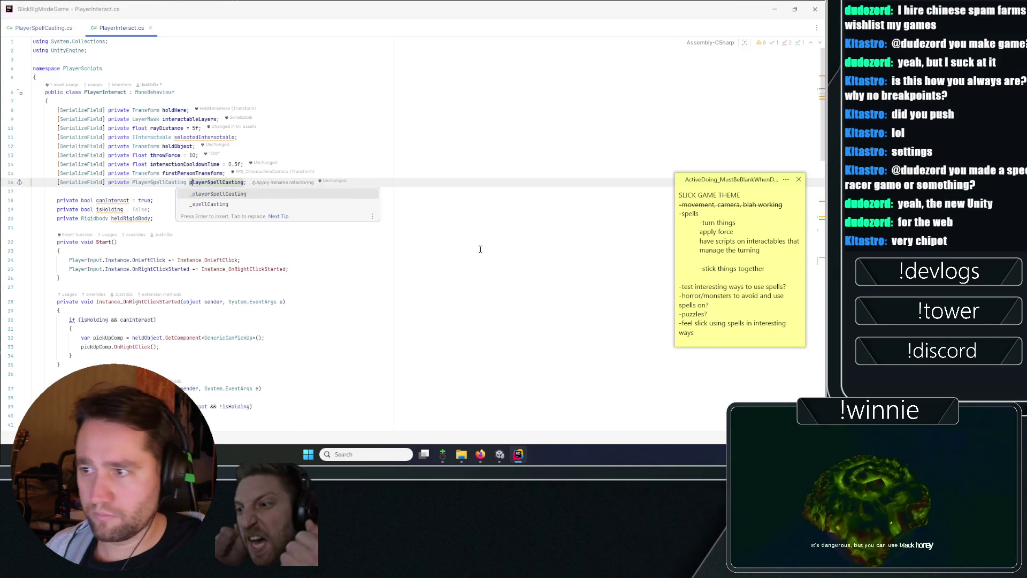
{"action": "key", "text": "Return"}
{"action": "left_click", "coordinate": [306, 149]}
{"action": "double_click", "coordinate": [217, 183]}
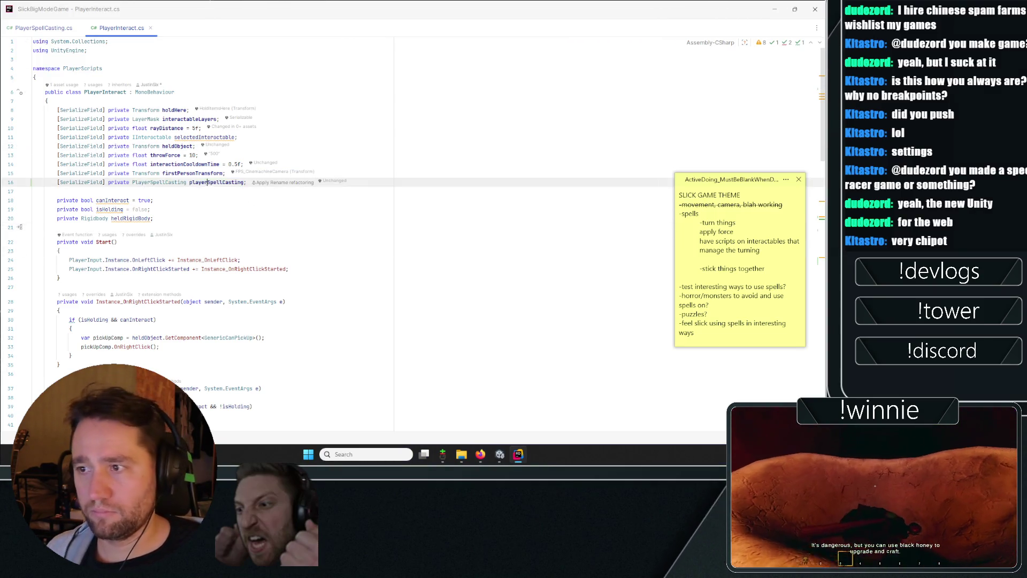
- Check Update and the empty AssignMagicalInteractable body, then switch to PlayerSpellCasting.cs
{"action": "scroll", "coordinate": [288, 234], "scroll_direction": "down", "scroll_amount": 15}
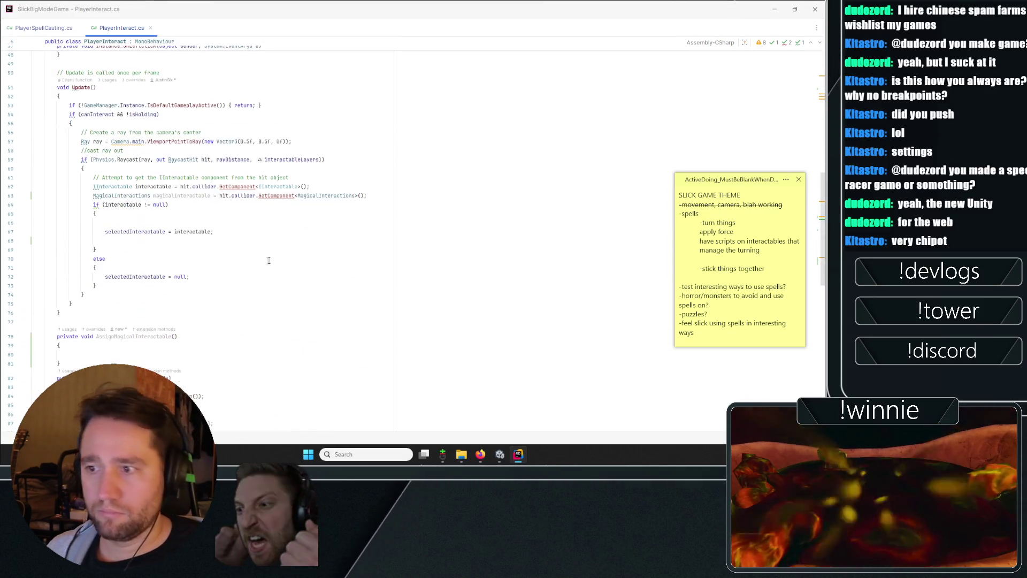
{"action": "left_click", "coordinate": [288, 233]}
{"action": "left_click", "coordinate": [278, 354]}
{"action": "type", "text": "playerSpellCasting.AssignMagicalInteractable();"}
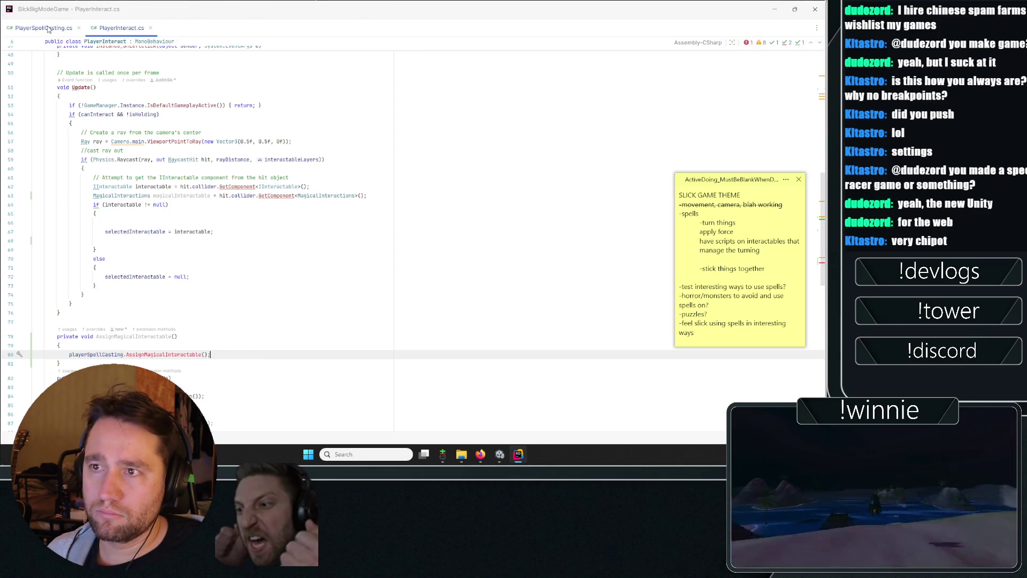
{"action": "left_click", "coordinate": [48, 27]}
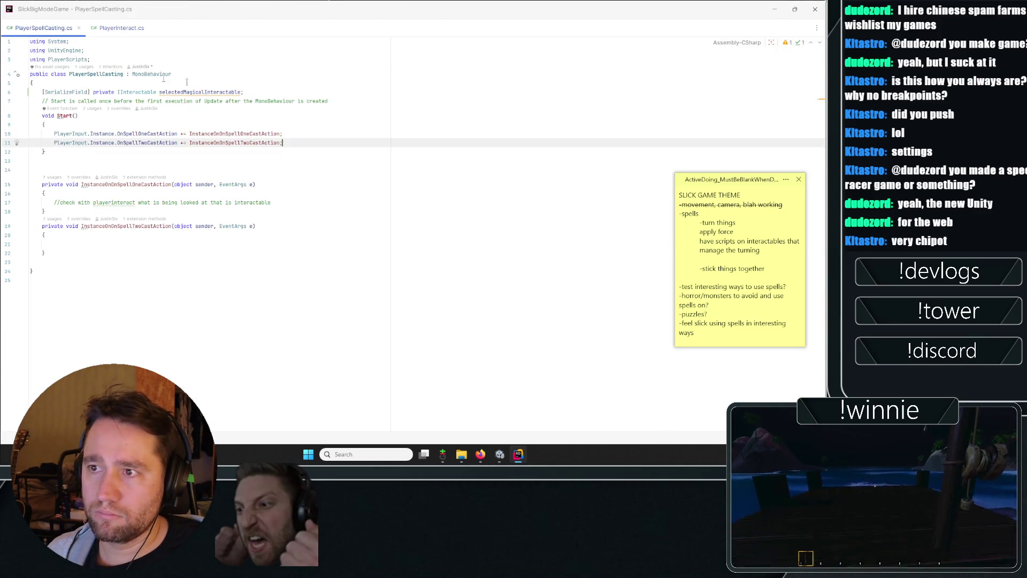
- Add a public AssignMagicalInteractable() method below PlayerSpellCasting's spell-cast handlers
{"action": "left_click", "coordinate": [130, 244]}
{"action": "key", "text": "Down"}
{"action": "key", "text": "Down"}
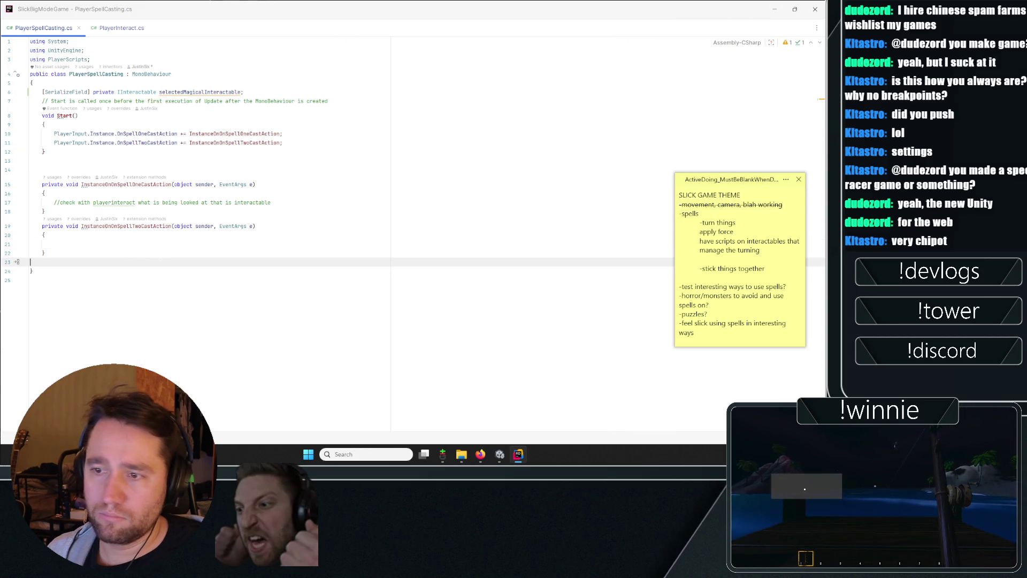
{"action": "type", "text": "pub"}
{"action": "key", "text": "Return"}
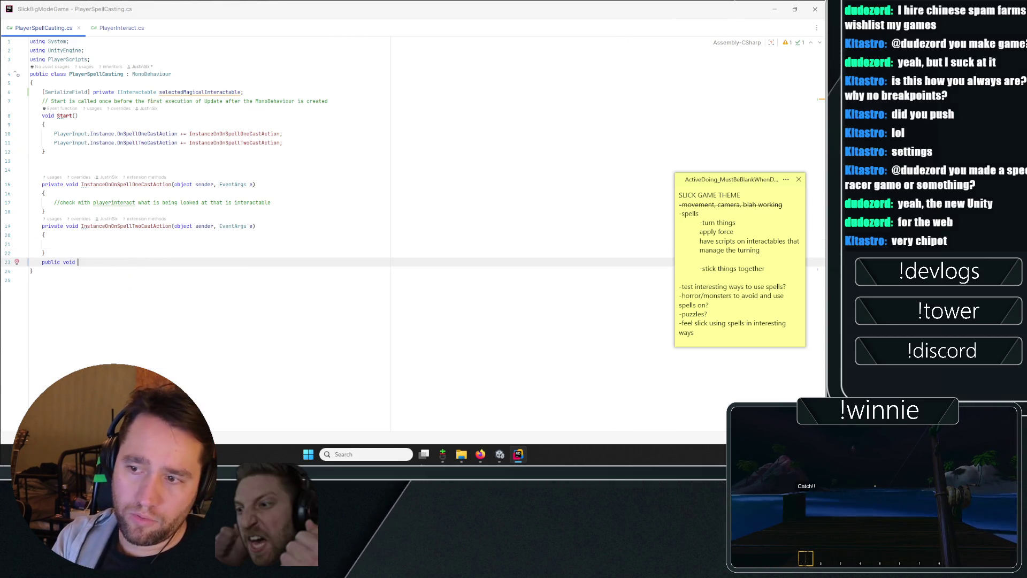
{"action": "type", "text": "AssignMa"}
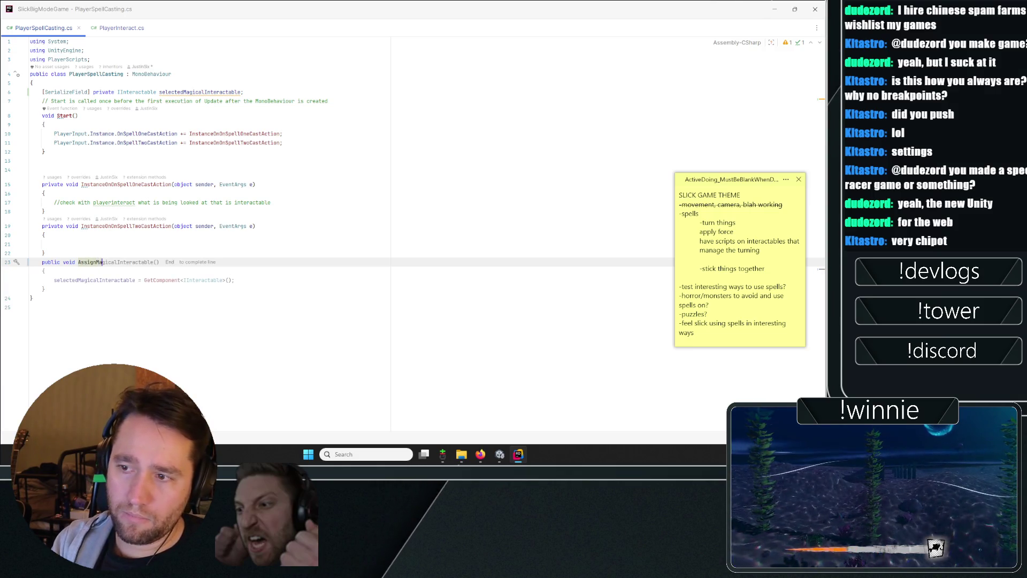
{"action": "key", "text": "End"}
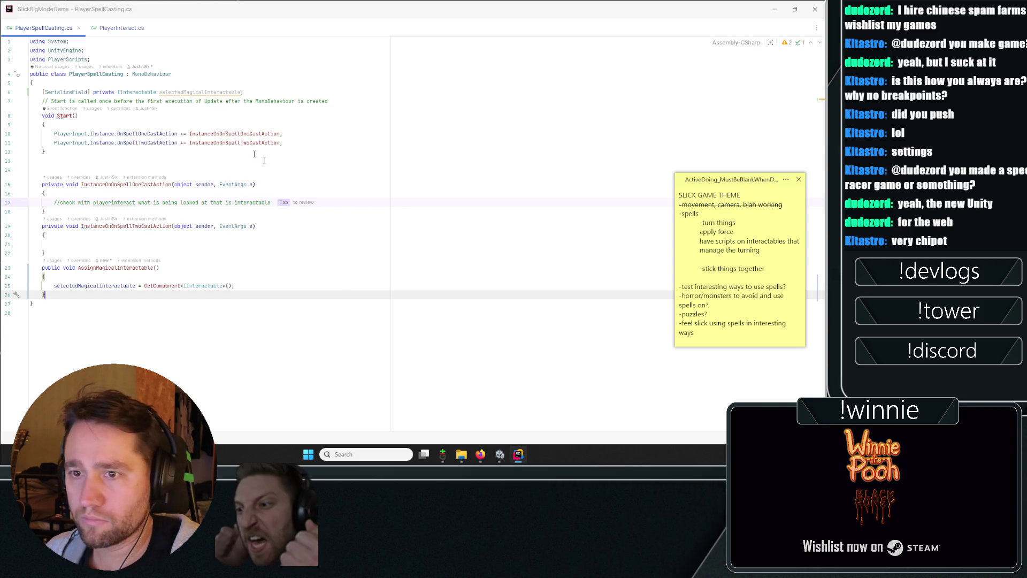
{"action": "left_click", "coordinate": [282, 169]}
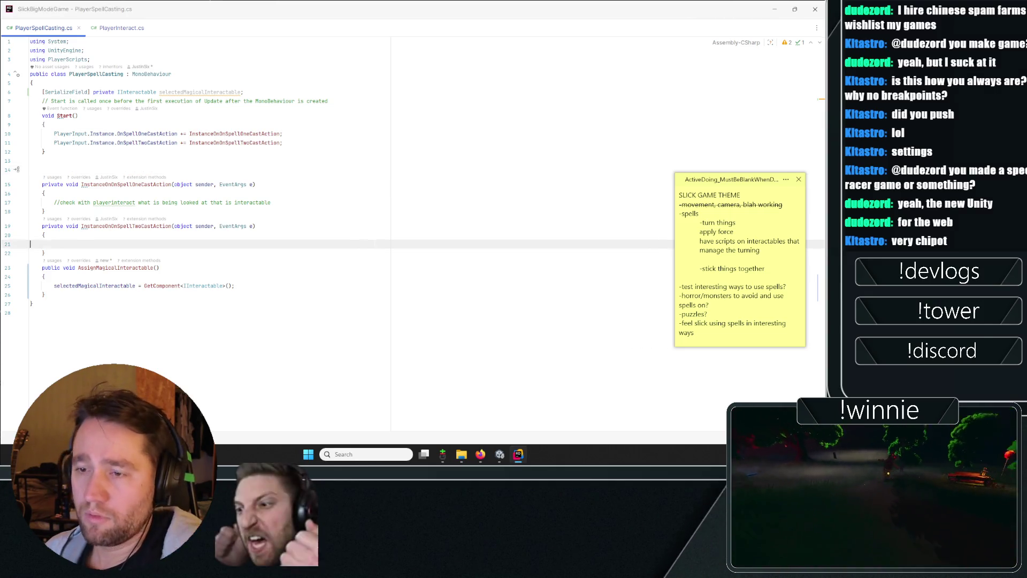
{"action": "left_click", "coordinate": [45, 253]}
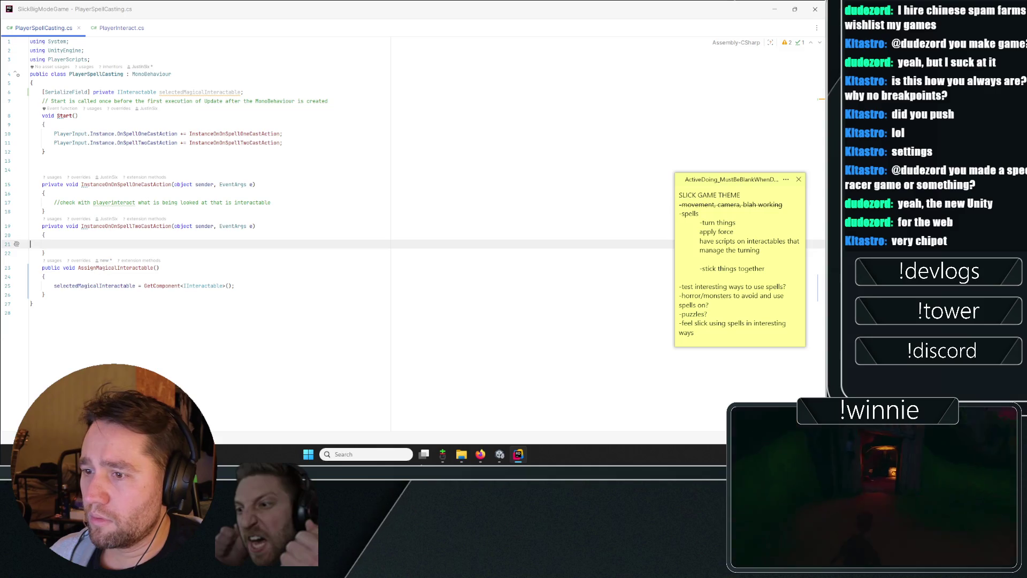
{"action": "double_click", "coordinate": [95, 285]}
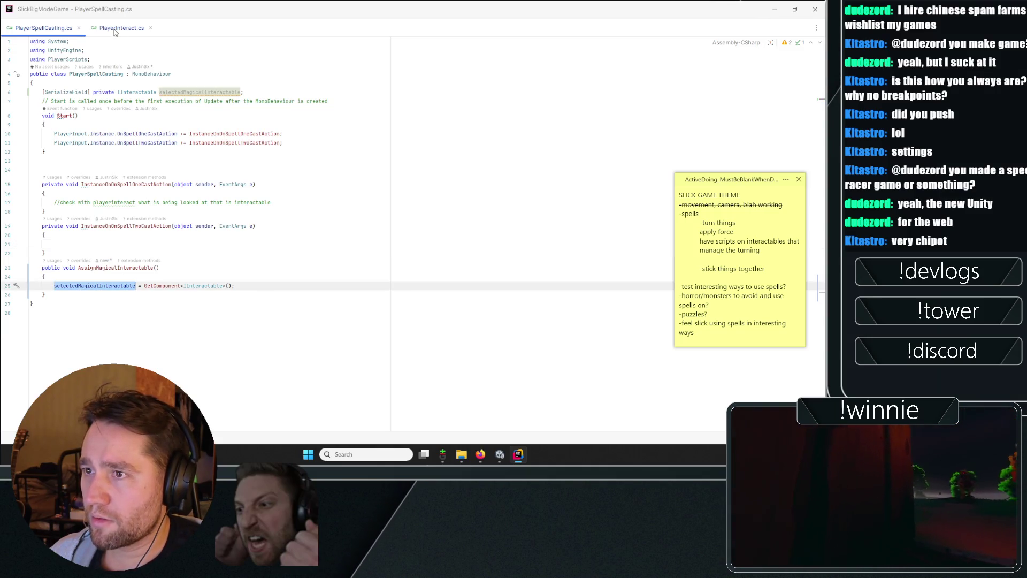
- Pick up the MagicalInteractions type name from PlayerInteract.cs and return to PlayerSpellCasting
{"action": "key", "text": "ctrl+Tab"}
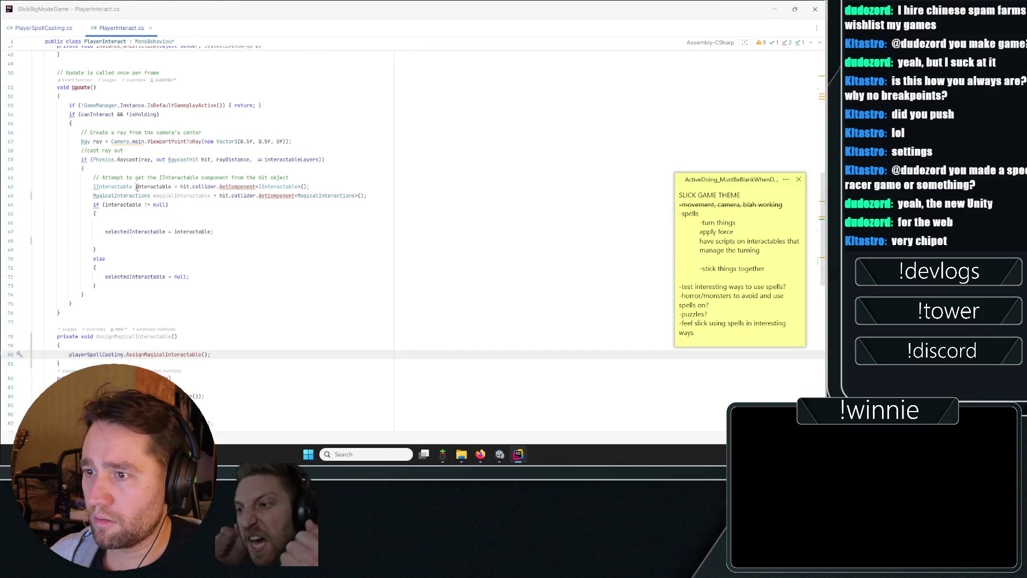
{"action": "double_click", "coordinate": [122, 195]}
{"action": "left_click", "coordinate": [38, 28]}
{"action": "left_click", "coordinate": [30, 313]}
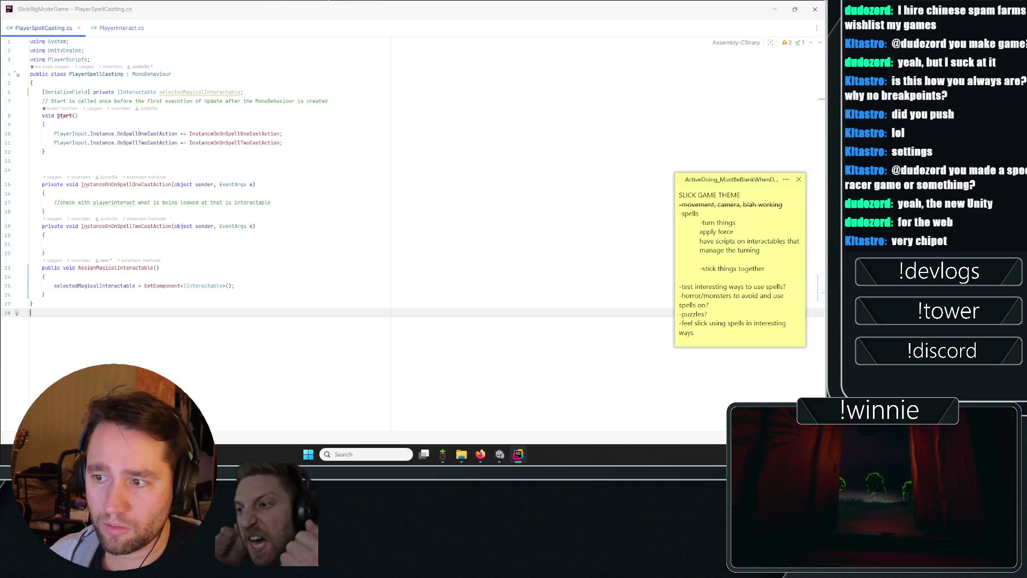
- Give AssignMagicalInteractable a MagicalInteractions newMagicalInteractable parameter
{"action": "left_click", "coordinate": [176, 267]}
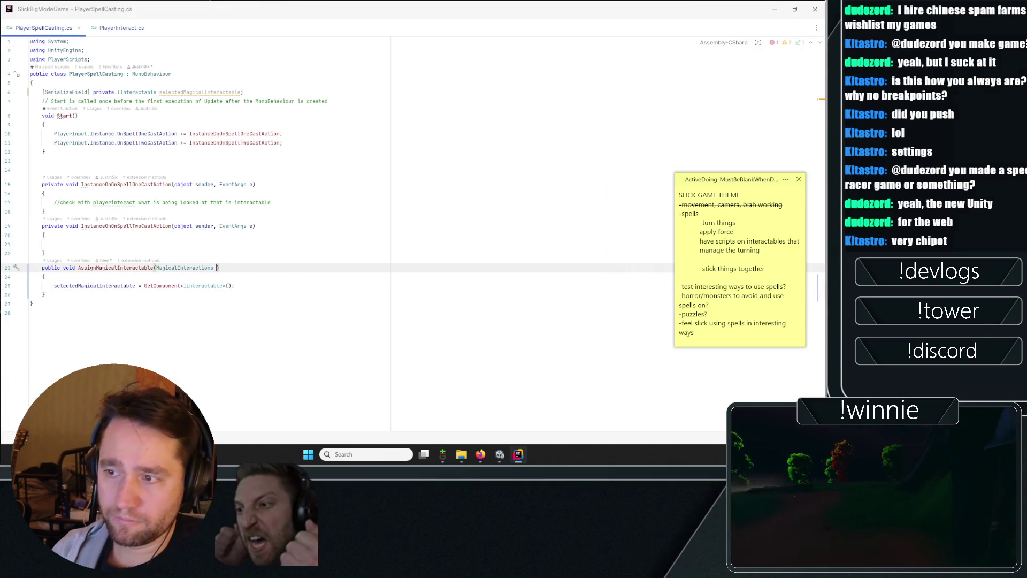
{"action": "type", "text": "magicalI"}
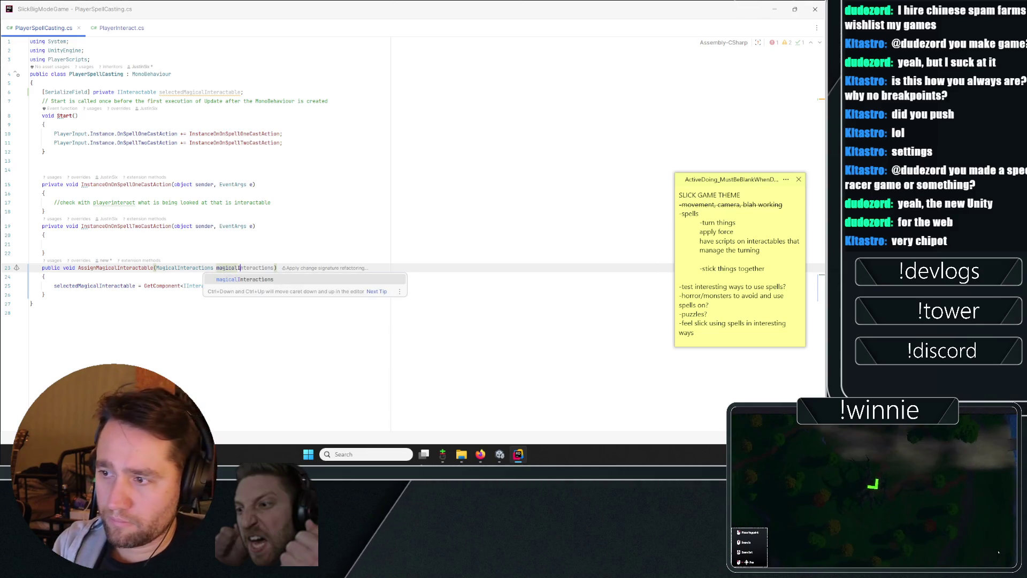
{"action": "type", "text": "nteractable"}
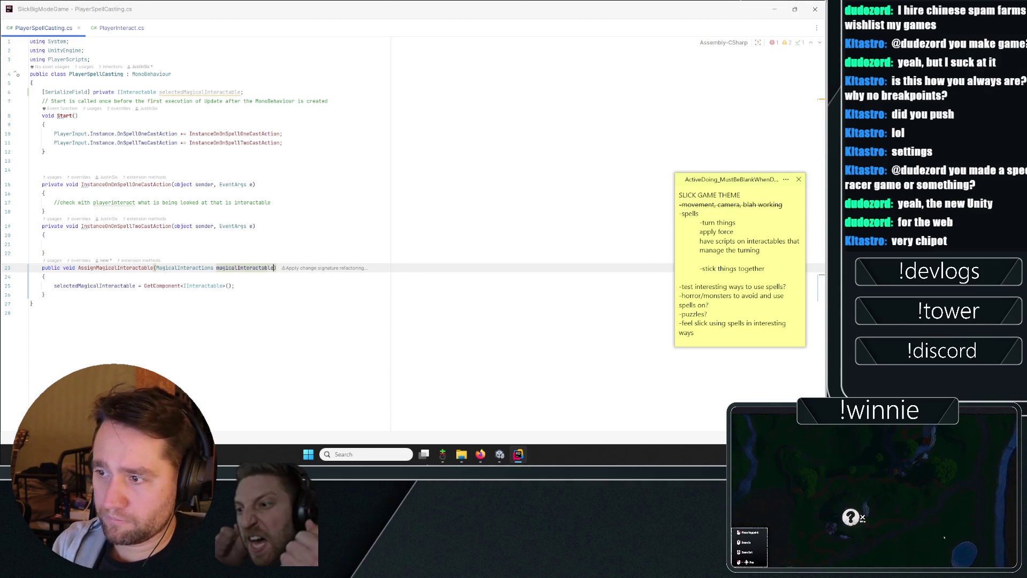
{"action": "left_click", "coordinate": [293, 227]}
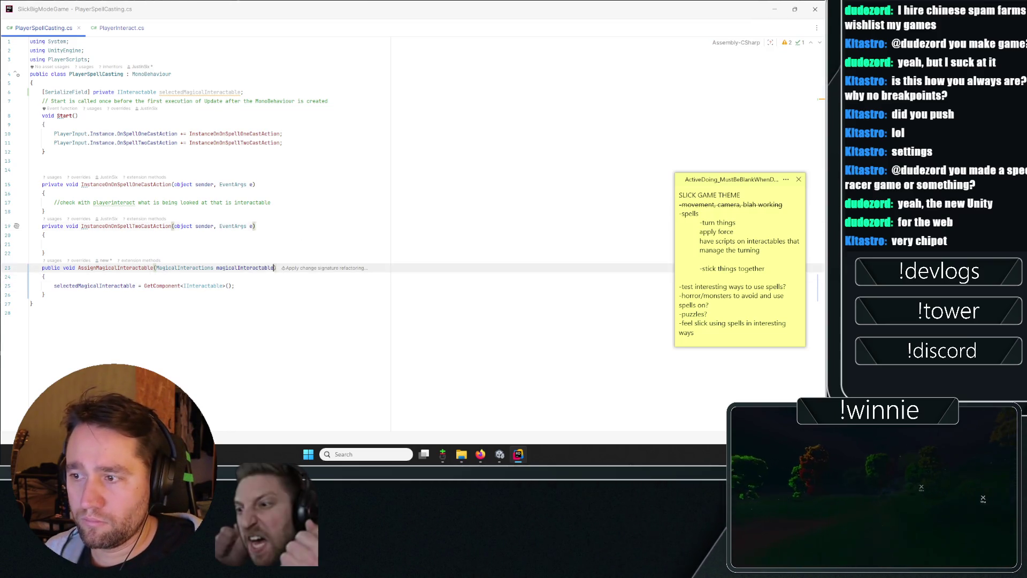
{"action": "left_click_drag", "start_coordinate": [156, 267], "coordinate": [275, 267]}
{"action": "key", "text": "ctrl+c"}
{"action": "left_click", "coordinate": [317, 289]}
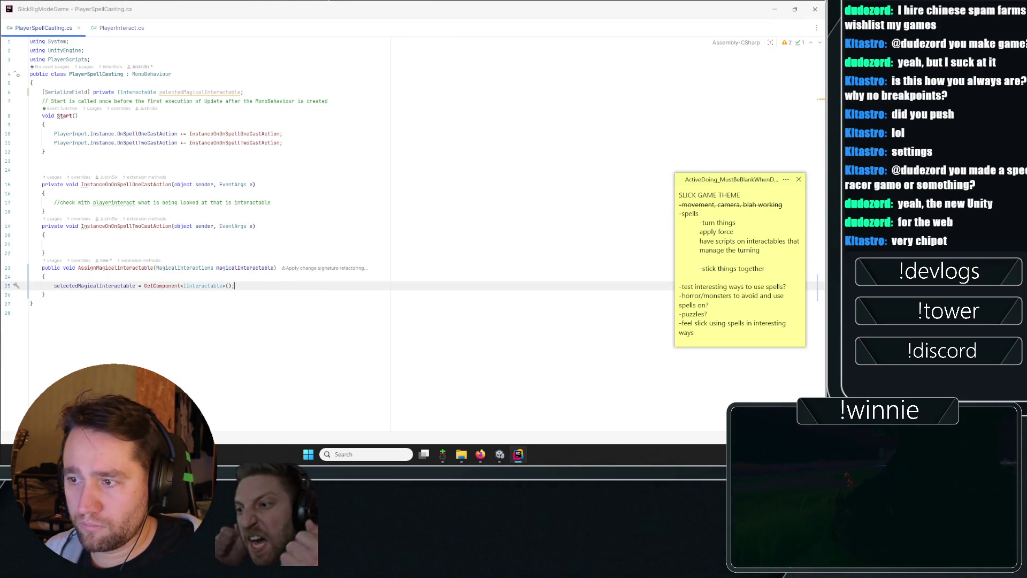
{"action": "left_click", "coordinate": [222, 269]}
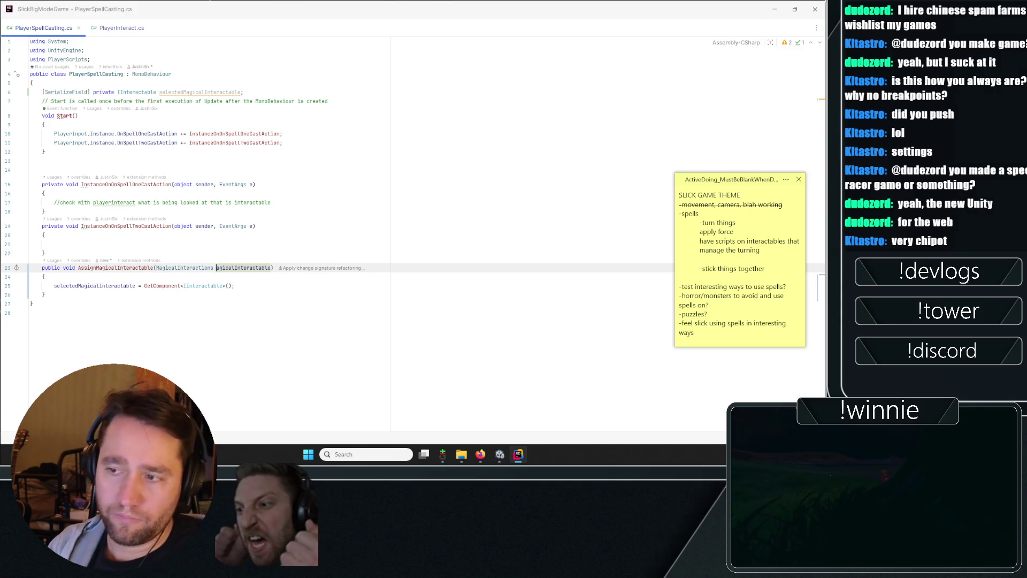
{"action": "type", "text": "newM"}
{"action": "key", "text": "Delete"}
{"action": "left_click", "coordinate": [335, 225]}
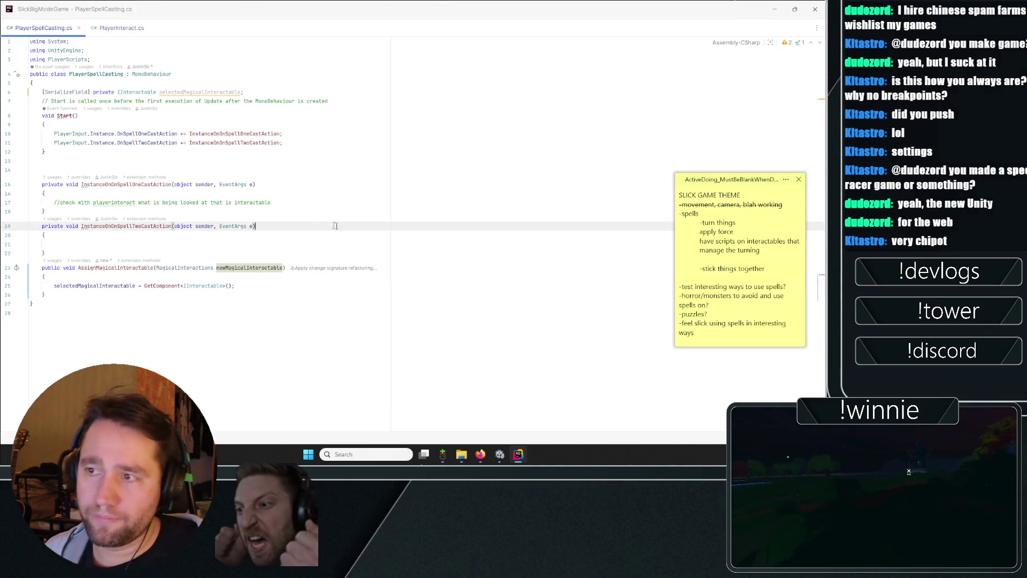
{"action": "double_click", "coordinate": [137, 92]}
- Change the line-6 field to MagicalInteractions magicalInteractable
{"action": "key", "text": "ctrl+v"}
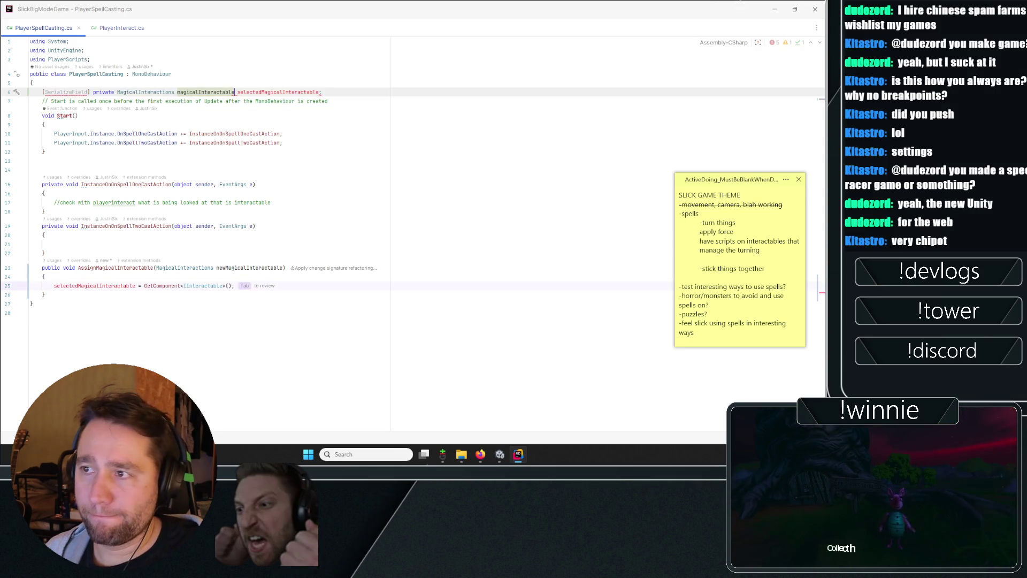
{"action": "key", "text": "Delete"}
{"action": "key", "text": "Delete"}
{"action": "key", "text": "Delete"}
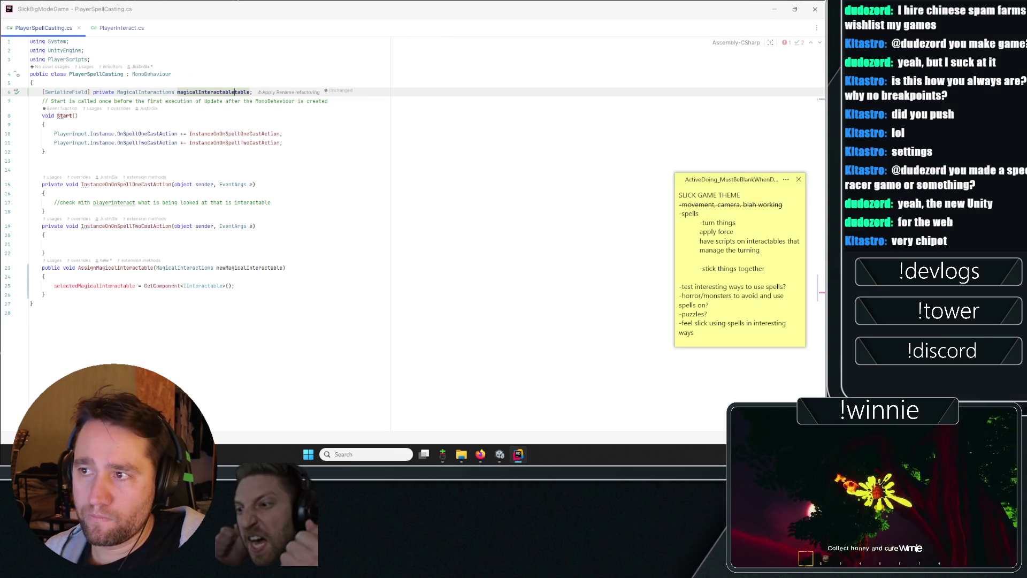
{"action": "left_click", "coordinate": [346, 134]}
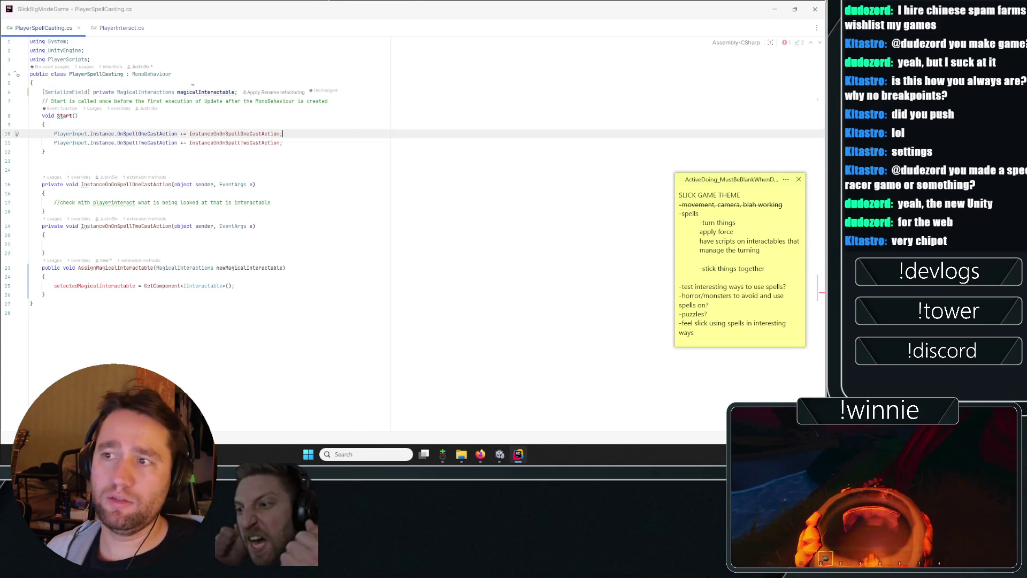
{"action": "double_click", "coordinate": [203, 92]}
{"action": "key", "text": "ctrl+c"}
- Replace line 25's assignment with magicalInteractable = newMagicalInteractable;
{"action": "left_click_drag", "start_coordinate": [234, 285], "coordinate": [53, 286]}
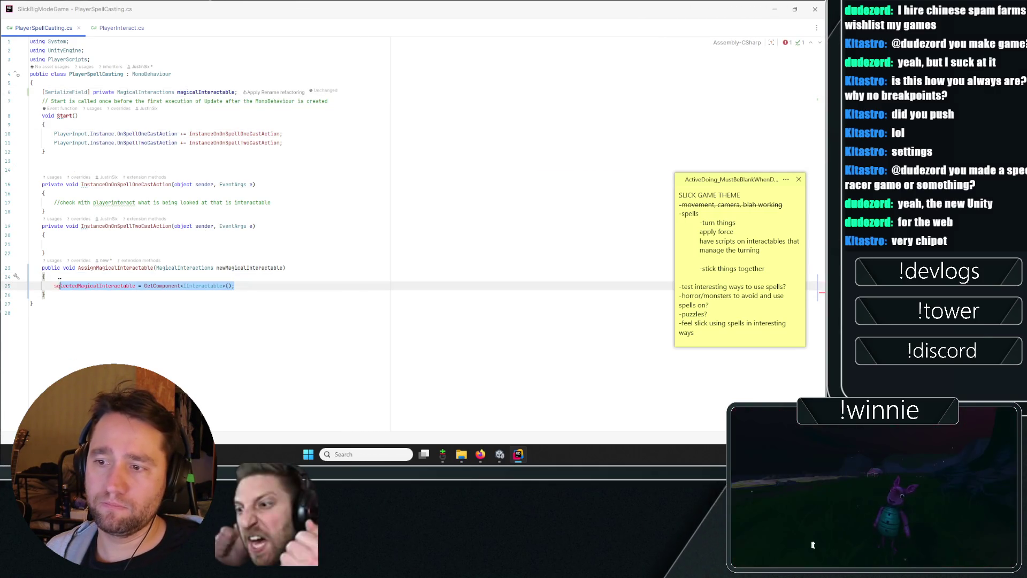
{"action": "left_click", "coordinate": [262, 313]}
{"action": "left_click_drag", "start_coordinate": [238, 286], "coordinate": [123, 287]}
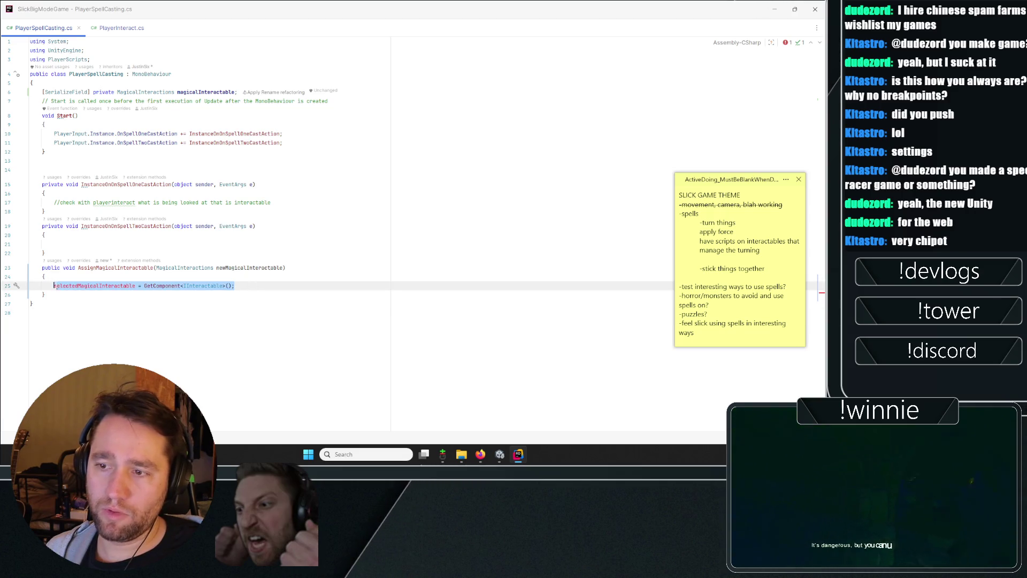
{"action": "key", "text": "ctrl+v"}
{"action": "type", "text": "= newMagicalInteractable;"}
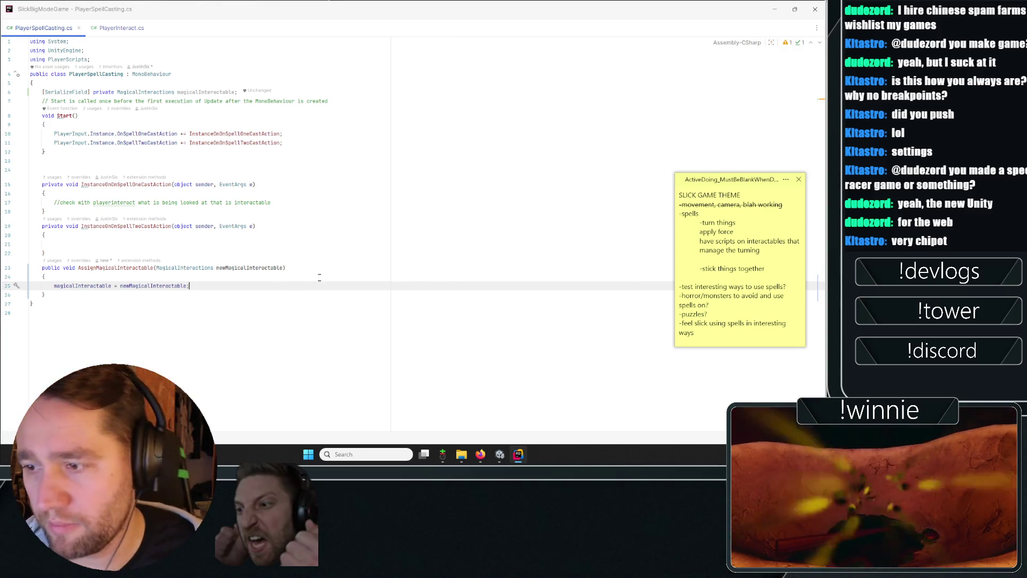
{"action": "left_click", "coordinate": [319, 244]}
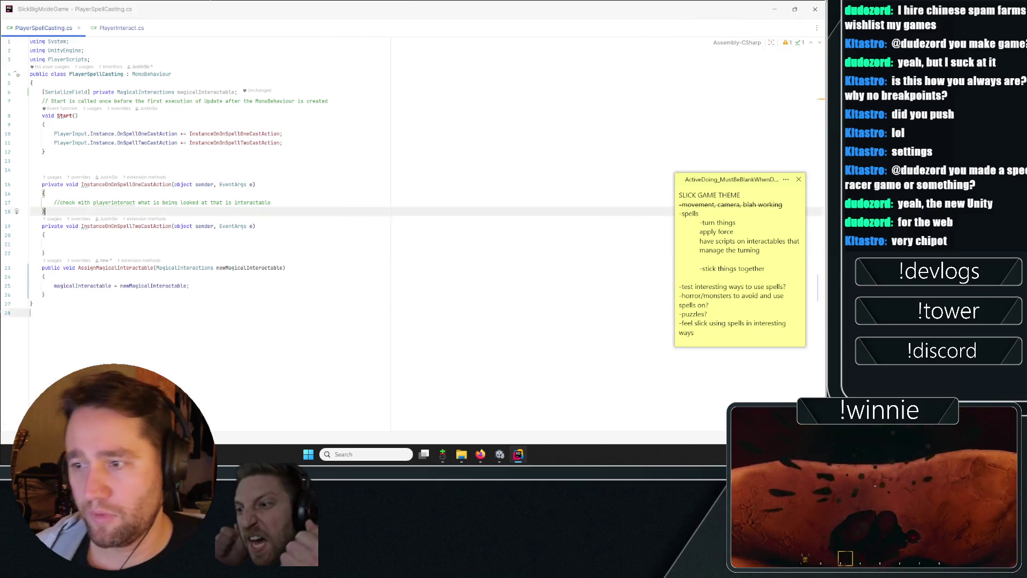
- Review where magicalInteractable is used and inspect its field declaration
{"action": "left_click", "coordinate": [86, 286]}
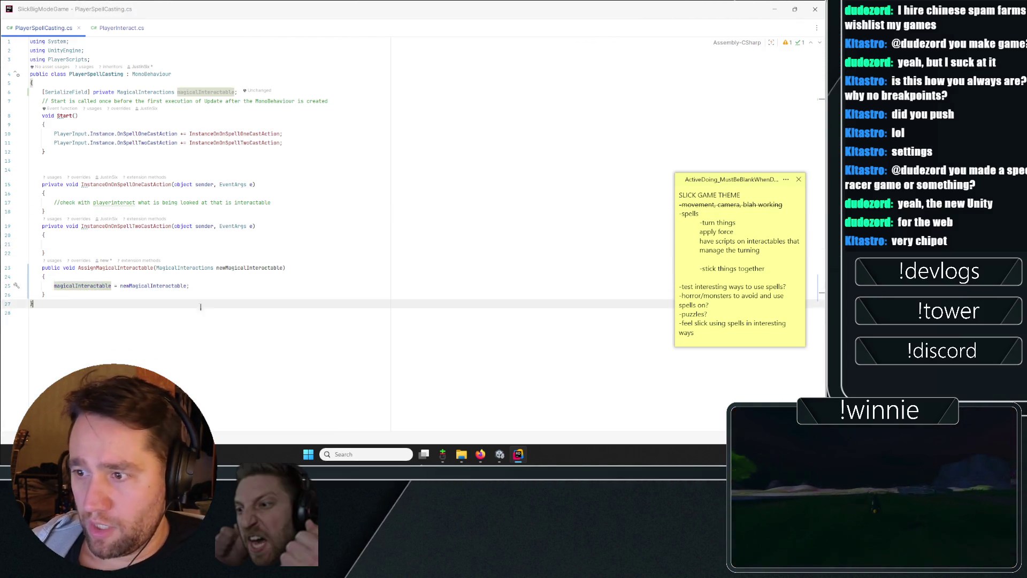
{"action": "double_click", "coordinate": [77, 285]}
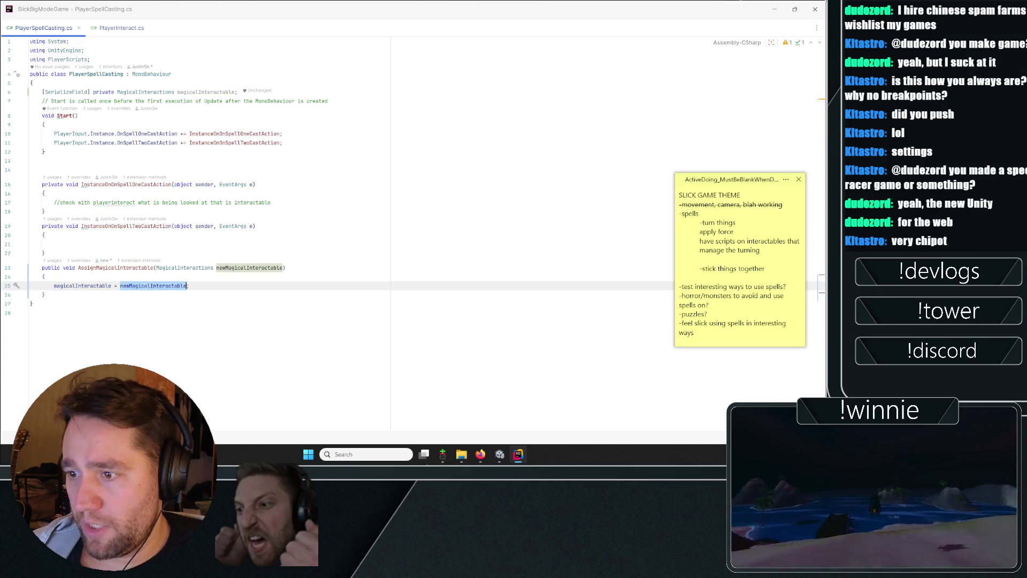
{"action": "key", "text": "Up"}
{"action": "key", "text": "Up"}
{"action": "key", "text": "Up"}
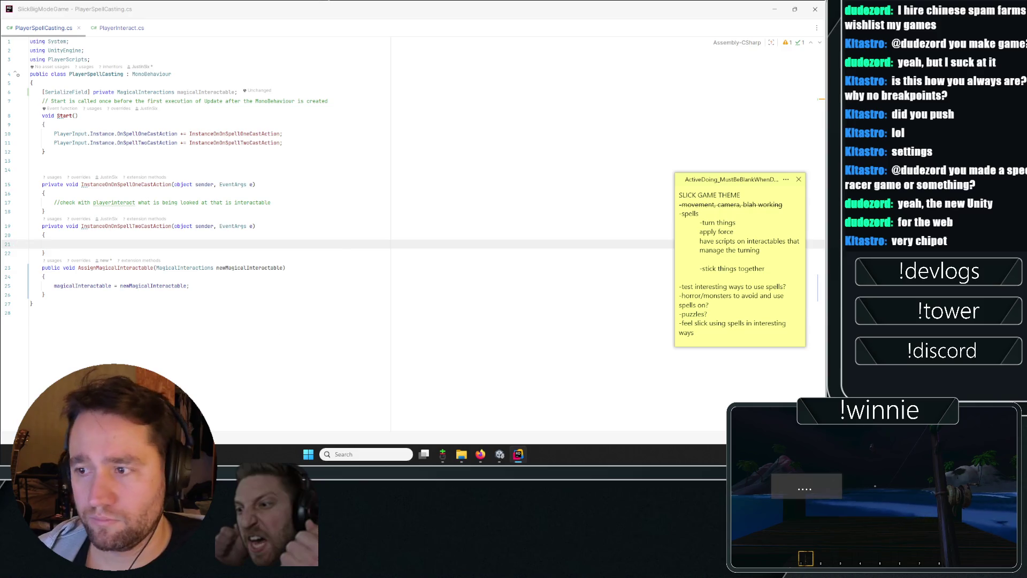
{"action": "left_click", "coordinate": [273, 202]}
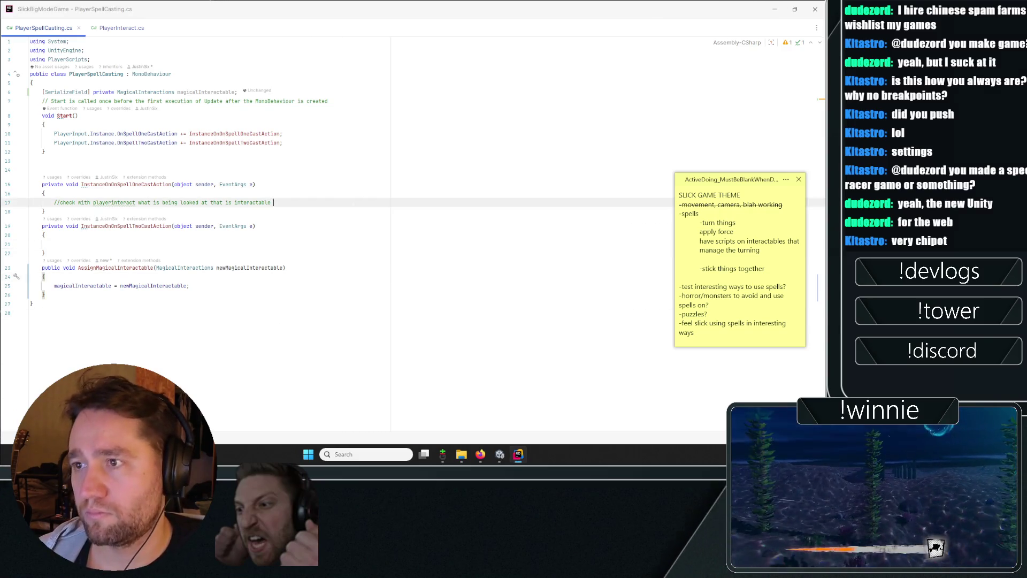
{"action": "double_click", "coordinate": [201, 92]}
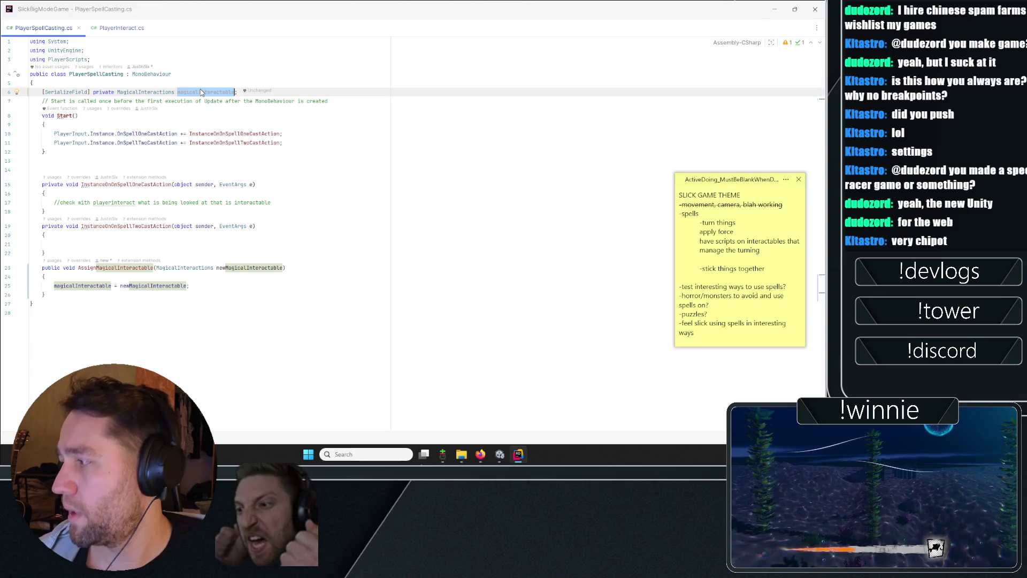
{"action": "mouse_move", "coordinate": [201, 92]}
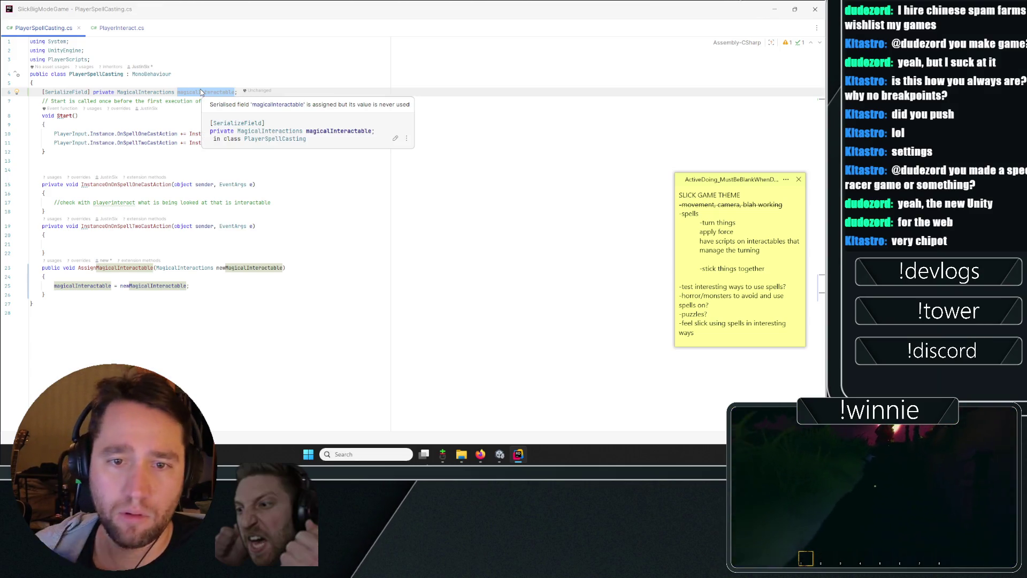
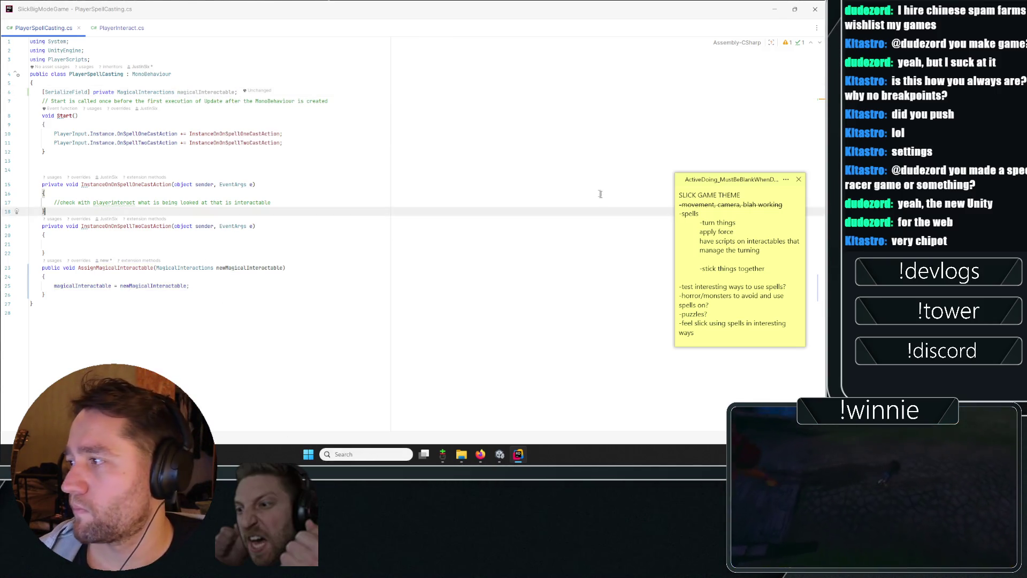
- Switch to Unity and open PlayerInteract.cs from the CS7036 console error
{"action": "key", "text": "alt+Tab"}
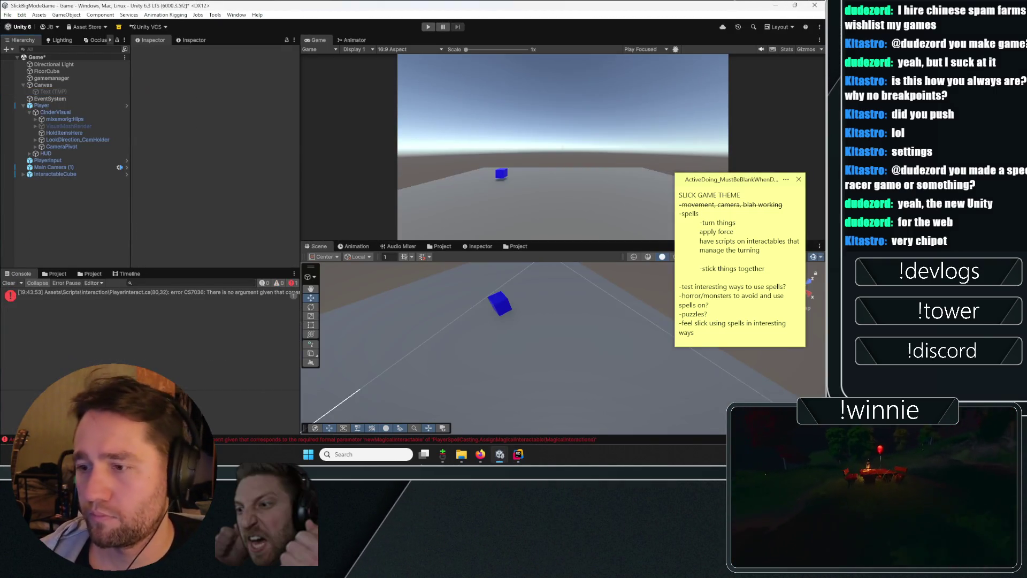
{"action": "double_click", "coordinate": [135, 293]}
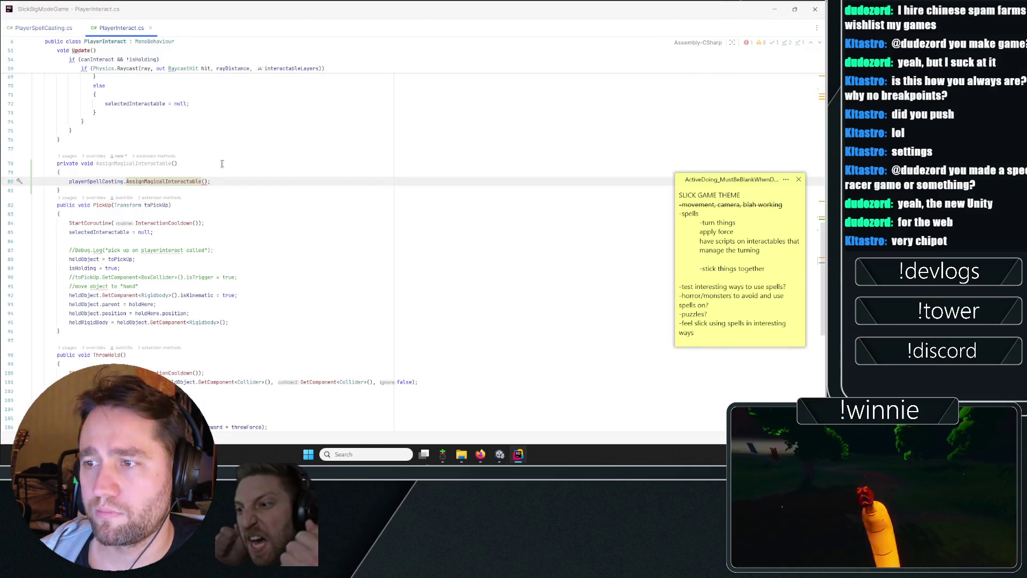
- Add an AssignMagicalInteractable() call after the raycast block in Update
{"action": "left_click", "coordinate": [176, 163]}
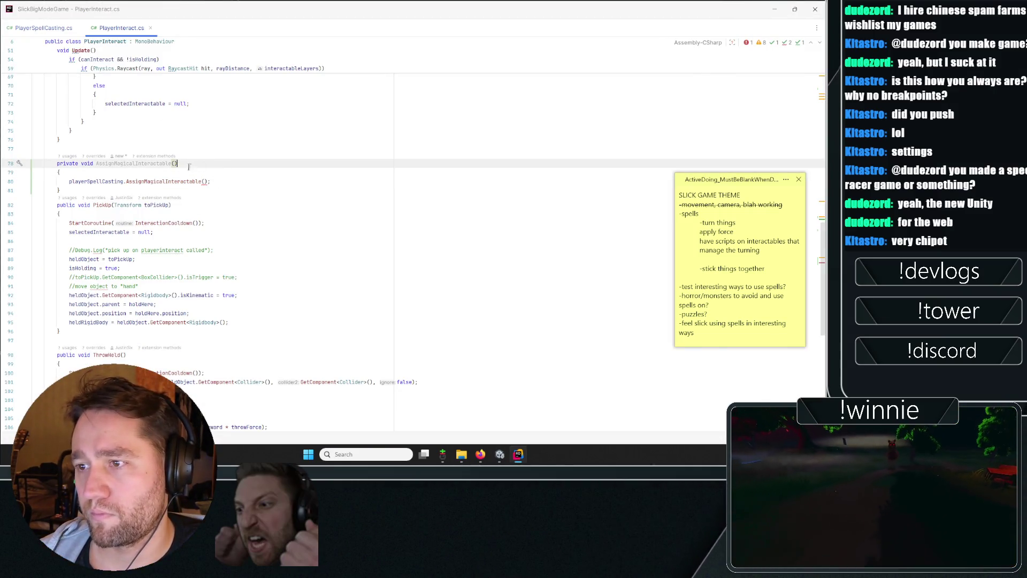
{"action": "scroll", "coordinate": [215, 182], "scroll_direction": "up", "scroll_amount": 4}
{"action": "scroll", "coordinate": [253, 92], "scroll_direction": "up", "scroll_amount": 4}
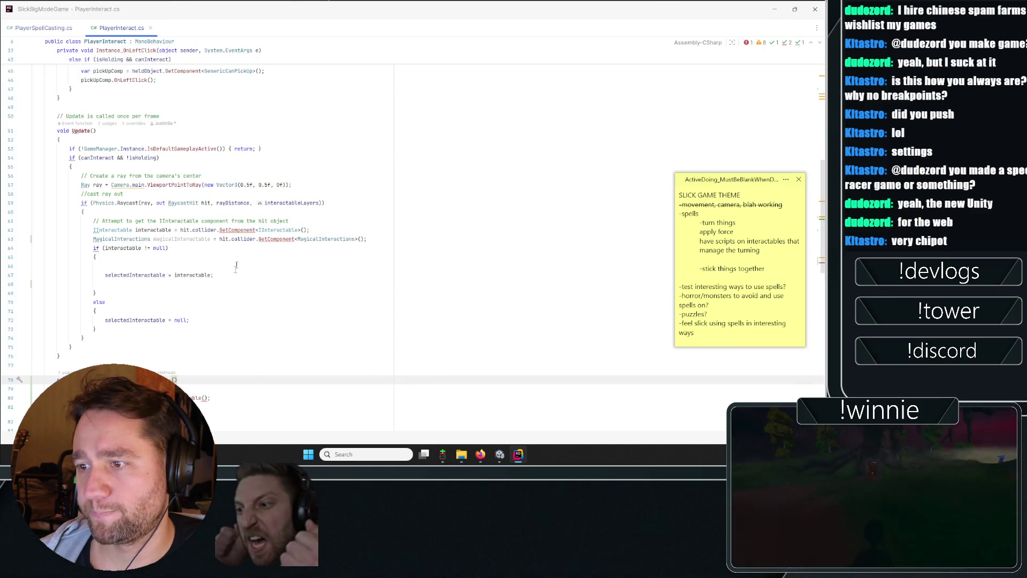
{"action": "left_click", "coordinate": [97, 329]}
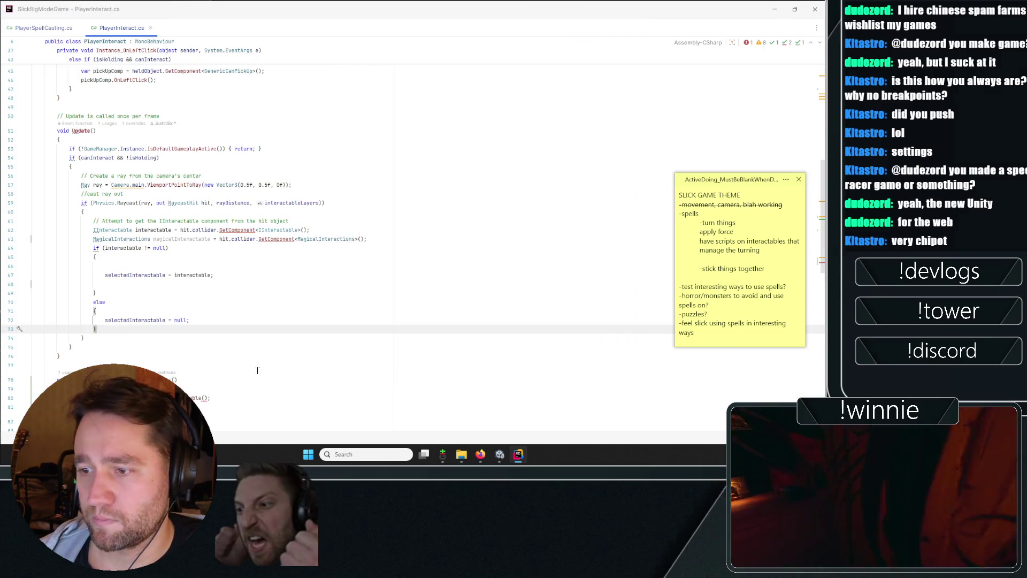
{"action": "key", "text": "Return"}
{"action": "type", "text": "Assign"}
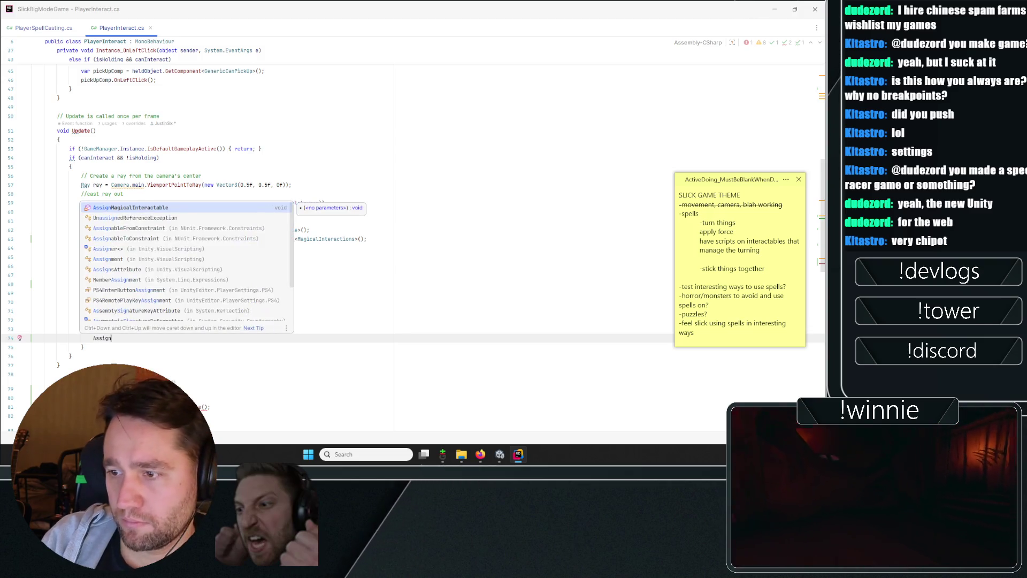
{"action": "key", "text": "Return"}
{"action": "type", "text": ";"}
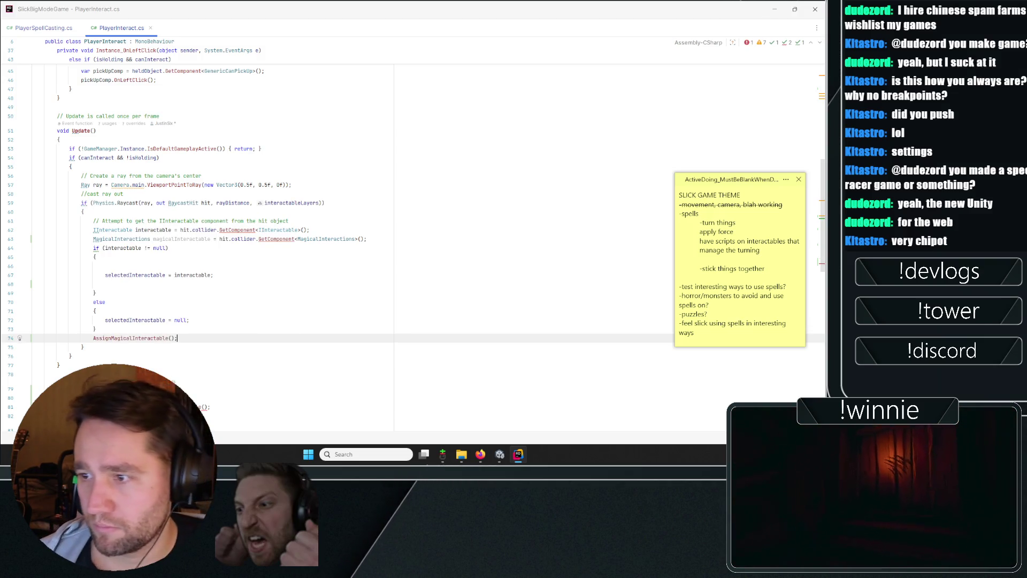
{"action": "scroll", "coordinate": [214, 214], "scroll_direction": "down", "scroll_amount": 2}
{"action": "left_click", "coordinate": [172, 283]}
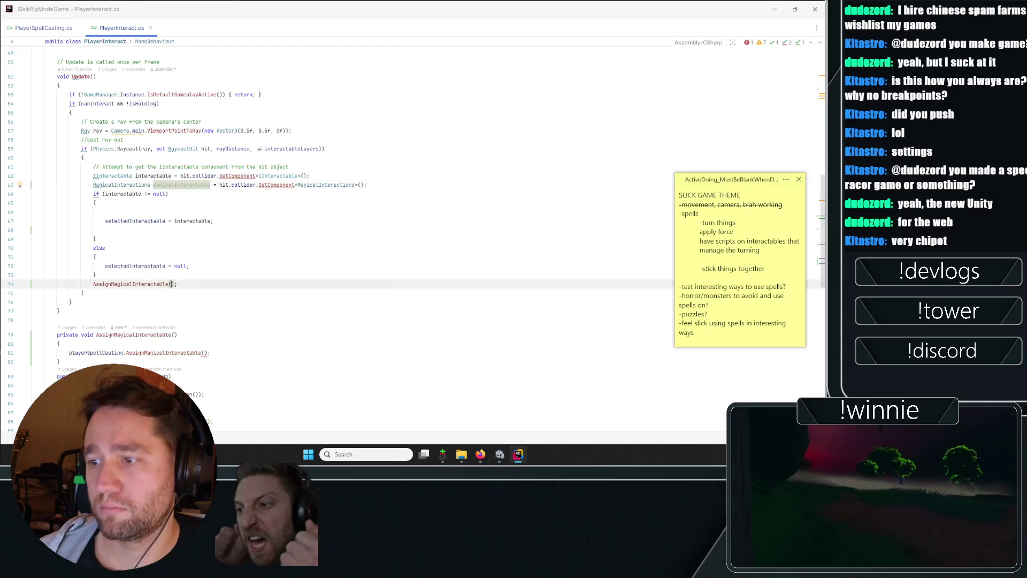
{"action": "type", "text": "magicalInteractable"}
- Give AssignMagicalInteractable a MagicalInteractions magicalInteractable parameter, copied from the existing declaration
{"action": "left_click", "coordinate": [149, 339]}
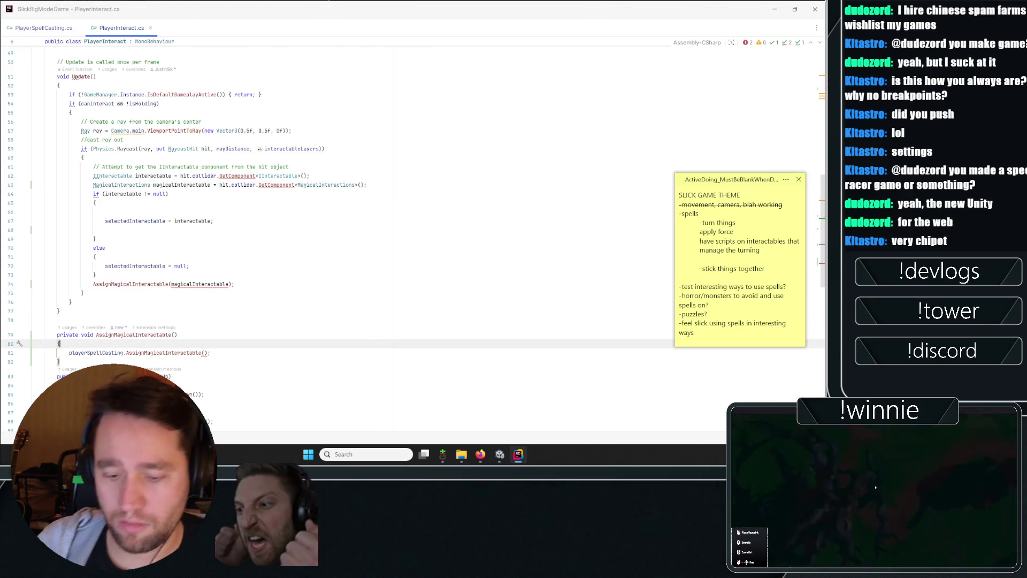
{"action": "key", "text": "Return"}
{"action": "type", "text": "if(mag"}
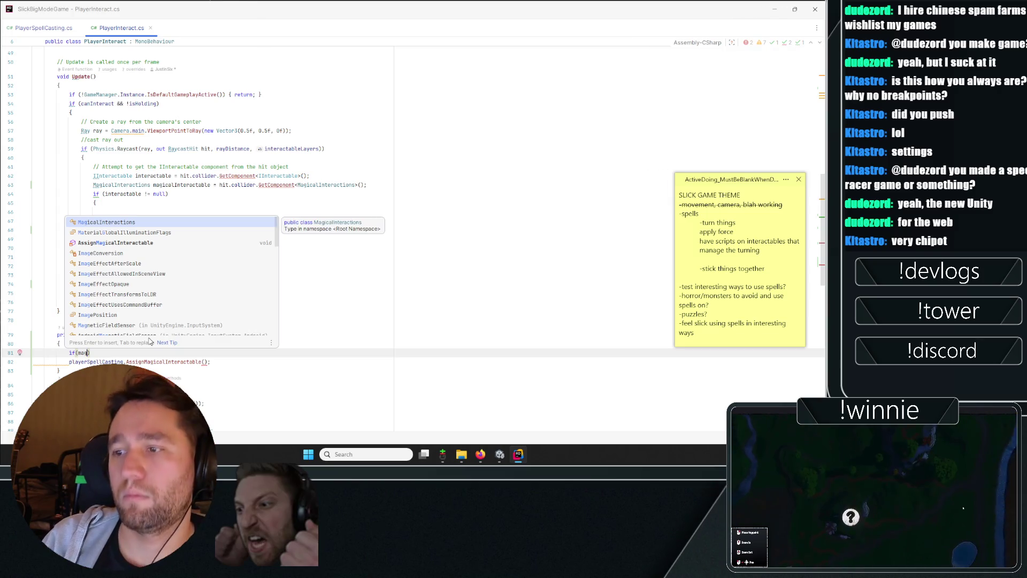
{"action": "key", "text": "BackSpace"}
{"action": "key", "text": "BackSpace"}
{"action": "key", "text": "BackSpace"}
{"action": "left_click", "coordinate": [310, 176]}
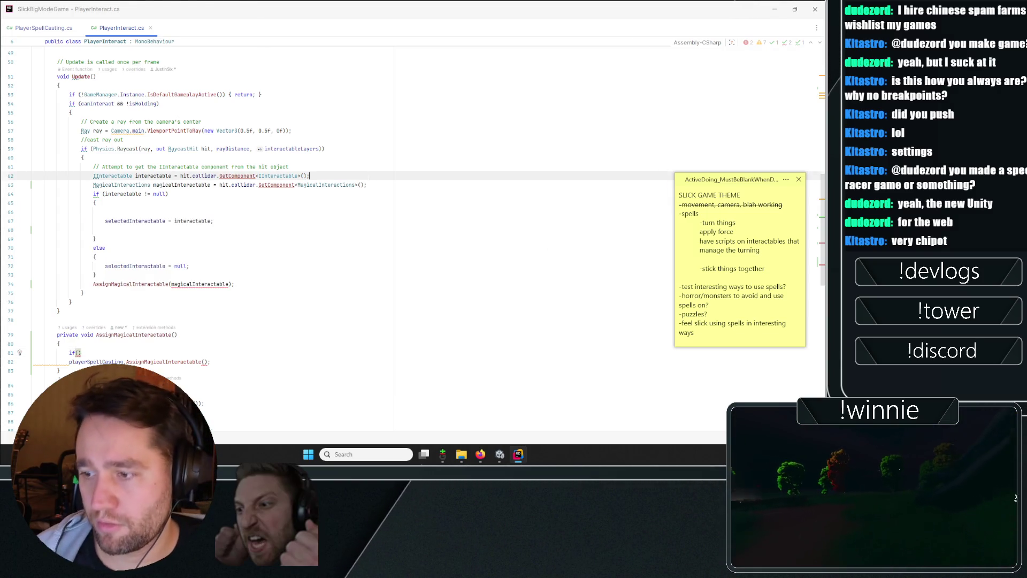
{"action": "double_click", "coordinate": [207, 284]}
{"action": "left_click", "coordinate": [161, 229]}
{"action": "mouse_move", "coordinate": [211, 184]}
{"action": "left_mouse_down"}
{"action": "mouse_move", "coordinate": [367, 185]}
{"action": "mouse_move", "coordinate": [91, 184]}
{"action": "left_mouse_up"}
{"action": "key", "text": "ctrl+c"}
{"action": "left_click", "coordinate": [176, 334]}
{"action": "key", "text": "ctrl+v"}
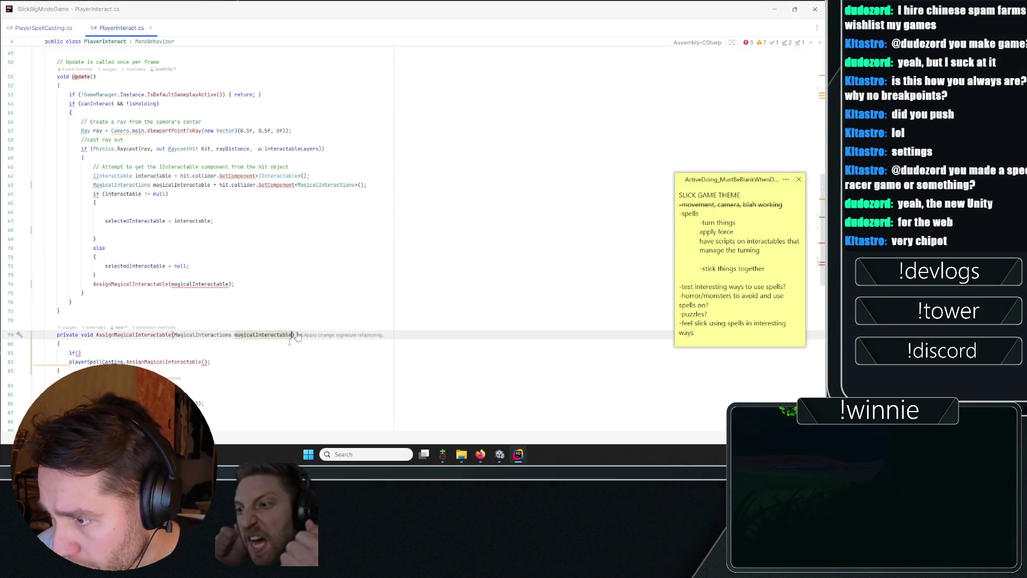
- Wrap the playerSpellCasting forwarding call in an if (magicalInteractable != null) block
{"action": "left_click", "coordinate": [211, 362]}
{"action": "left_click", "coordinate": [202, 362]}
{"action": "type", "text": "magicalInteractable"}
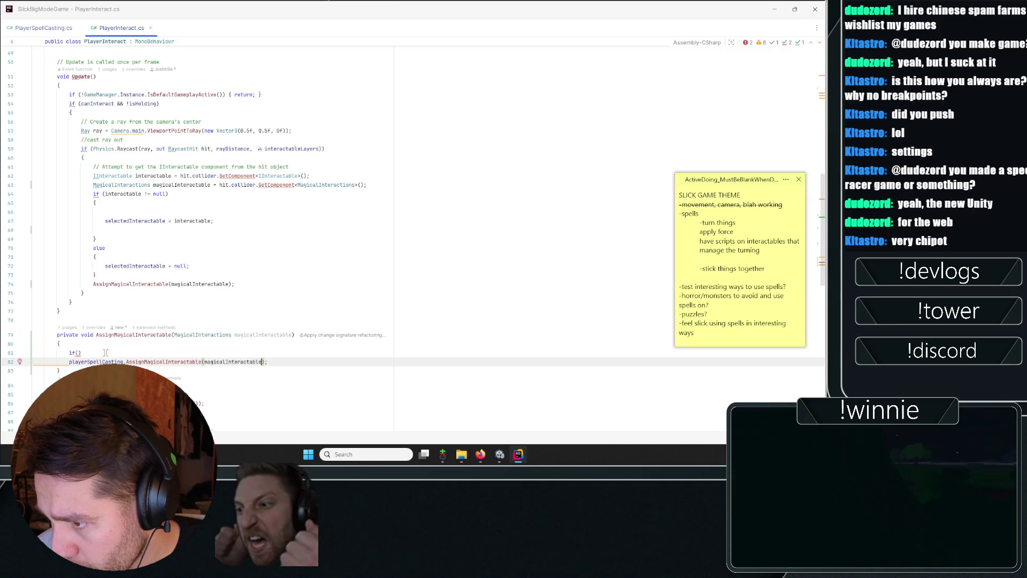
{"action": "left_click", "coordinate": [105, 353]}
{"action": "type", "text": "magicalInteractable != null"}
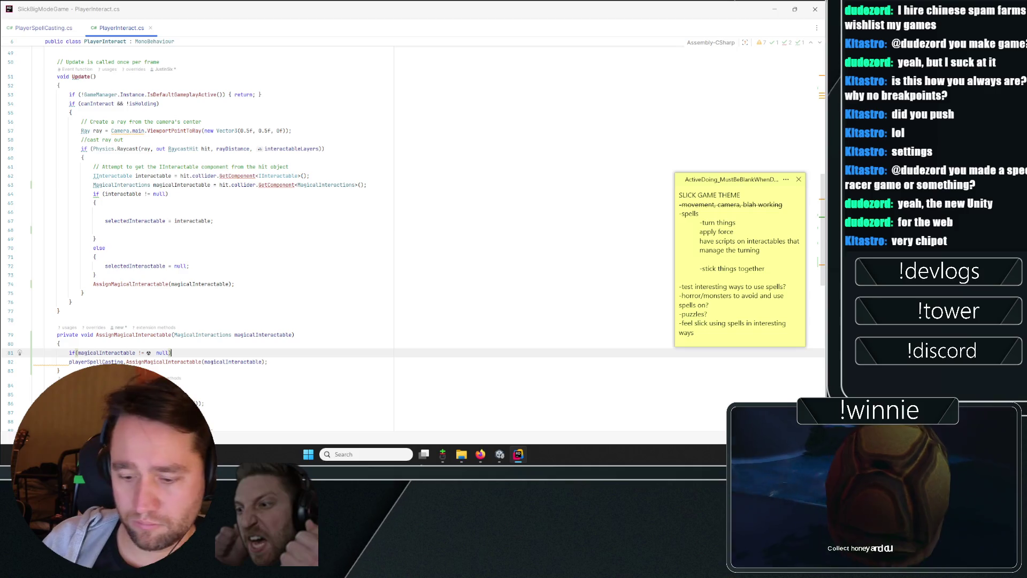
{"action": "key", "text": "Tab"}
{"action": "key", "text": "Return"}
{"action": "type", "text": "{"}
{"action": "key", "text": "Return"}
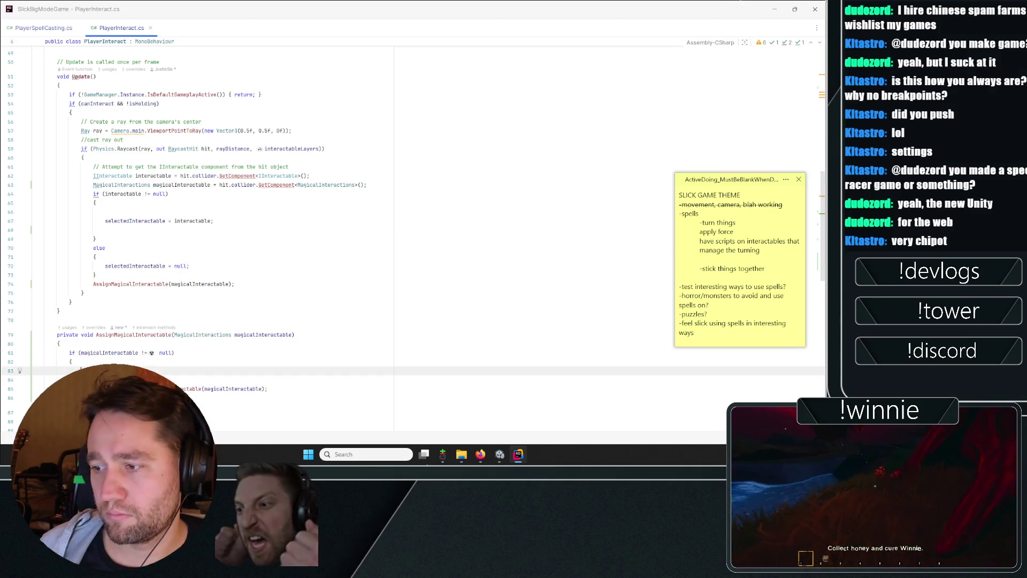
{"action": "key", "text": "Down"}
{"action": "key", "text": "Down"}
{"action": "key", "text": "shift+End"}
{"action": "key", "text": "ctrl+x"}
{"action": "left_click", "coordinate": [63, 368]}
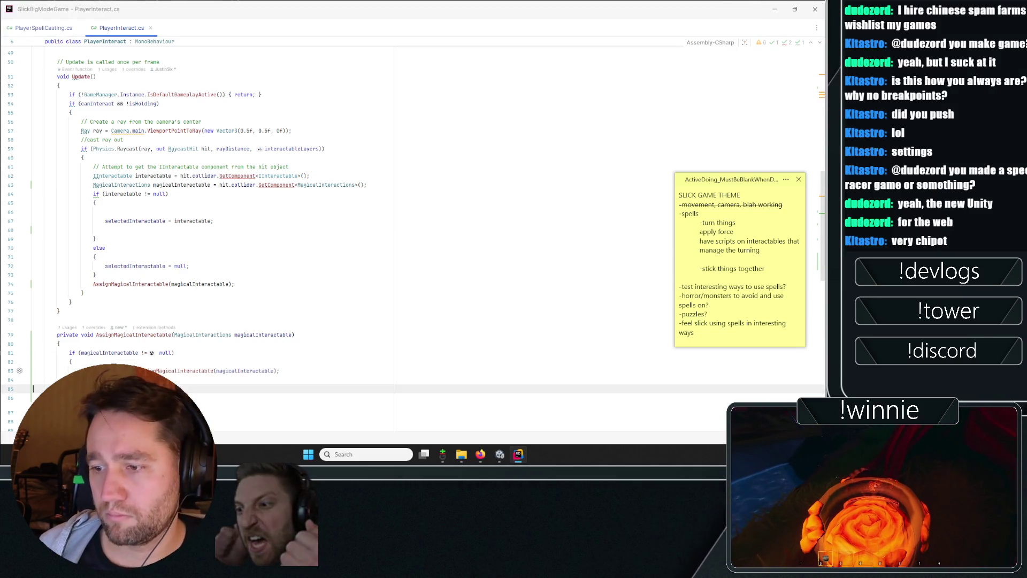
{"action": "key", "text": "ctrl+v"}
- Check the method's usages and signature, then remove the null check so magicalInteractable is forwarded directly
{"action": "left_click", "coordinate": [171, 335]}
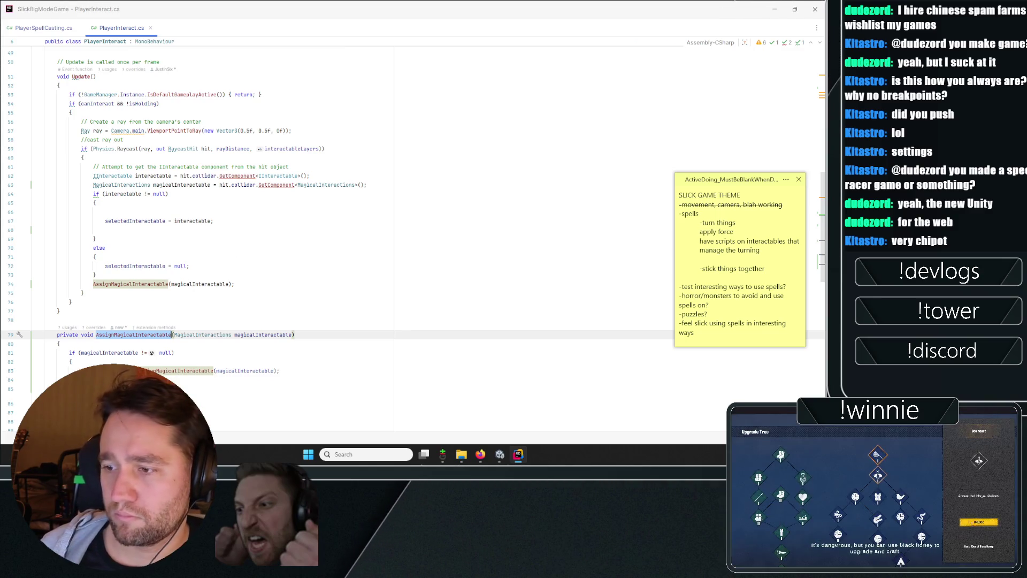
{"action": "left_click", "coordinate": [72, 362]}
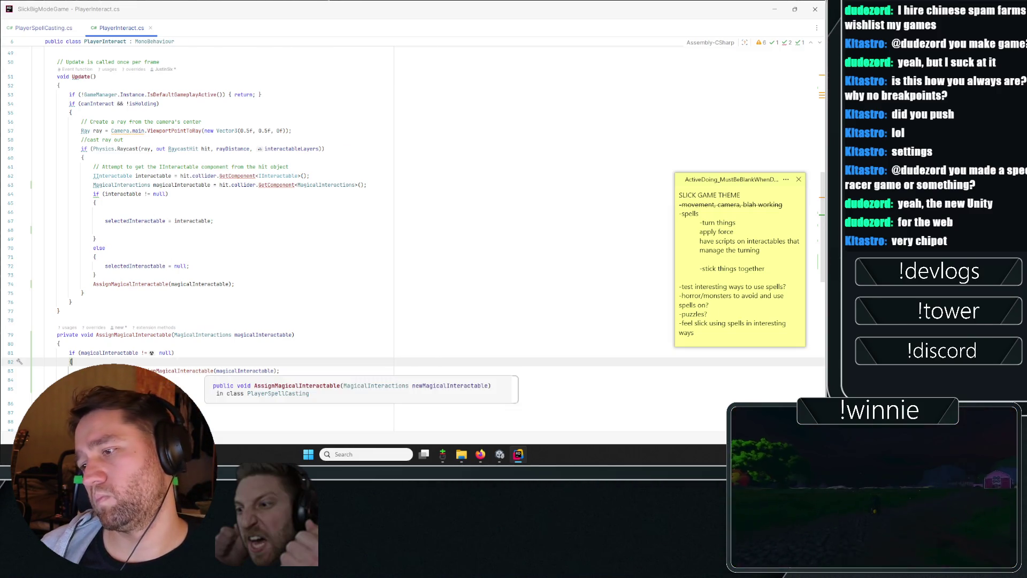
{"action": "left_click", "coordinate": [203, 380]}
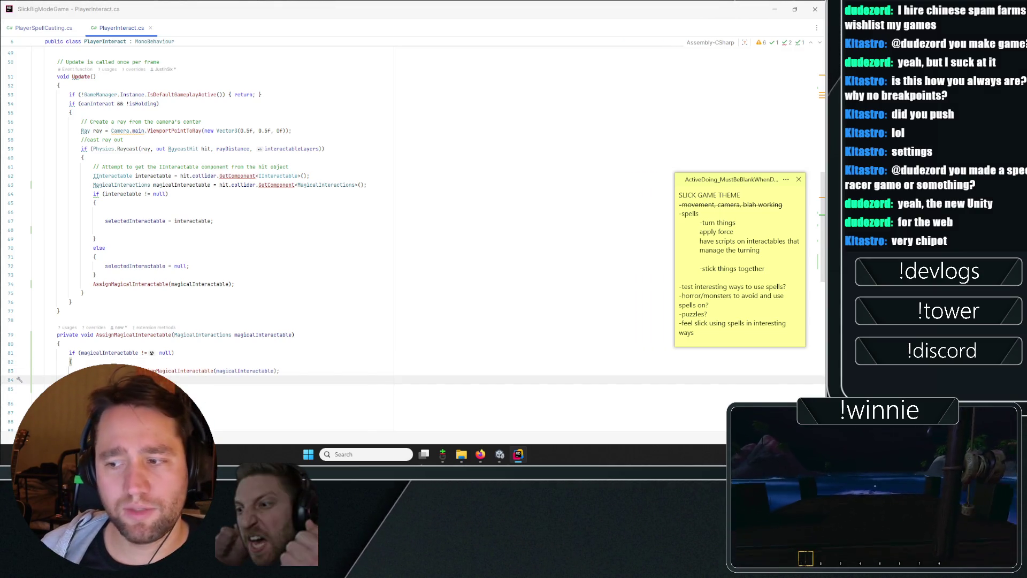
{"action": "left_click_drag", "start_coordinate": [193, 293], "coordinate": [196, 305]}
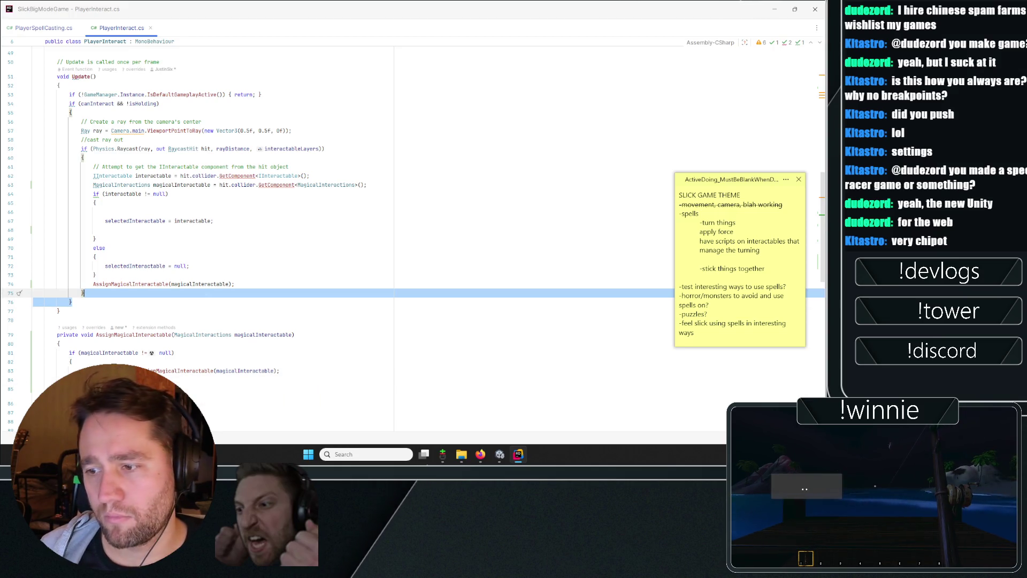
{"action": "left_click", "coordinate": [177, 352]}
{"action": "key", "text": "ctrl+x"}
{"action": "key", "text": "ctrl+x"}
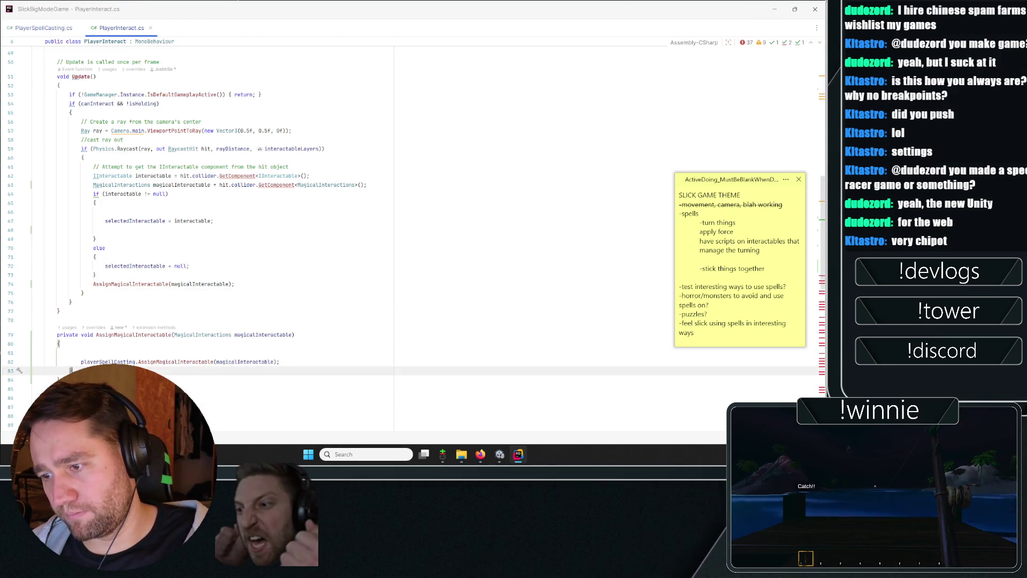
{"action": "key", "text": "Up"}
{"action": "key", "text": "Up"}
{"action": "key", "text": "Delete"}
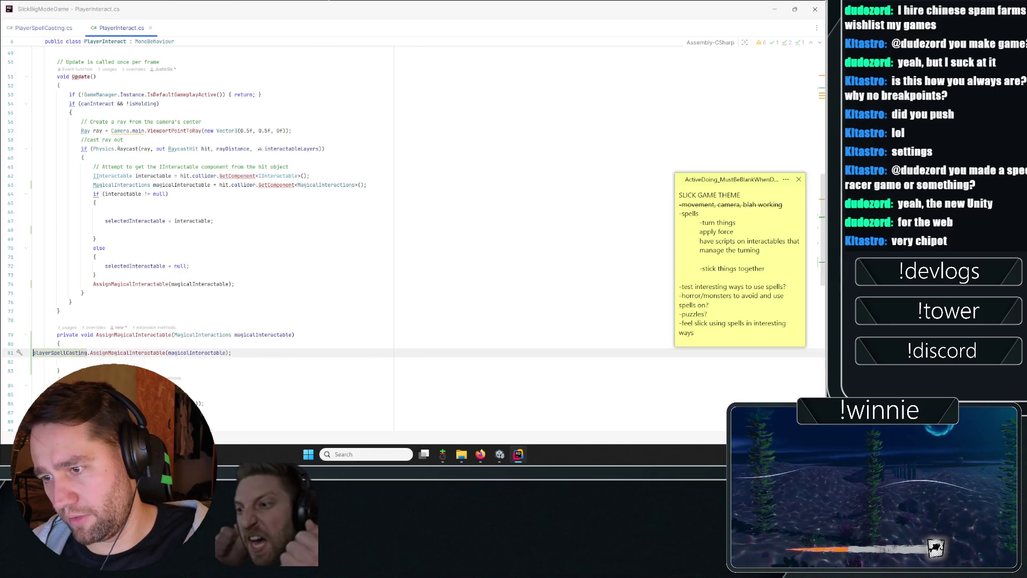
{"action": "key", "text": "End"}
{"action": "key", "text": "Delete"}
{"action": "key", "text": "Up"}
{"action": "key", "text": "Up"}
{"action": "key", "text": "Up"}
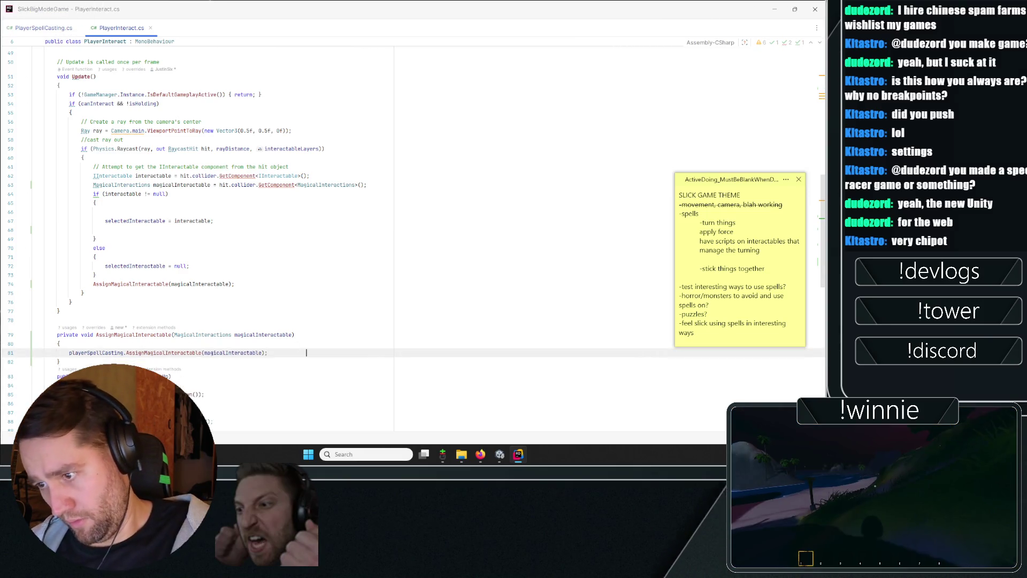
{"action": "left_click", "coordinate": [307, 352]}
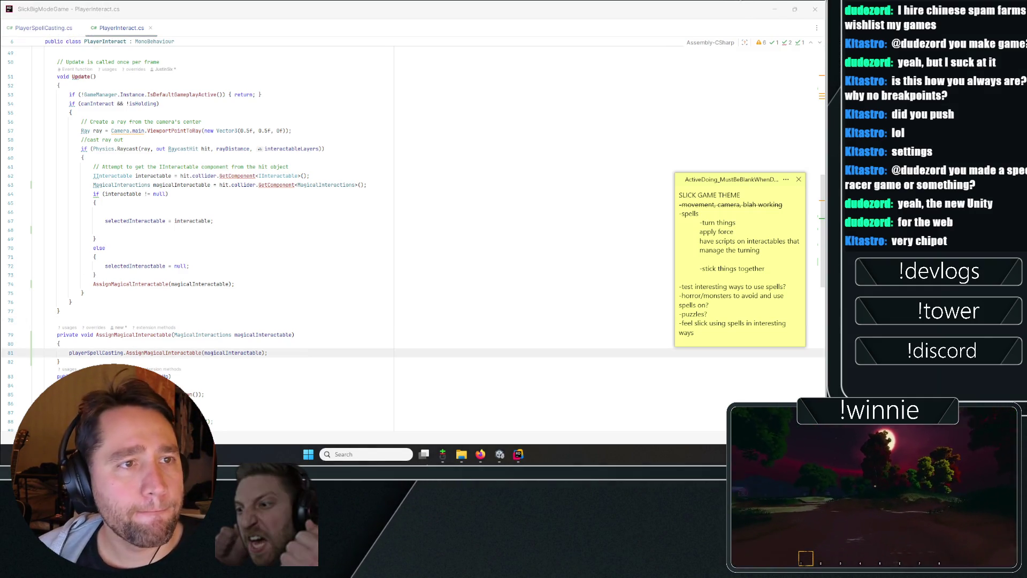
{"action": "key", "text": "ctrl+Tab"}
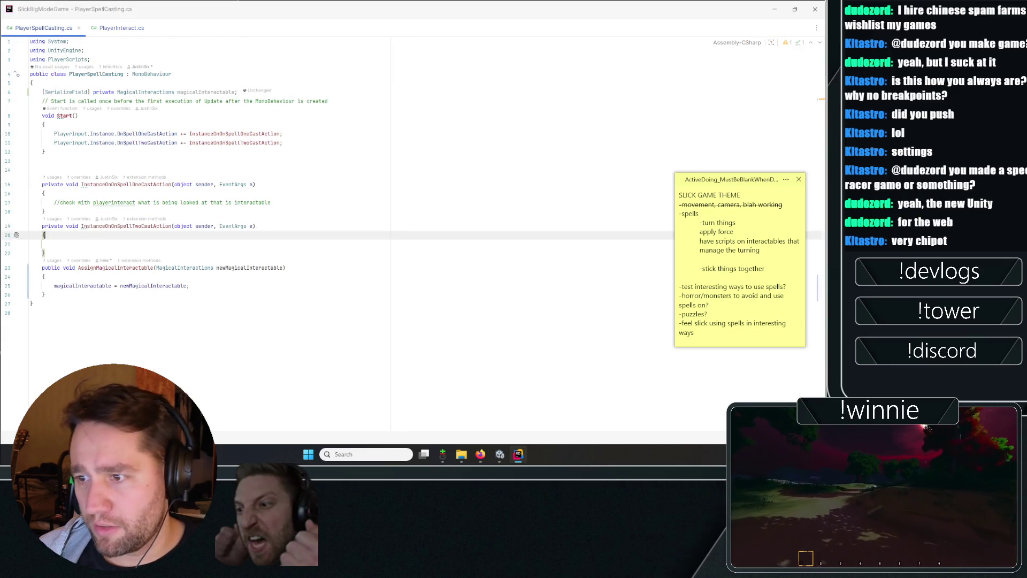
- Add a Debug.Log of the new magical interactable below the assignment
{"action": "key", "text": "Down"}
{"action": "key", "text": "End"}
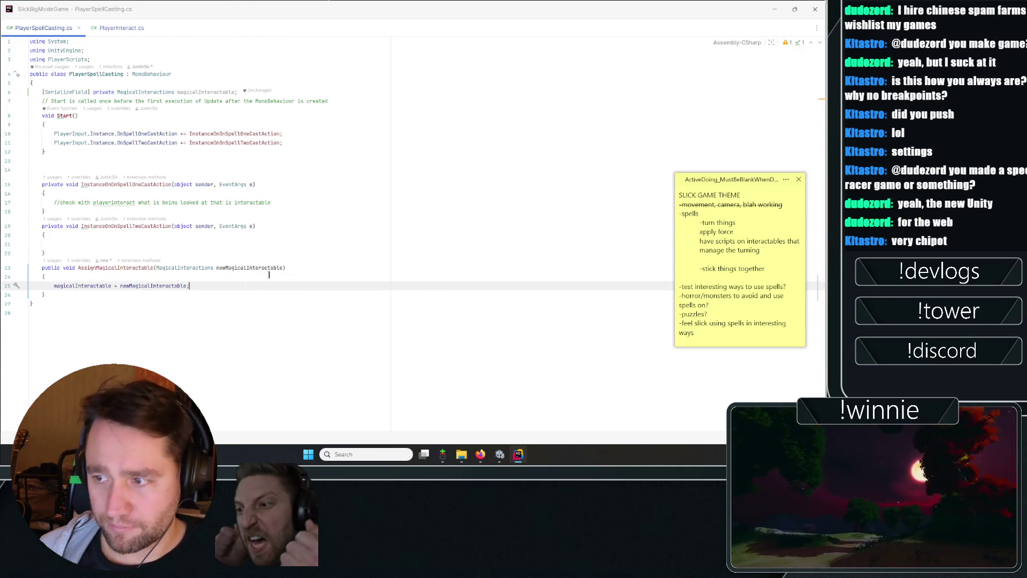
{"action": "key", "text": "Return"}
{"action": "type", "text": "Debug.LogEr"}
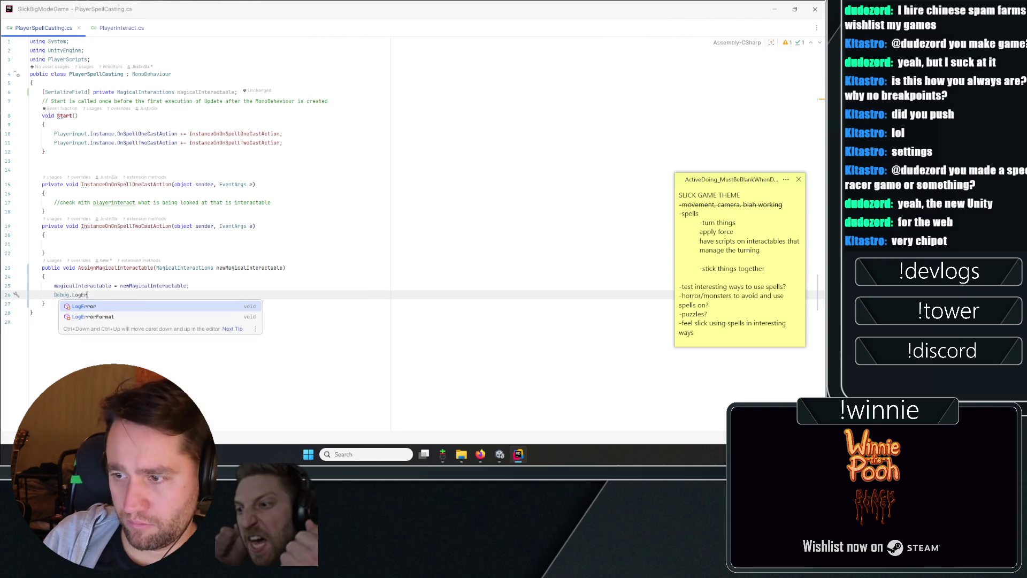
{"action": "key", "text": "Return"}
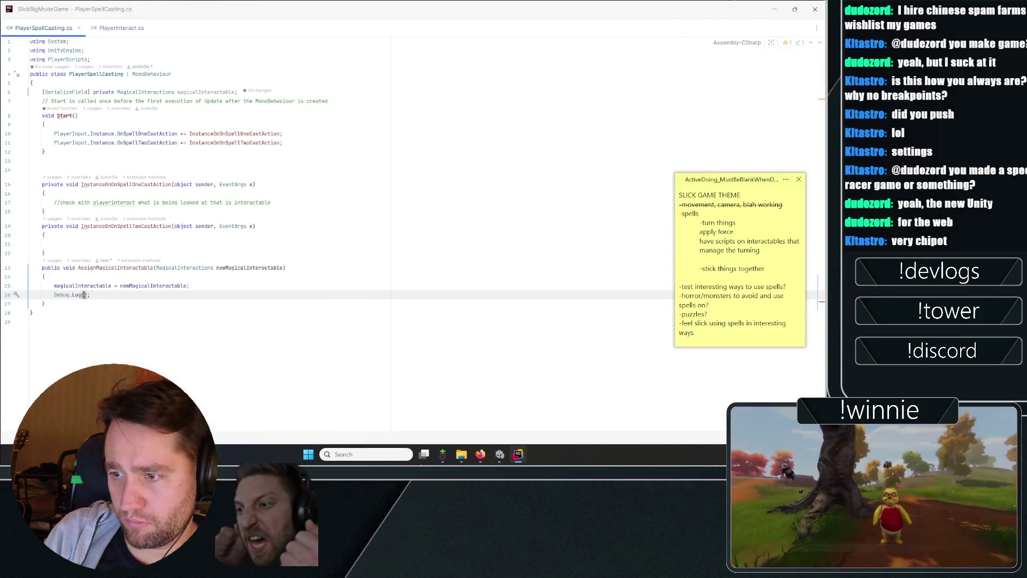
{"action": "type", "text": "\"assign"}
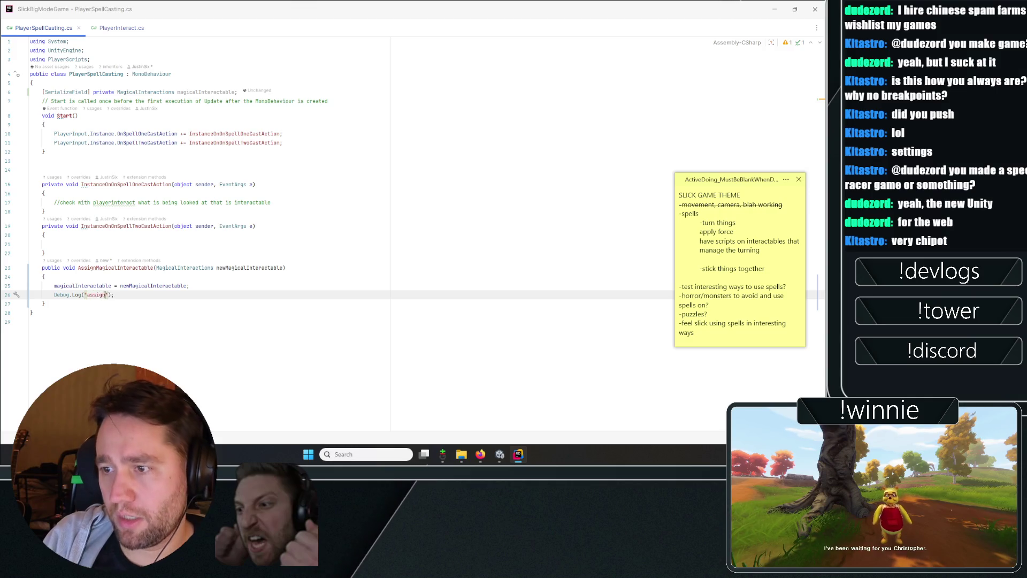
{"action": "type", "text": "gical interactable to be:"}
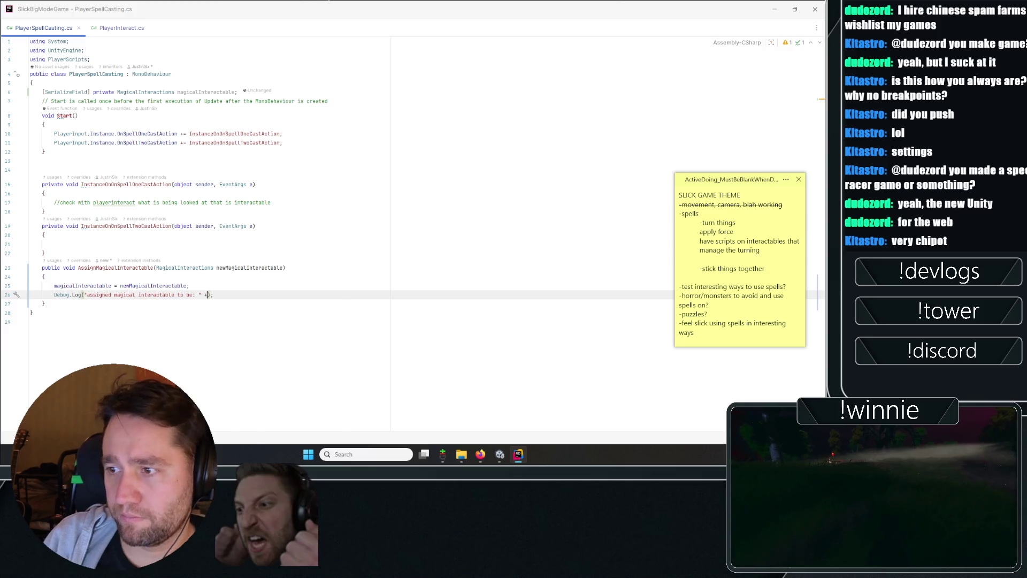
{"action": "type", "text": " new"}
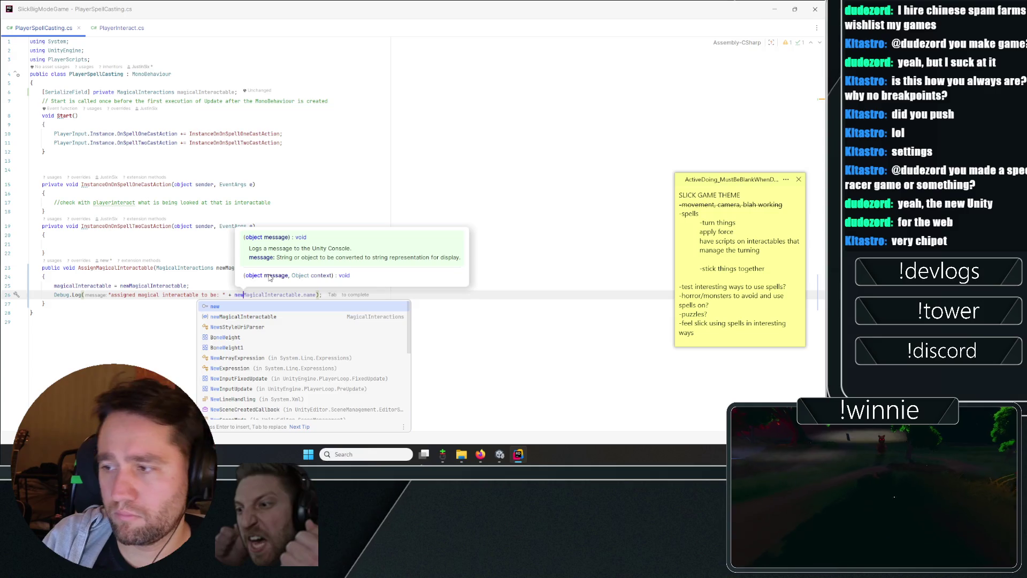
{"action": "key", "text": "Tab"}
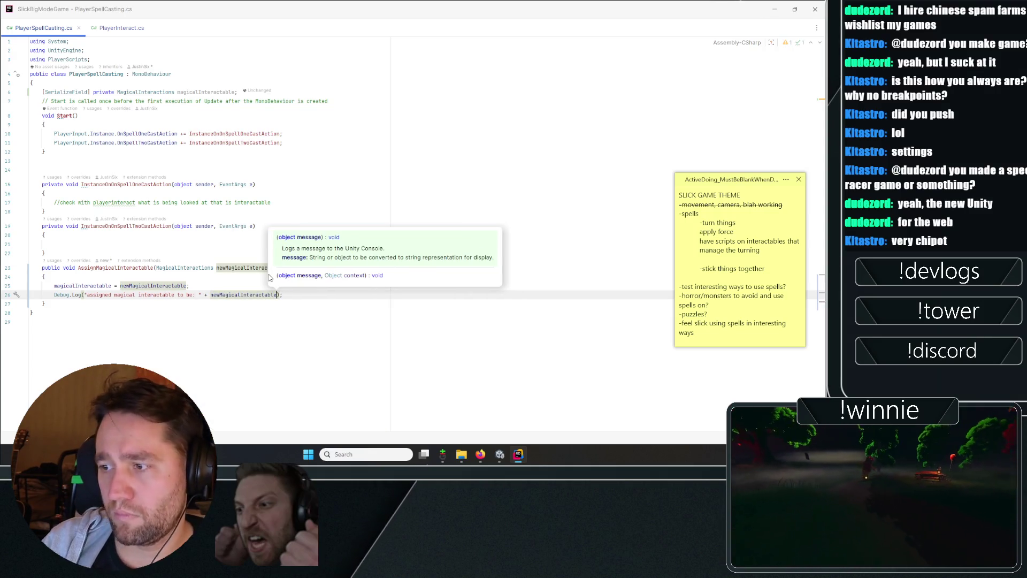
{"action": "key", "text": "BackSpace"}
- Add an if (newMagicalInteractable == null) block with an else branch around the log
{"action": "key", "text": "ctrl+alt+Return"}
{"action": "type", "text": "if(newmag"}
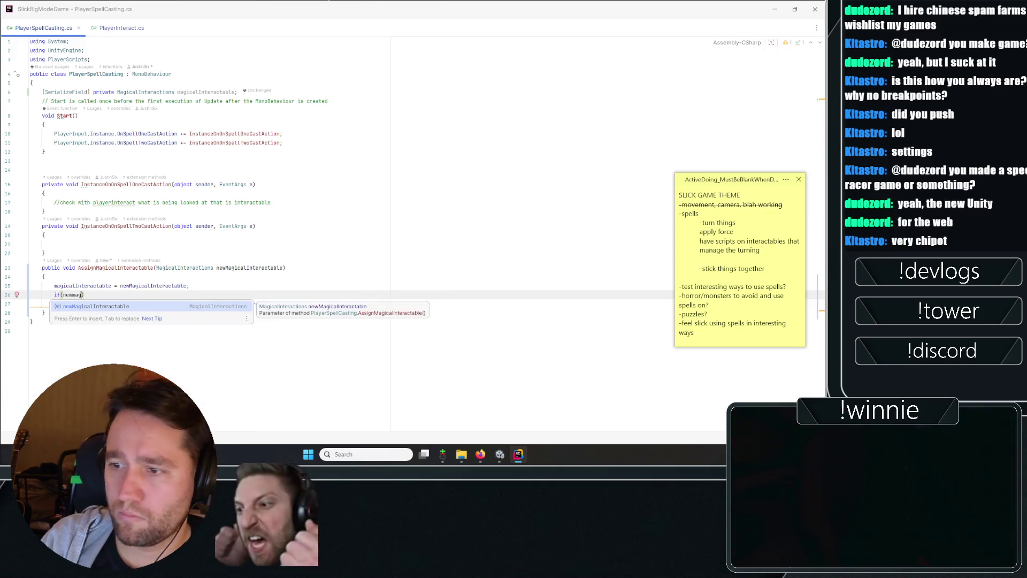
{"action": "key", "text": "Return"}
{"action": "type", "text": "== nu"}
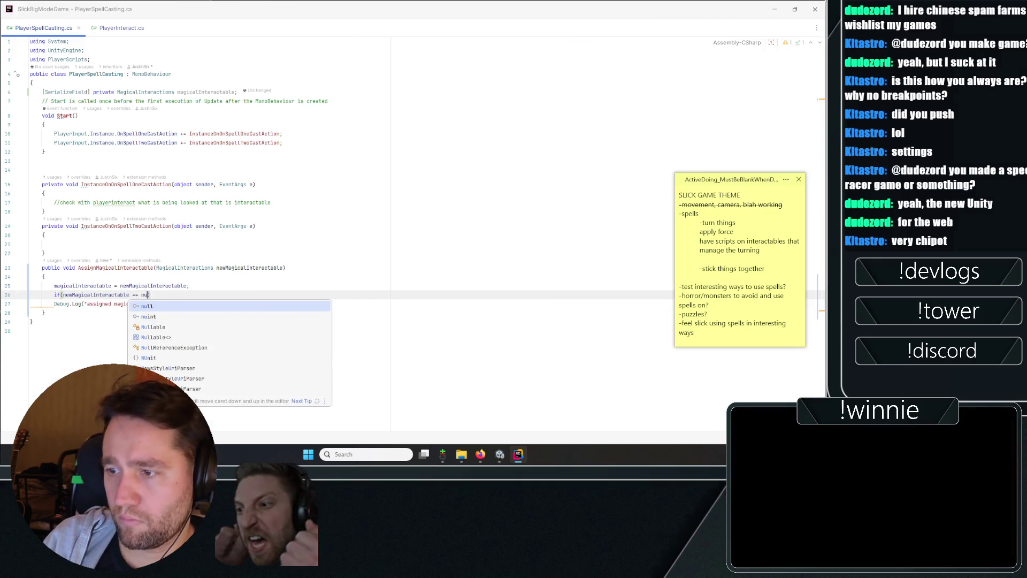
{"action": "key", "text": "Return"}
{"action": "key", "text": "ctrl+shift+Return"}
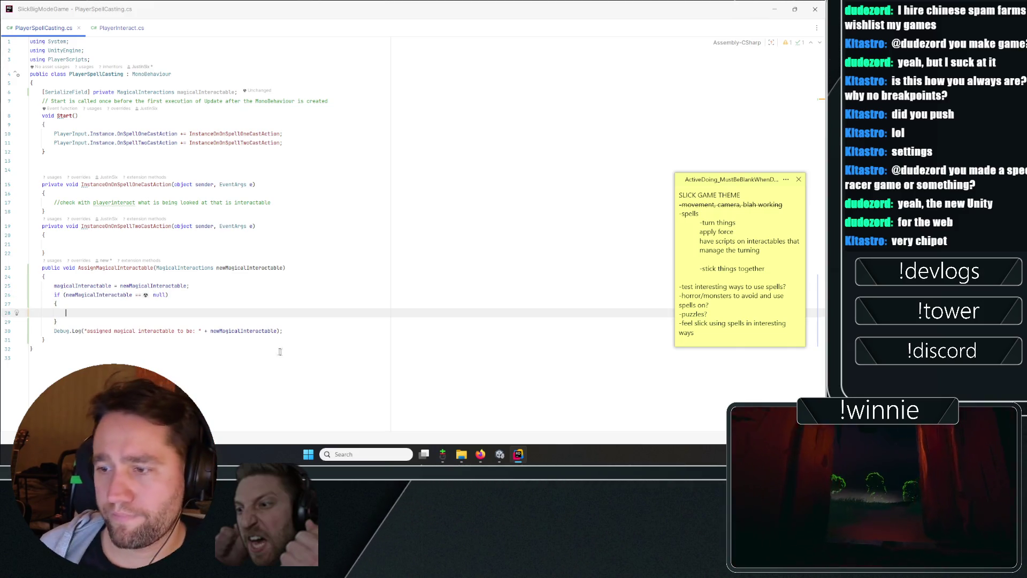
{"action": "left_click", "coordinate": [147, 331]}
{"action": "left_click", "coordinate": [127, 322]}
{"action": "key", "text": "Return"}
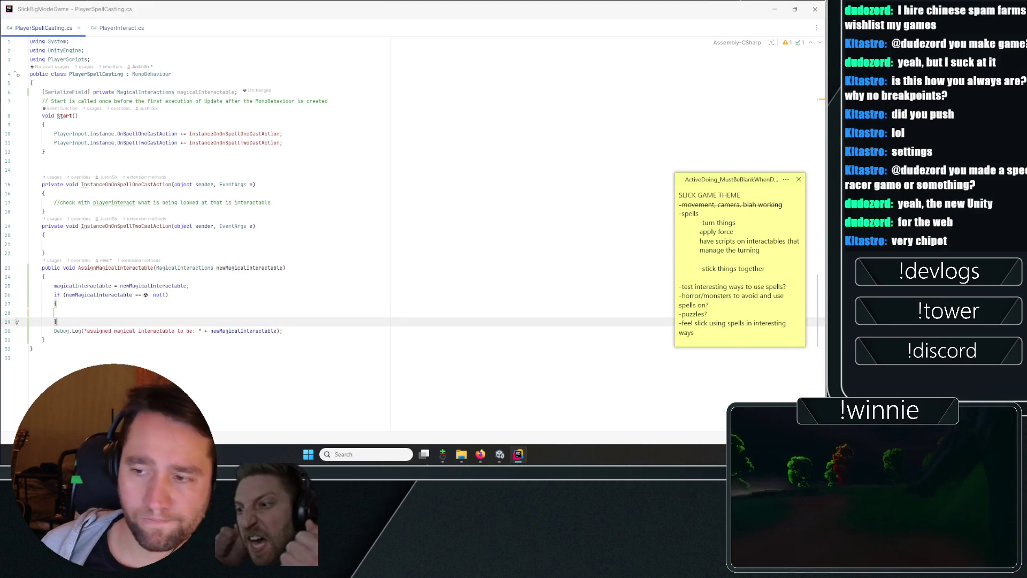
{"action": "type", "text": "else"}
{"action": "key", "text": "ctrl+shift+Return"}
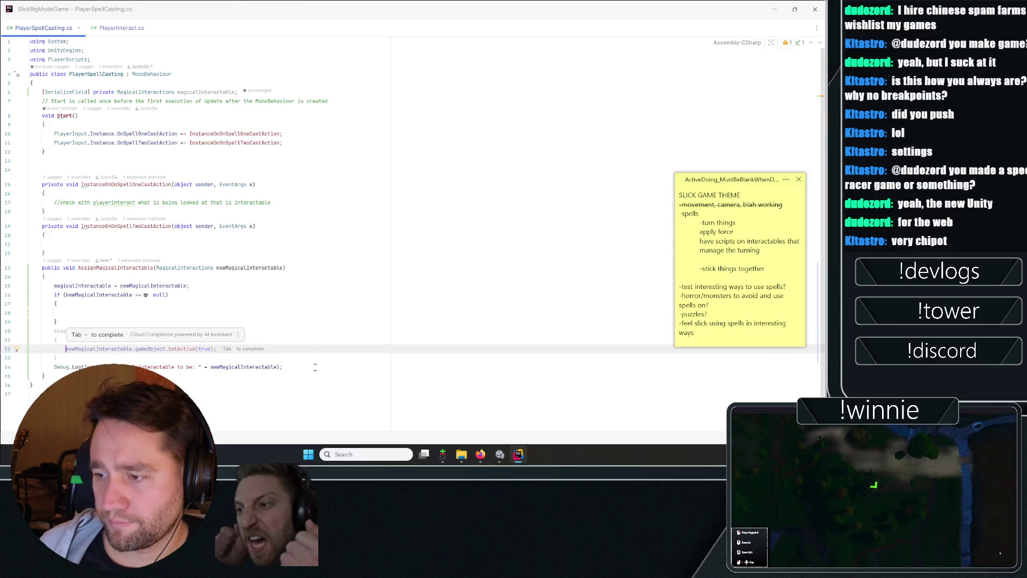
- Put the log in both branches, with the null branch logging "NULL" instead of the interactable
{"action": "key", "text": "Down"}
{"action": "key", "text": "Down"}
{"action": "key", "text": "End"}
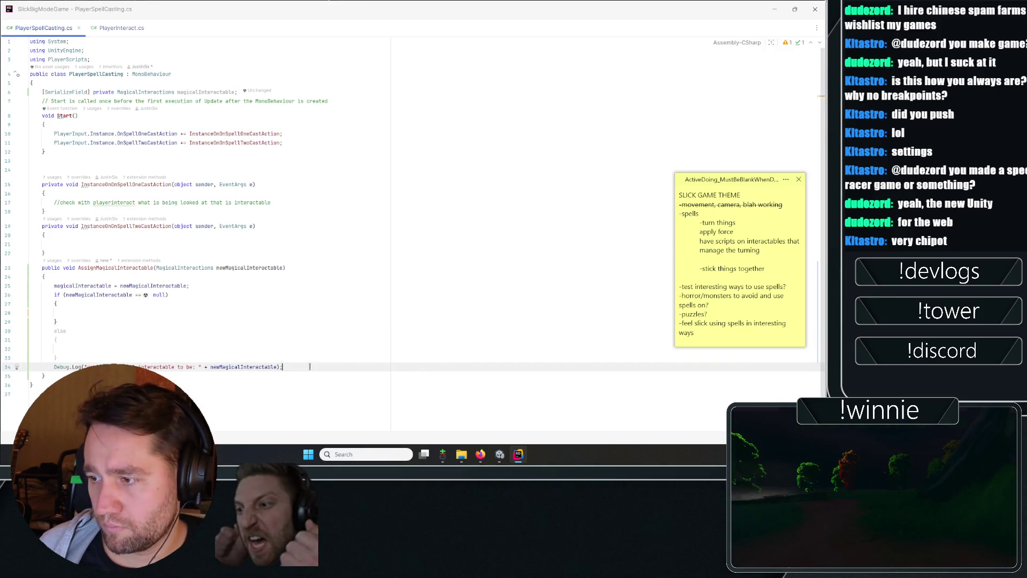
{"action": "key", "text": "Up"}
{"action": "key", "text": "Up"}
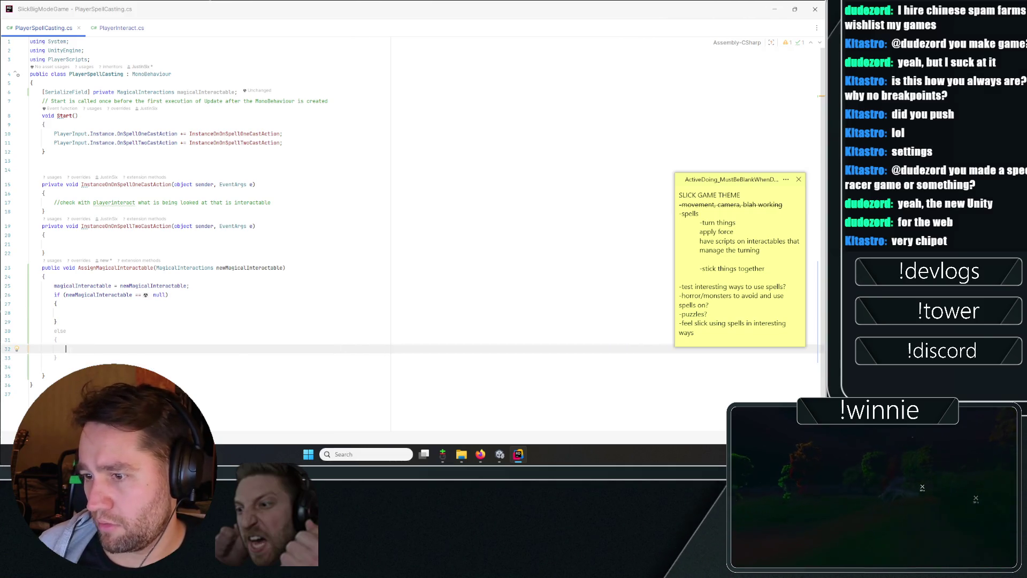
{"action": "type", "text": "Debug.Log(\"assigned magical interactable to be: \" + newMagicalInteractable);"}
{"action": "left_click", "coordinate": [89, 313]}
{"action": "type", "text": "Debug.Log(\"assigned magical interactable to be: \" + newMagicalInteractable);"}
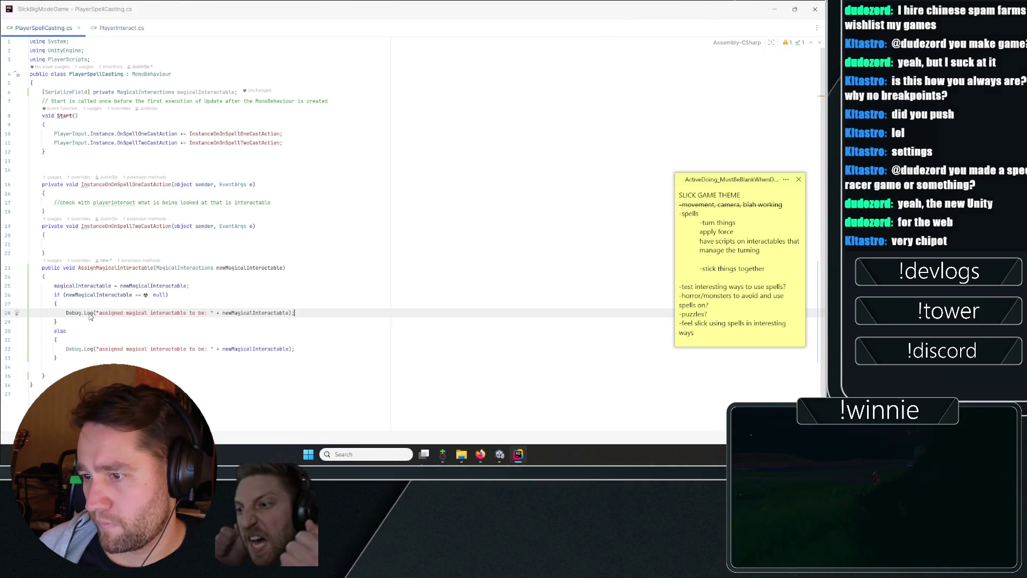
{"action": "left_click", "coordinate": [270, 312]}
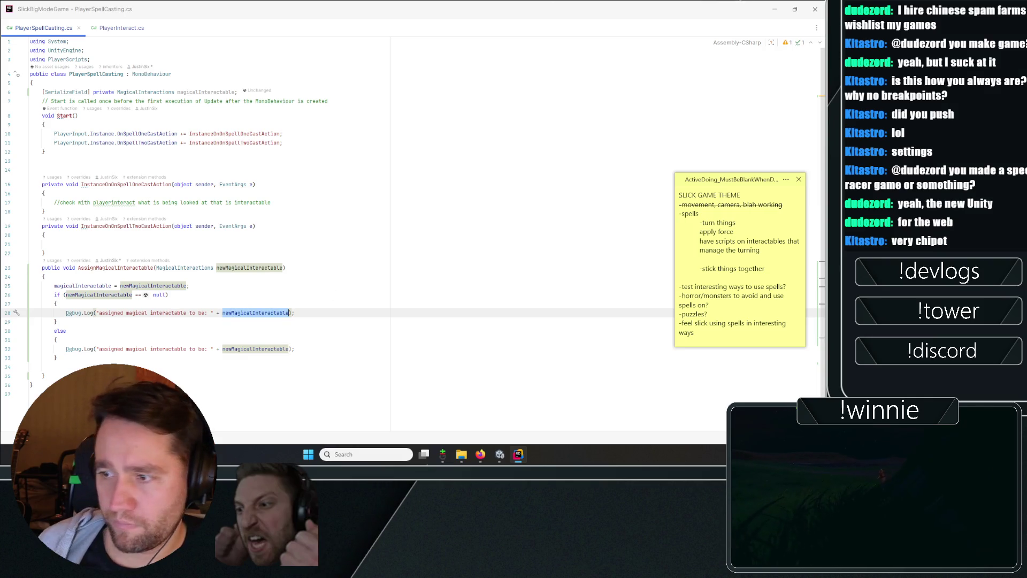
{"action": "key", "text": "ctrl+BackSpace"}
{"action": "key", "text": "ctrl+BackSpace"}
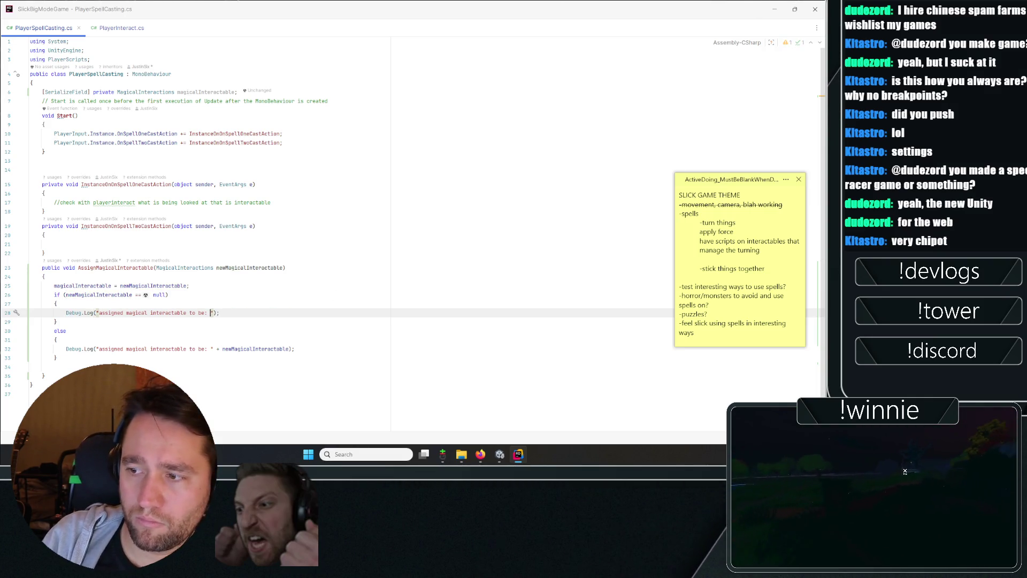
{"action": "type", "text": "NULL"}
{"action": "key", "text": "Down"}
{"action": "key", "text": "Down"}
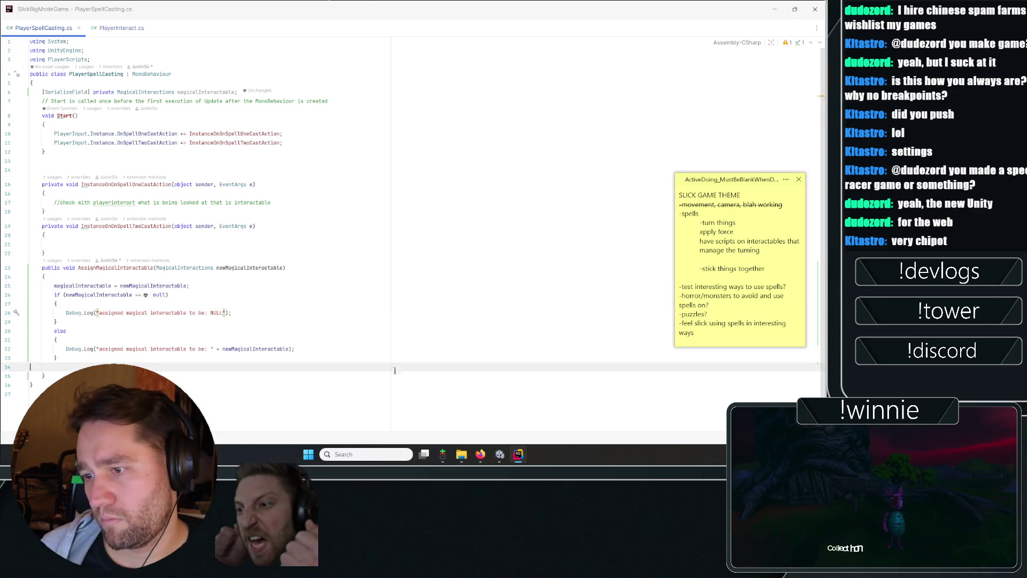
{"action": "key", "text": "Up"}
{"action": "key", "text": "Up"}
{"action": "key", "text": "Up"}
{"action": "key", "text": "End"}
{"action": "key", "text": "shift+Home"}
{"action": "key", "text": "shift+Home"}
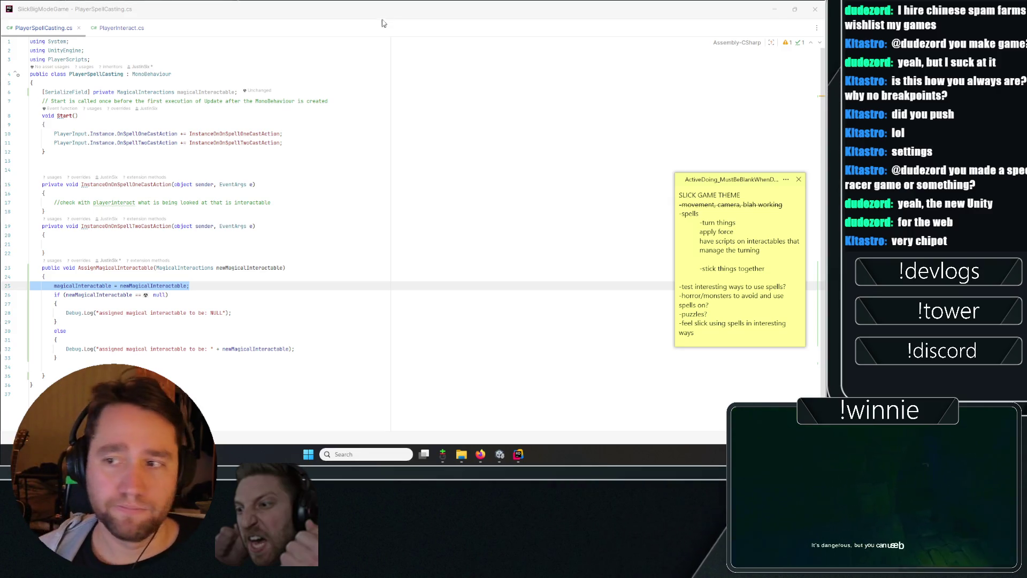
{"action": "left_click", "coordinate": [273, 202]}
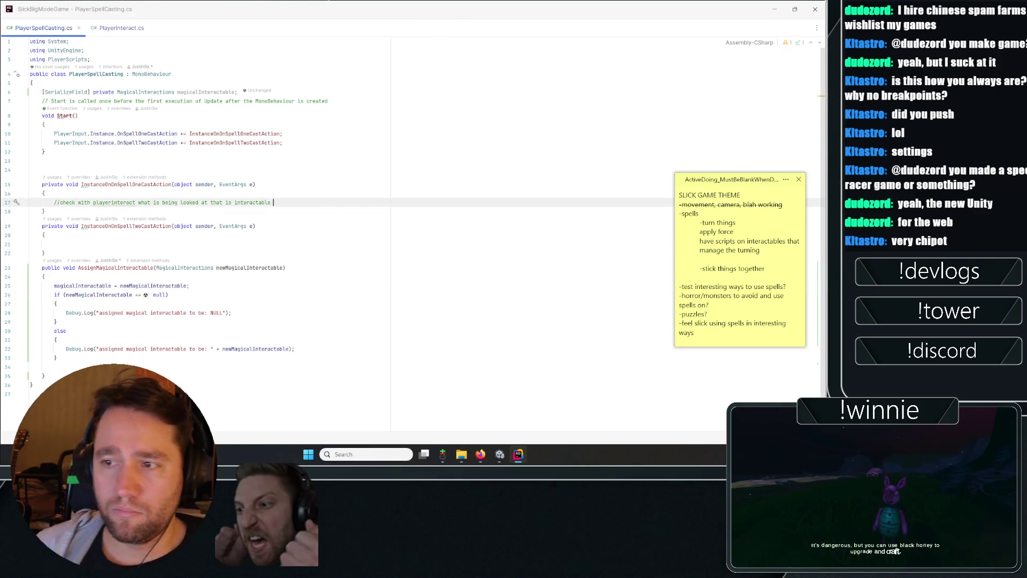
- Add if (magicalInteractable != null) with //magic and //spin comments, calling magicalInteractable.Spin() inside
{"action": "key", "text": "Return"}
{"action": "type", "text": "if(magi"}
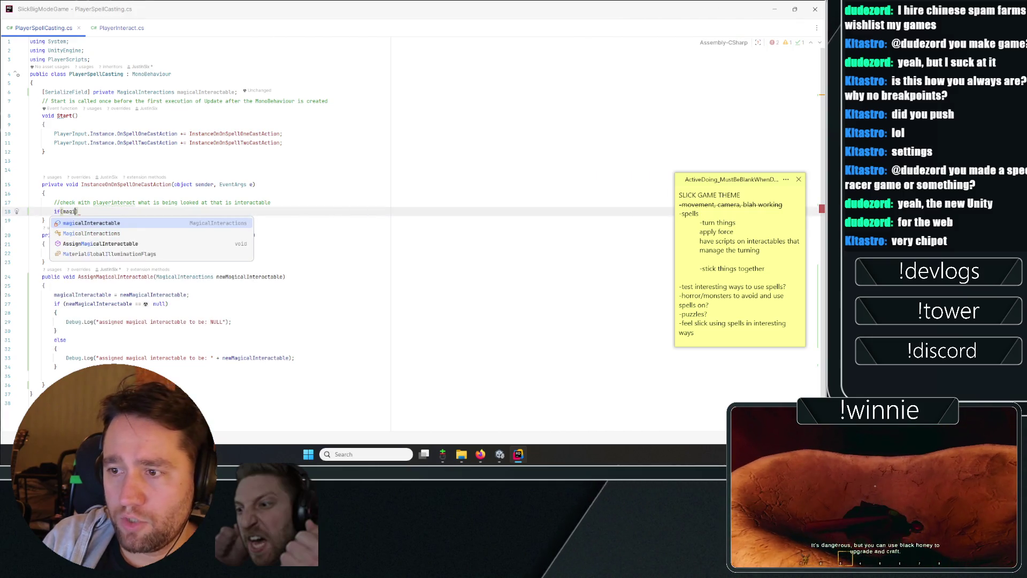
{"action": "key", "text": "Return"}
{"action": "type", "text": "!= "}
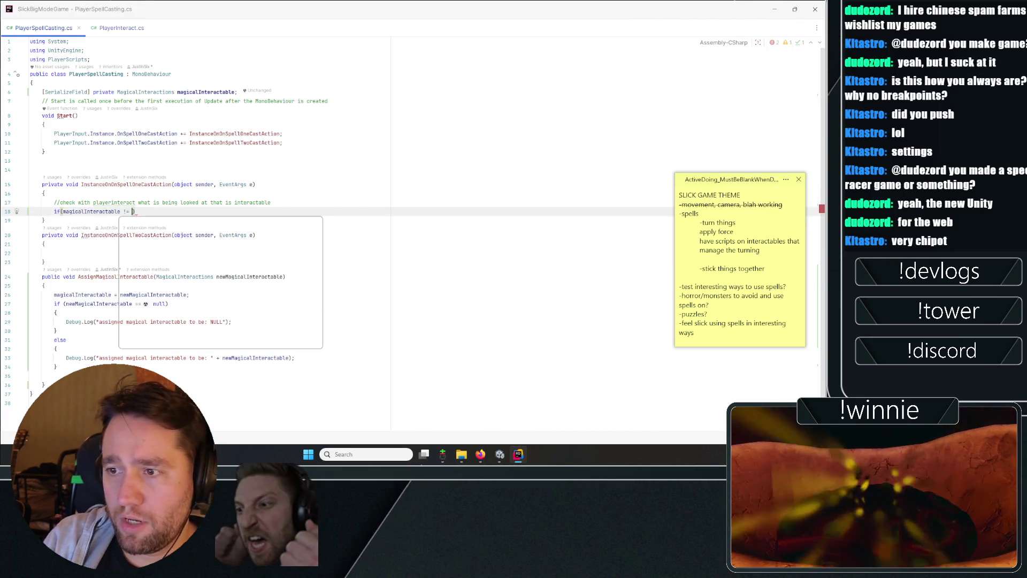
{"action": "type", "text": "null"}
{"action": "key", "text": "ctrl+shift+Return"}
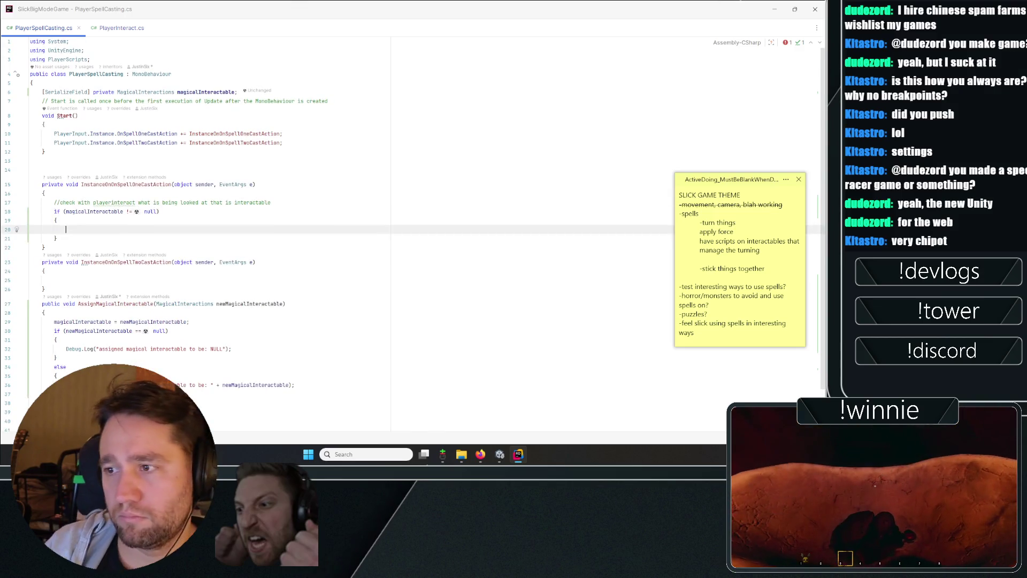
{"action": "type", "text": "//magic"}
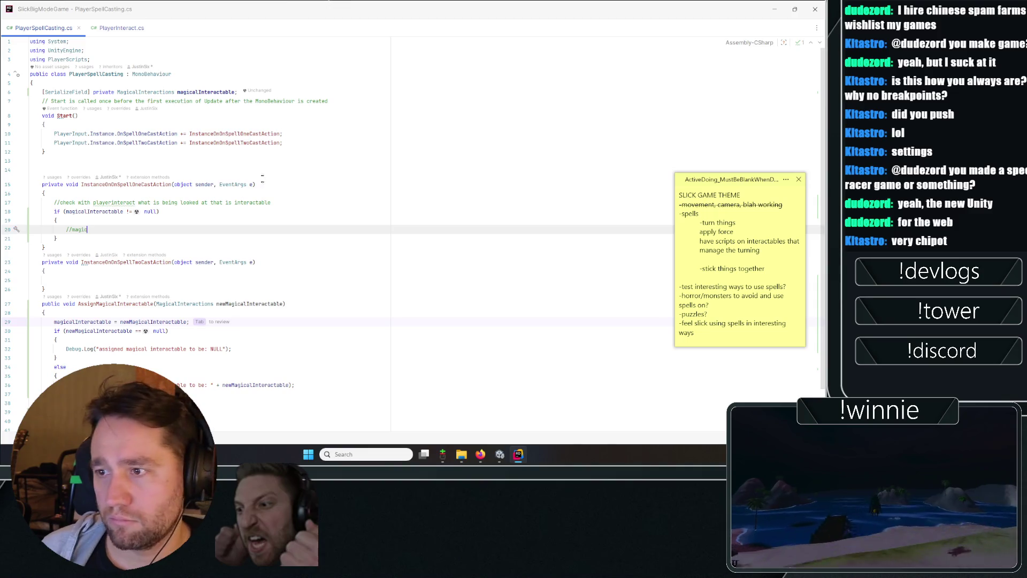
{"action": "left_click", "coordinate": [262, 170]}
{"action": "key", "text": "Return"}
{"action": "type", "text": "/"}
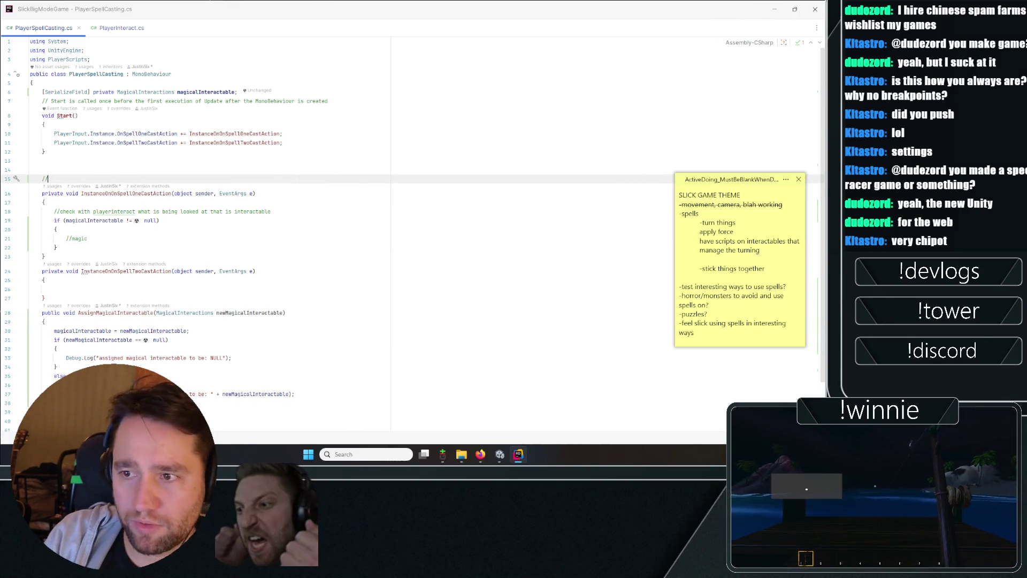
{"action": "type", "text": "/spin"}
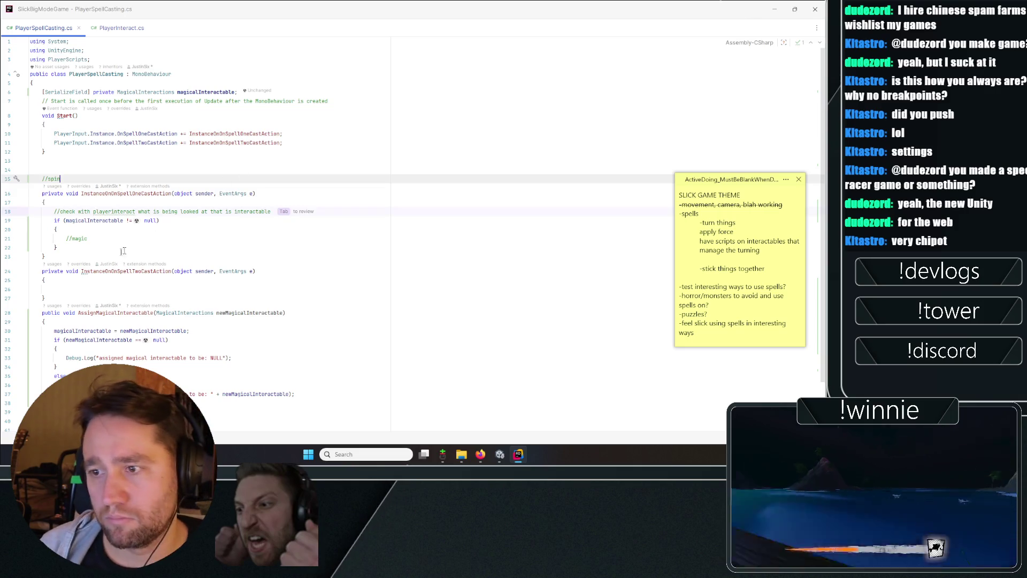
{"action": "left_click", "coordinate": [88, 238]}
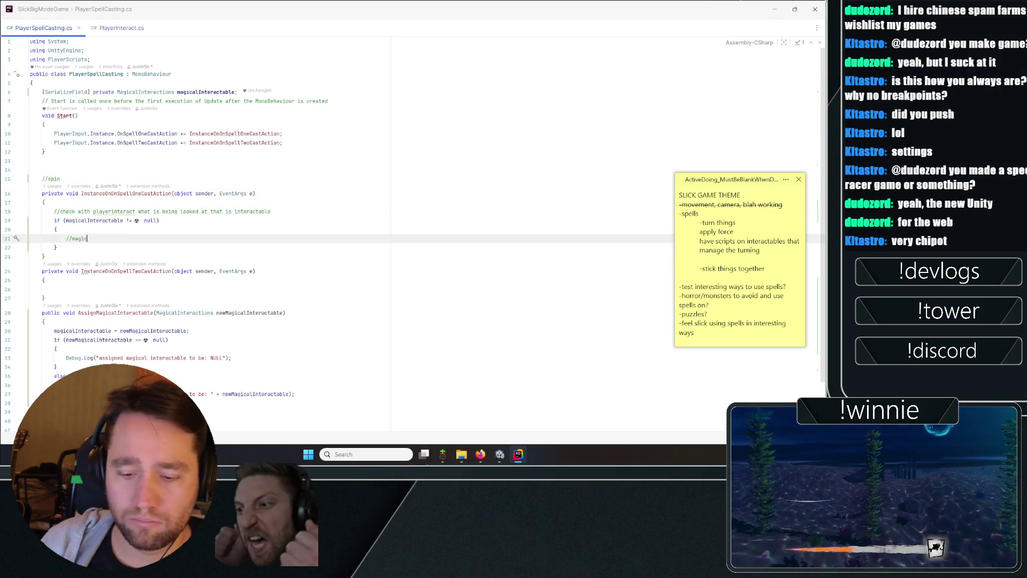
{"action": "key", "text": "Return"}
{"action": "type", "text": "magicalInteractable.Spin();"}
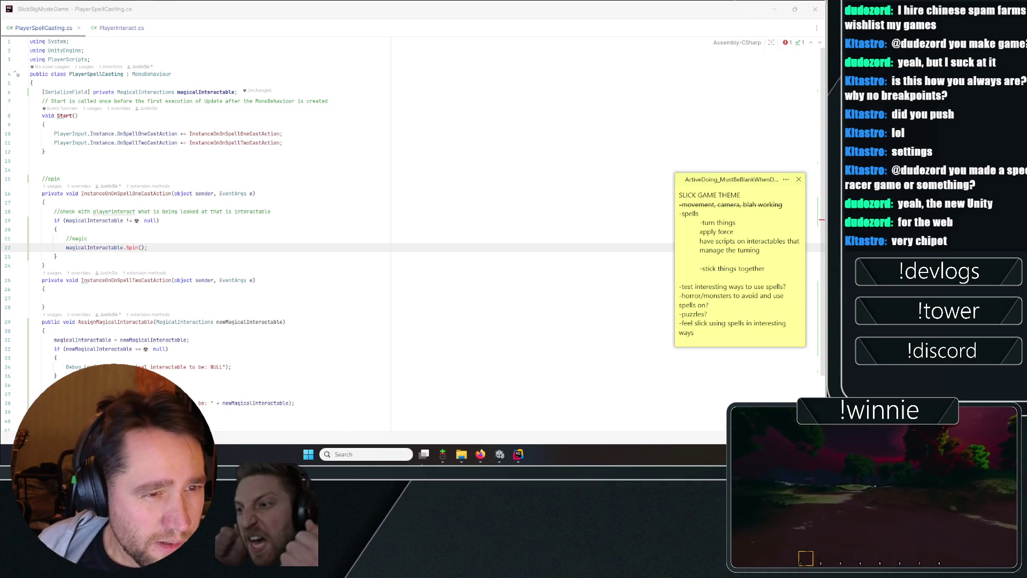
{"action": "key", "text": "ctrl+shift+n"}
- Open MagicalInteractions.cs in the main tabs and add a private void Spin() method after FixedUpdate
{"action": "type", "text": "MagicalInteractions"}
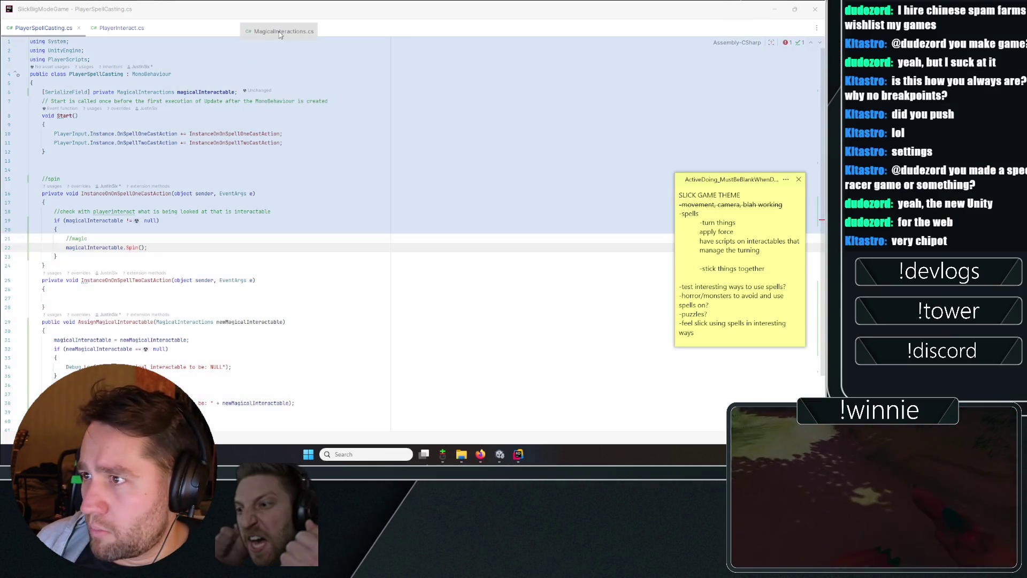
{"action": "key", "text": "shift+Return"}
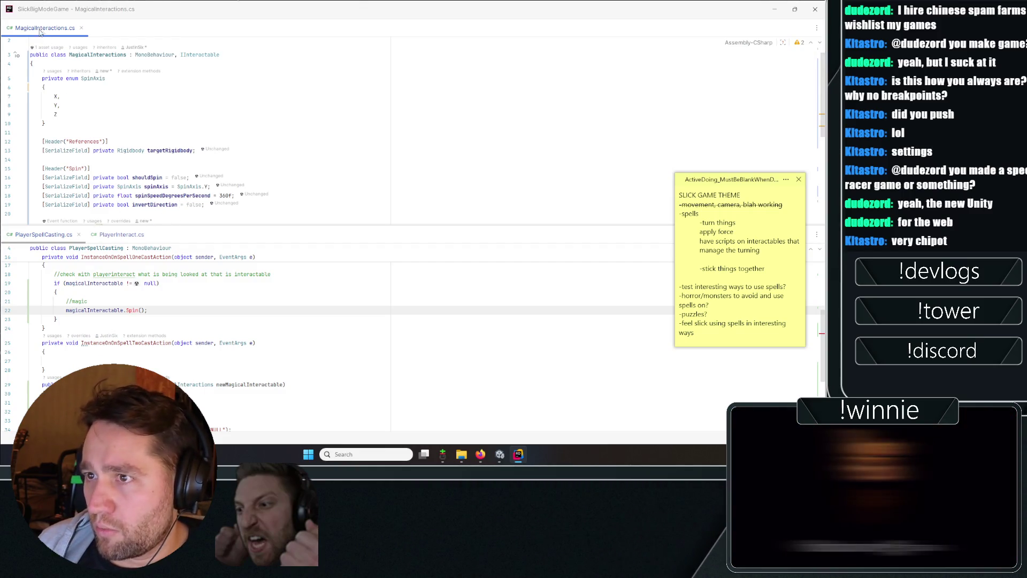
{"action": "left_click_drag", "start_coordinate": [44, 28], "coordinate": [155, 241]}
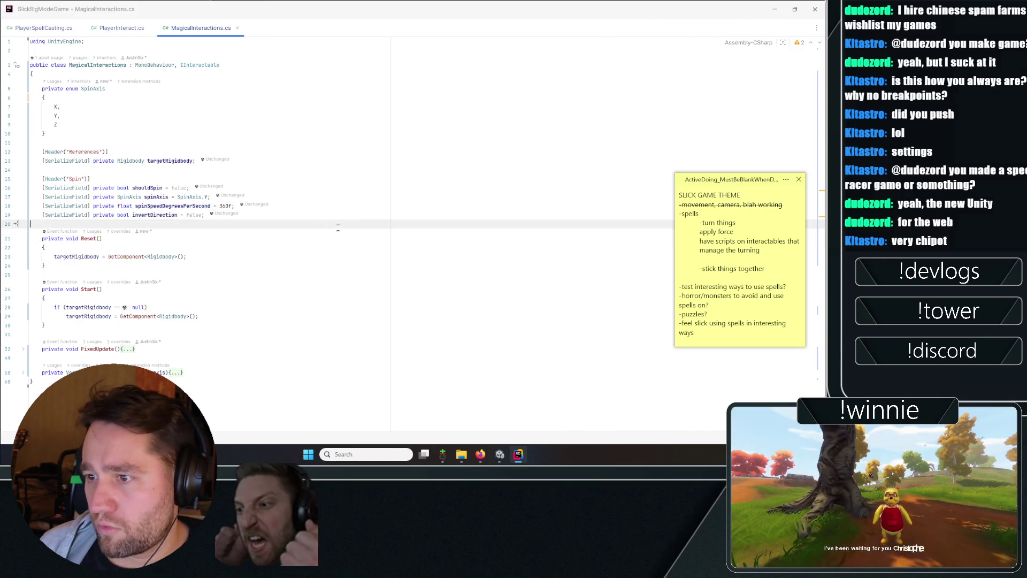
{"action": "left_click", "coordinate": [31, 358]}
{"action": "left_click", "coordinate": [183, 372]}
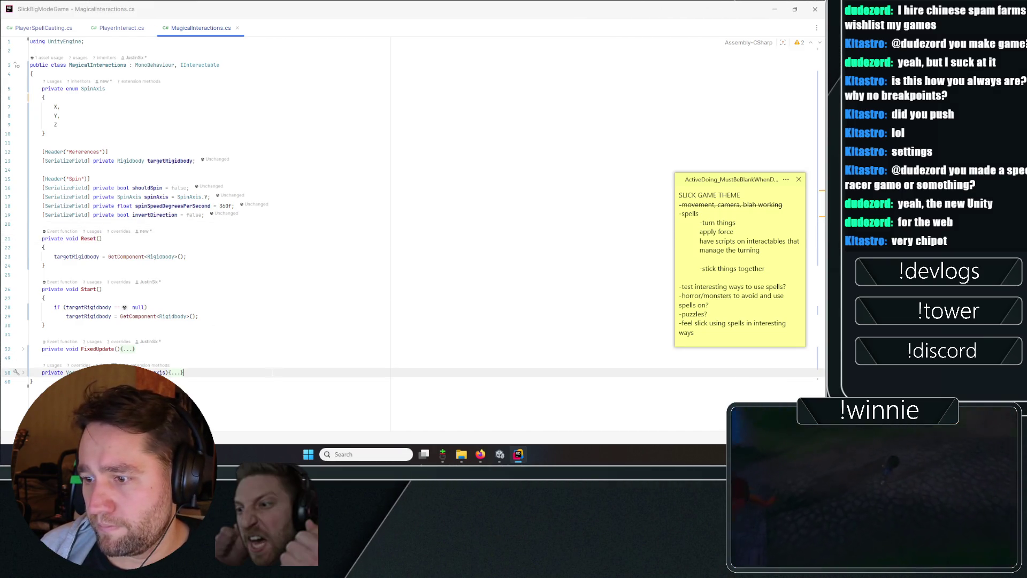
{"action": "key", "text": "Return"}
{"action": "key", "text": "Return"}
{"action": "type", "text": "p"}
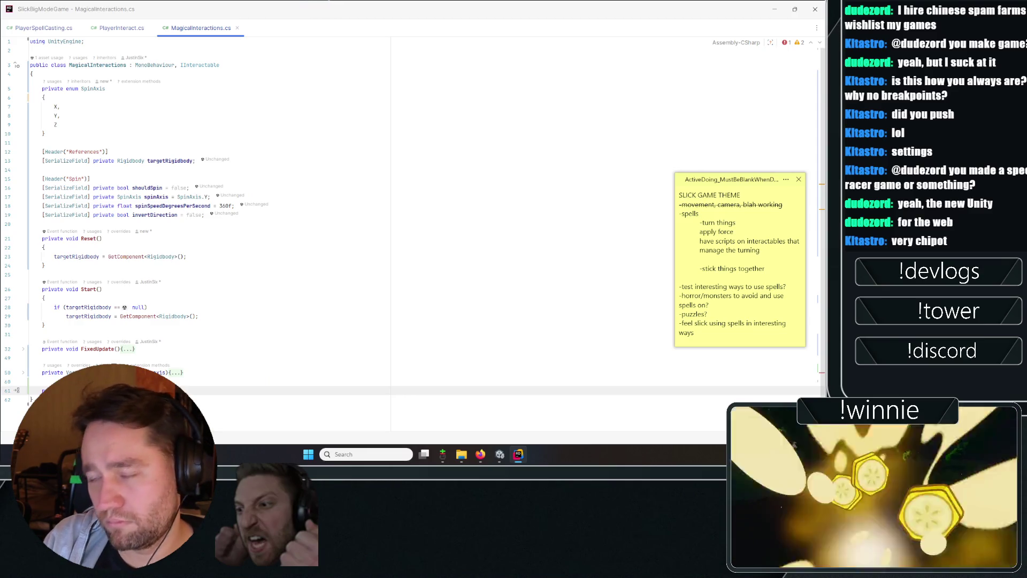
{"action": "type", "text": "rivate void Spin()"}
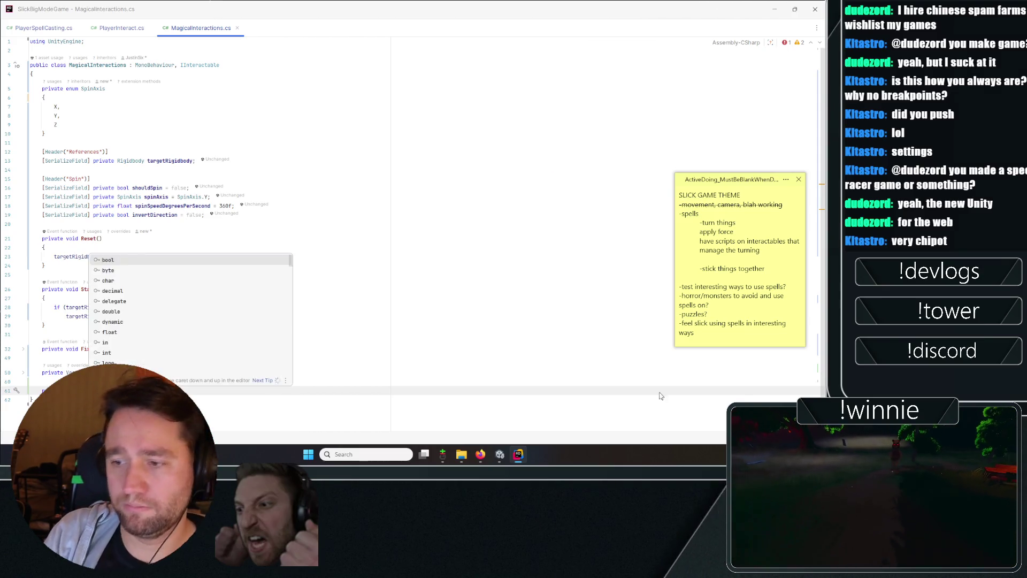
{"action": "key", "text": "Return"}
{"action": "type", "text": "{"}
{"action": "key", "text": "Return"}
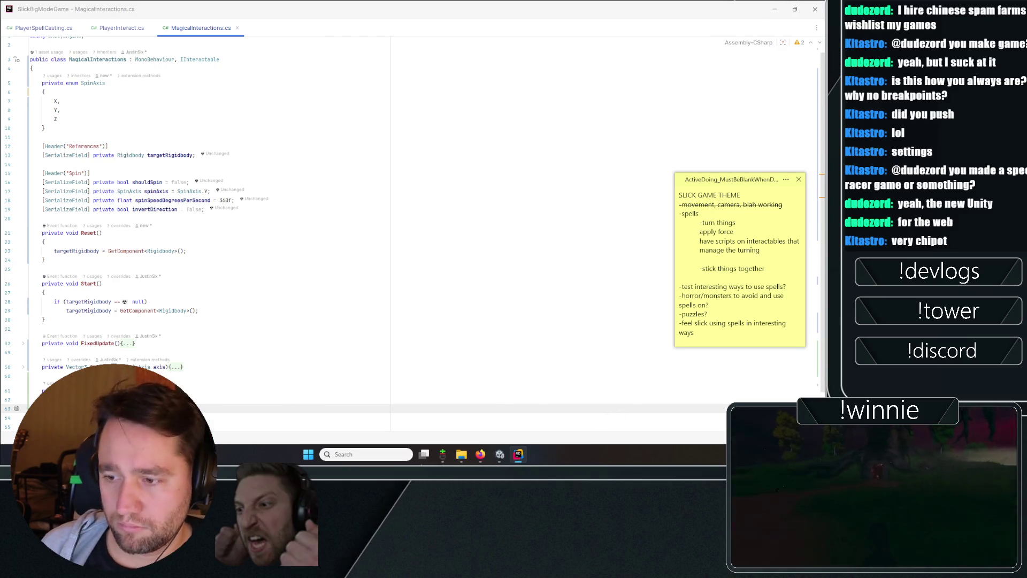
- Rename the SetSpin parameter to newShouldSpin and assign shouldSpin in its body
{"action": "key", "text": "Up"}
{"action": "key", "text": "Up"}
{"action": "key", "text": "alt+Return"}
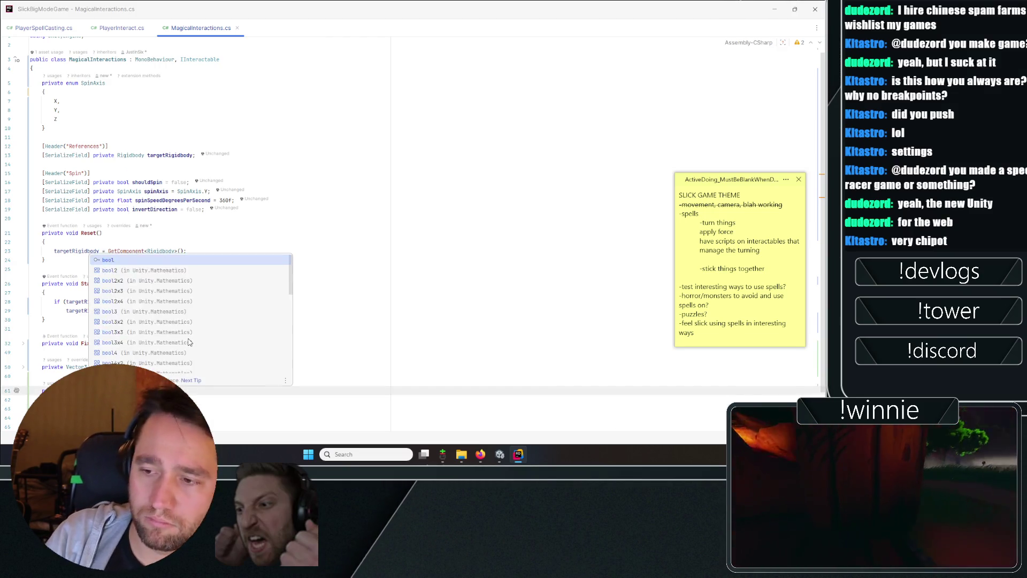
{"action": "key", "text": "Escape"}
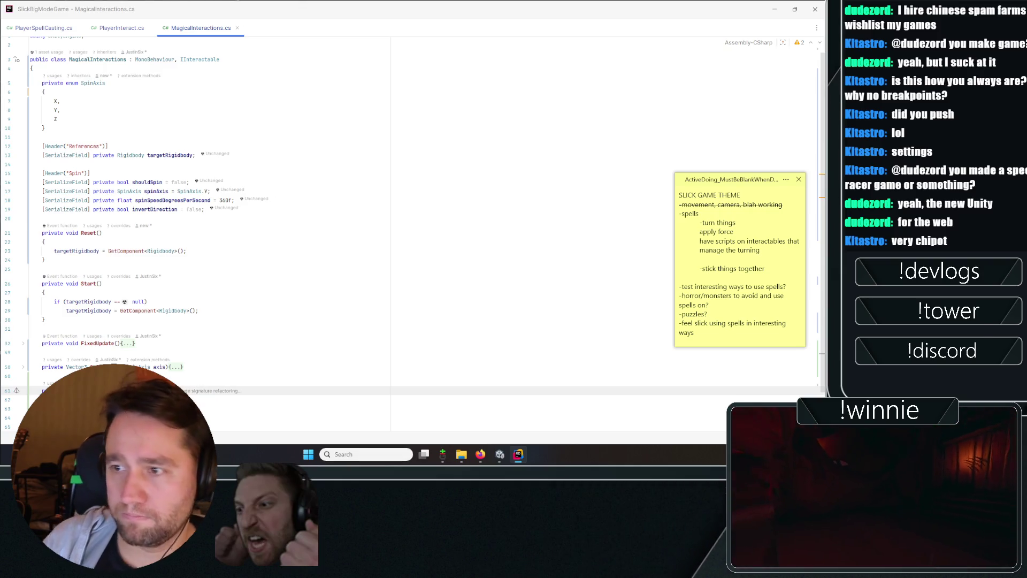
{"action": "key", "text": "Down"}
{"action": "key", "text": "Down"}
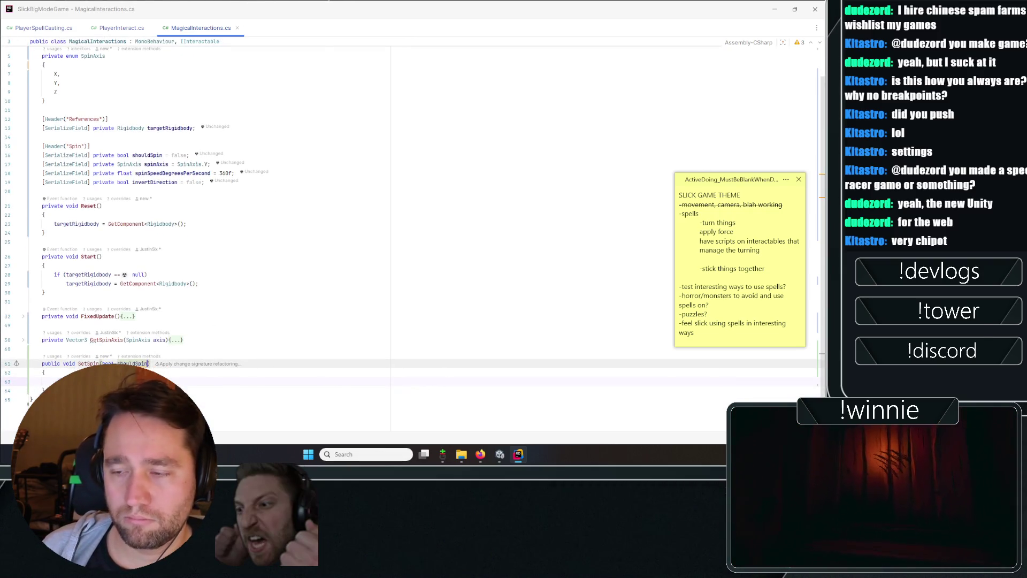
{"action": "left_click", "coordinate": [117, 363]}
{"action": "type", "text": "newS"}
{"action": "key", "text": "Delete"}
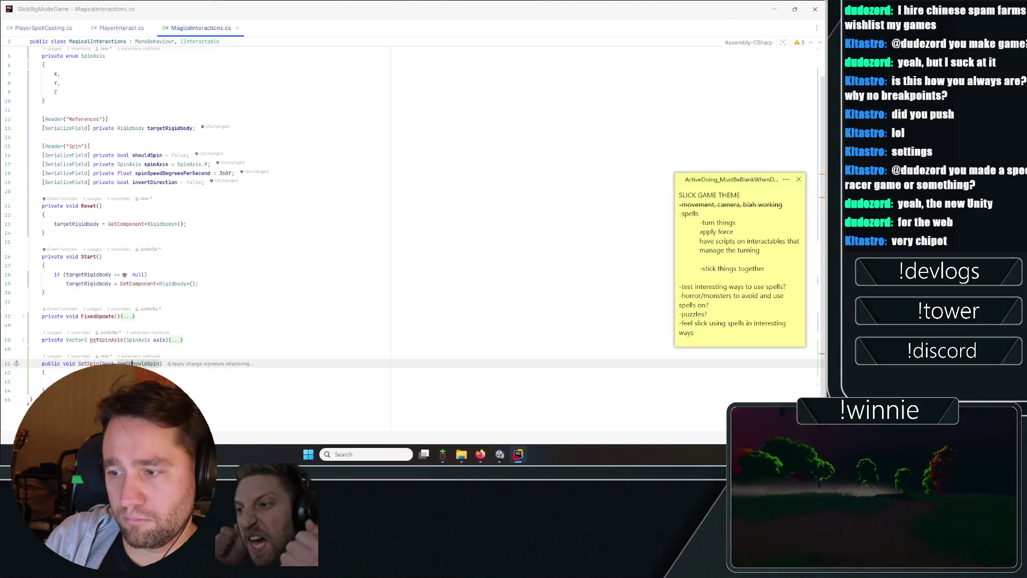
{"action": "key", "text": "Down"}
{"action": "key", "text": "Down"}
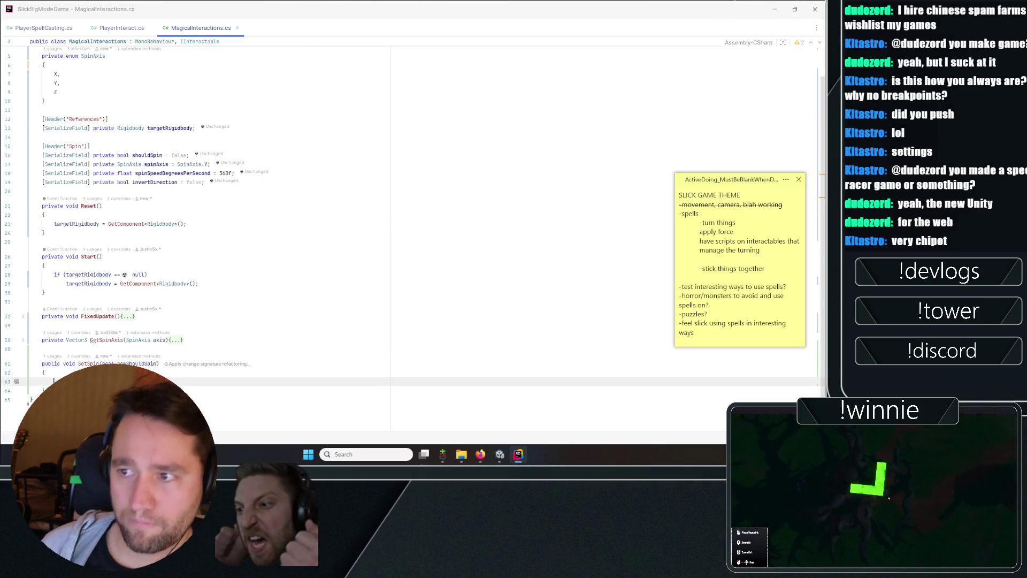
{"action": "type", "text": "sh"}
{"action": "key", "text": "Return"}
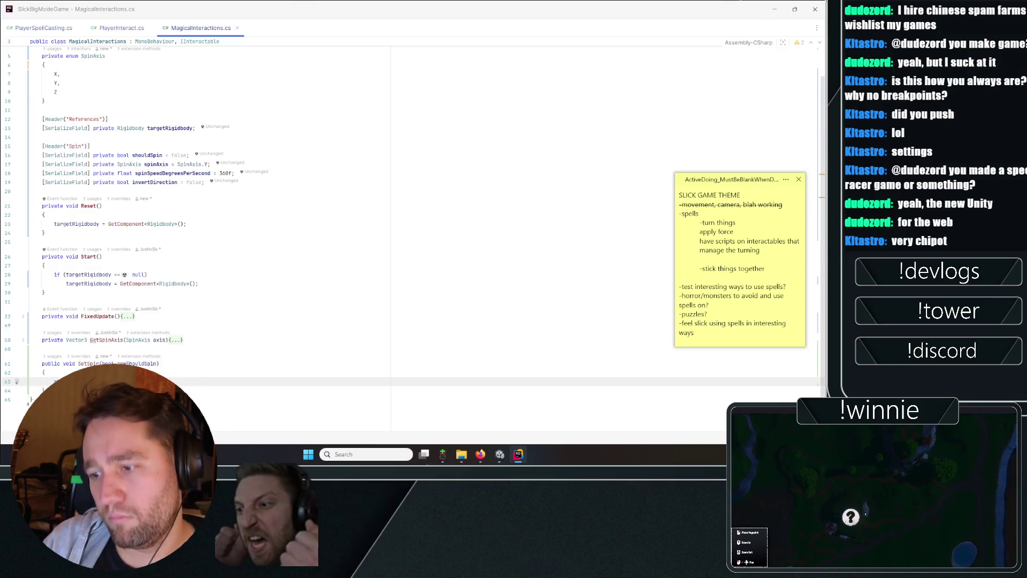
- Go back to PlayerSpellCasting.cs with the caret in the Spin call
{"action": "key", "text": "Up"}
{"action": "key", "text": "Up"}
{"action": "key", "text": "Up"}
{"action": "key", "text": "Up"}
{"action": "key", "text": "Up"}
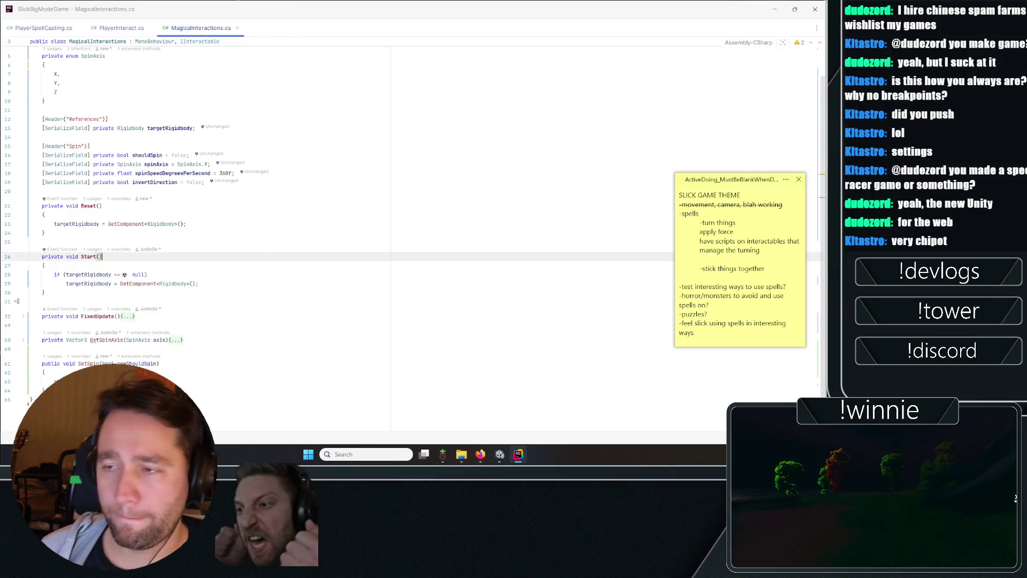
{"action": "key", "text": "Up"}
{"action": "key", "text": "Up"}
{"action": "key", "text": "Down"}
{"action": "key", "text": "Down"}
{"action": "key", "text": "Down"}
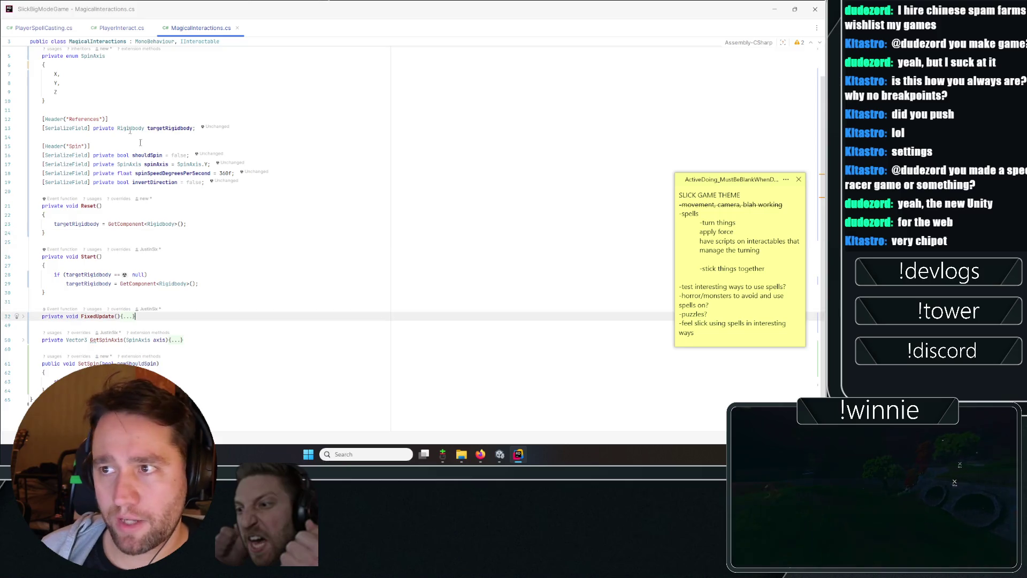
{"action": "key", "text": "ctrl+Tab"}
{"action": "key", "text": "Up"}
{"action": "key", "text": "Up"}
{"action": "left_click", "coordinate": [128, 181]}
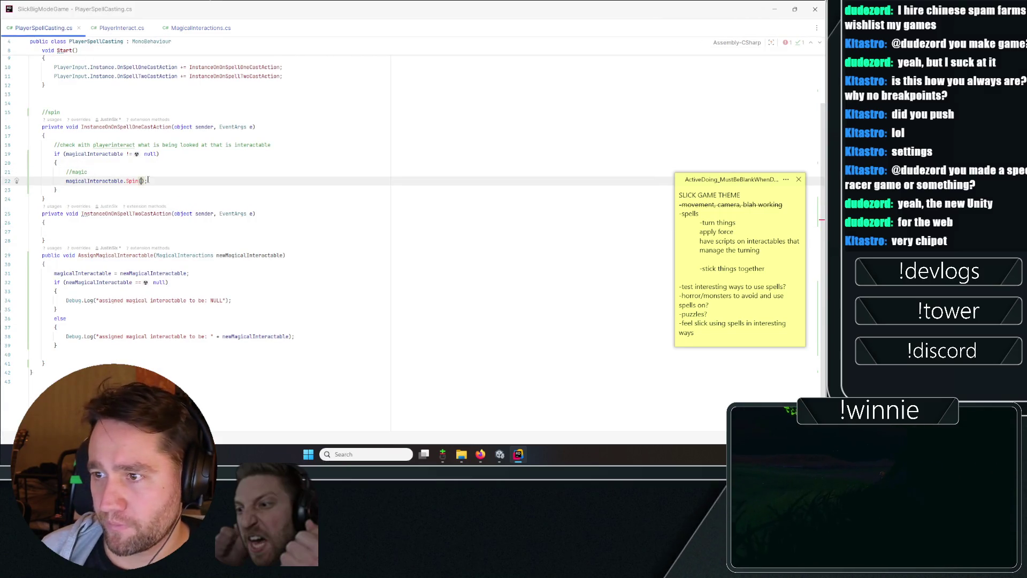
- Replace the Spin() call with SetSpin(true) using autocomplete
{"action": "key", "text": "shift+End"}
{"action": "key", "text": "ctrl+Tab"}
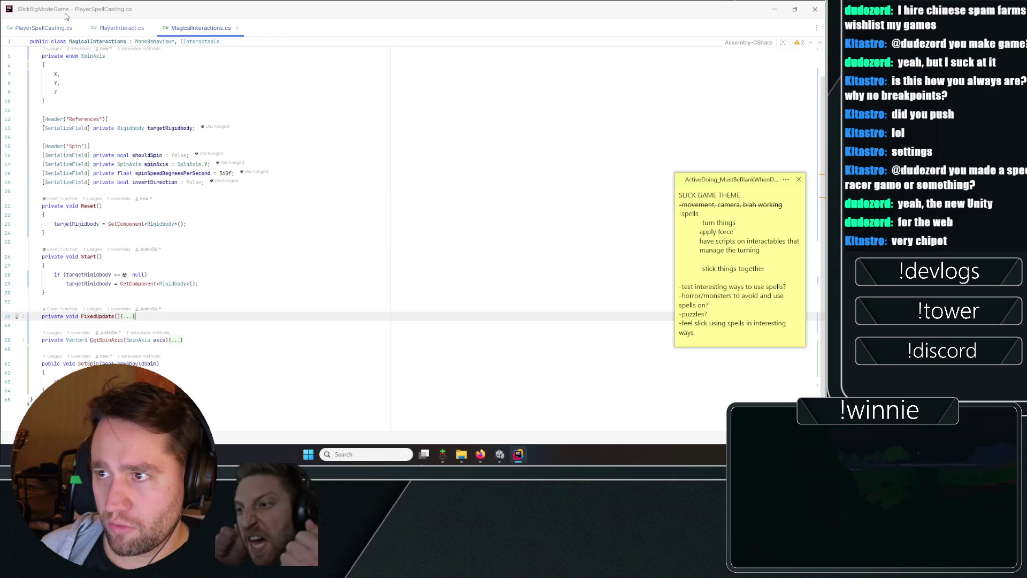
{"action": "left_click", "coordinate": [41, 26]}
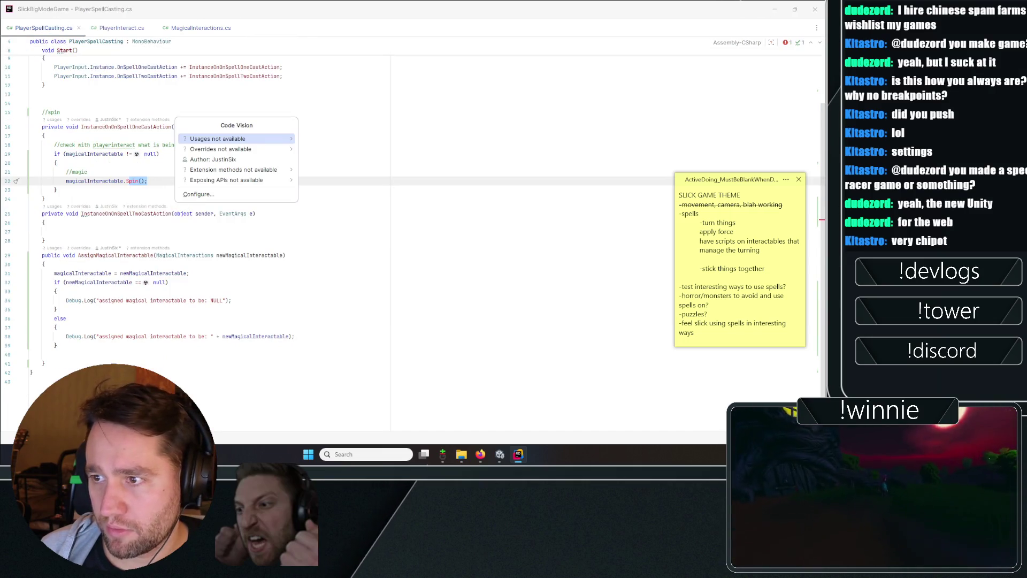
{"action": "type", "text": "etS"}
{"action": "key", "text": "Return"}
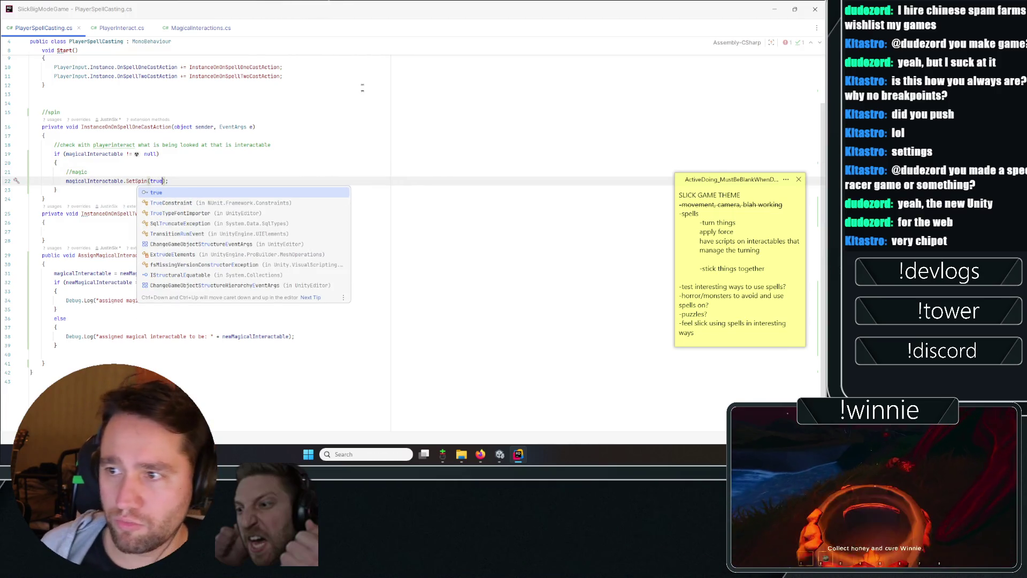
{"action": "key", "text": "Return"}
{"action": "scroll", "coordinate": [214, 161], "scroll_direction": "up", "scroll_amount": 3}
{"action": "left_click", "coordinate": [31, 160]}
{"action": "left_click", "coordinate": [168, 247]}
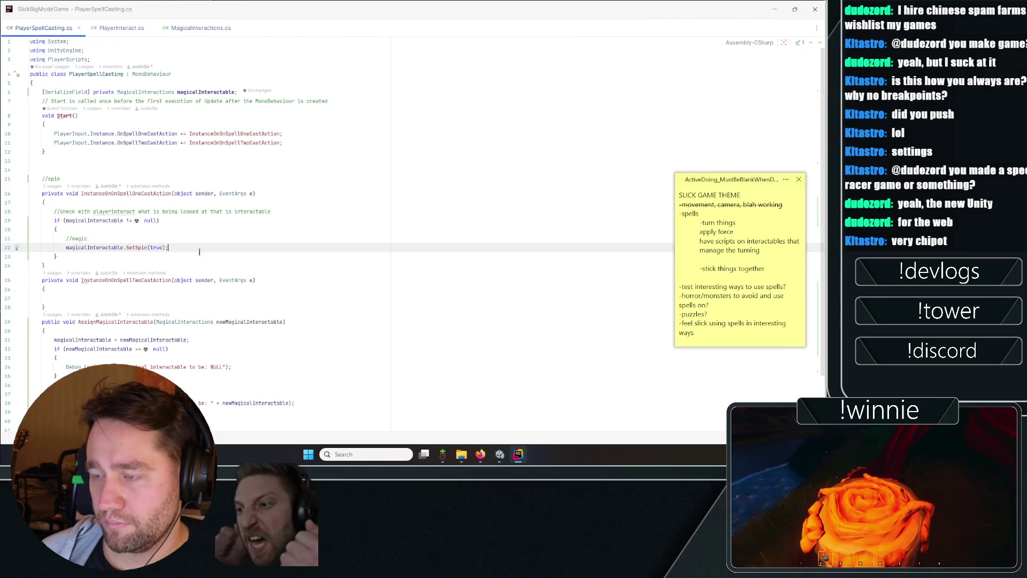
- Review the null-check block, then jump to the SetSpin declaration in MagicalInteractions.cs
{"action": "left_click", "coordinate": [316, 229]}
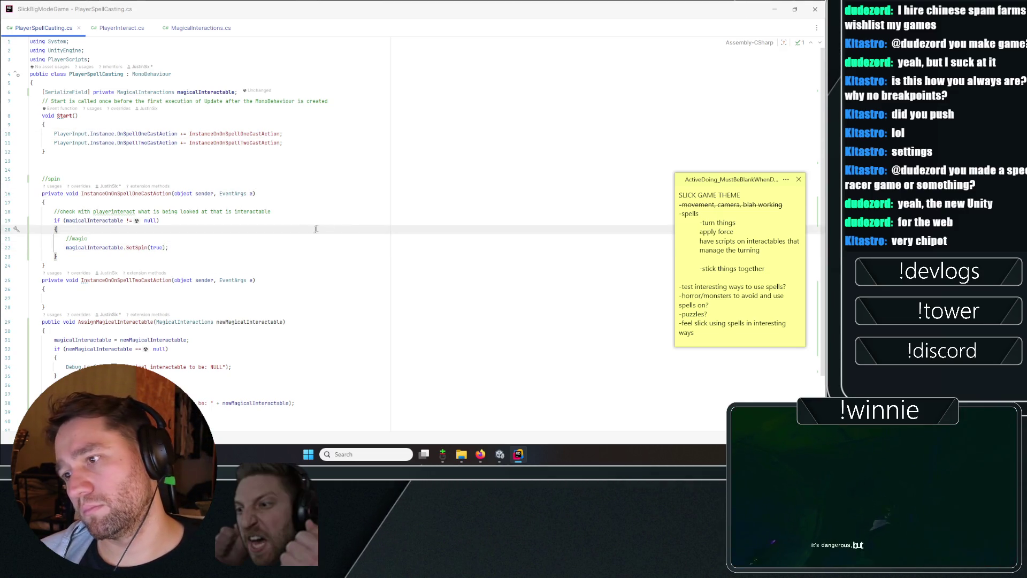
{"action": "key", "text": "Down"}
{"action": "key", "text": "End"}
{"action": "double_click", "coordinate": [157, 247]}
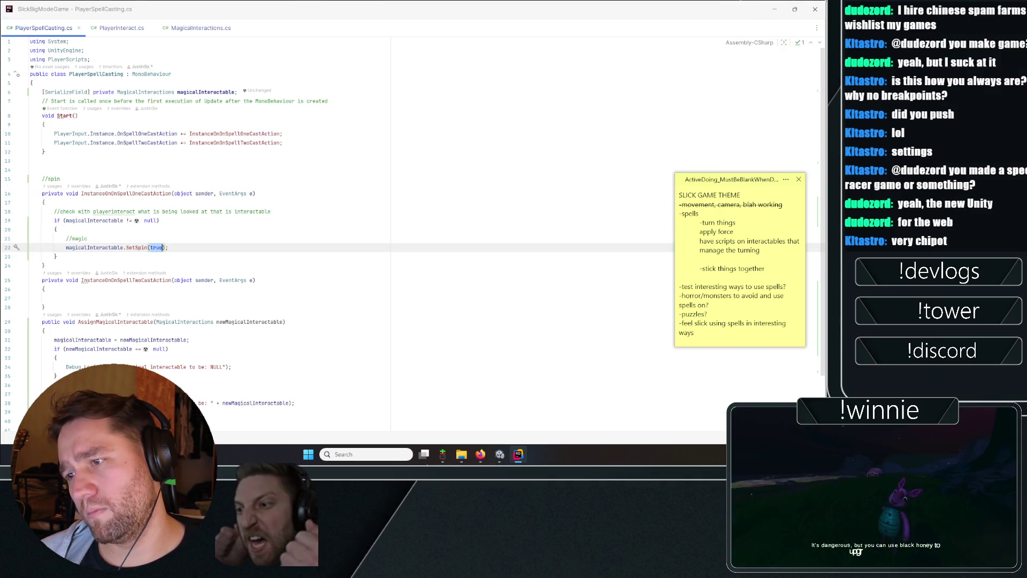
{"action": "key", "text": "Left"}
{"action": "key", "text": "Left"}
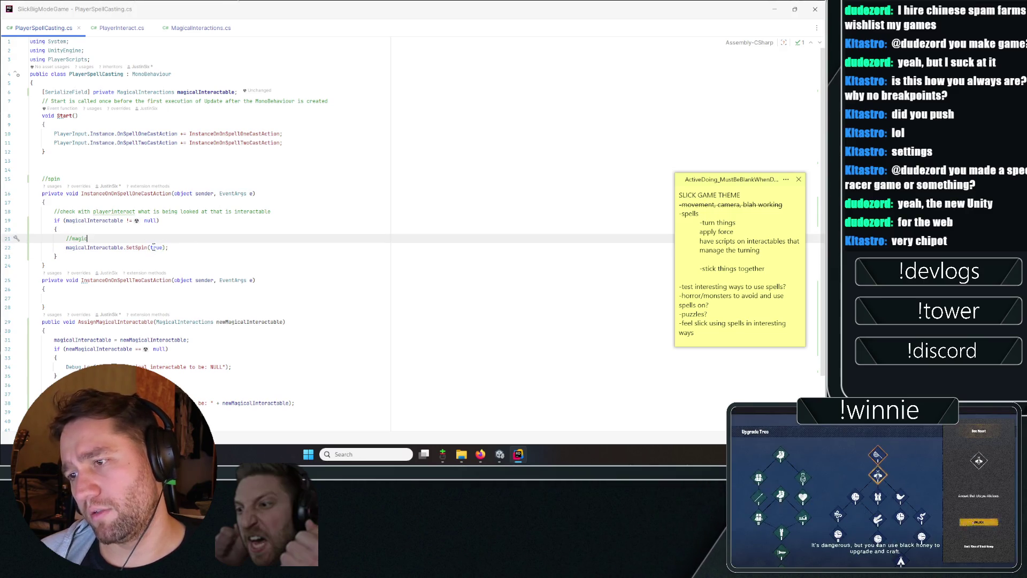
{"action": "key", "text": "F12"}
{"action": "key", "text": "Down"}
{"action": "key", "text": "Down"}
{"action": "key", "text": "Down"}
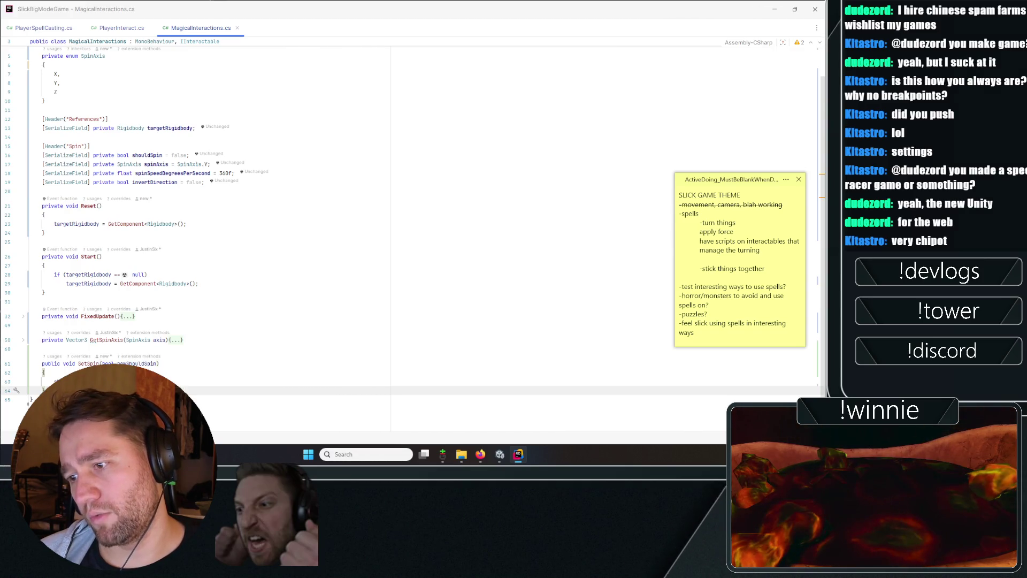
{"action": "left_click", "coordinate": [100, 364]}
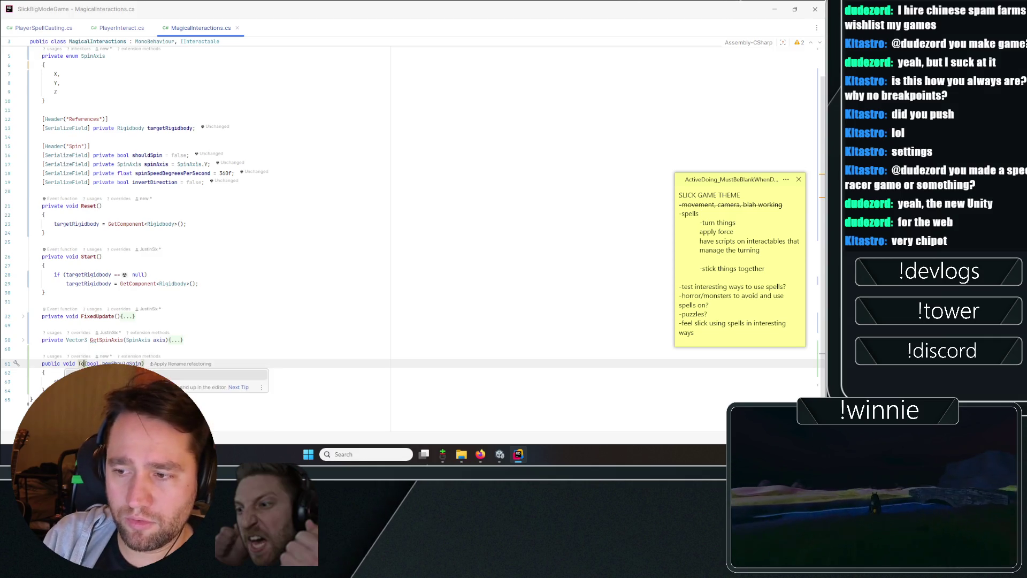
- Rename SetSpin to ToggleSpin and change the PlayerSpellCasting call to ToggleSpin()
{"action": "type", "text": "Spin"}
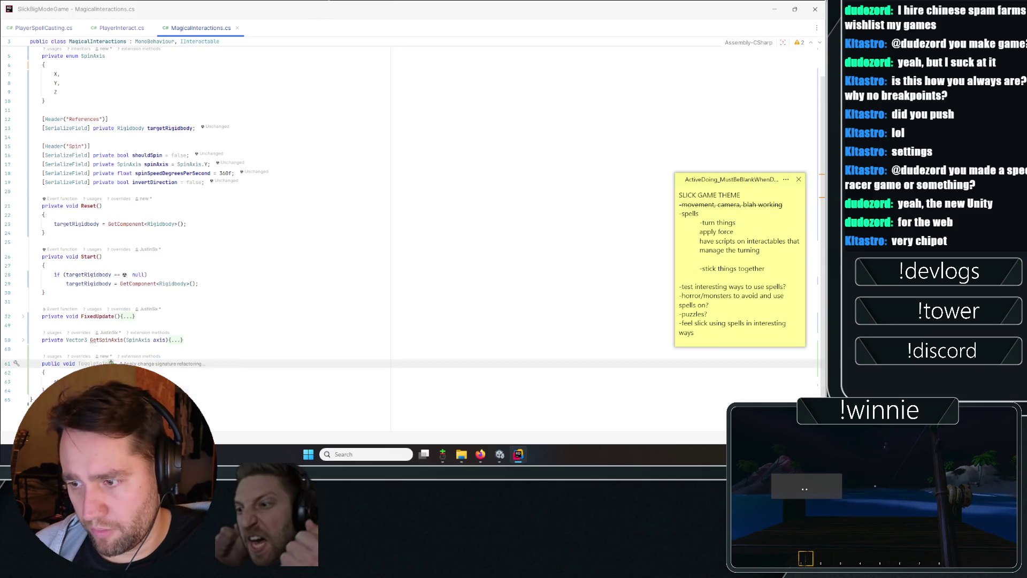
{"action": "key", "text": "Down"}
{"action": "key", "text": "Down"}
{"action": "key", "text": "Down"}
{"action": "left_click", "coordinate": [85, 25]}
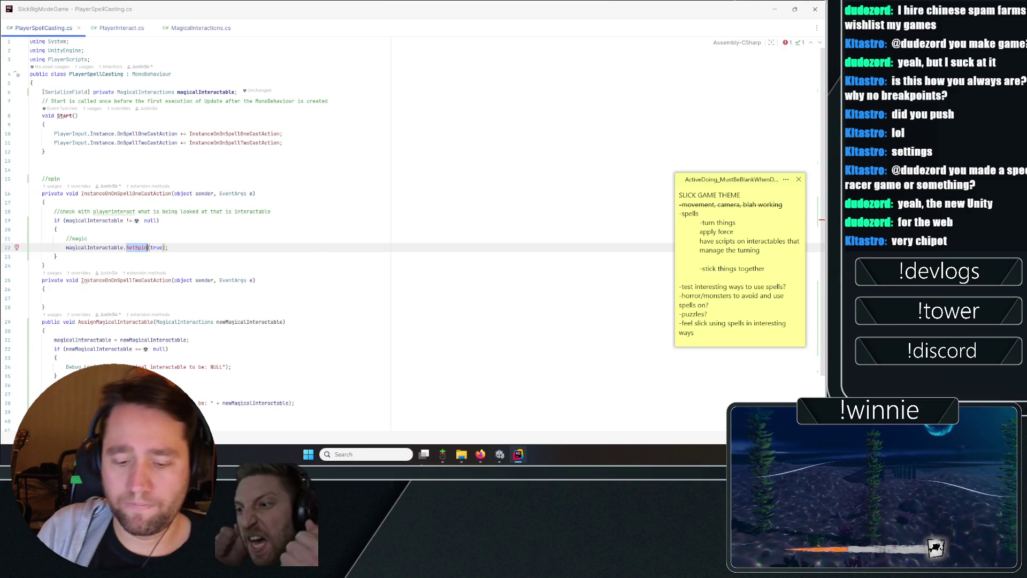
{"action": "type", "text": "Toggle"}
{"action": "key", "text": "Return"}
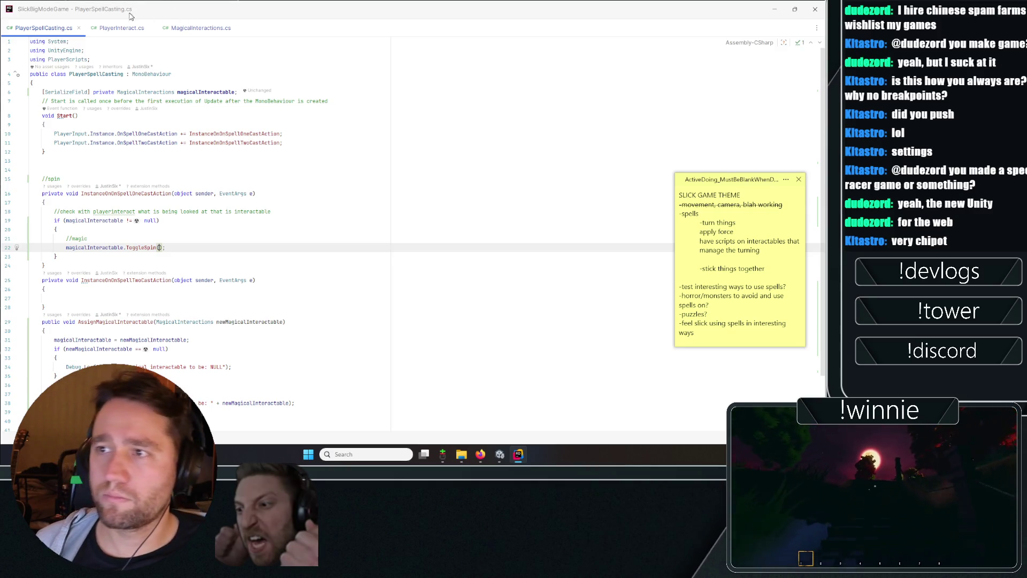
- Replace the ToggleSpin body with shouldSpin = !shouldSpin; in MagicalInteractions
{"action": "left_click", "coordinate": [193, 28]}
{"action": "double_click", "coordinate": [58, 381]}
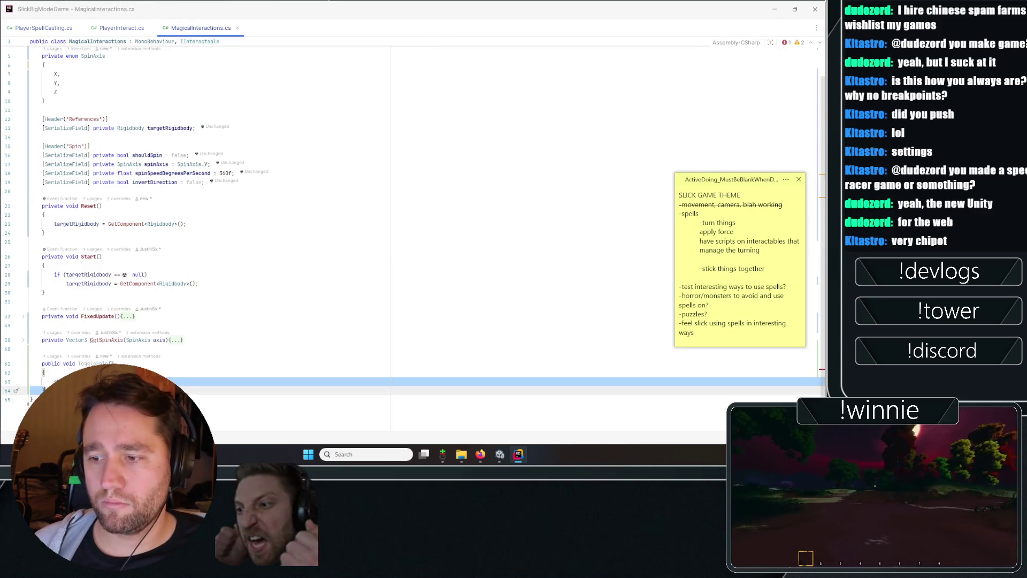
{"action": "type", "text": "shouldSpin = !shouldSpin;"}
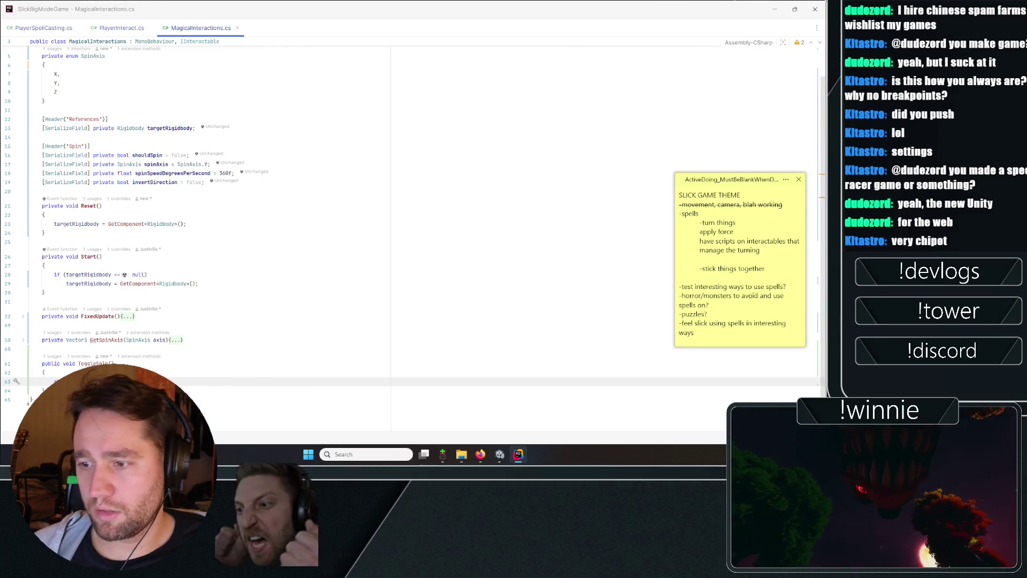
{"action": "left_click", "coordinate": [33, 29]}
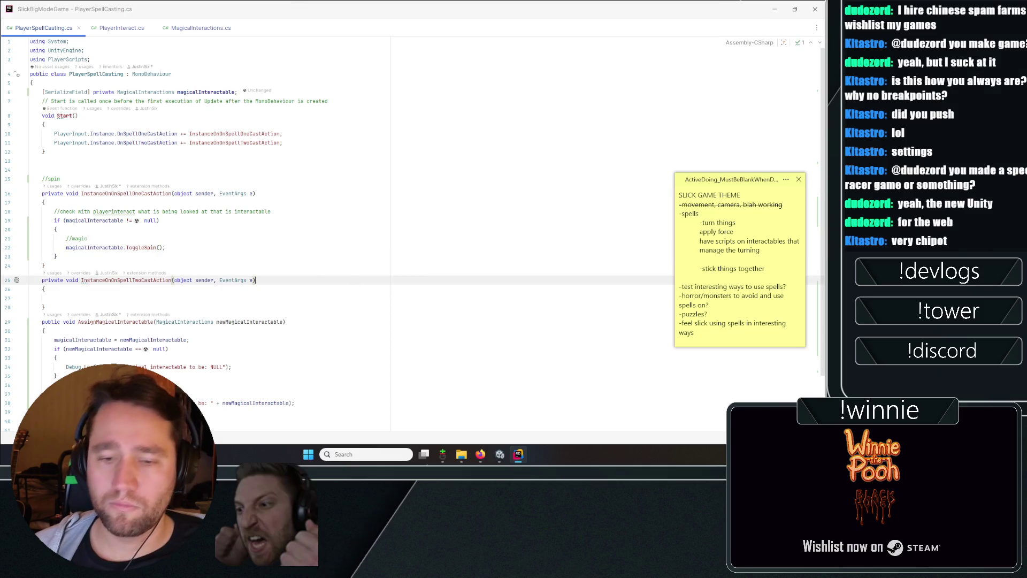
- Review the spell-one handler's null-check block and its ToggleSpin call in PlayerSpellCasting.cs
{"action": "left_click", "coordinate": [455, 152]}
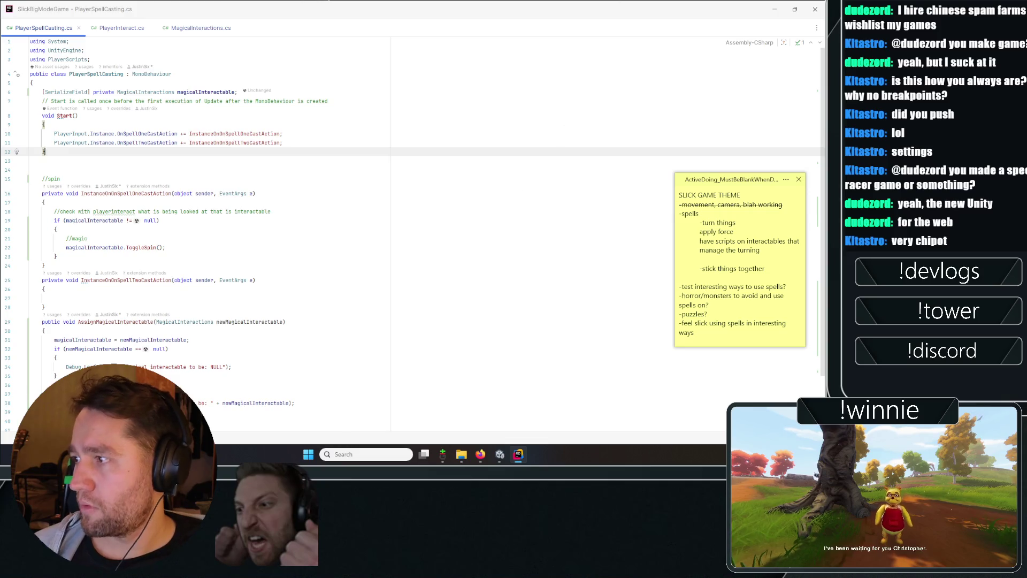
{"action": "left_click", "coordinate": [395, 211]}
{"action": "left_click", "coordinate": [396, 280]}
{"action": "left_click", "coordinate": [395, 229]}
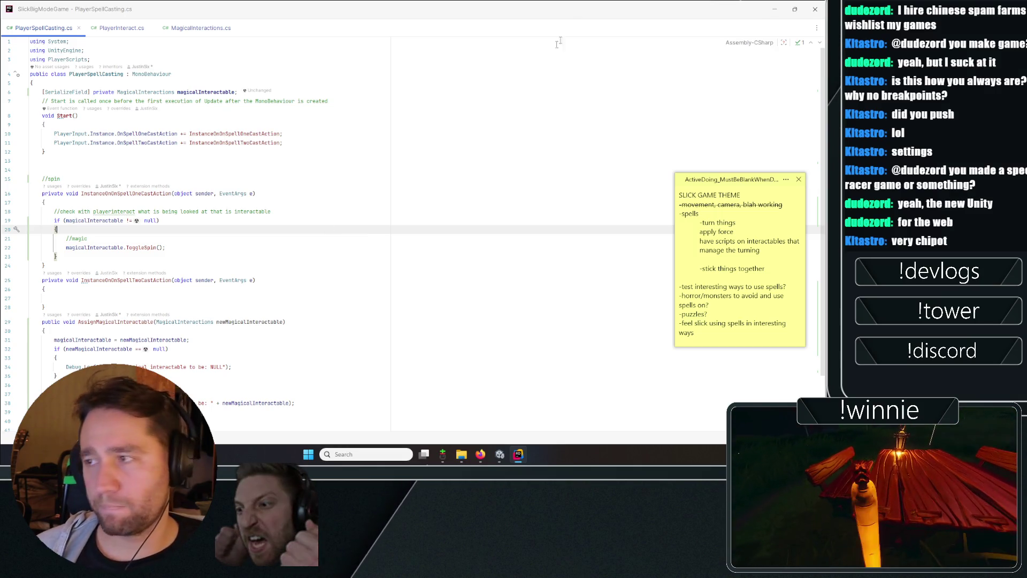
{"action": "left_click", "coordinate": [450, 199]}
{"action": "left_click", "coordinate": [449, 247]}
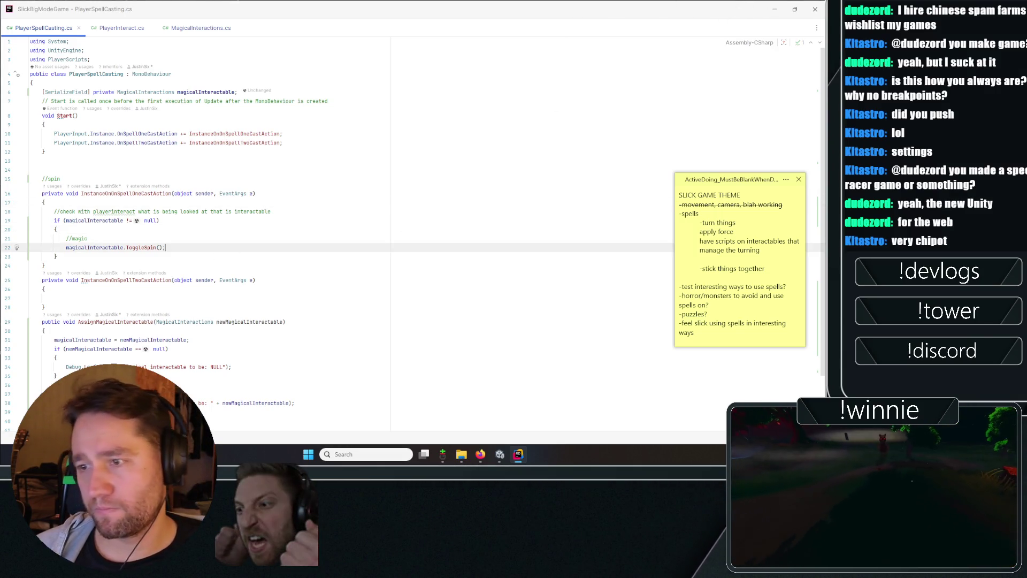
{"action": "left_click", "coordinate": [94, 220]}
{"action": "left_click", "coordinate": [57, 256]}
- Highlight where the spell-one handler is used, then clear the Unity Console warnings
{"action": "scroll", "coordinate": [57, 257], "scroll_direction": "down", "scroll_amount": 3}
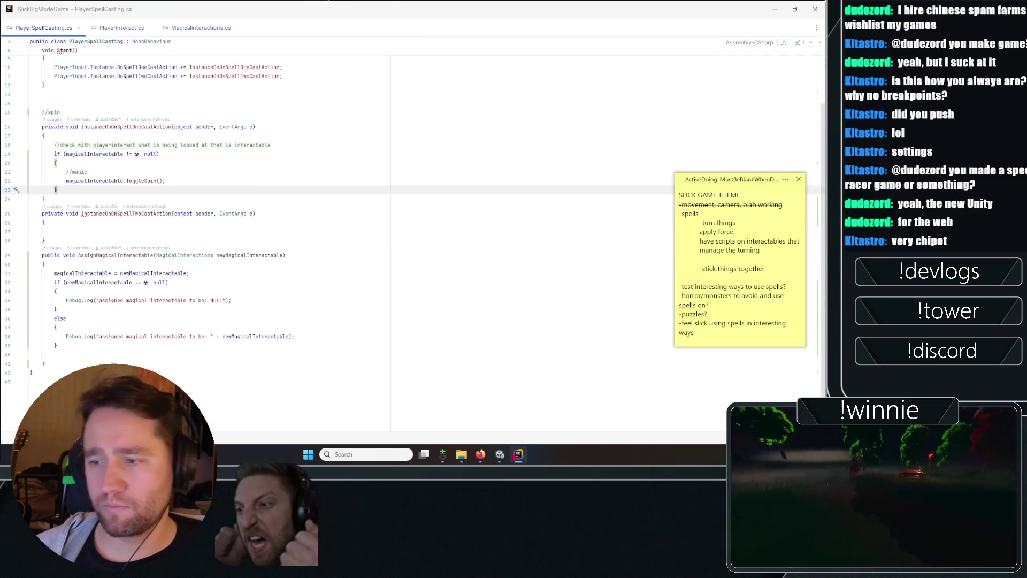
{"action": "scroll", "coordinate": [207, 258], "scroll_direction": "up", "scroll_amount": 3}
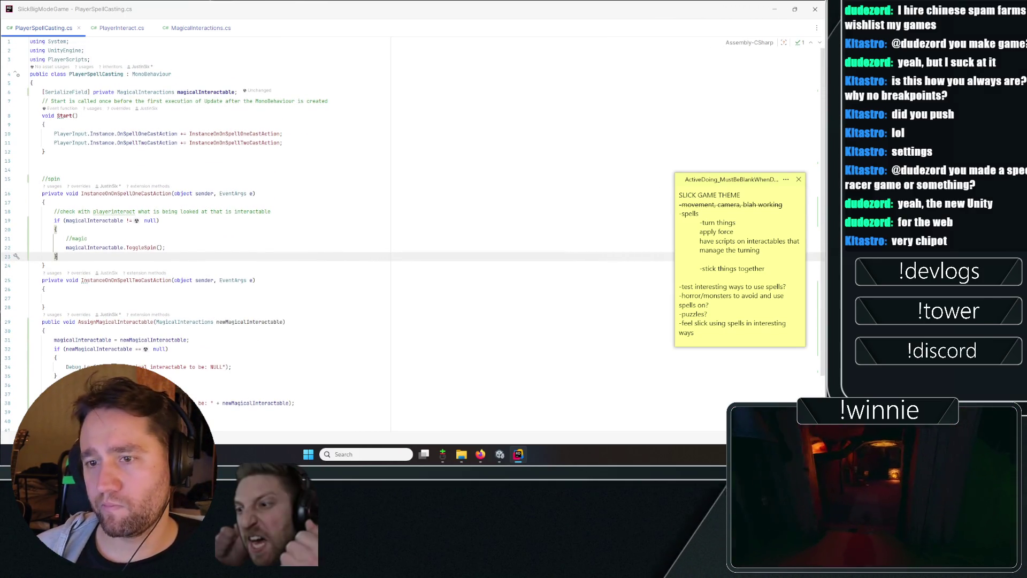
{"action": "left_click", "coordinate": [171, 193]}
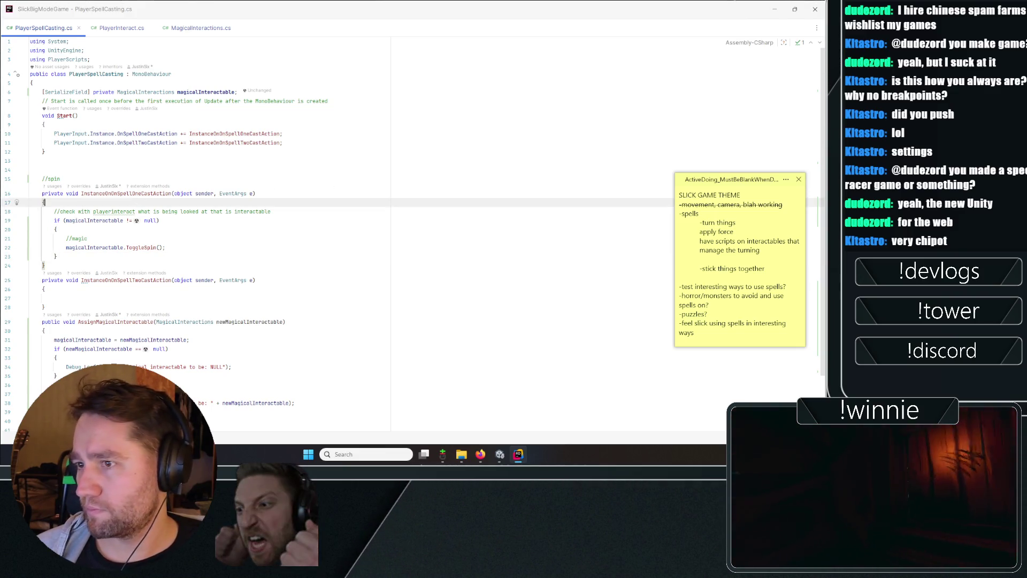
{"action": "key", "text": "Up"}
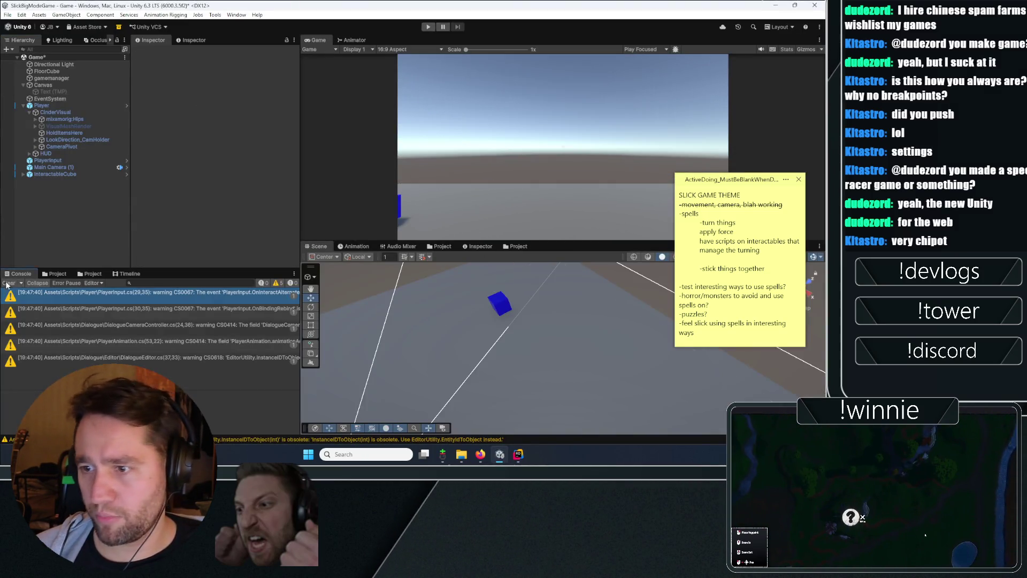
{"action": "left_click", "coordinate": [7, 283]}
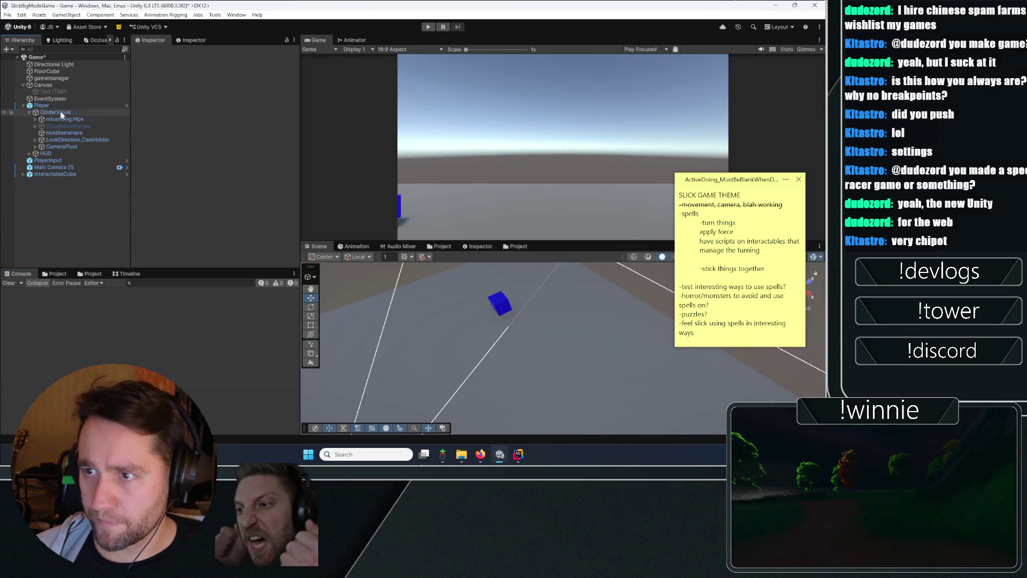
- Expand PlayerInput's Player events and make SpellCastOne call SpellOneCast_performed
{"action": "left_click", "coordinate": [53, 160]}
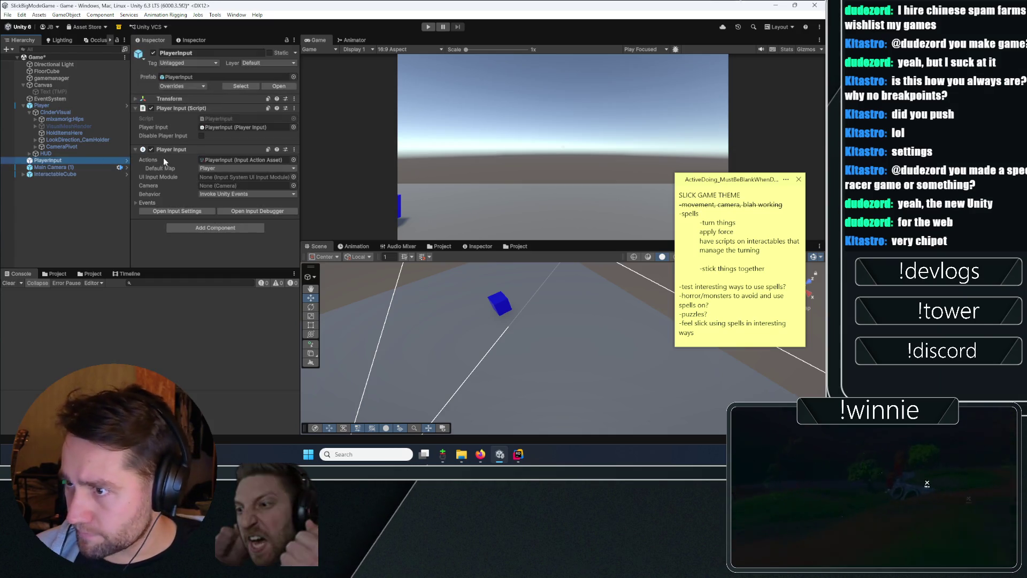
{"action": "left_click", "coordinate": [146, 203]}
{"action": "scroll", "coordinate": [163, 169], "scroll_direction": "down", "scroll_amount": 3}
{"action": "left_click", "coordinate": [150, 107]}
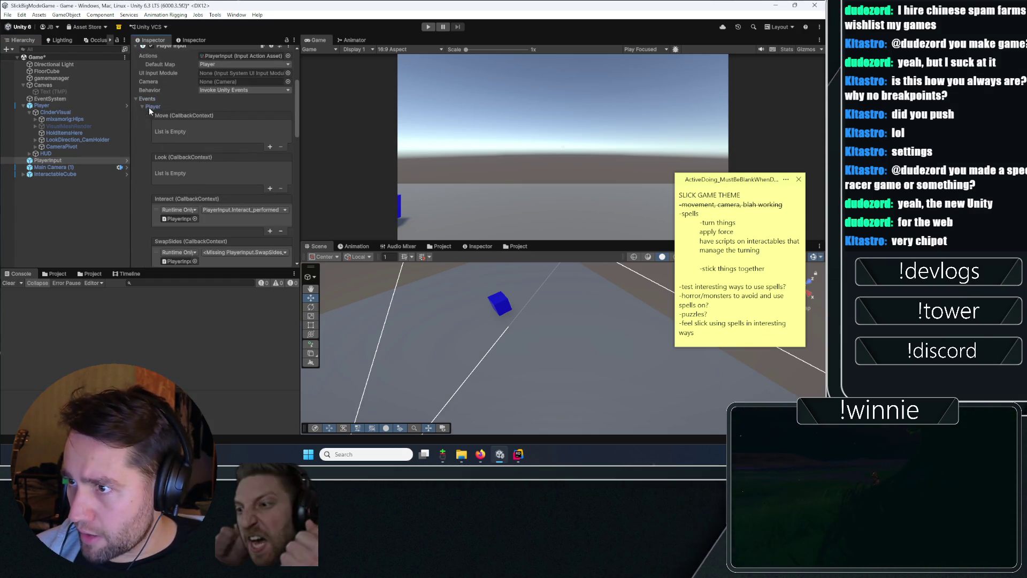
{"action": "scroll", "coordinate": [187, 134], "scroll_direction": "down", "scroll_amount": 10}
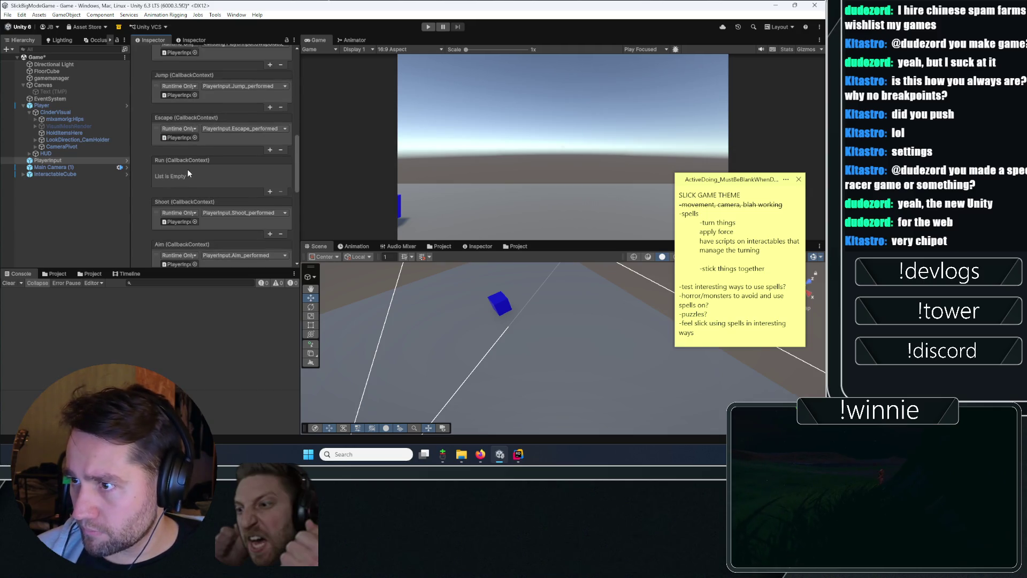
{"action": "scroll", "coordinate": [183, 170], "scroll_direction": "down", "scroll_amount": 3}
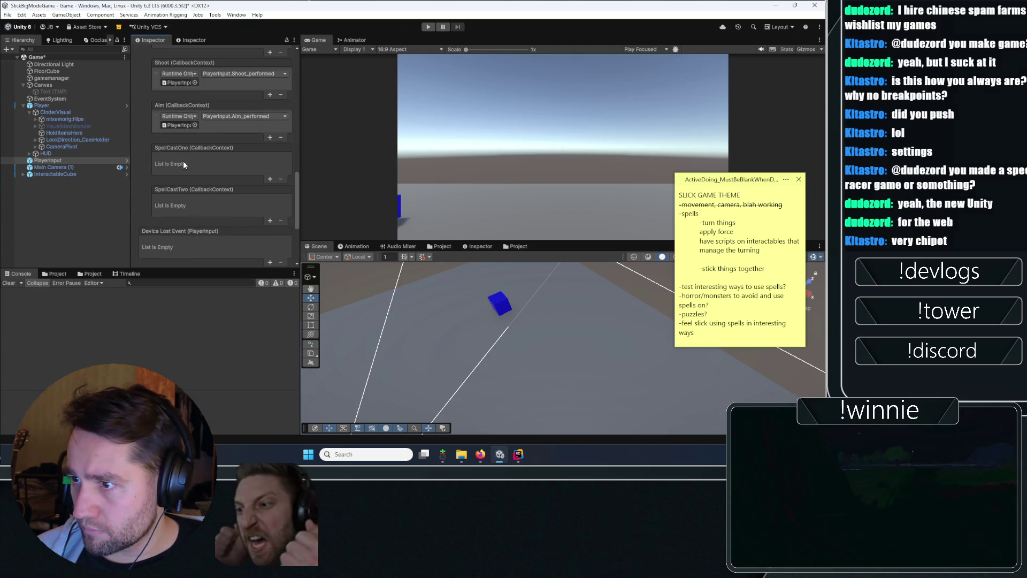
{"action": "left_click", "coordinate": [270, 180]}
{"action": "left_click_drag", "start_coordinate": [59, 159], "coordinate": [203, 169]}
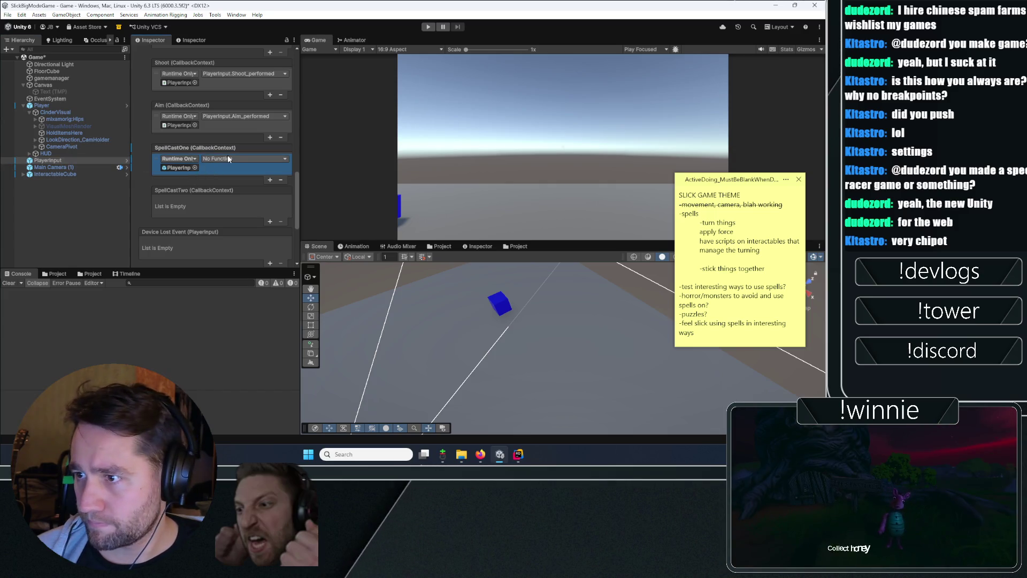
{"action": "left_click", "coordinate": [228, 159]}
{"action": "mouse_move", "coordinate": [257, 201]}
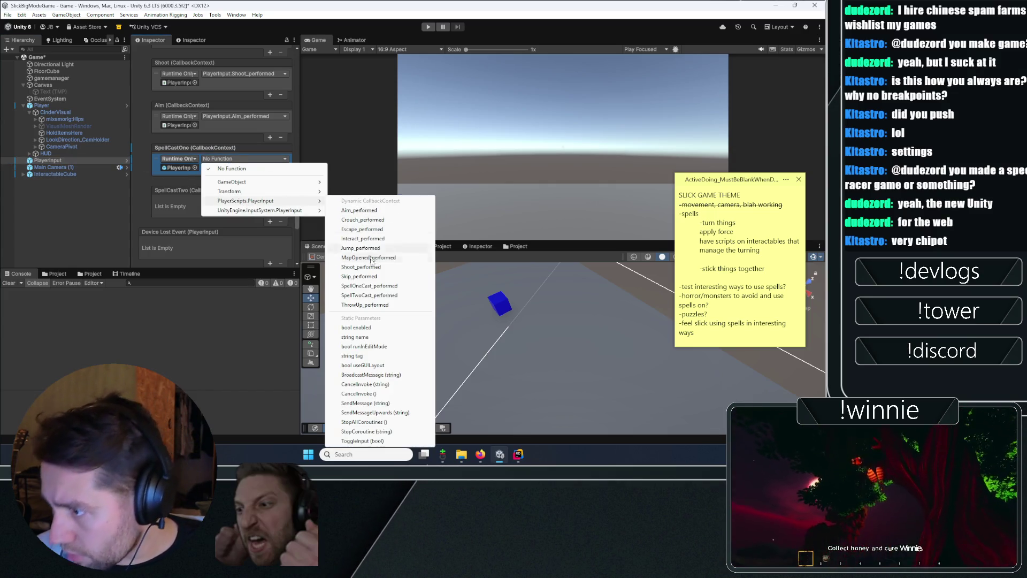
{"action": "left_click", "coordinate": [369, 286]}
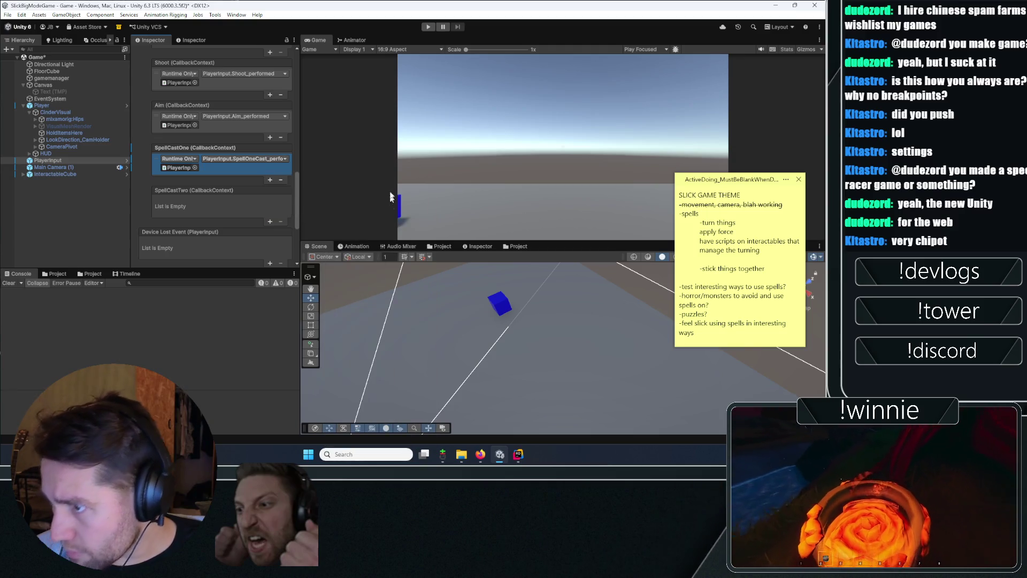
- Make SpellCastTwo call SpellTwoCast_performed on PlayerInput and save the scene
{"action": "left_click", "coordinate": [271, 221]}
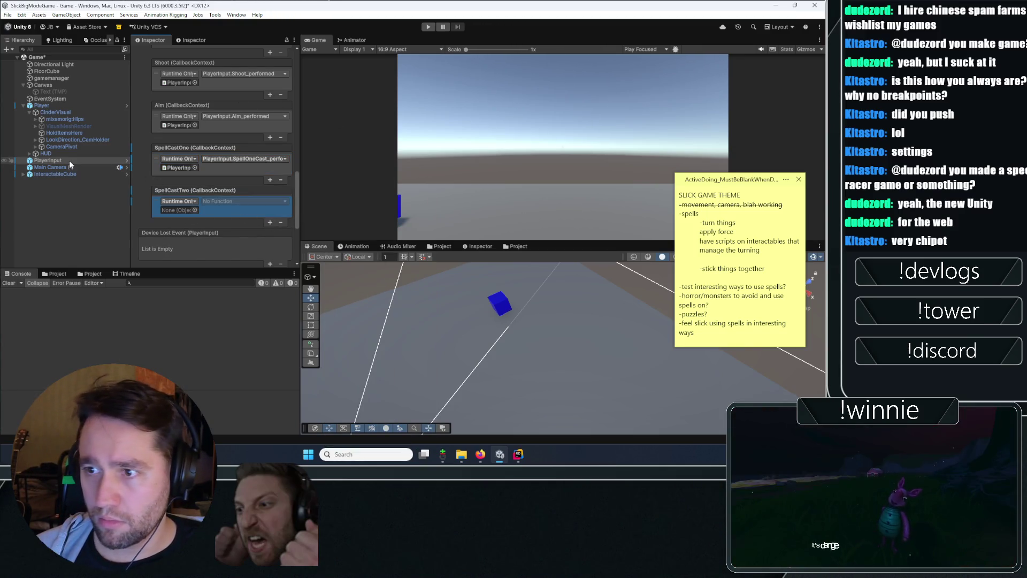
{"action": "left_click_drag", "start_coordinate": [69, 161], "coordinate": [185, 211]}
{"action": "left_click", "coordinate": [247, 202]}
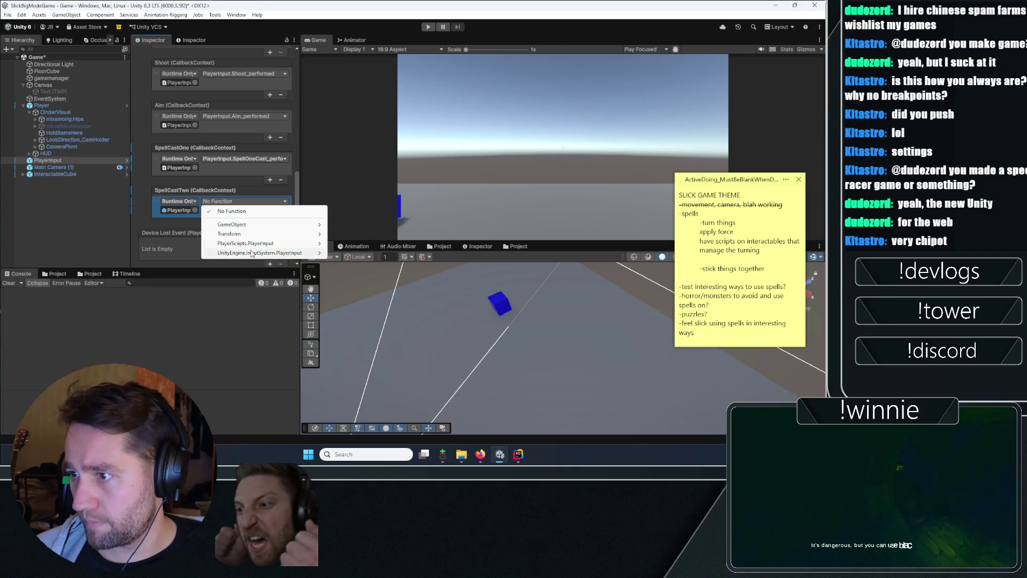
{"action": "mouse_move", "coordinate": [252, 253]}
{"action": "left_click", "coordinate": [375, 313]}
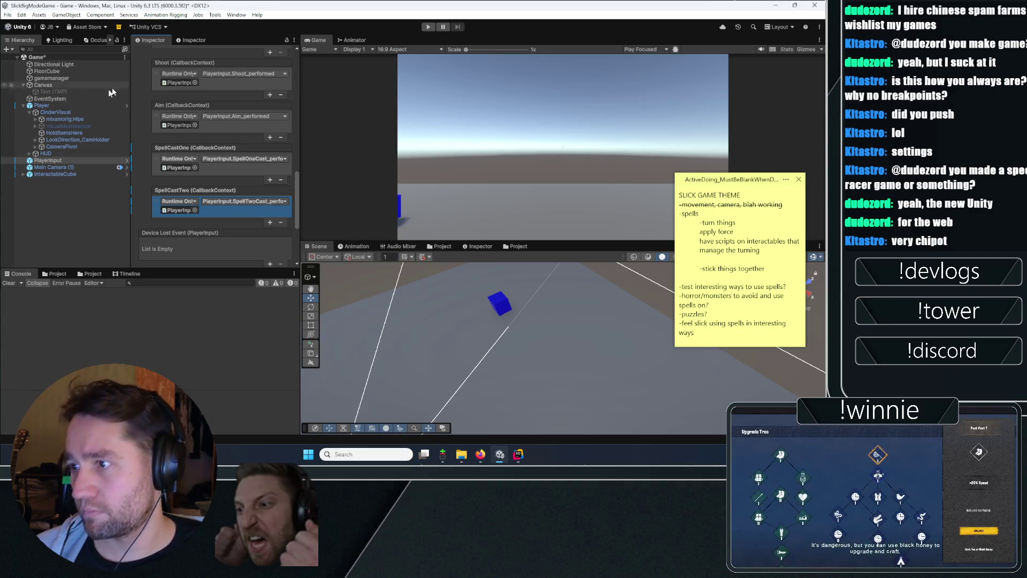
{"action": "key", "text": "ctrl+s"}
{"action": "left_click", "coordinate": [125, 204]}
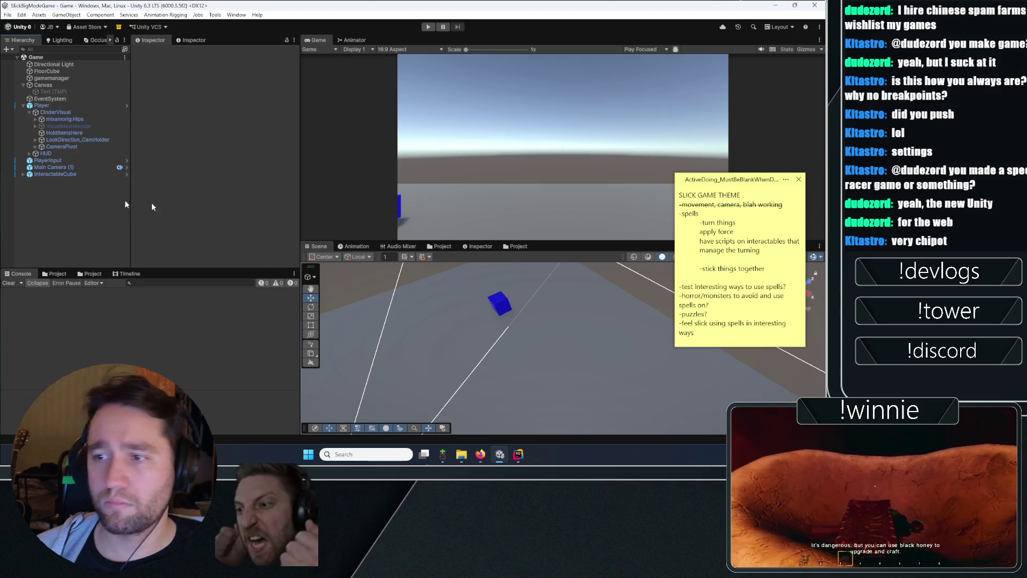
{"action": "key", "text": "alt+Tab"}
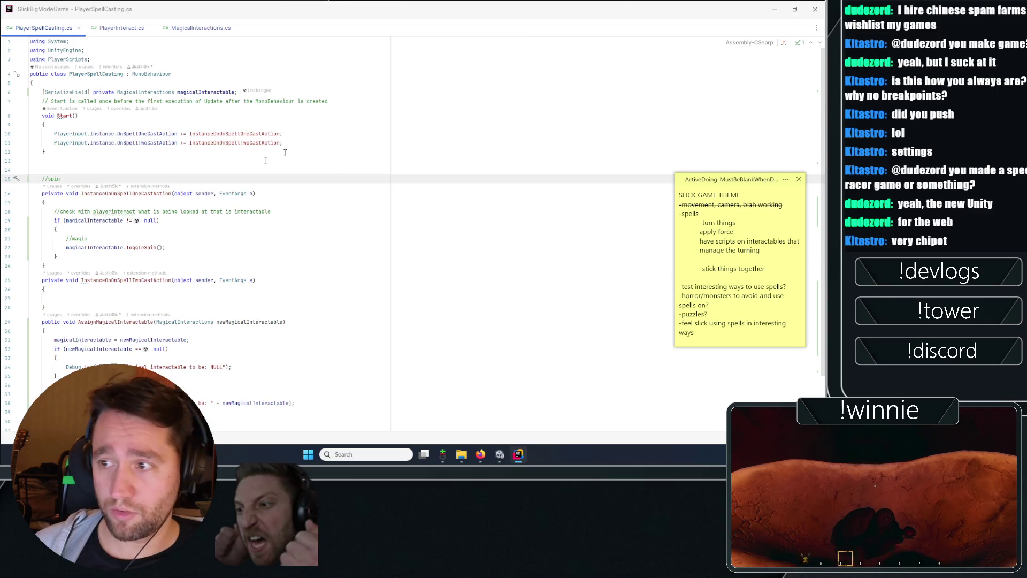
- Add Debug.Log("spell one cast"); at the top of the spell-one handler
{"action": "left_click", "coordinate": [180, 211]}
{"action": "left_click", "coordinate": [195, 203]}
{"action": "key", "text": "Return"}
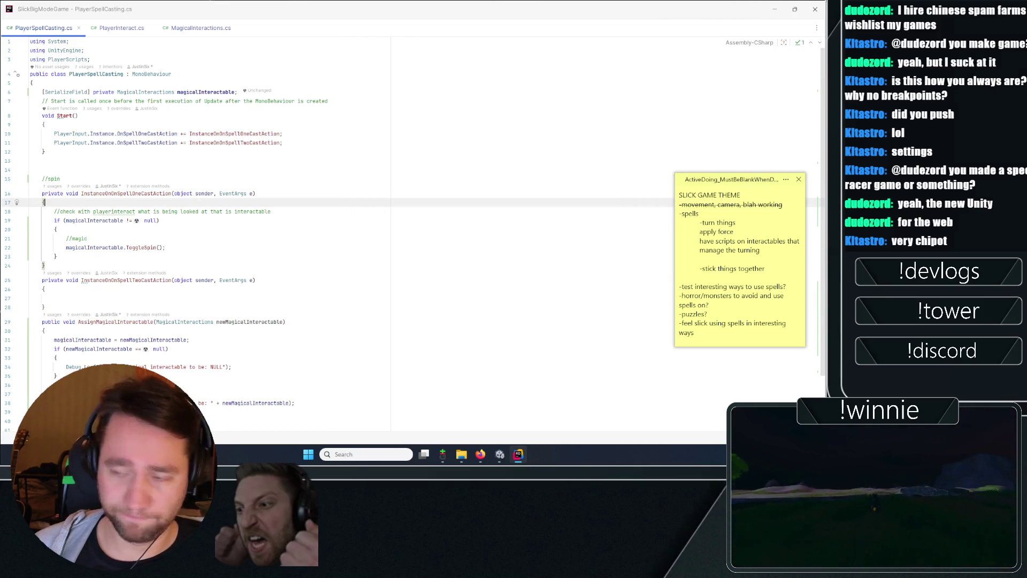
{"action": "type", "text": "Debug.Lo"}
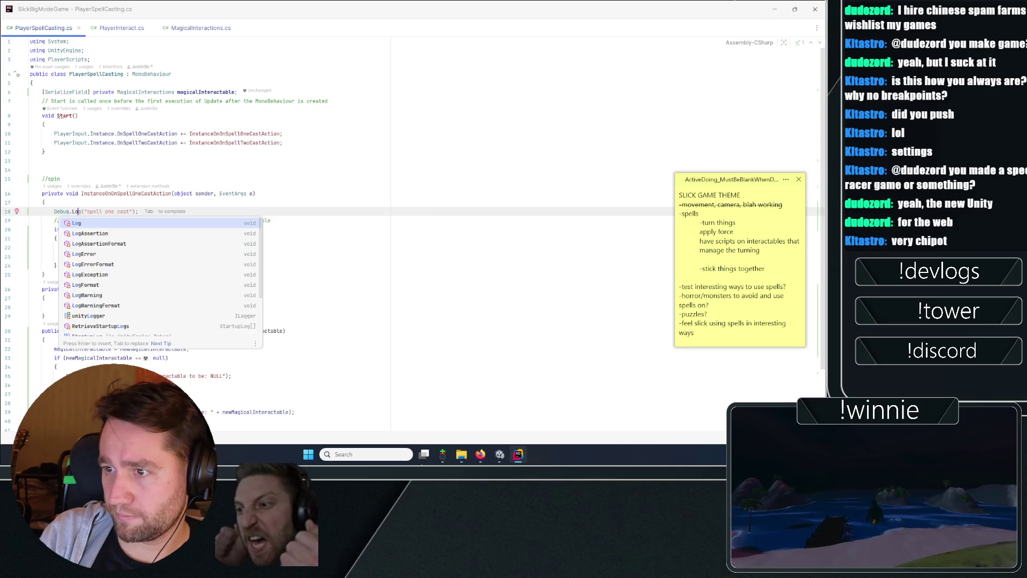
{"action": "key", "text": "Tab"}
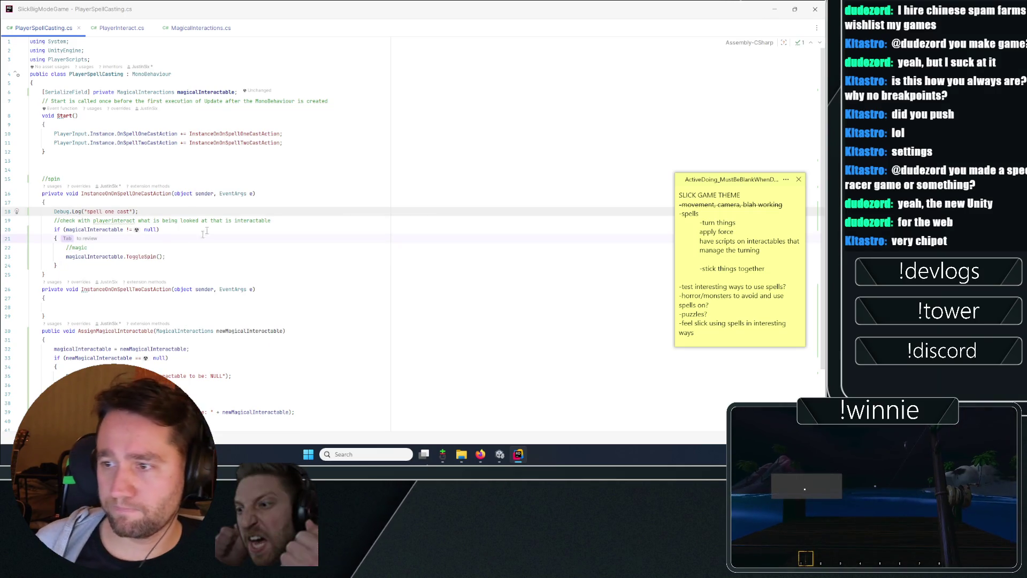
- Add Debug.Log("spell one toggle spin"); inside the null check before ToggleSpin
{"action": "key", "text": "Tab"}
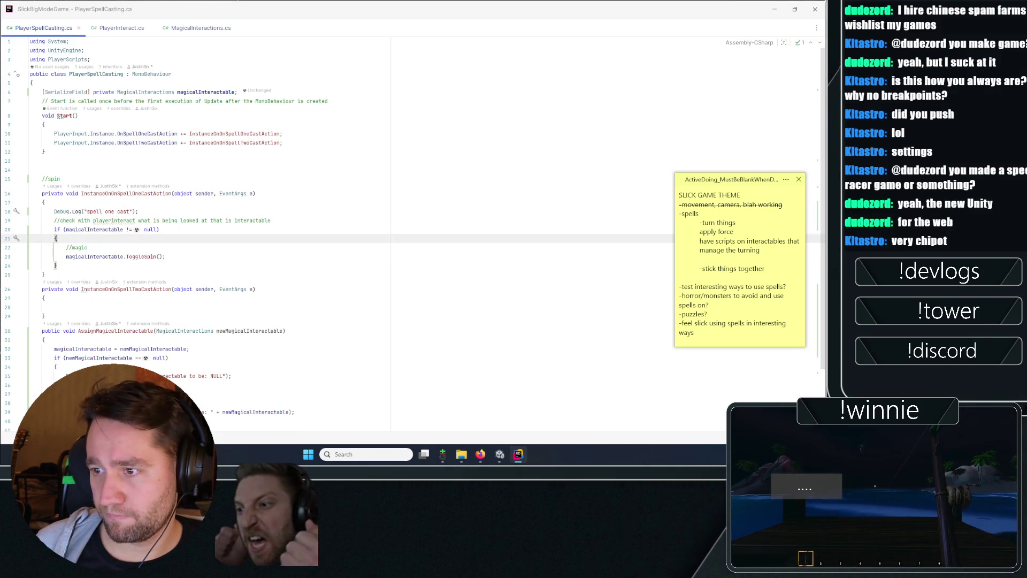
{"action": "key", "text": "Return"}
{"action": "key", "text": "ctrl+f"}
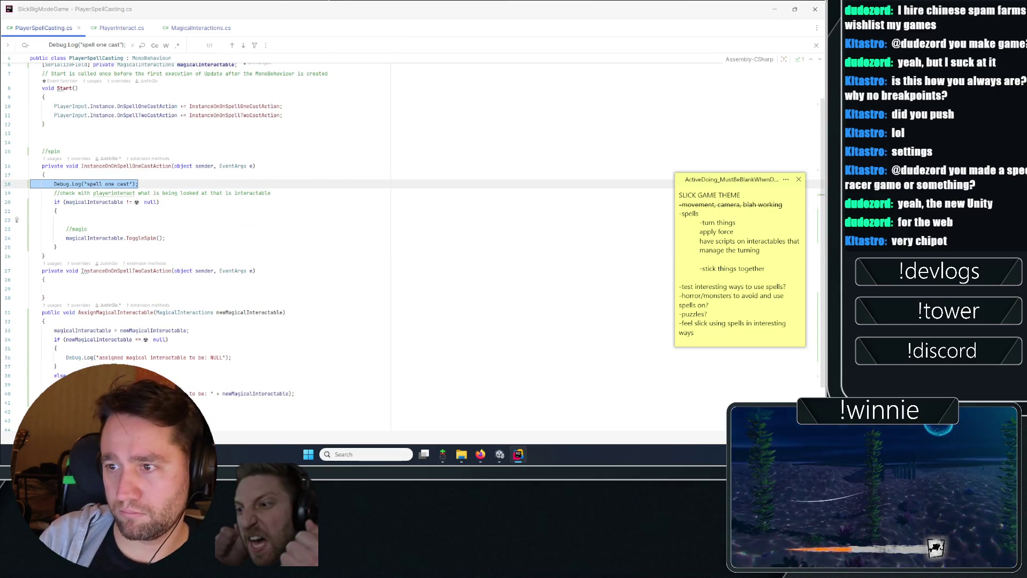
{"action": "left_click", "coordinate": [170, 222]}
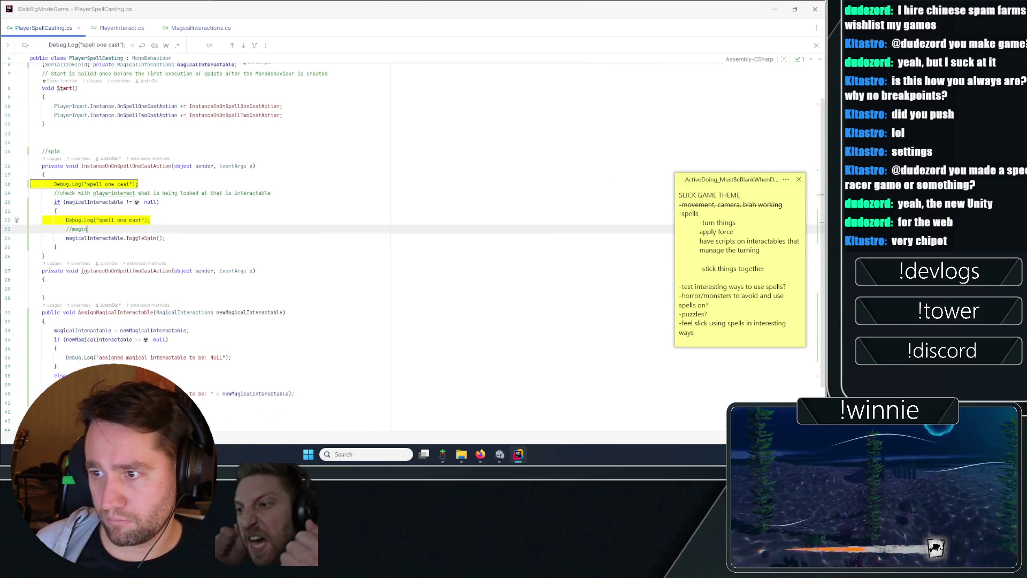
{"action": "double_click", "coordinate": [135, 220]}
{"action": "type", "text": "toggle spin"}
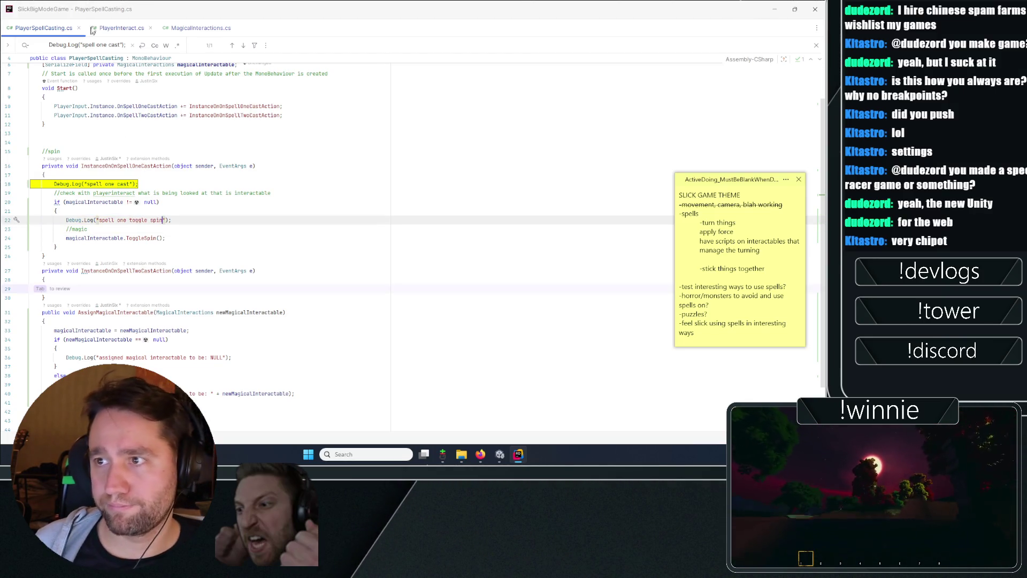
{"action": "left_click", "coordinate": [194, 29]}
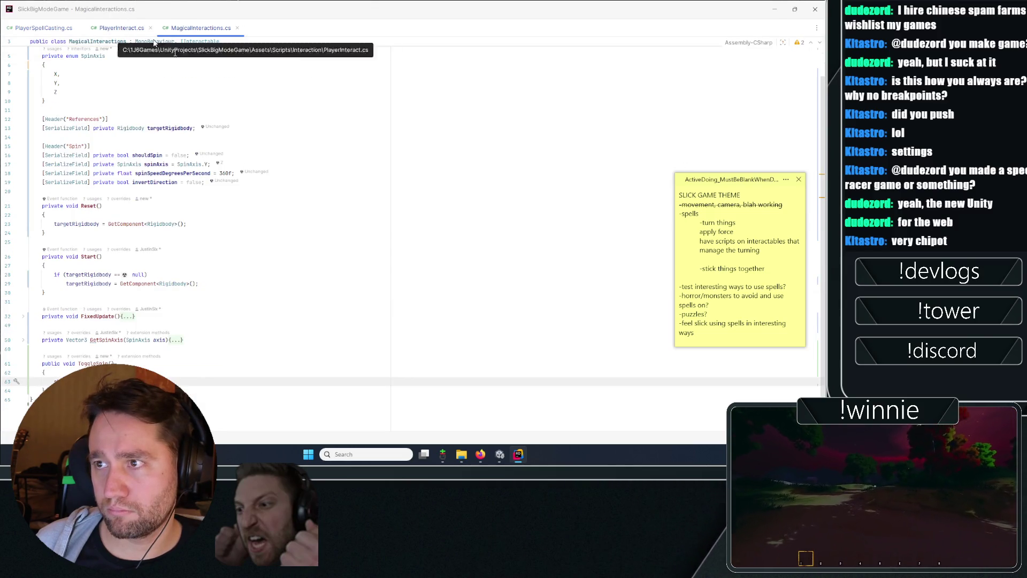
{"action": "left_click", "coordinate": [44, 372]}
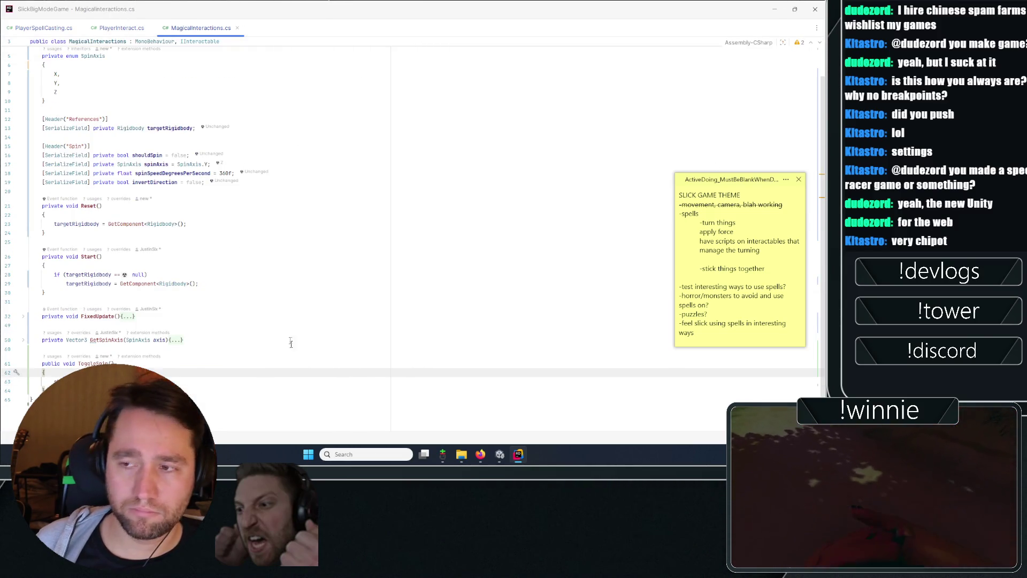
{"action": "left_click", "coordinate": [37, 28]}
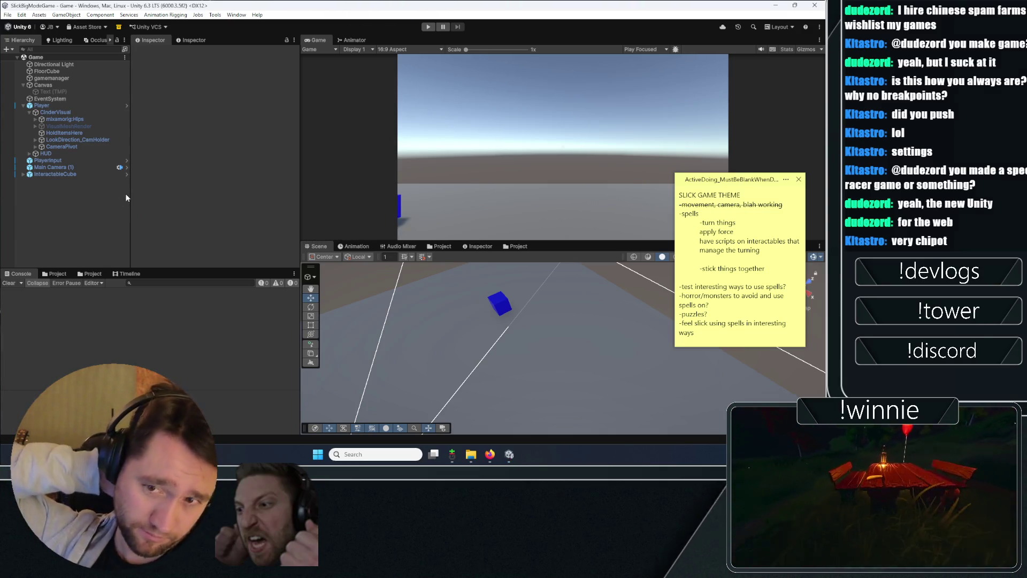
- Play-test with InteractableCube selected, inspect the AssignMagicalInteractable NullReferenceException, then stop play
{"action": "left_click", "coordinate": [55, 174]}
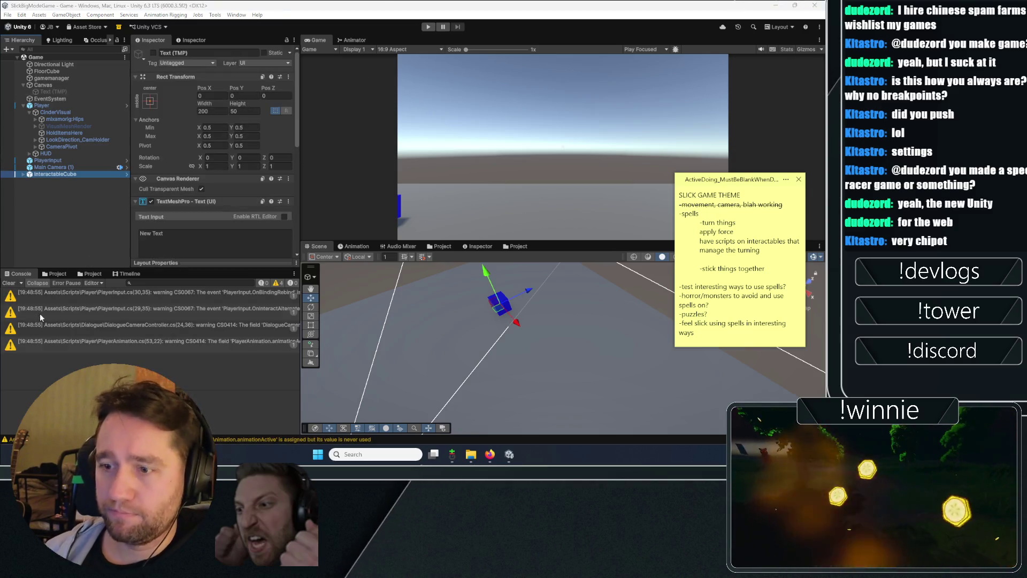
{"action": "key", "text": "ctrl+p"}
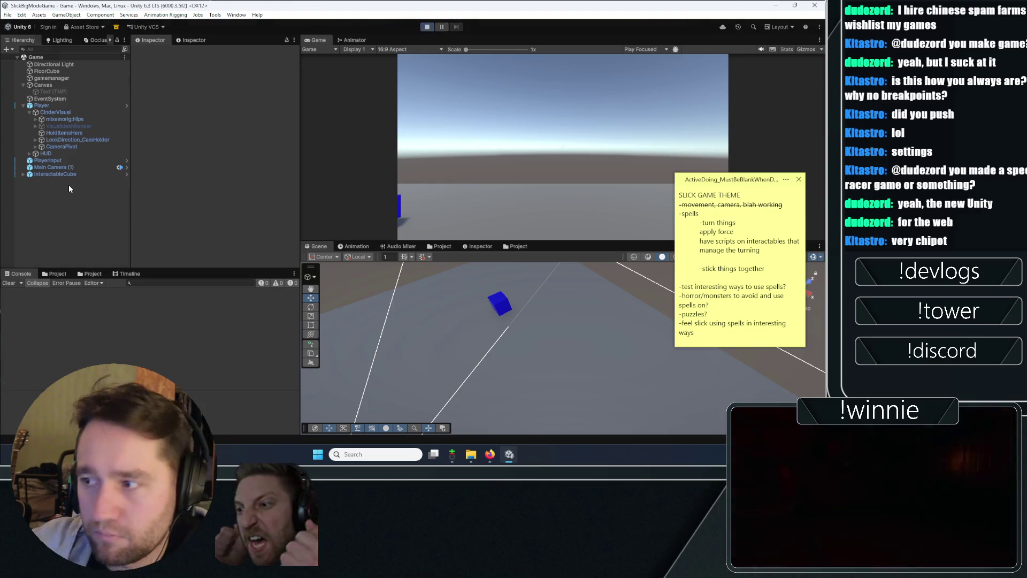
{"action": "left_click", "coordinate": [55, 175]}
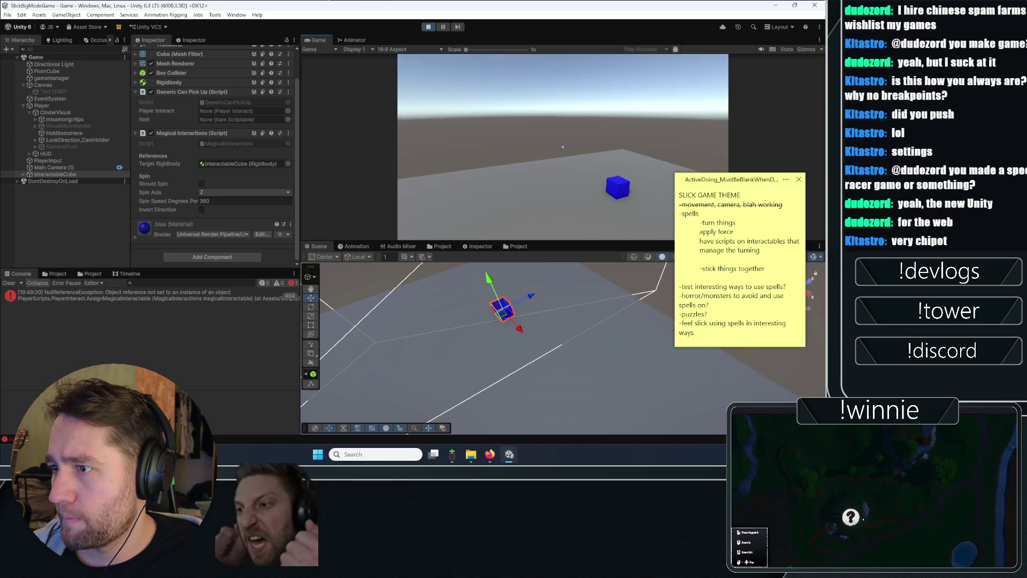
{"action": "left_click", "coordinate": [141, 295]}
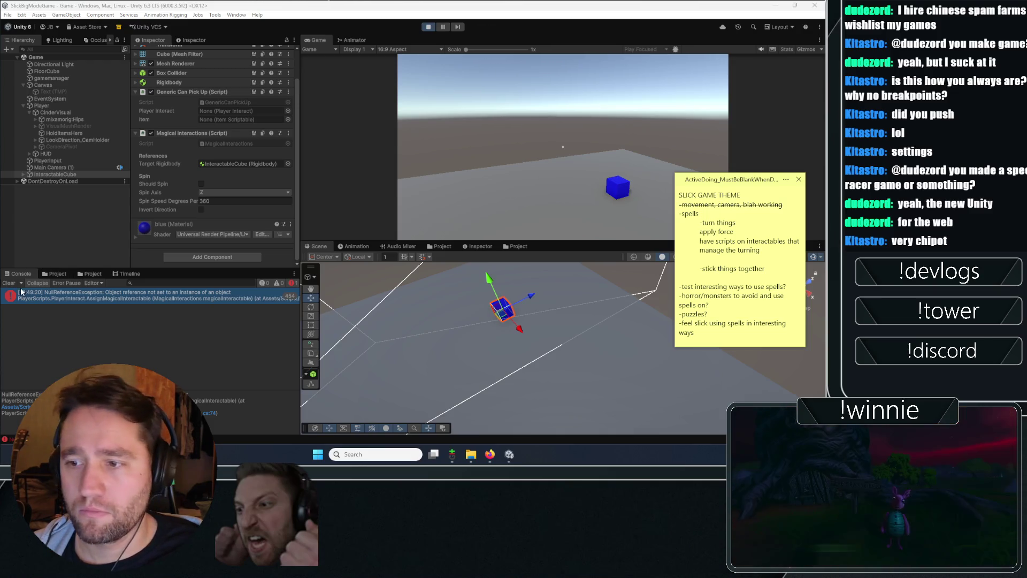
{"action": "left_click", "coordinate": [428, 27]}
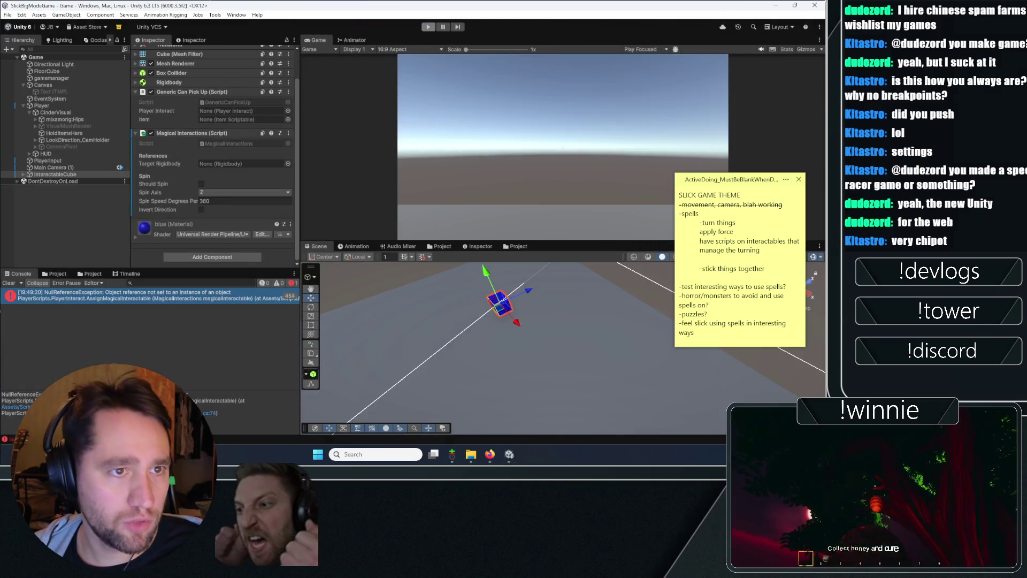
{"action": "scroll", "coordinate": [256, 268], "scroll_direction": "up", "scroll_amount": 5}
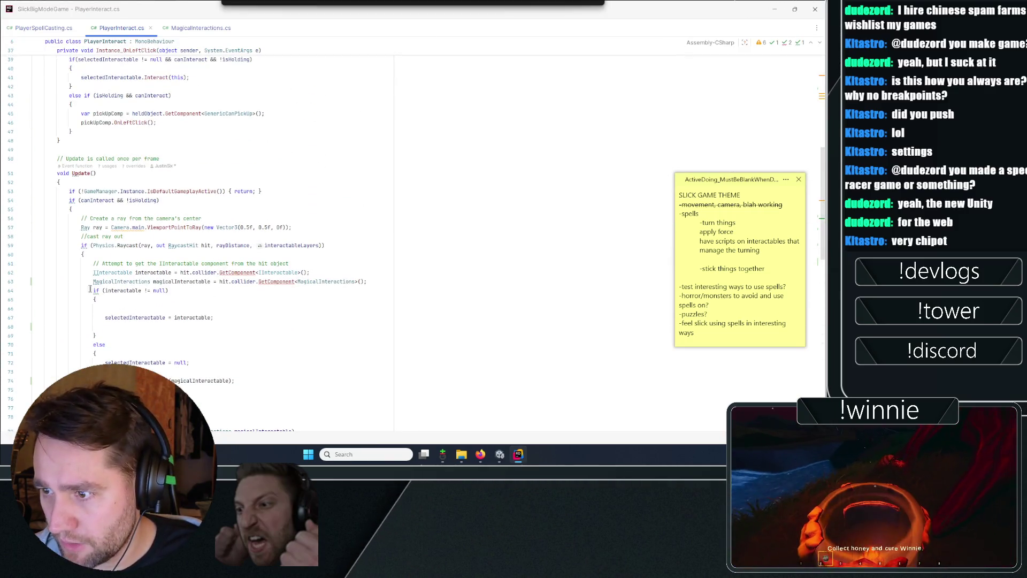
- Wrap the playerSpellCasting.AssignMagicalInteractable call in an if (magicalInteractable != null) block
{"action": "left_click_drag", "start_coordinate": [93, 294], "coordinate": [256, 337]}
{"action": "scroll", "coordinate": [256, 338], "scroll_direction": "down", "scroll_amount": 3}
{"action": "key", "text": "Down"}
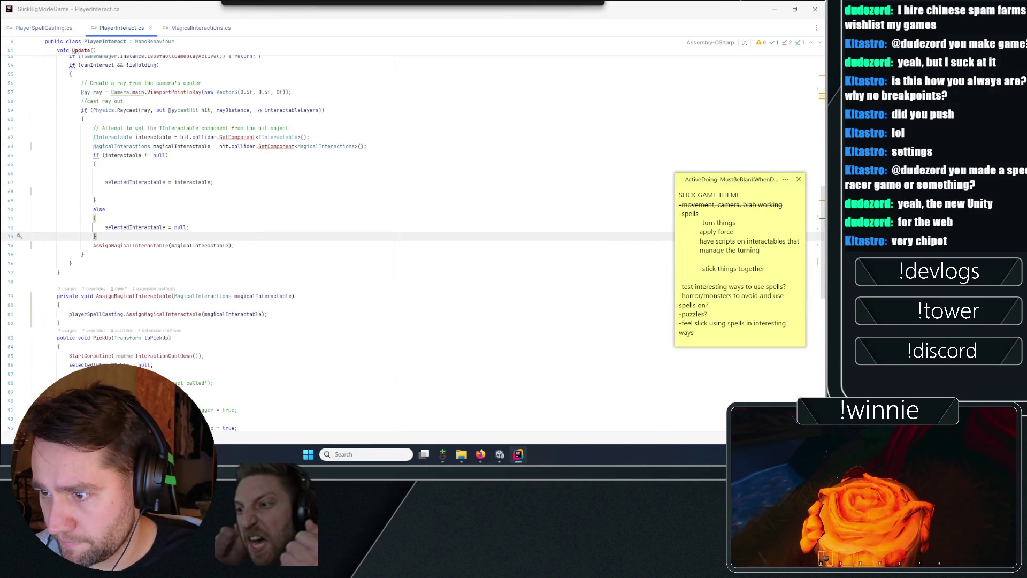
{"action": "left_click", "coordinate": [59, 305]}
{"action": "type", "text": "if"}
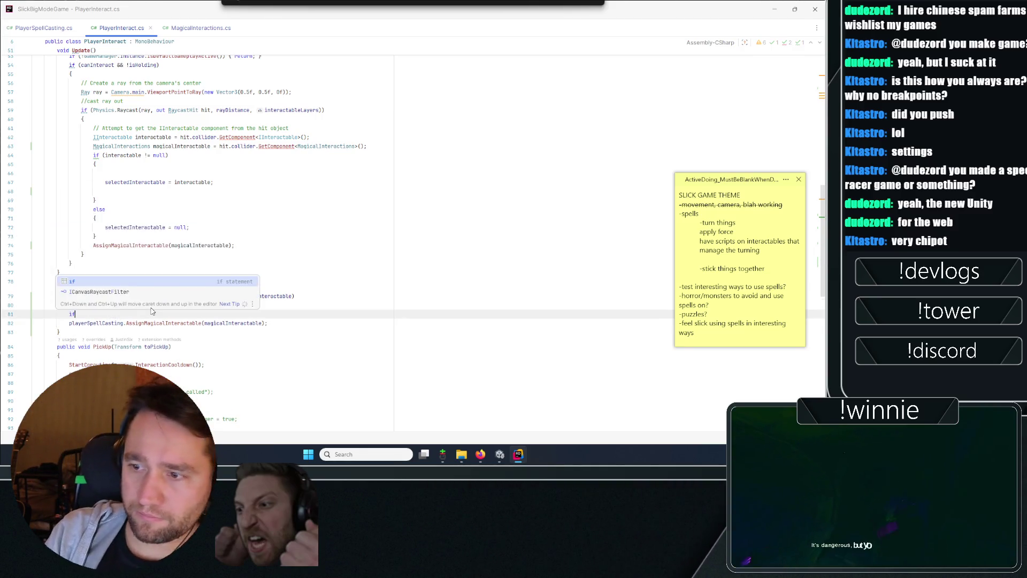
{"action": "type", "text": "()magi"}
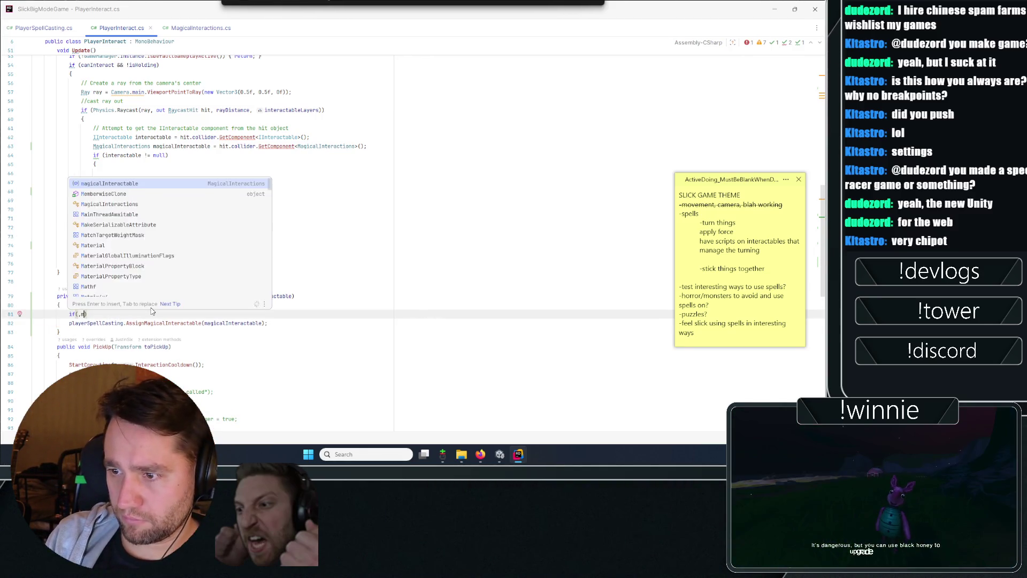
{"action": "key", "text": "Return"}
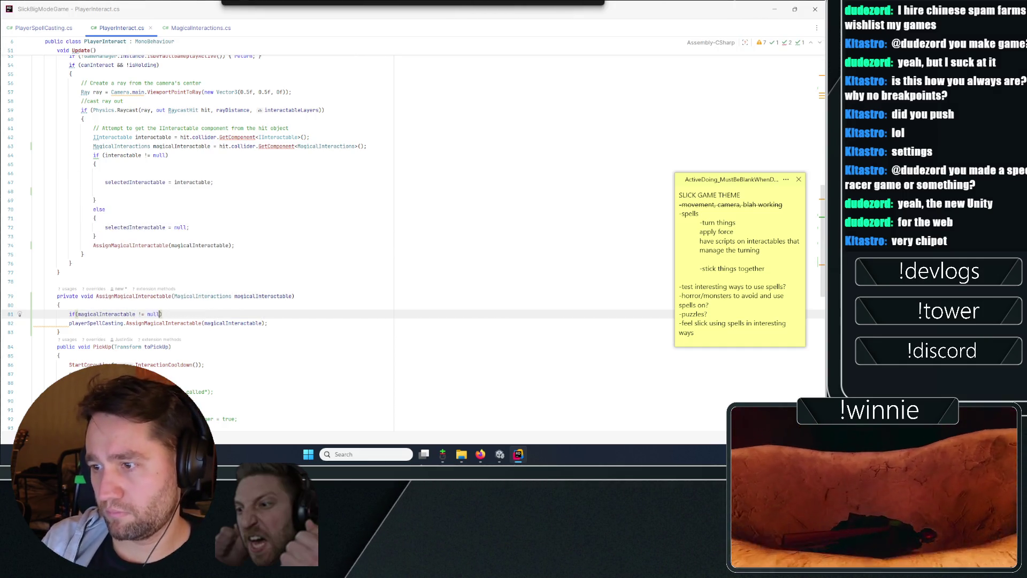
{"action": "type", "text": "{"}
{"action": "key", "text": "Return"}
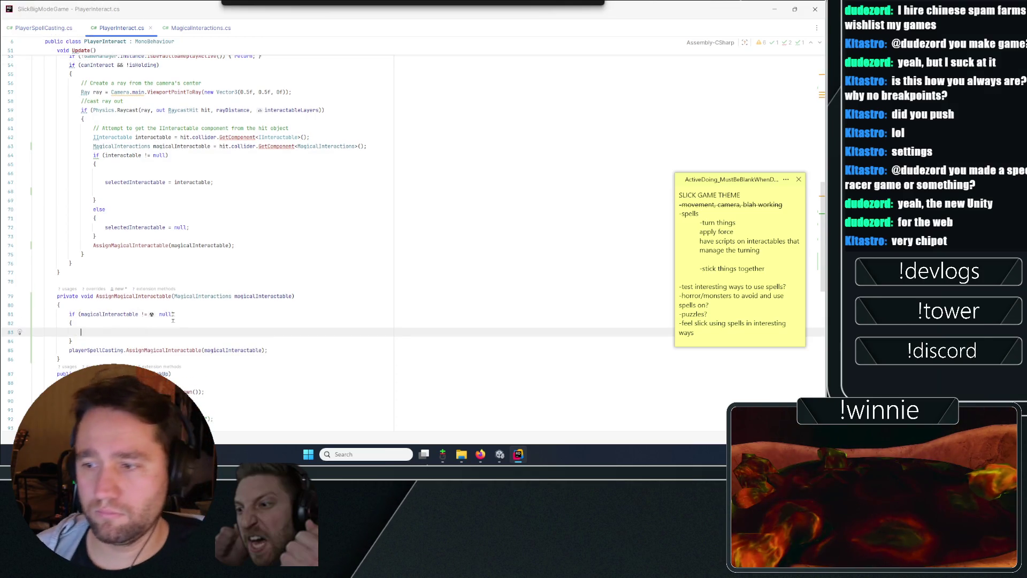
{"action": "left_click", "coordinate": [11, 350]}
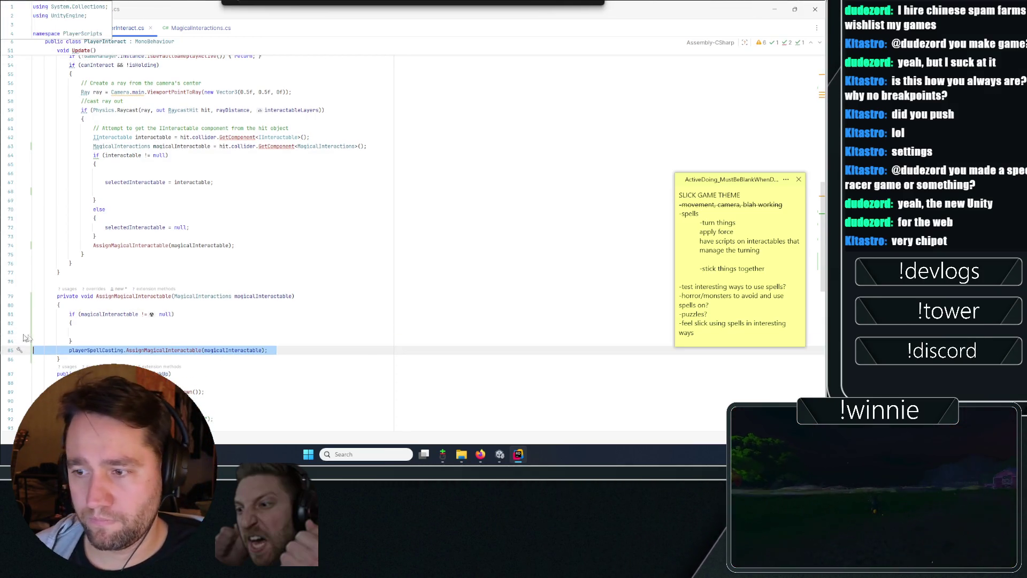
{"action": "left_click", "coordinate": [78, 332]}
- Add an else block after the if and move the leftover call into it
{"action": "left_click", "coordinate": [70, 341]}
{"action": "key", "text": "Return"}
{"action": "type", "text": "else"}
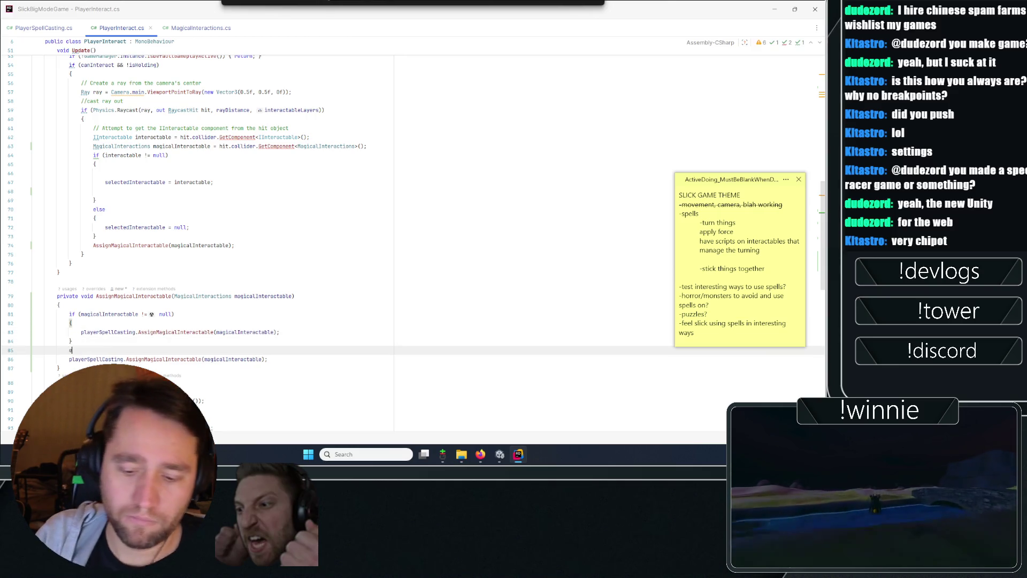
{"action": "key", "text": "Return"}
{"action": "type", "text": "{"}
{"action": "key", "text": "Return"}
{"action": "left_click", "coordinate": [220, 386]}
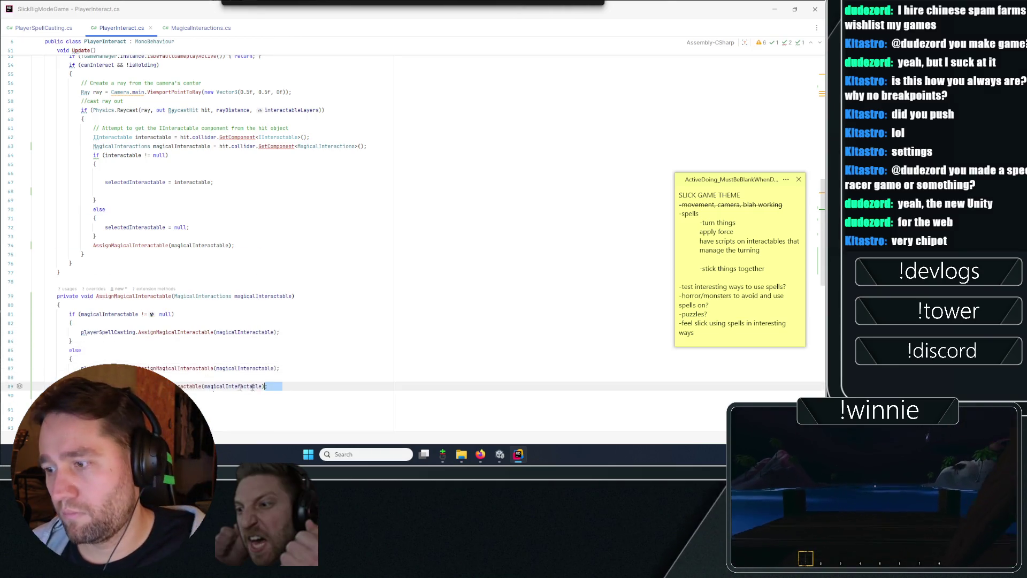
{"action": "key", "text": "shift+Home"}
{"action": "key", "text": "BackSpace"}
- Change the else-branch call's argument to null
{"action": "left_click", "coordinate": [240, 368]}
{"action": "double_click", "coordinate": [252, 368]}
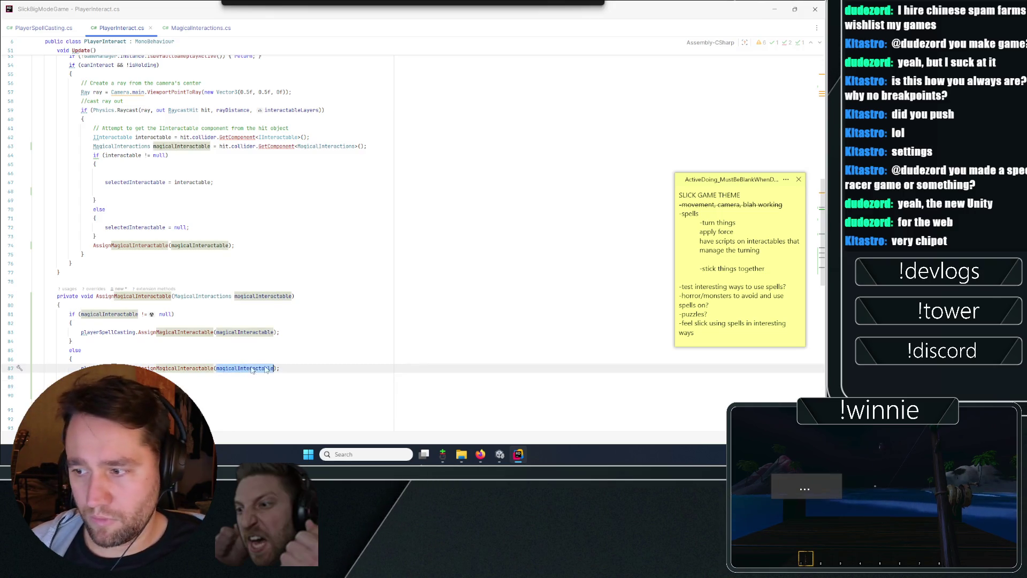
{"action": "type", "text": "nul"}
{"action": "key", "text": "Escape"}
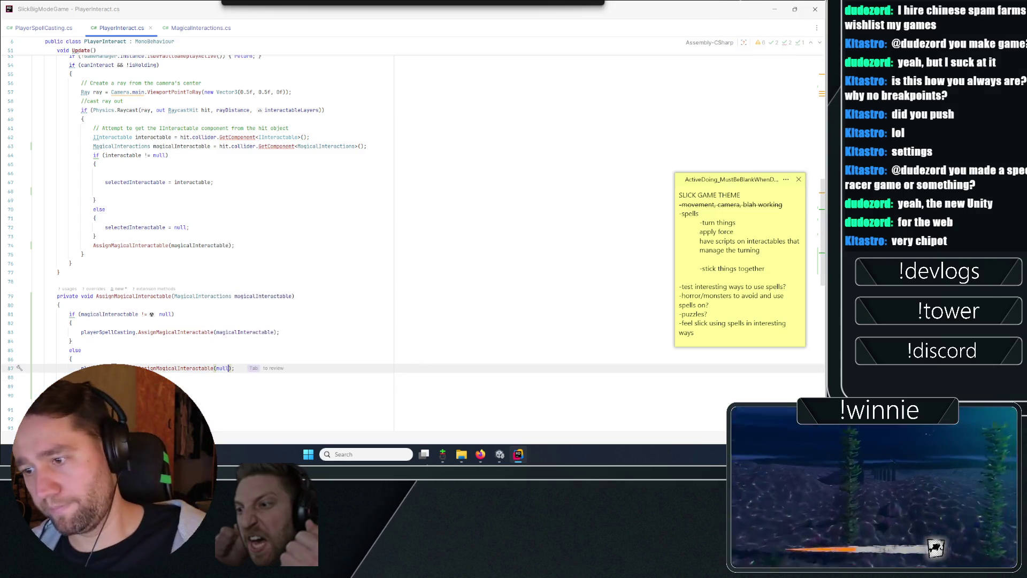
{"action": "left_click", "coordinate": [407, 350]}
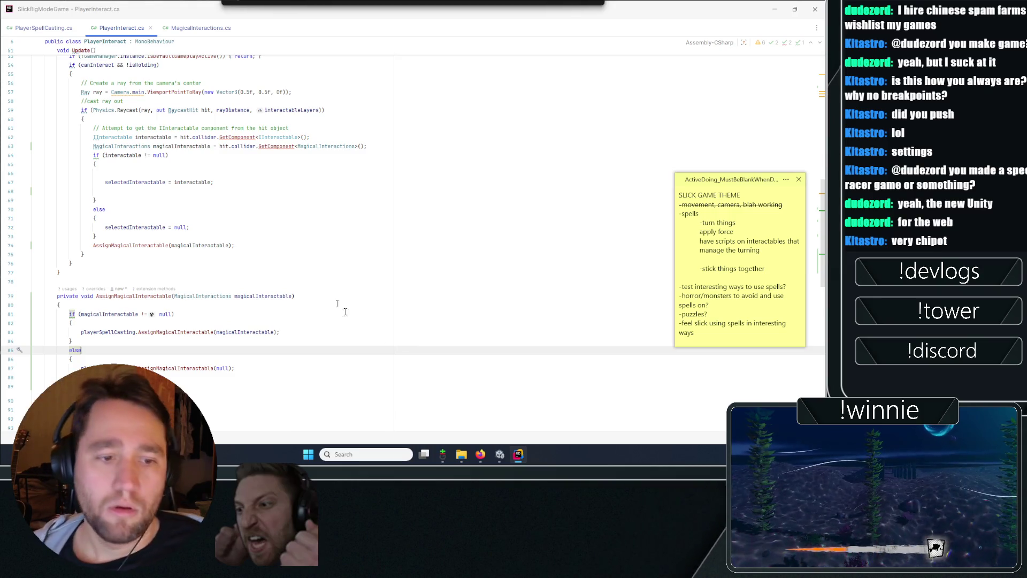
{"action": "left_click", "coordinate": [770, 9]}
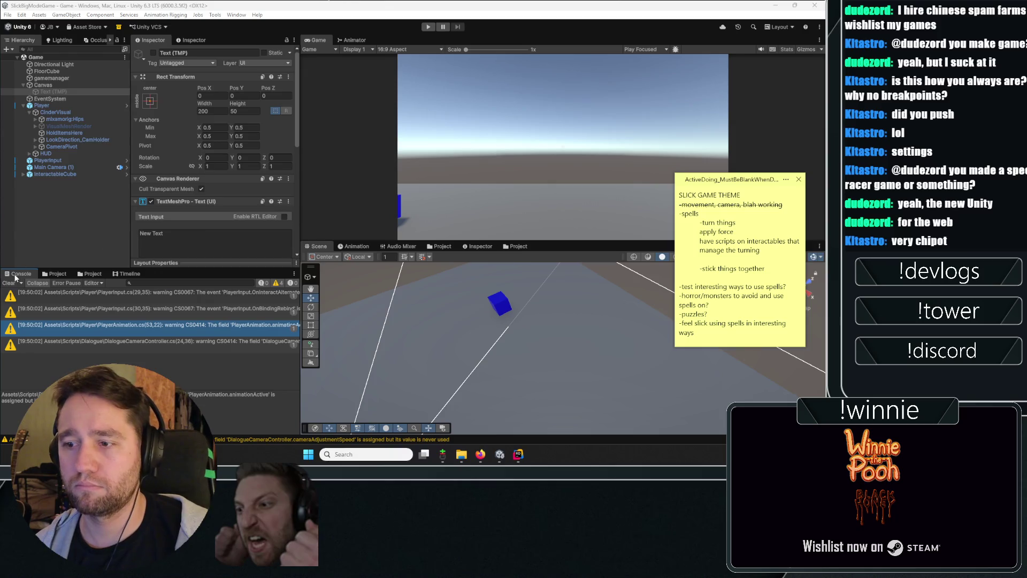
- Clear the Console, play, look at the blue cube, and open the NullReferenceException details
{"action": "left_click", "coordinate": [7, 282]}
{"action": "key", "text": "ctrl+p"}
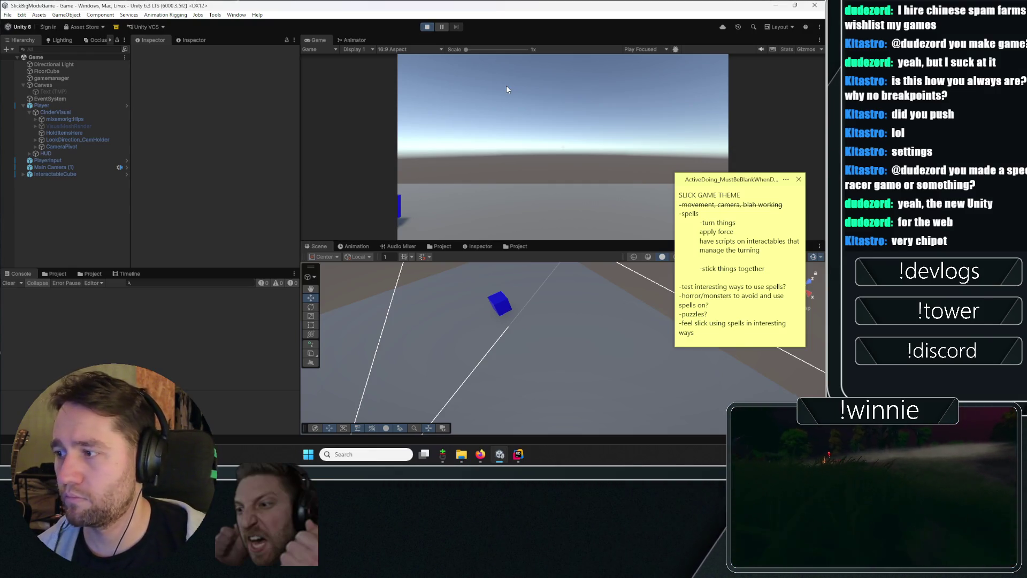
{"action": "left_click", "coordinate": [506, 89]}
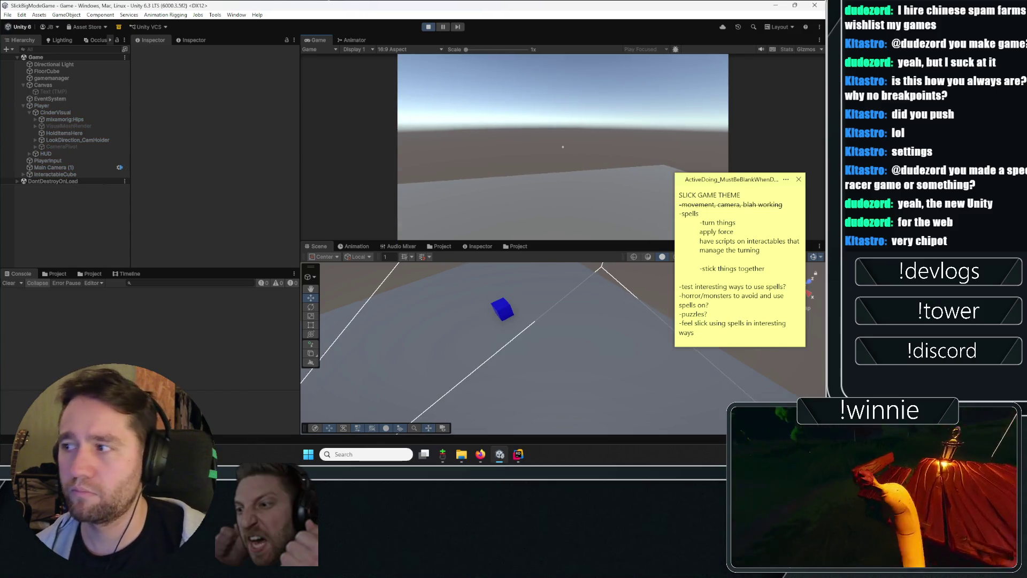
{"action": "key", "text": "Escape"}
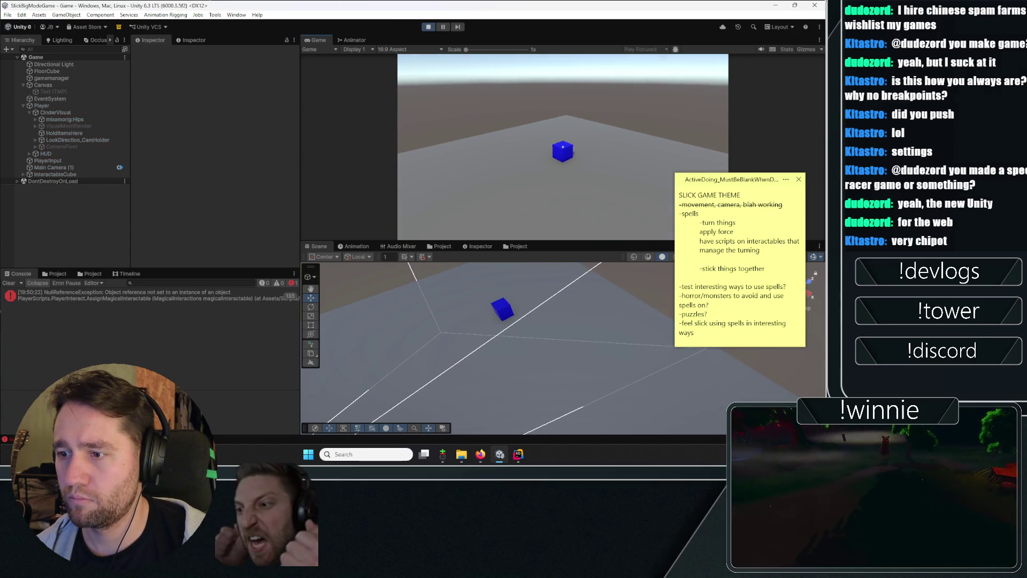
{"action": "left_click", "coordinate": [246, 294]}
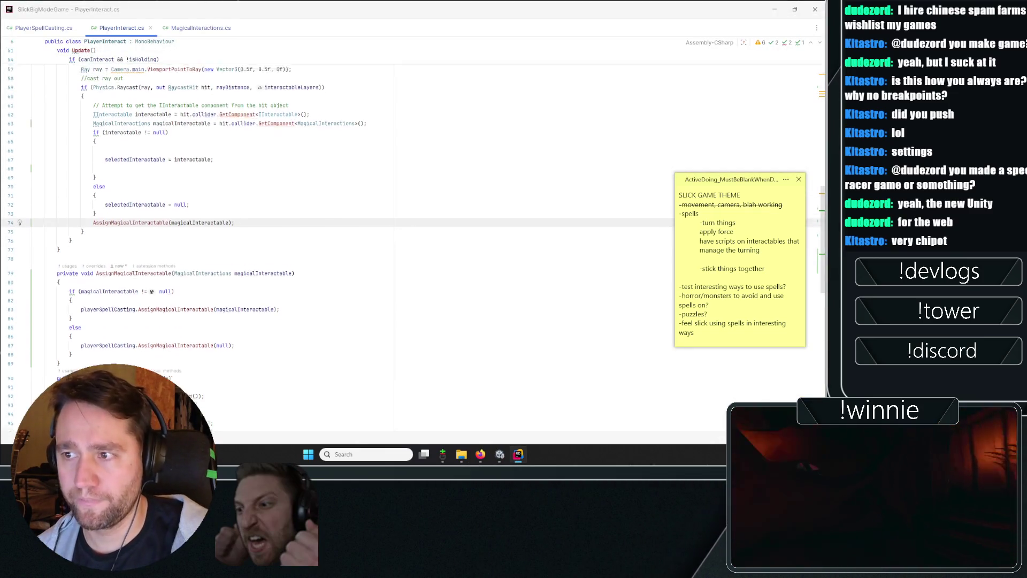
- Cut the declaration and add MagicalInteractions magicalInteractable = null; on its own line
{"action": "double_click", "coordinate": [196, 250]}
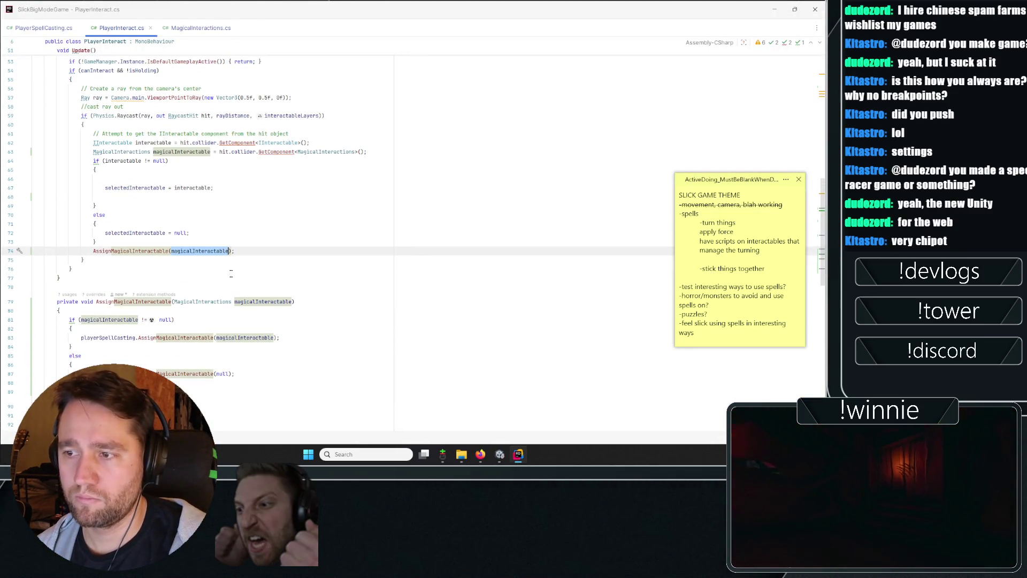
{"action": "scroll", "coordinate": [342, 240], "scroll_direction": "down", "scroll_amount": 3}
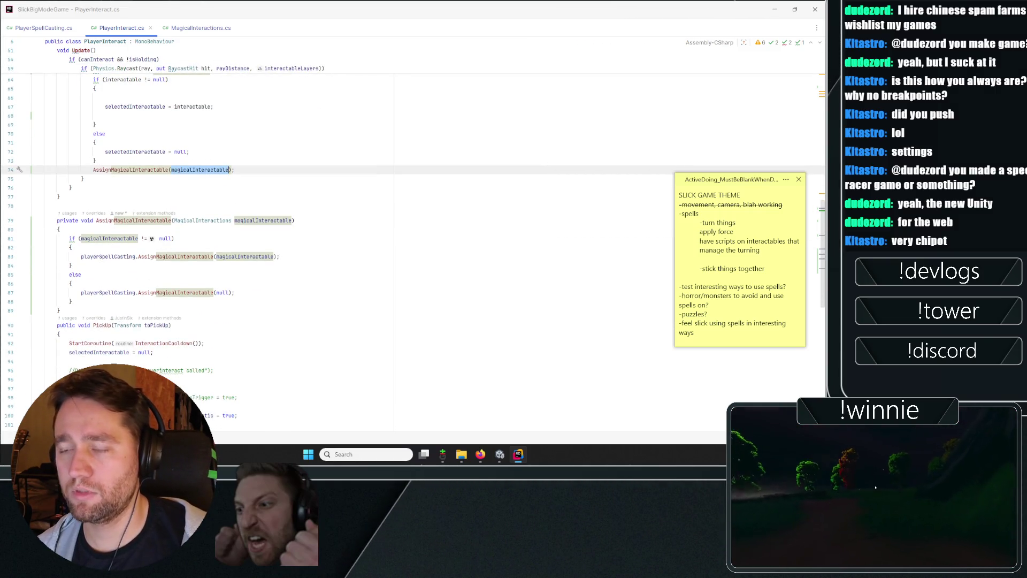
{"action": "scroll", "coordinate": [186, 194], "scroll_direction": "up", "scroll_amount": 3}
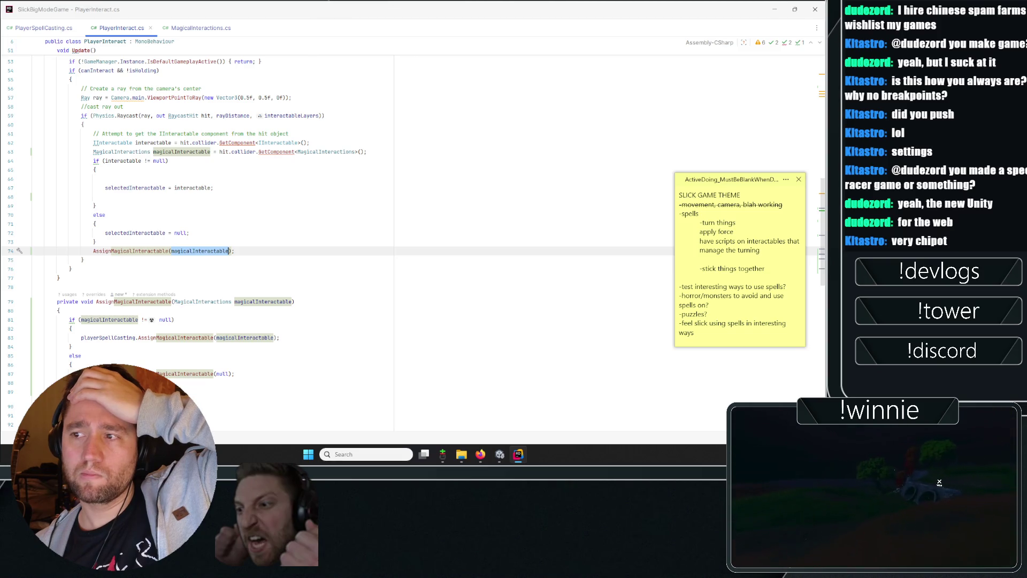
{"action": "left_click", "coordinate": [310, 142]}
{"action": "left_click_drag", "start_coordinate": [216, 151], "coordinate": [93, 151]}
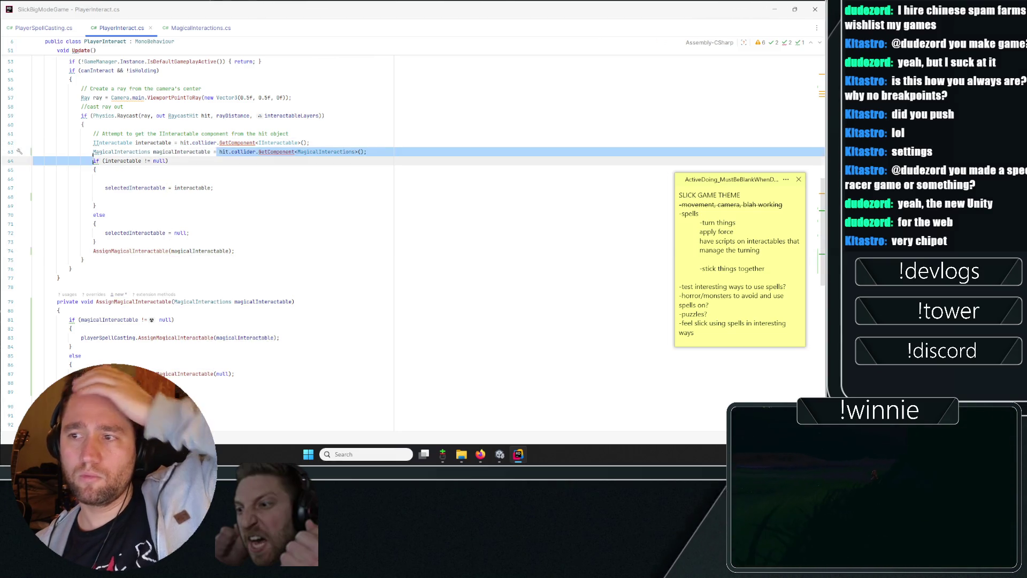
{"action": "key", "text": "ctrl+x"}
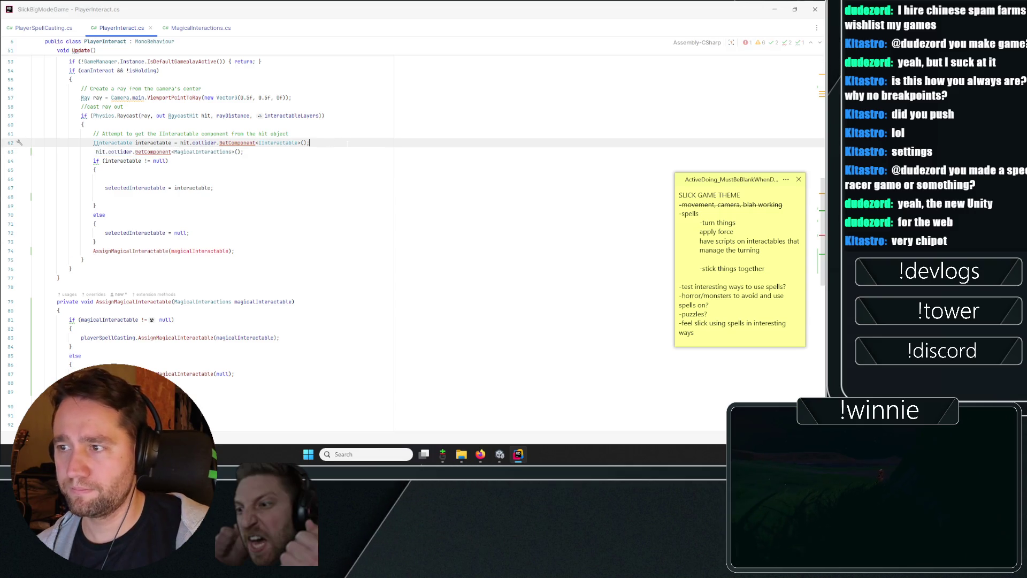
{"action": "key", "text": "ctrl+Return"}
{"action": "type", "text": "null;"}
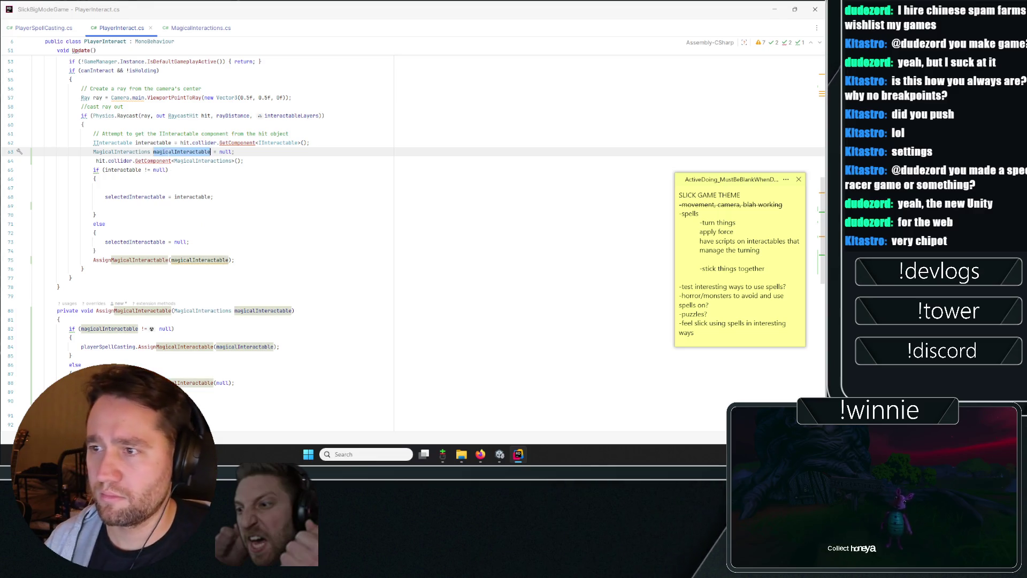
- Prefix the GetComponent line with magicalInteractable = and start play mode in Unity
{"action": "key", "text": "Down"}
{"action": "key", "text": "Home"}
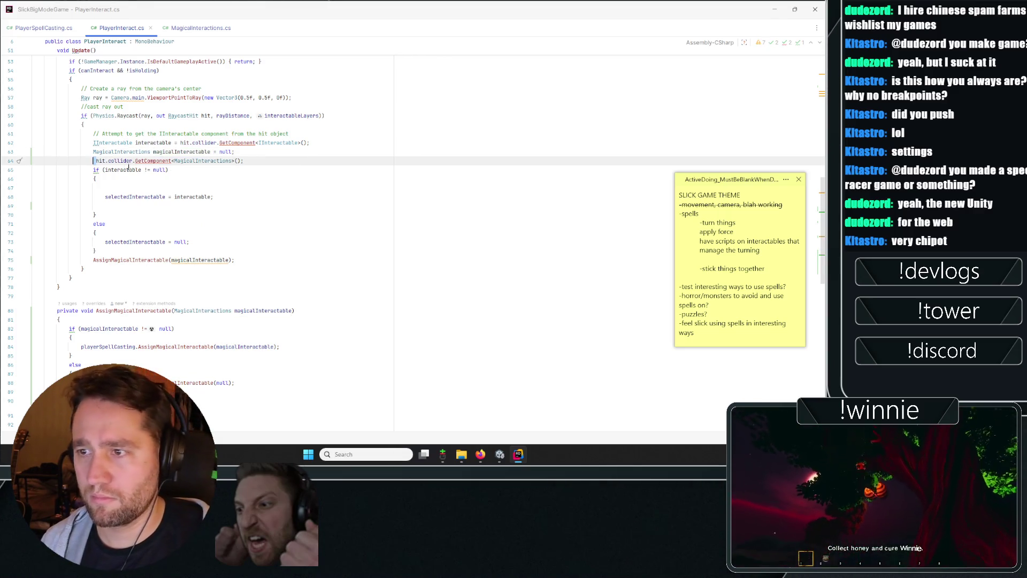
{"action": "type", "text": "magicalInteractable ="}
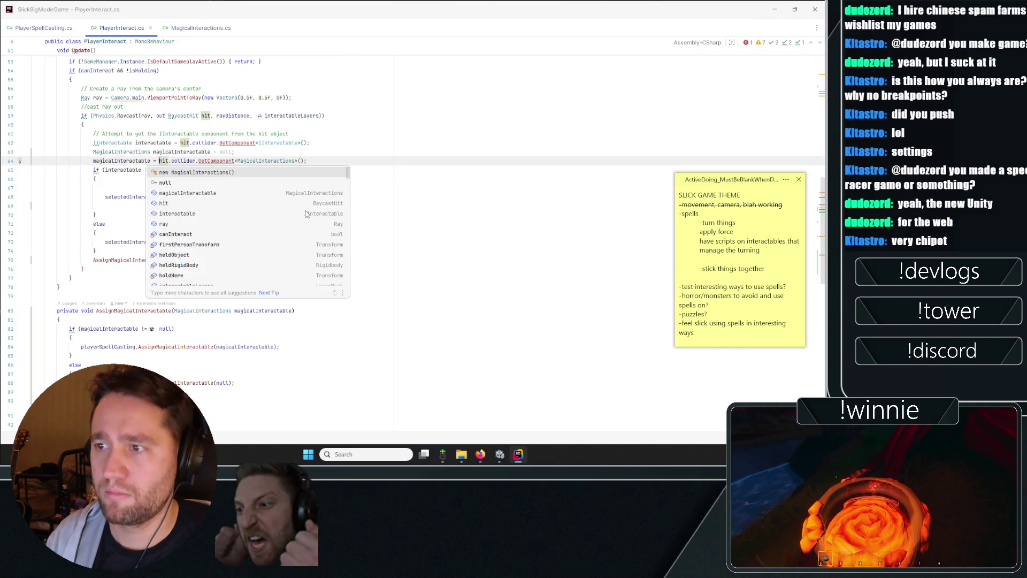
{"action": "key", "text": "Escape"}
{"action": "left_click", "coordinate": [221, 152]}
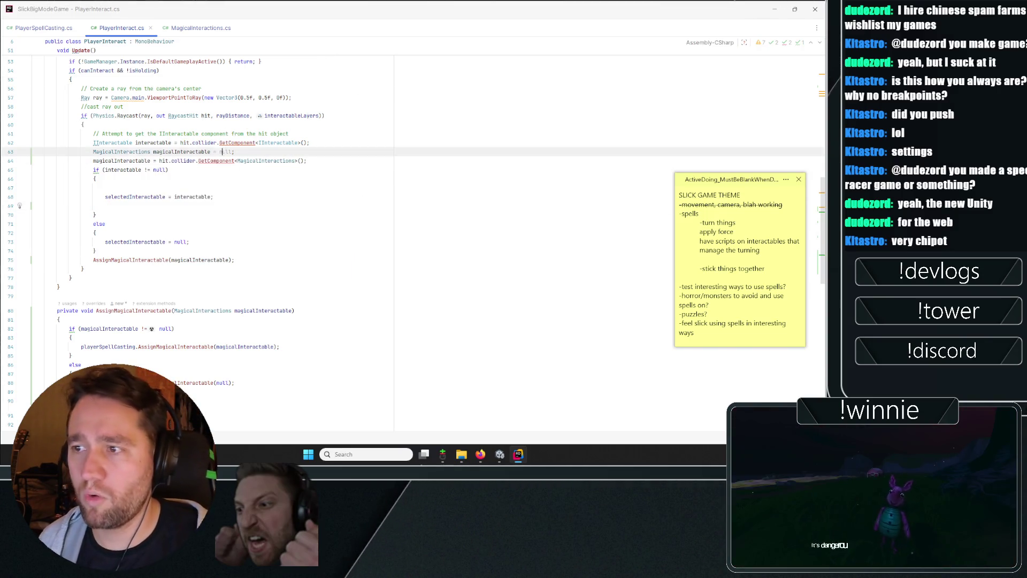
{"action": "key", "text": "Down"}
{"action": "key", "text": "Down"}
{"action": "key", "text": "Down"}
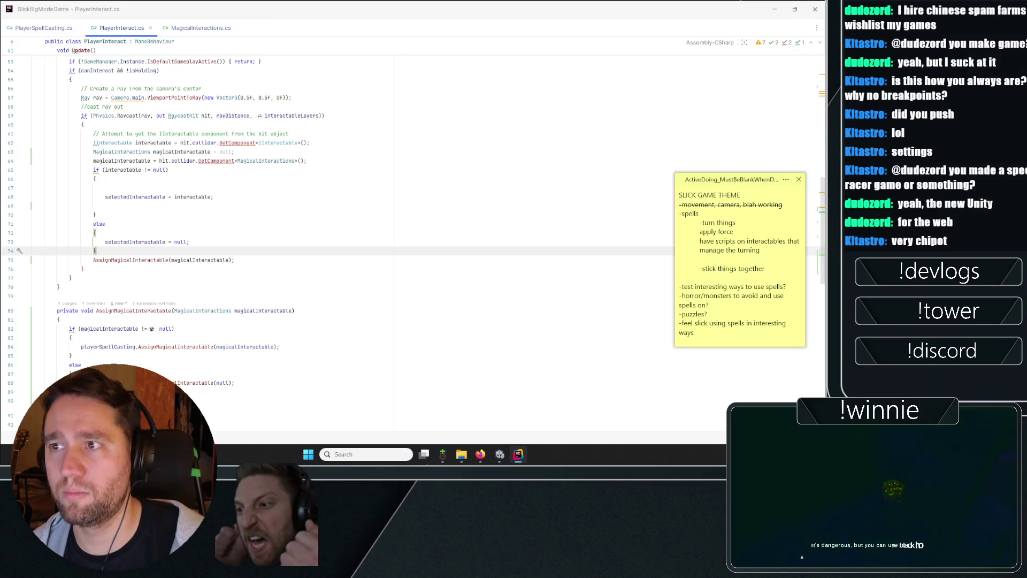
{"action": "key", "text": "alt+Tab"}
{"action": "left_click", "coordinate": [428, 26]}
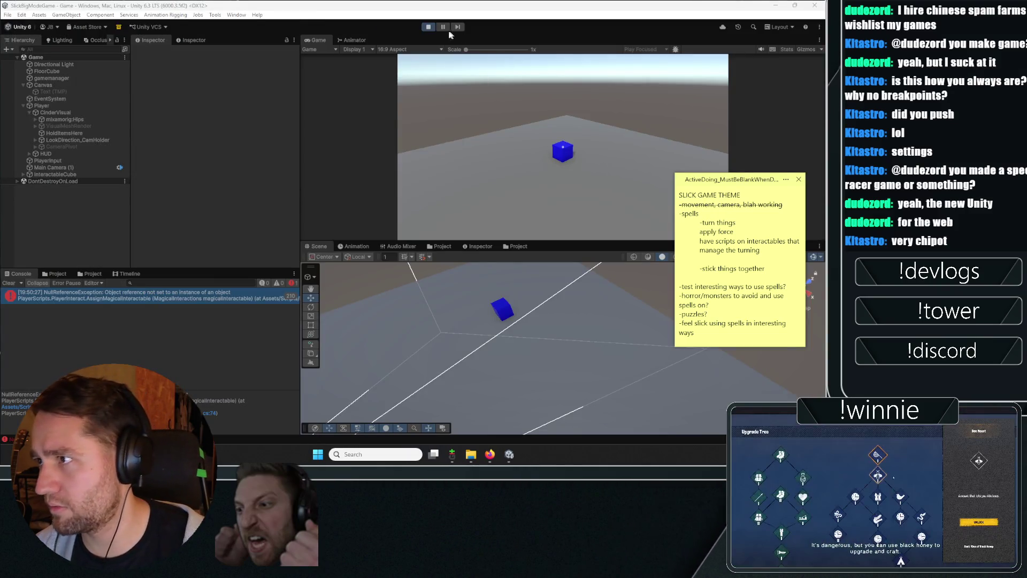
- Restart play with a cleared Console, face the blue cube, and inspect the recurring NullReferenceException
{"action": "left_click", "coordinate": [428, 27]}
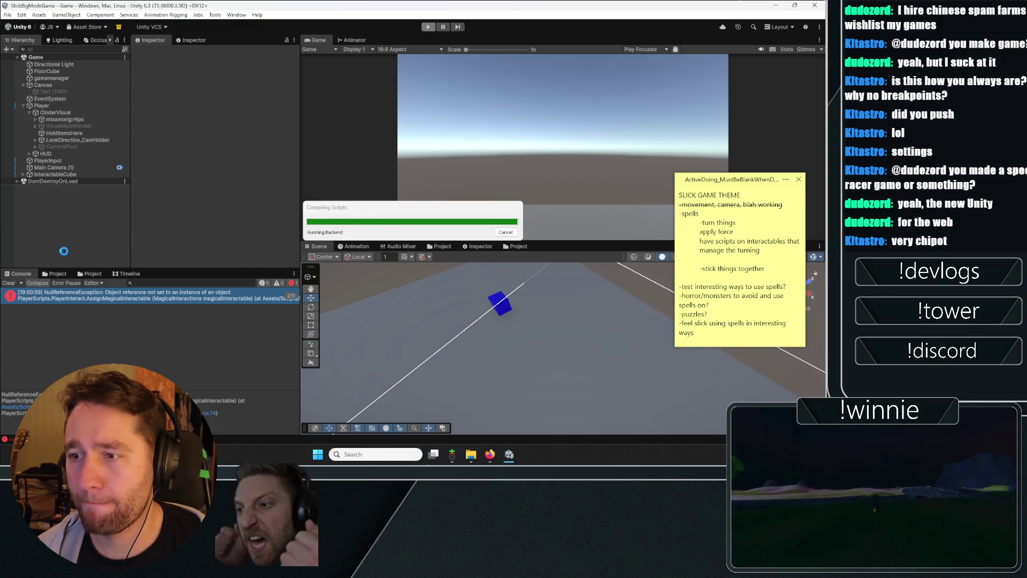
{"action": "left_click", "coordinate": [9, 283]}
{"action": "key", "text": "ctrl+p"}
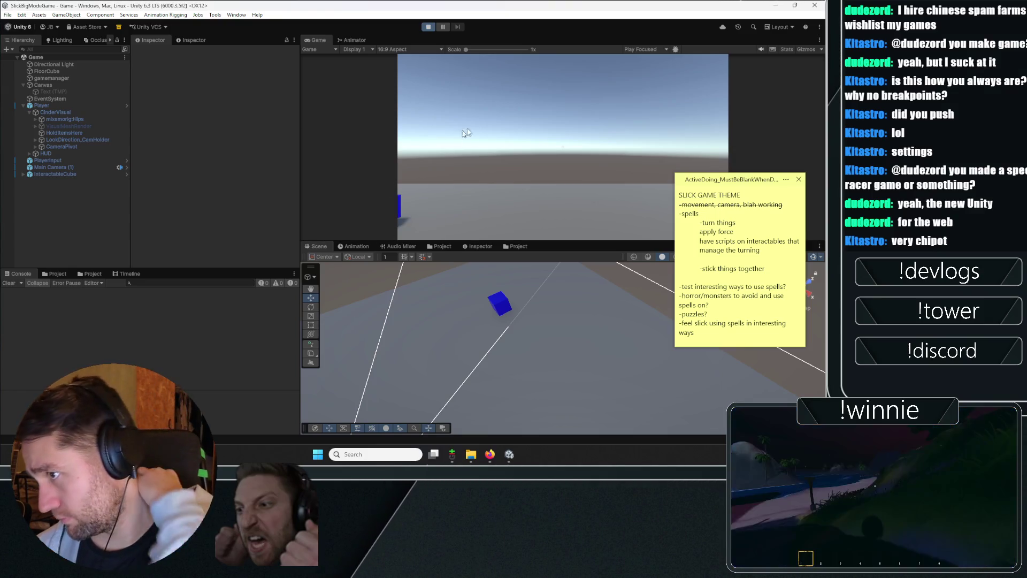
{"action": "left_click", "coordinate": [479, 111]}
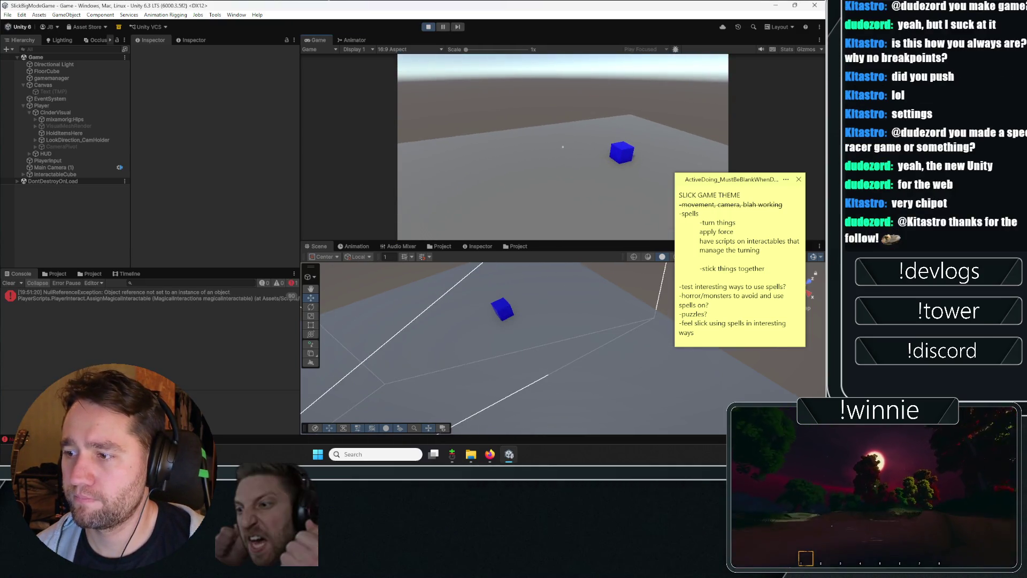
{"action": "left_click", "coordinate": [189, 297]}
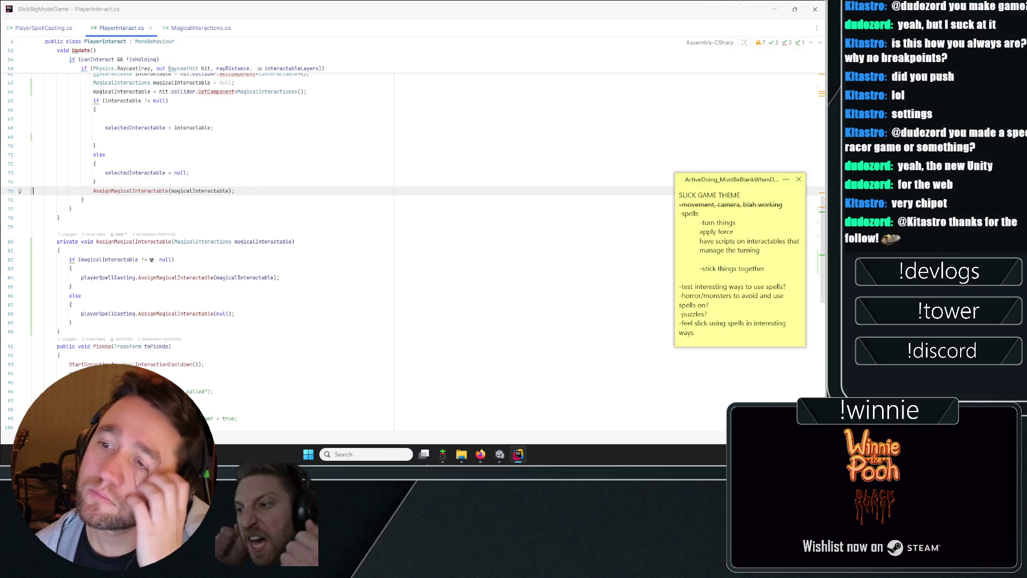
- Begin an if( line after the else block's closing brace, above the AssignMagicalInteractable call
{"action": "scroll", "coordinate": [150, 184], "scroll_direction": "up", "scroll_amount": 2}
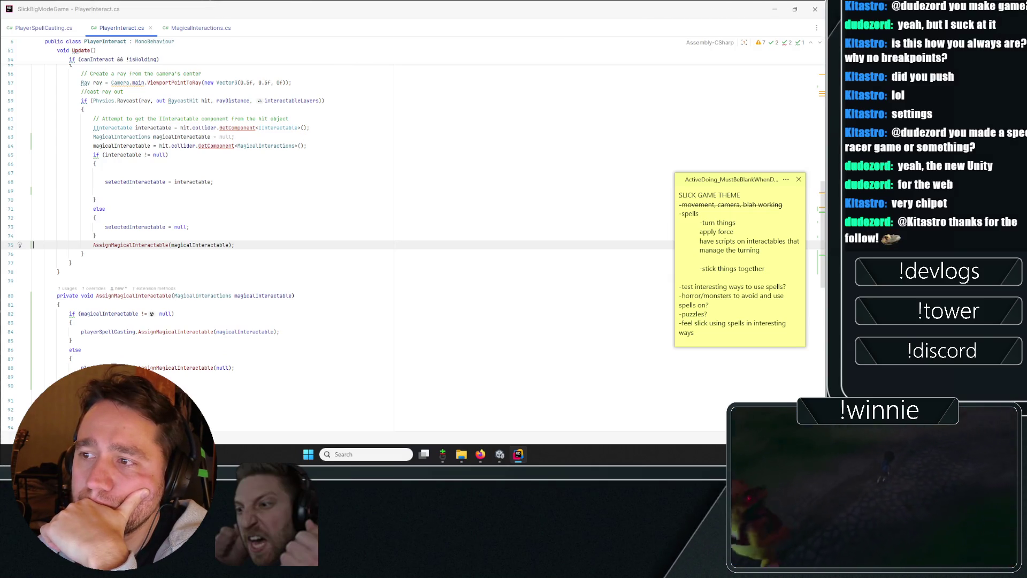
{"action": "left_click", "coordinate": [198, 232]}
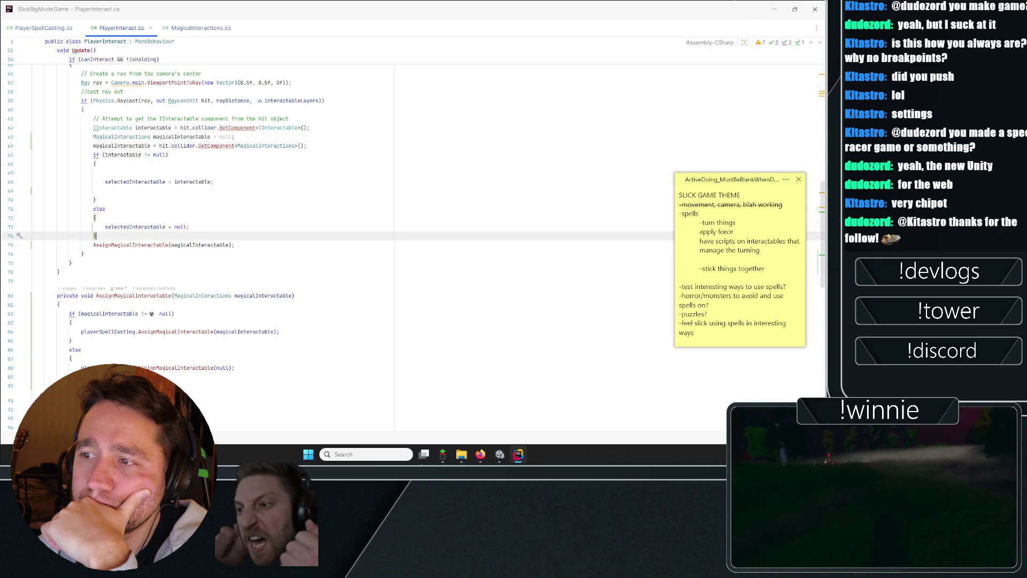
{"action": "key", "text": "Return"}
{"action": "type", "text": "if("}
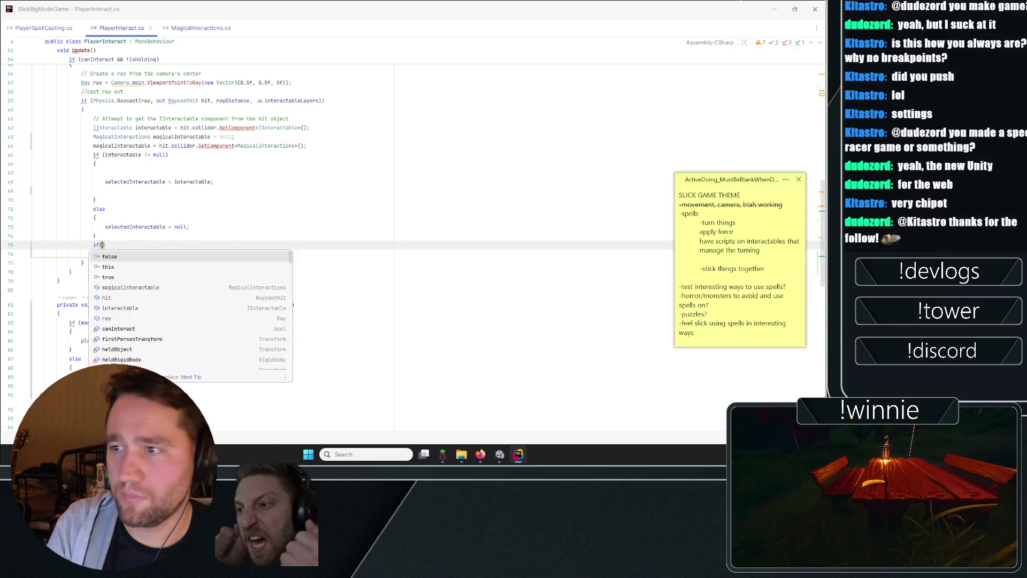